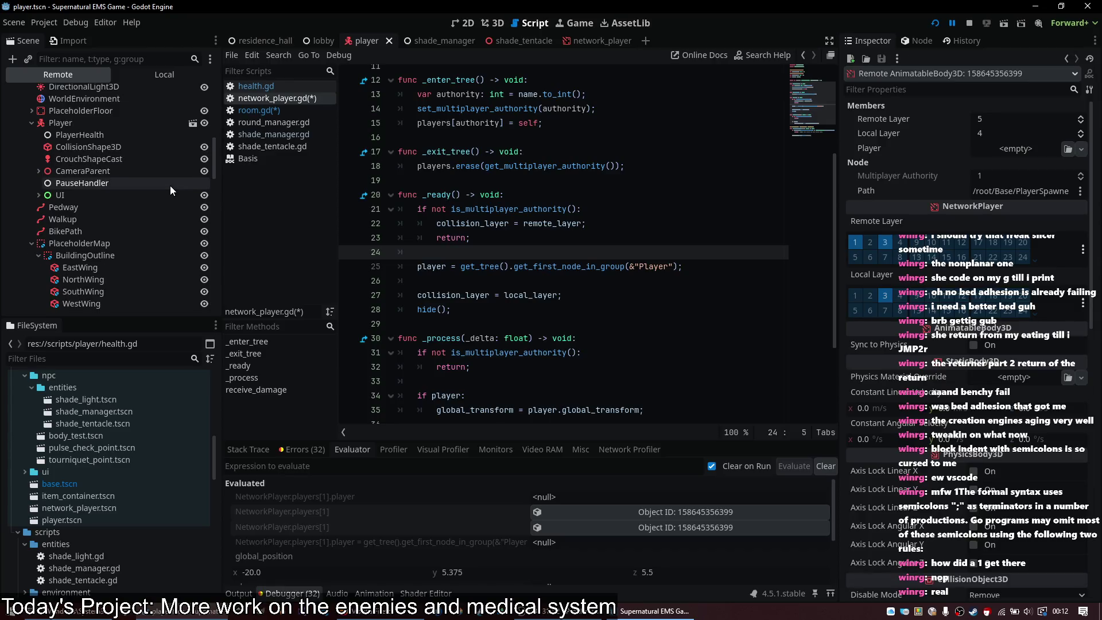
- Open room.gd and view its contains_position function at the line 40 breakpoint
scroll(109, 184, down, 15)
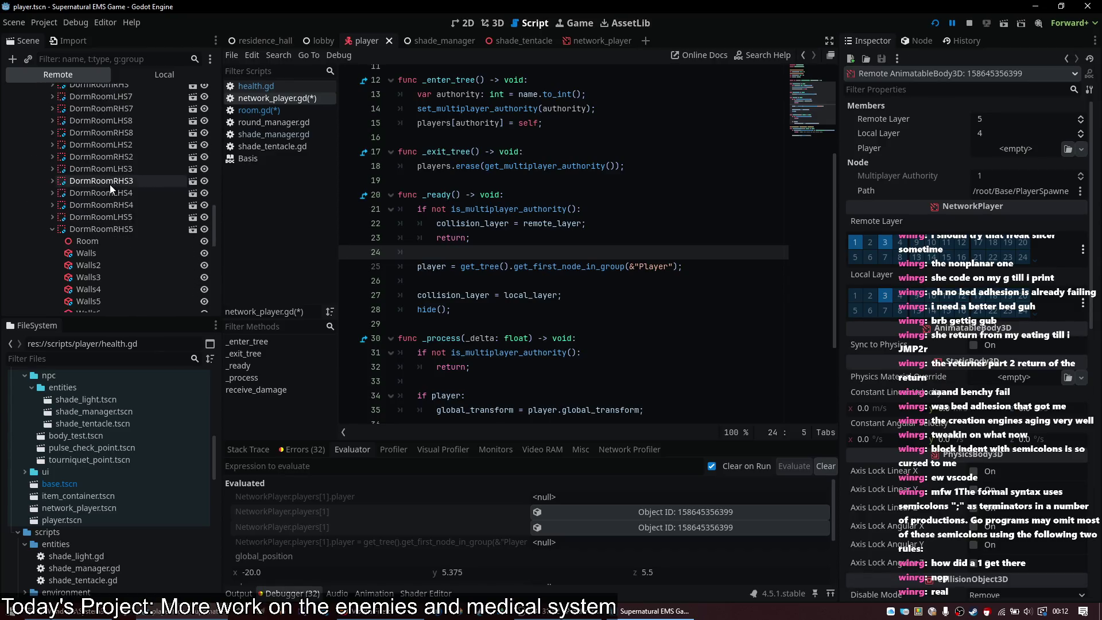
scroll(150, 170, up, 20)
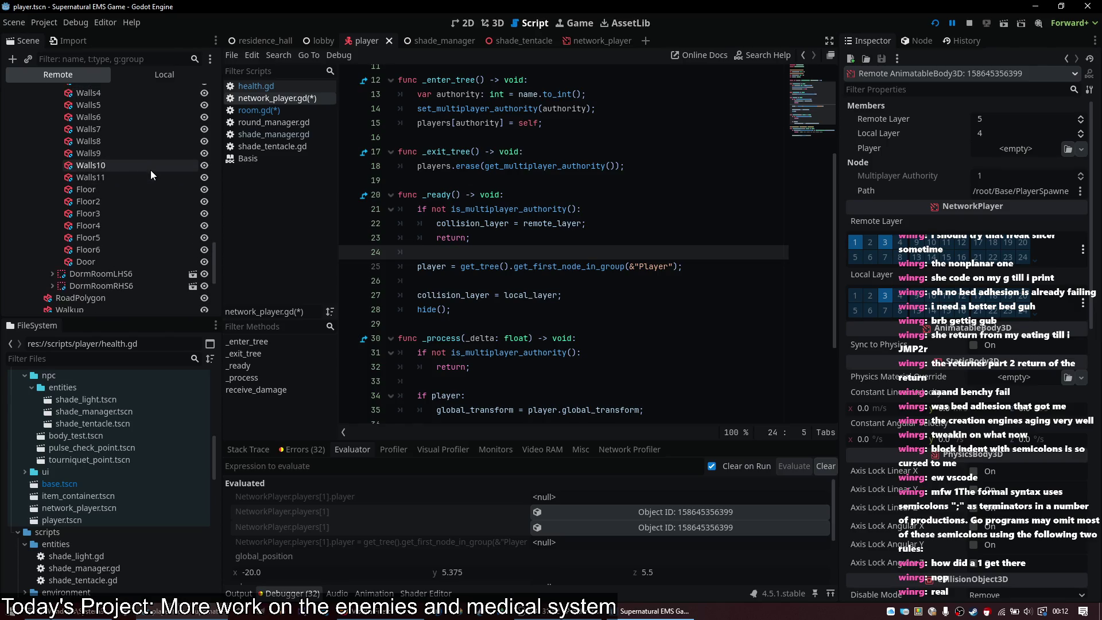
scroll(91, 133, down, 2)
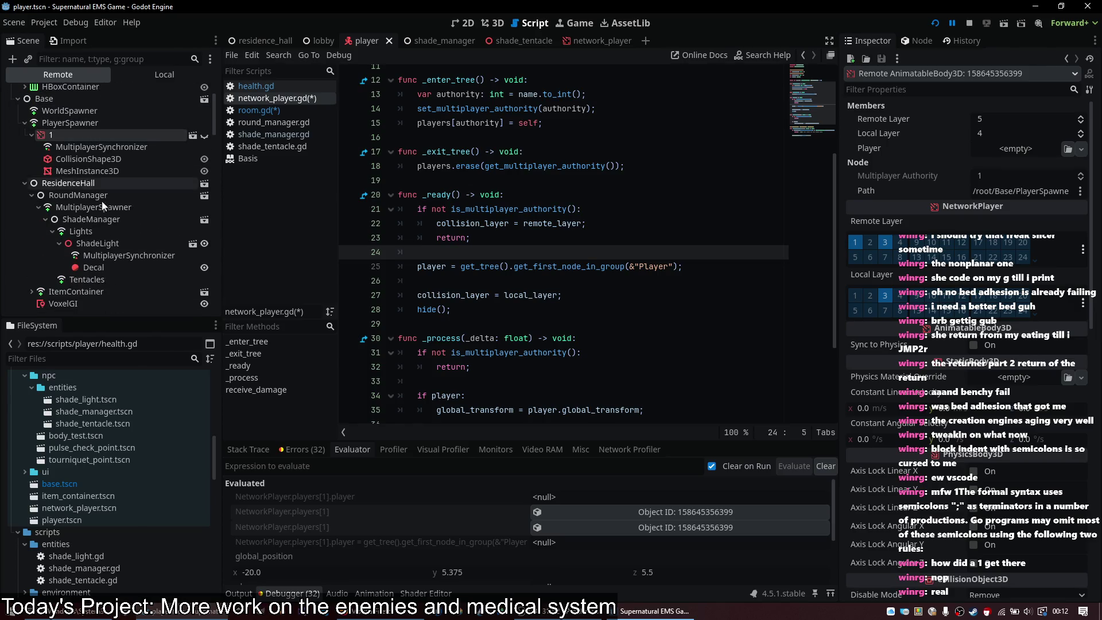
click(258, 111)
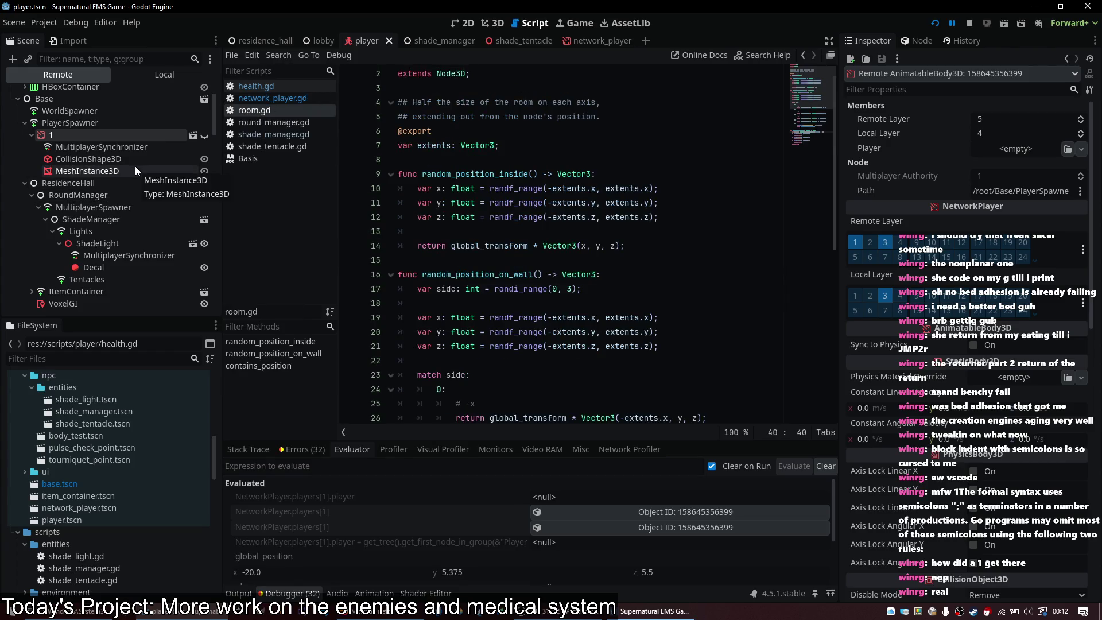
scroll(135, 170, down, 10)
scroll(135, 167, up, 10)
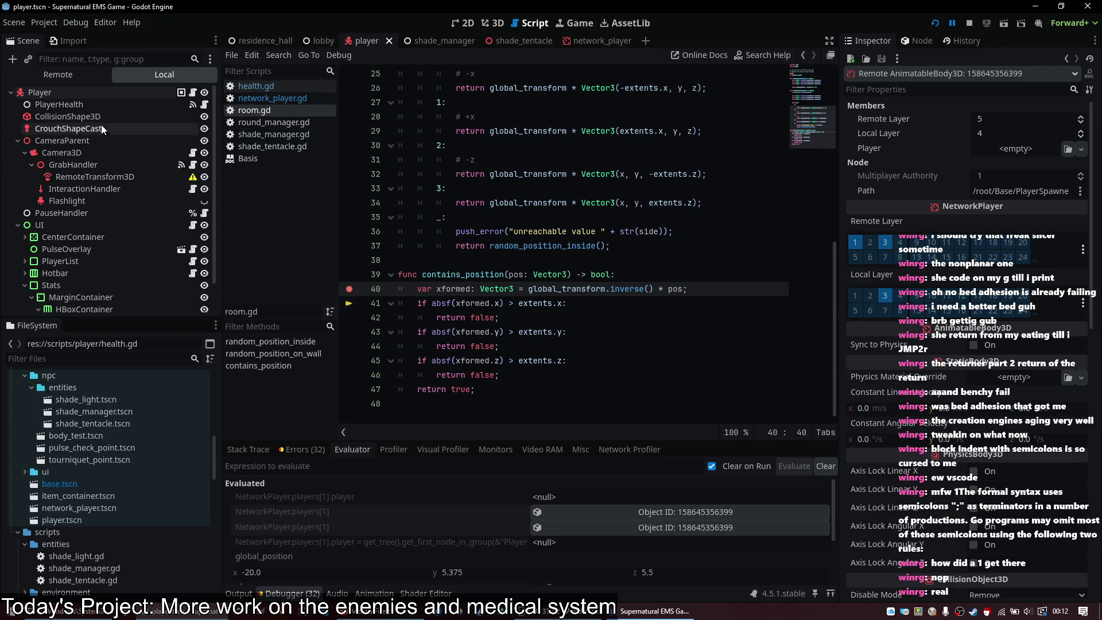
- Add 'static var main: PlayerMovement' below the extends line in player_movement.gd
click(197, 93)
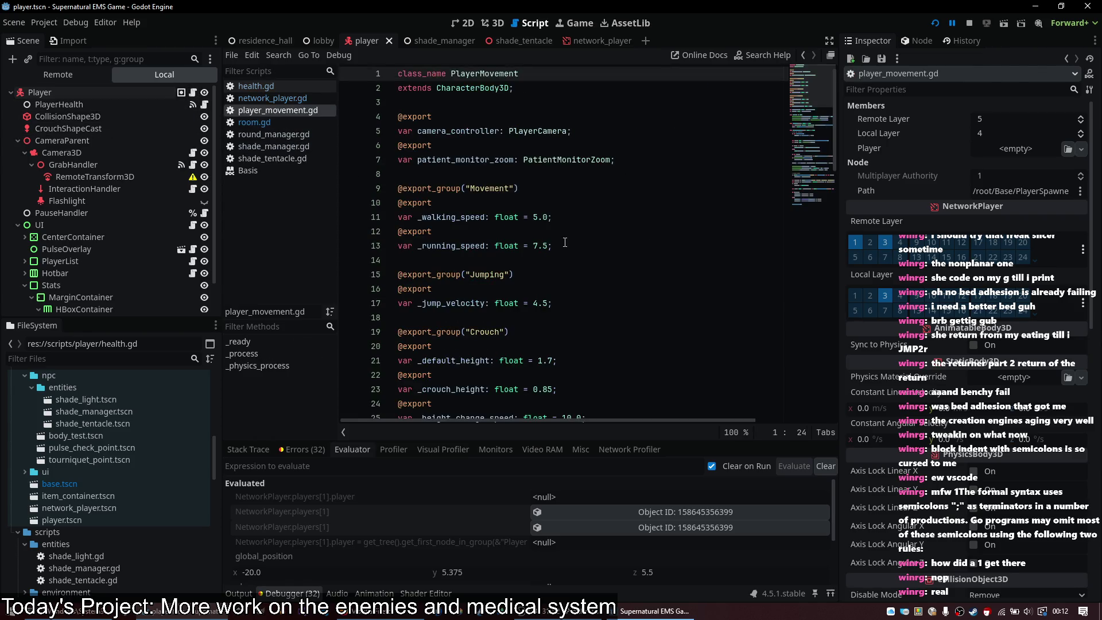
scroll(564, 242, down, 8)
scroll(565, 242, up, 1)
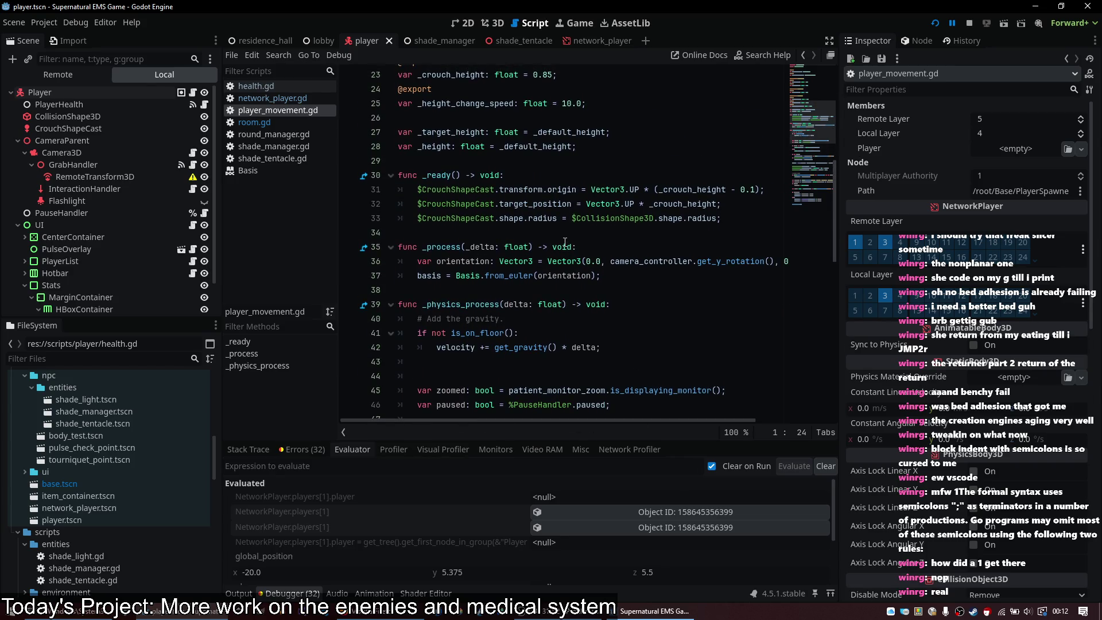
scroll(565, 242, down, 5)
scroll(565, 242, up, 4)
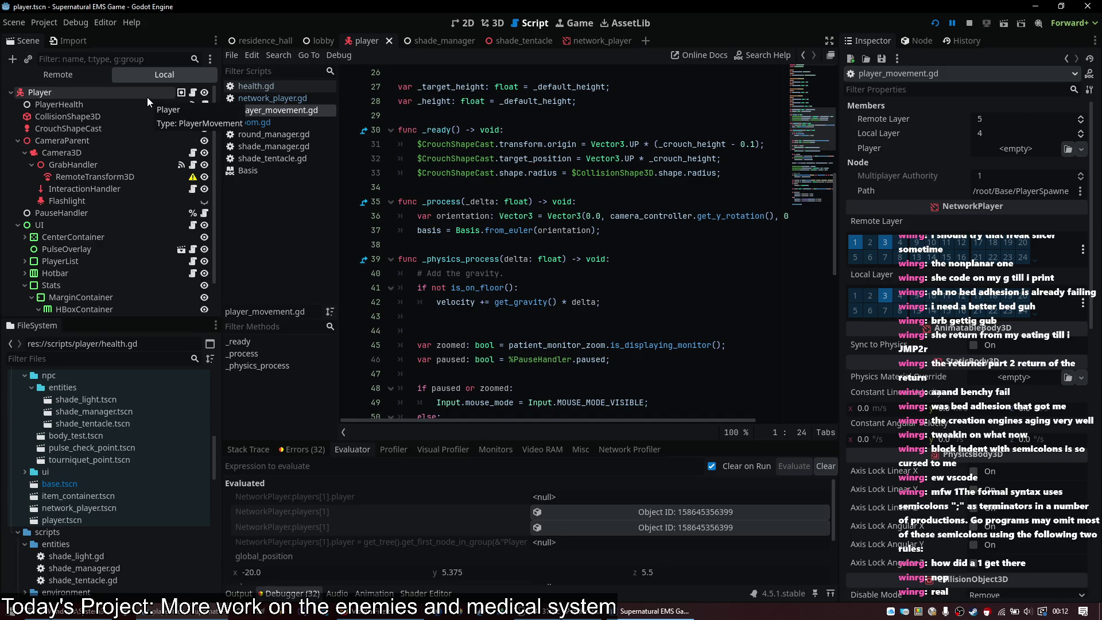
scroll(559, 281, up, 2)
click(762, 257)
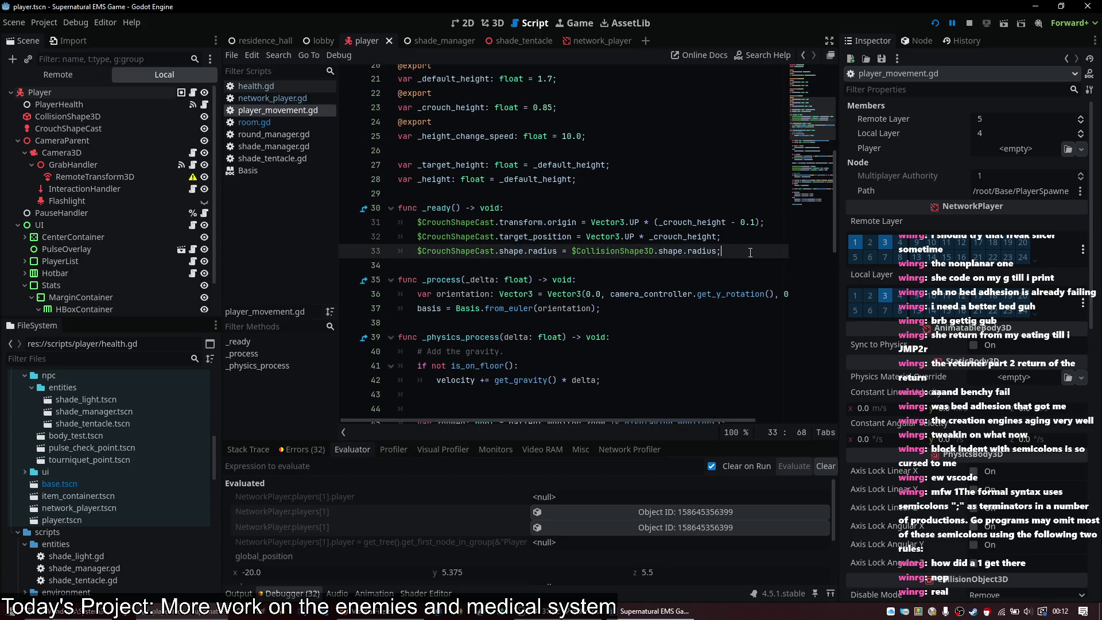
scroll(717, 264, up, 7)
click(570, 89)
key(Return)
key(Return)
text(static var main: PlayerMovement;)
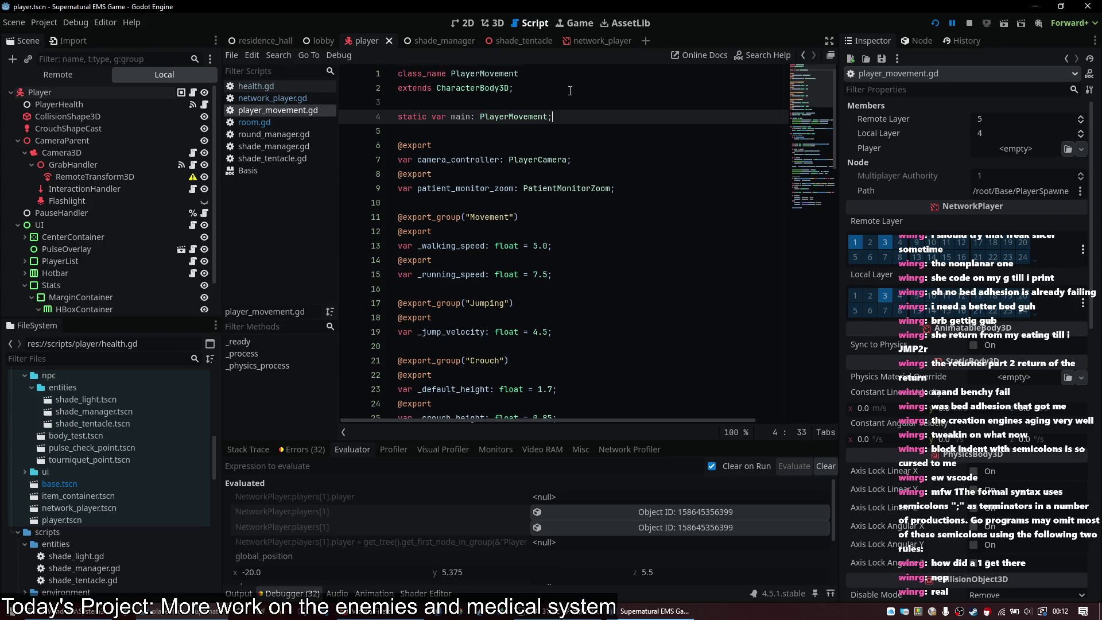
- Add 'main = self' at the end of _ready in player_movement.gd
scroll(743, 156, down, 9)
click(743, 157)
key(Return)
text(main = self;)
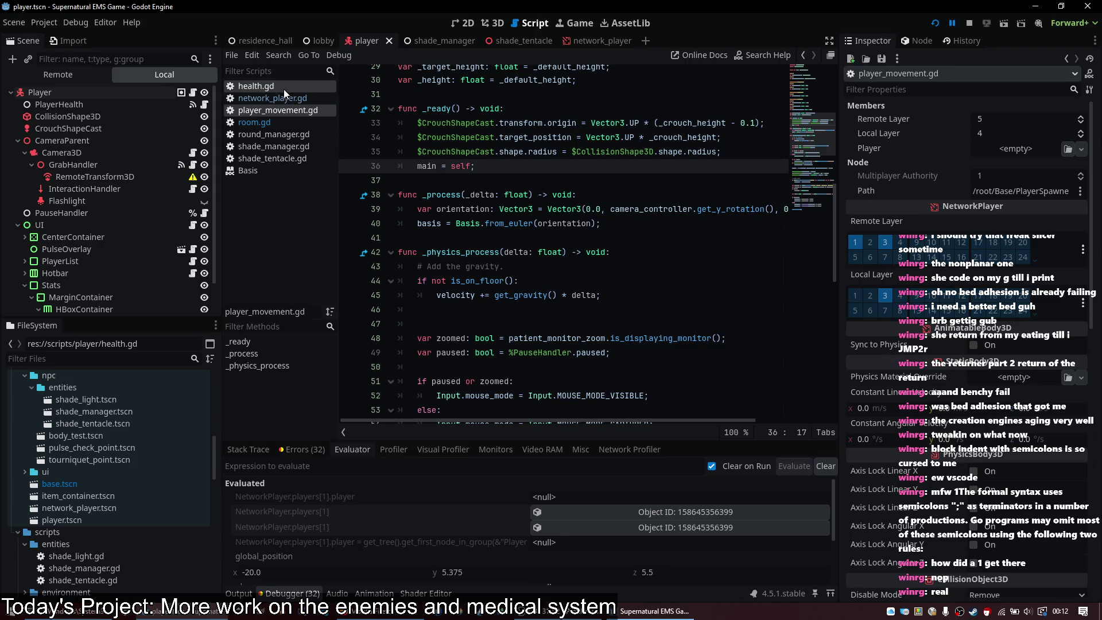
- In network_player.gd, replace the group lookup with player = PlayerMovement.main
click(281, 99)
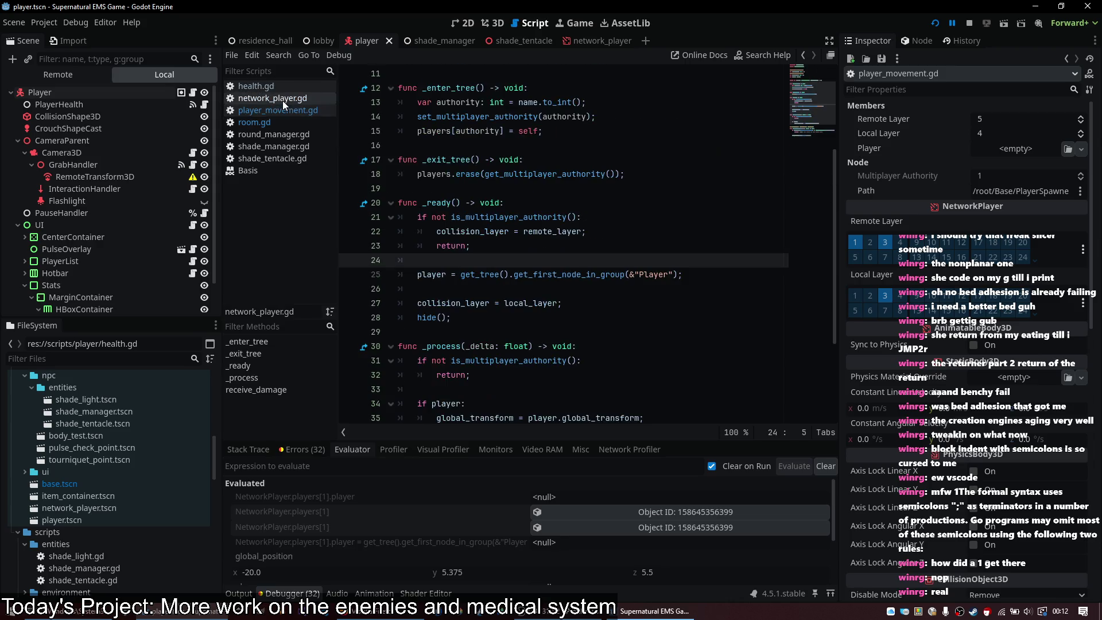
click(459, 275)
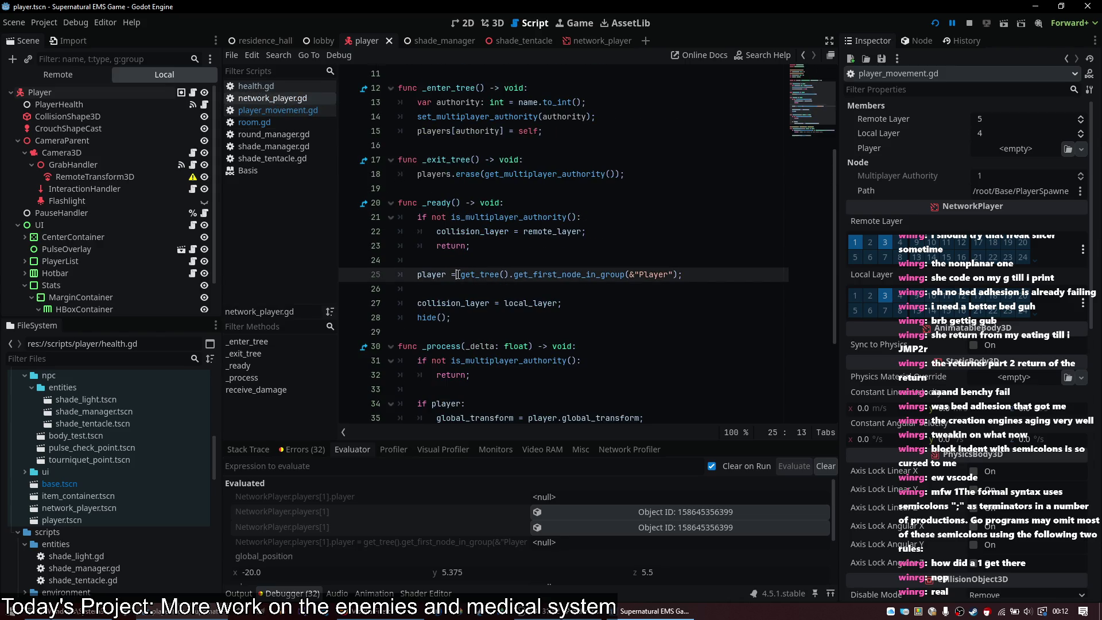
key(shift+End)
text(P)
text(nt.main;)
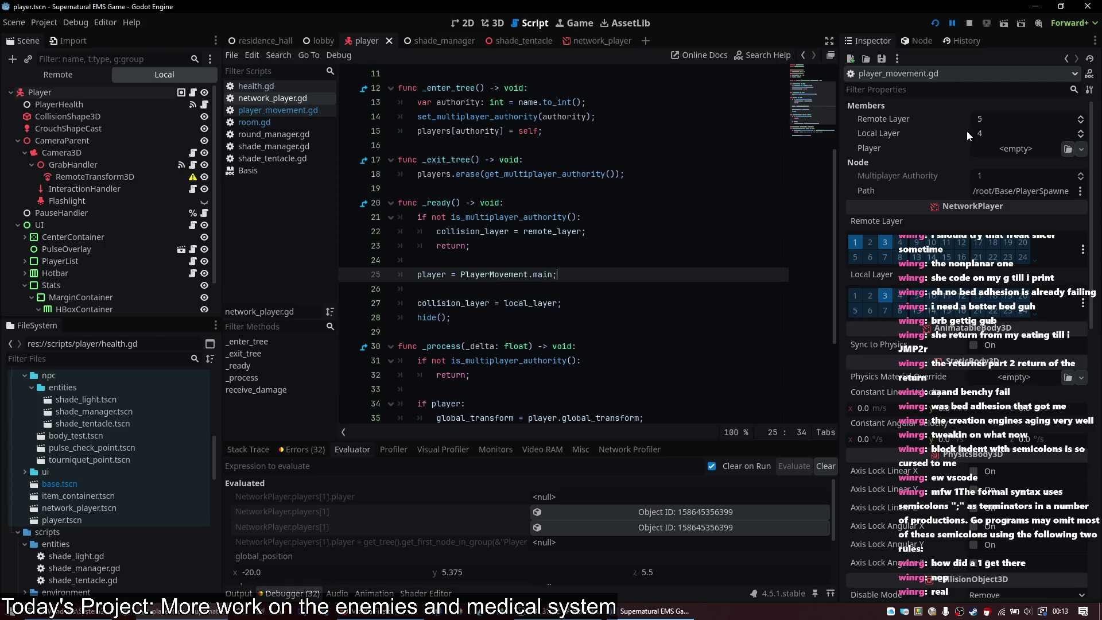
- Run the project, host a lobby and ready up at the Ready Button
click(935, 23)
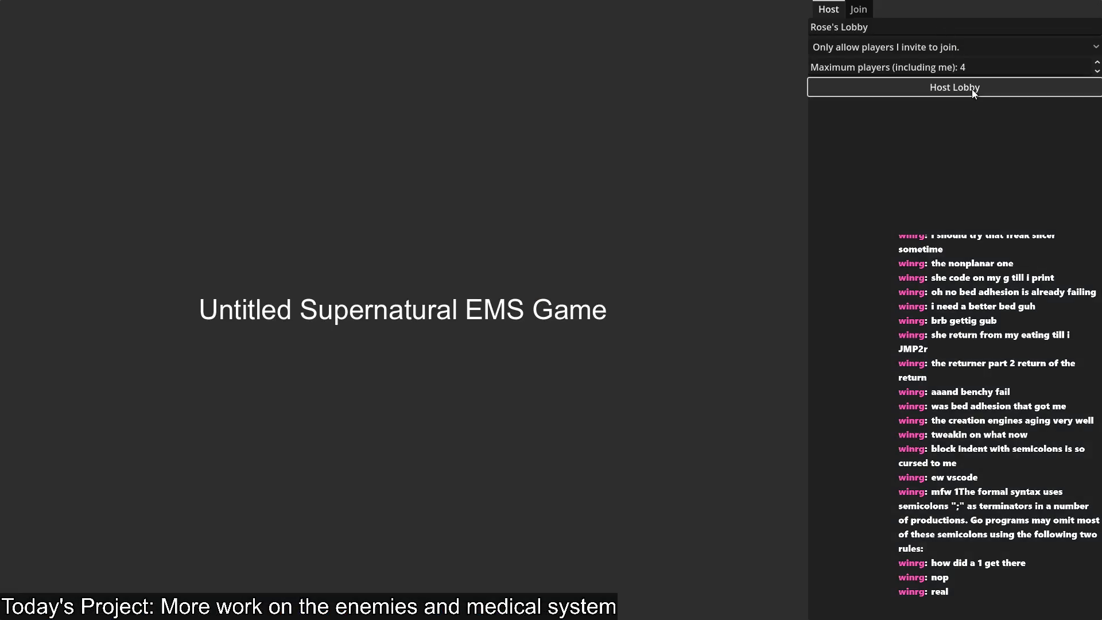
click(972, 88)
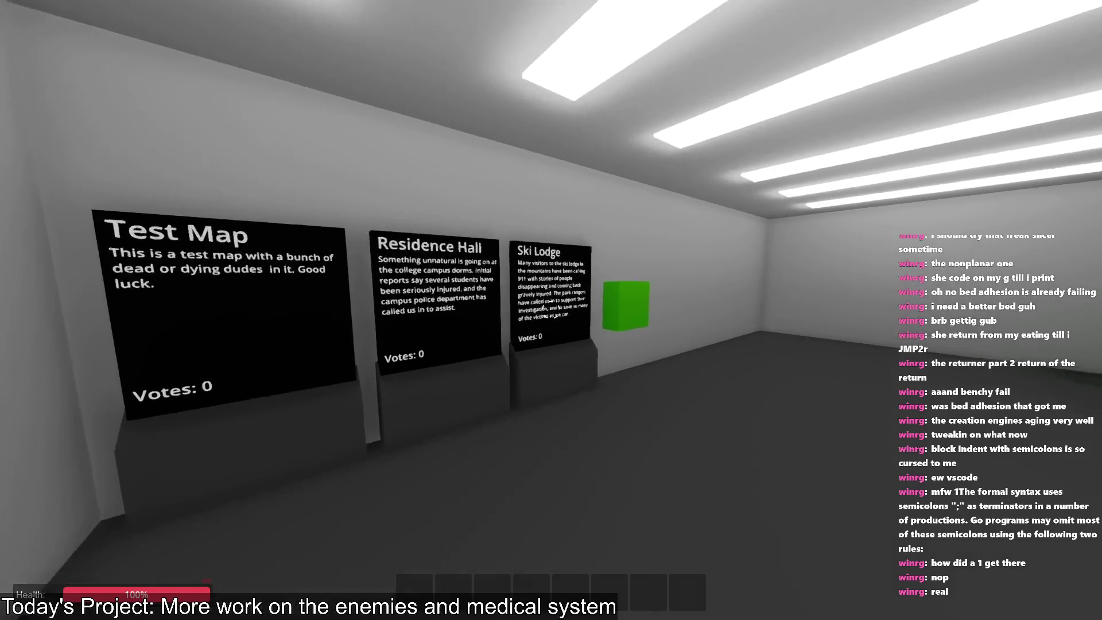
key(w)
key(e)
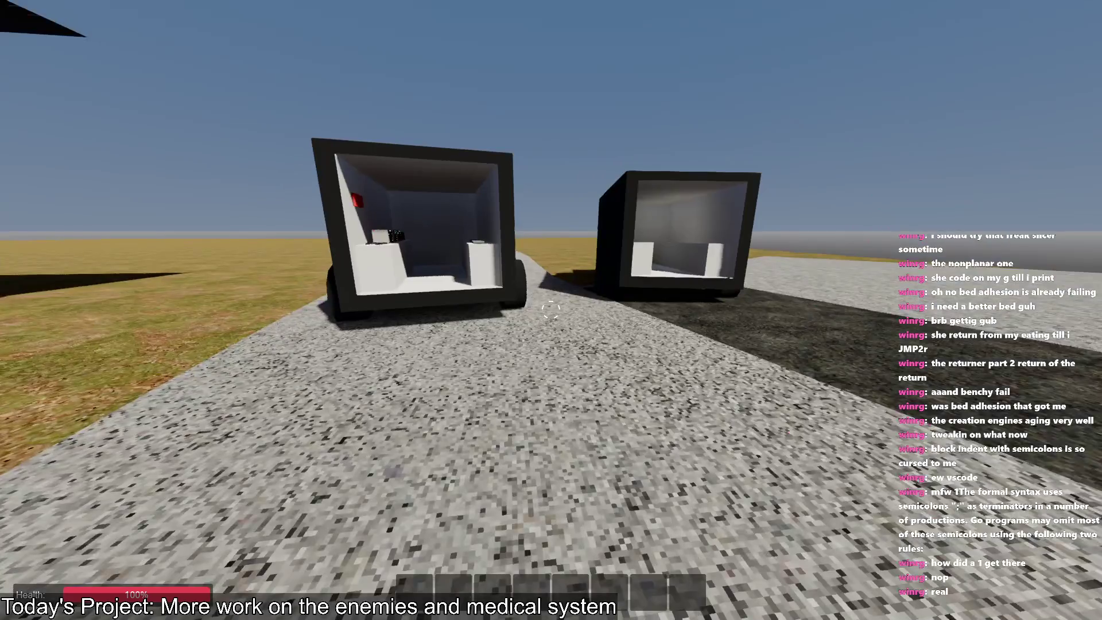
- Grab a flashbang and walk through the building to the courtyard wall, then view the live scene tree
key(w)
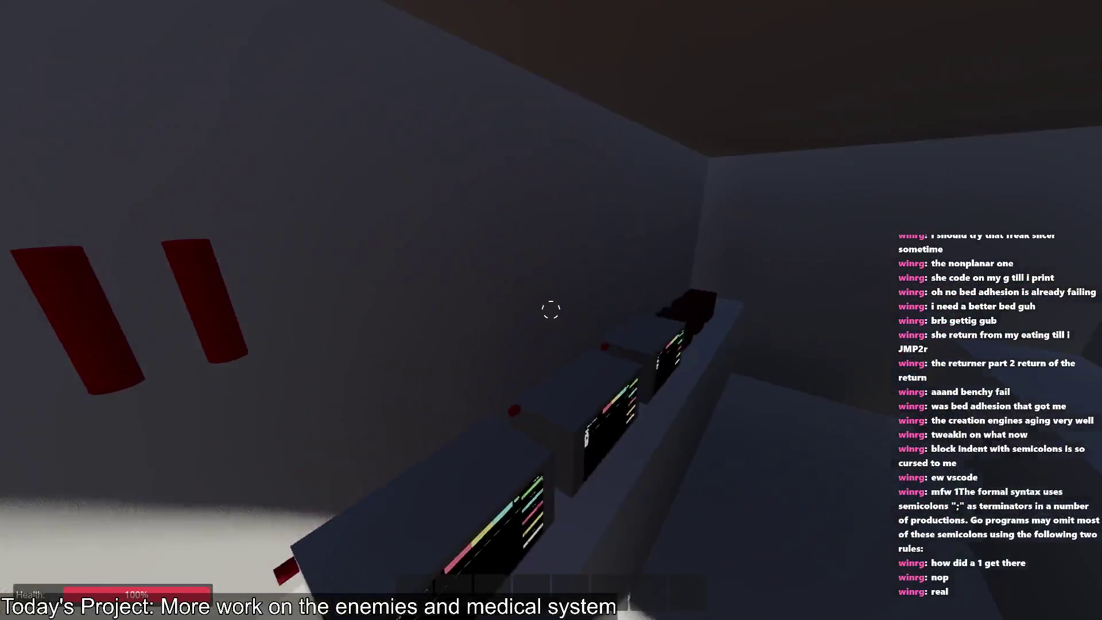
key(e)
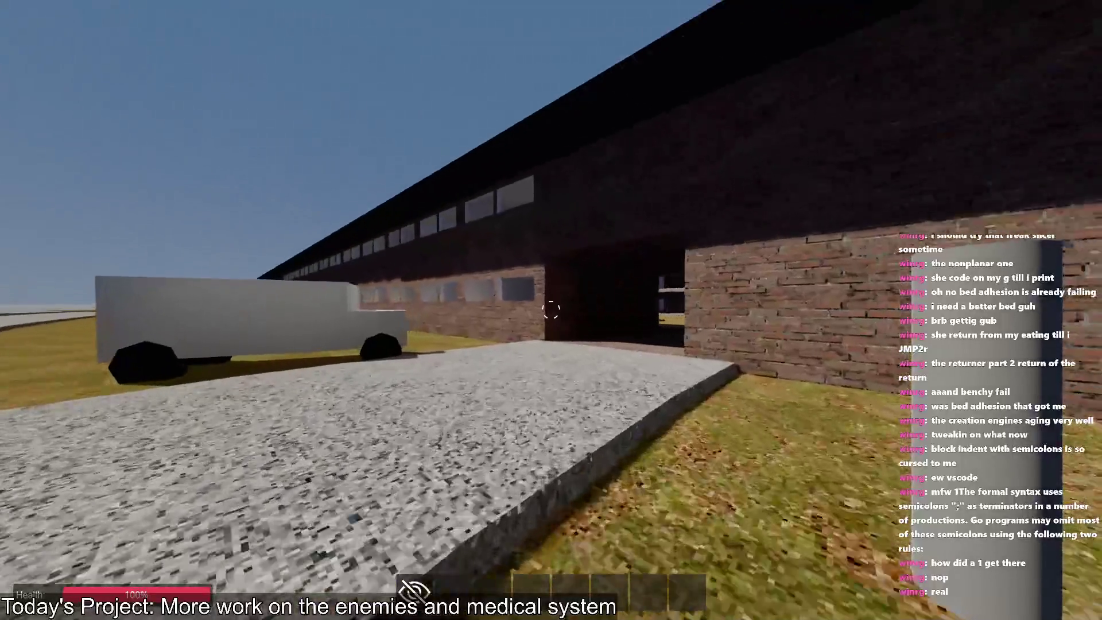
key(w)
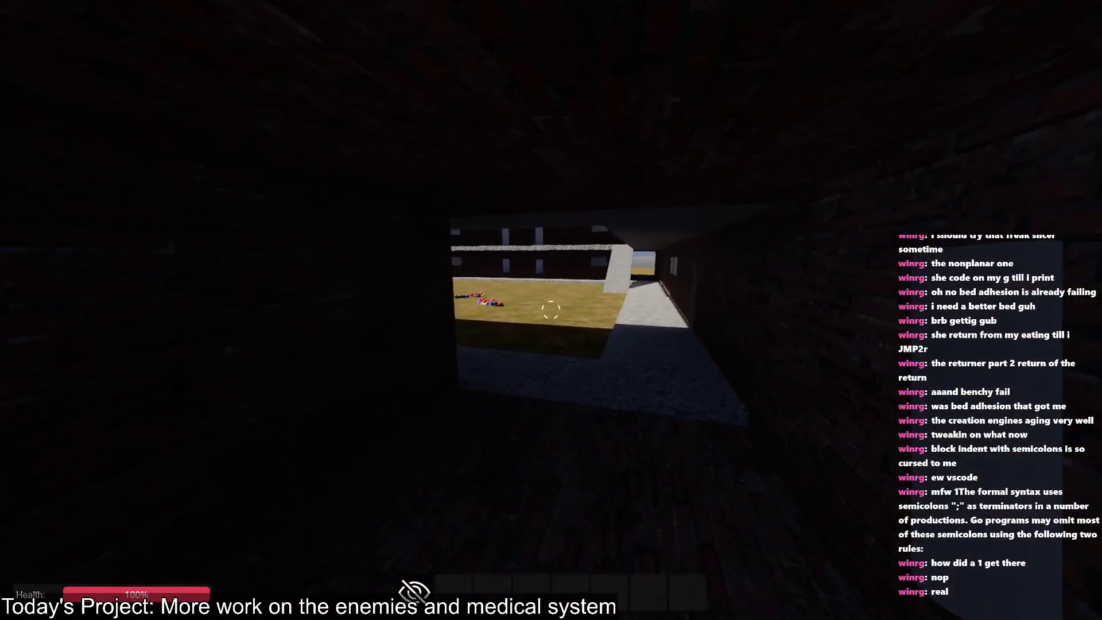
key(w)
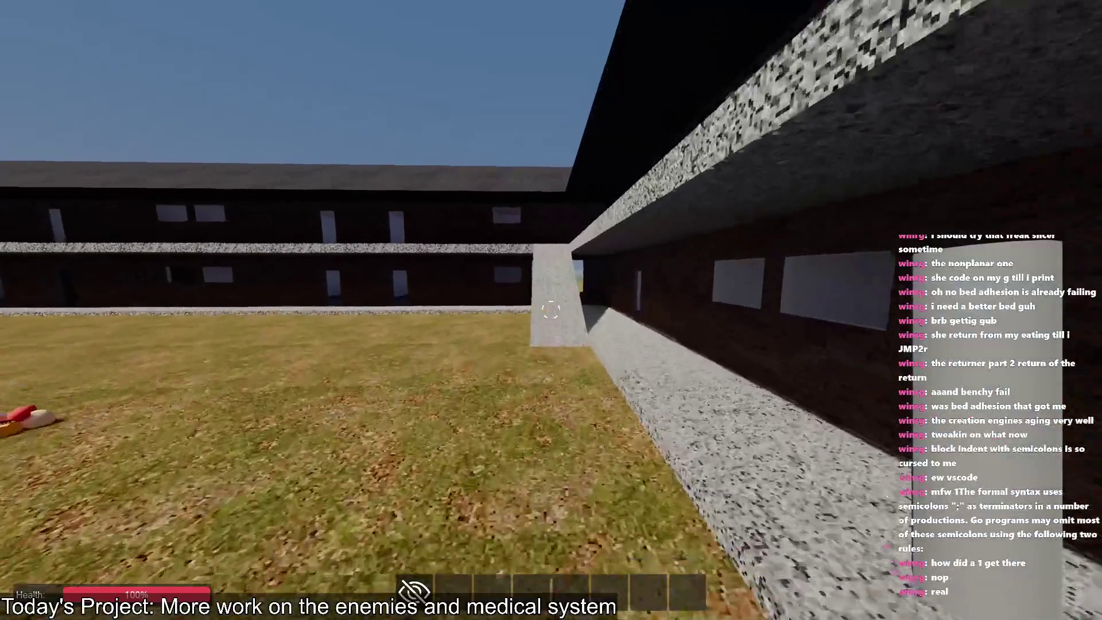
key(w)
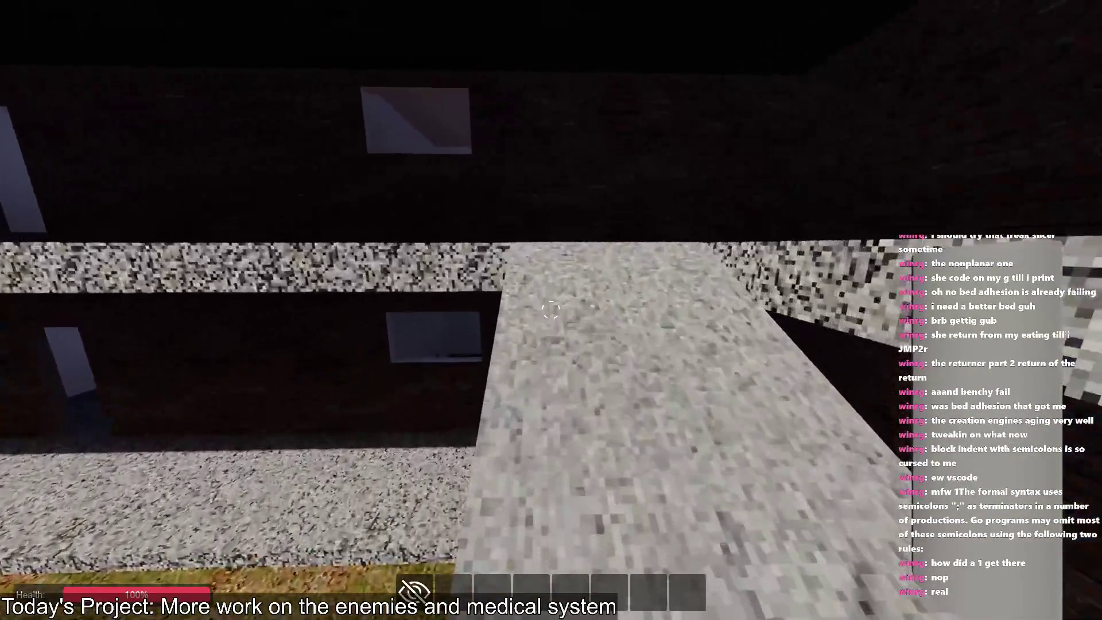
key(alt+Tab)
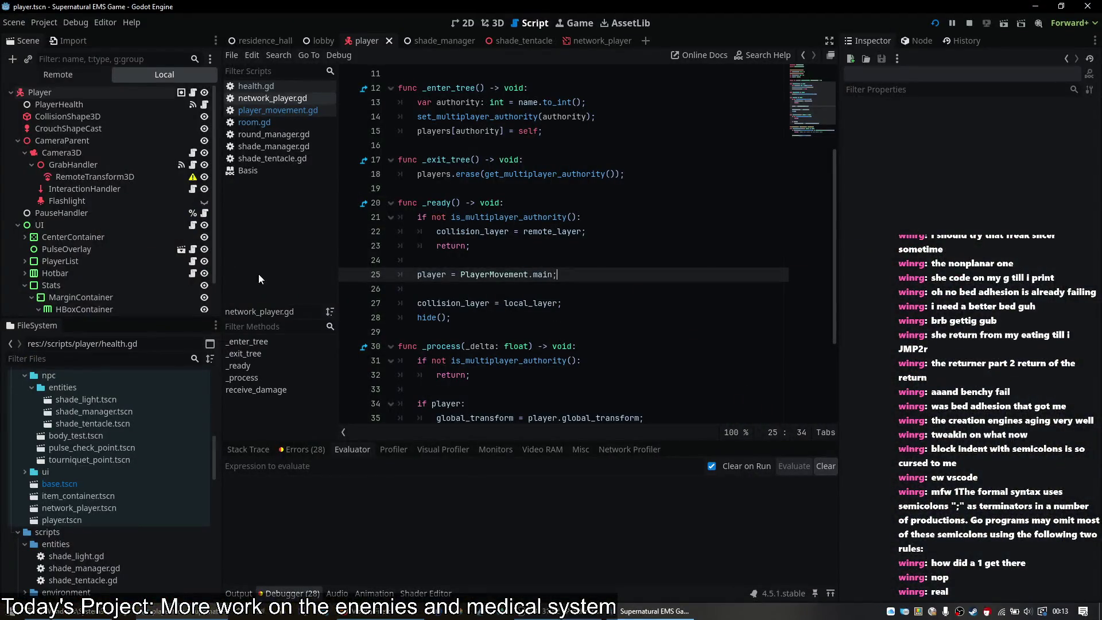
click(58, 74)
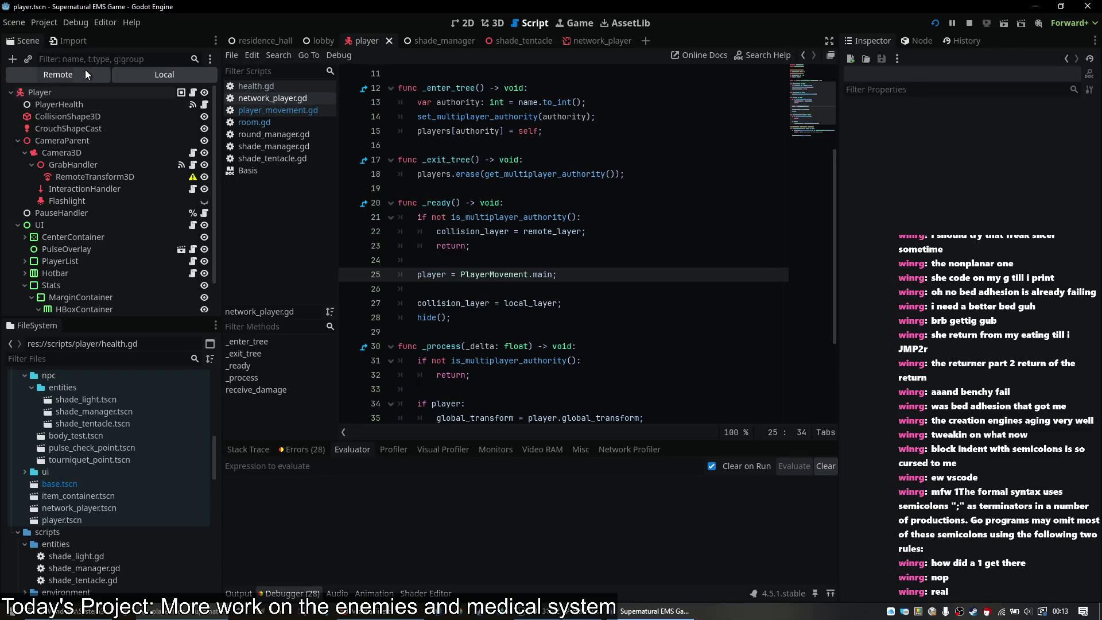
- Expand RoundManager > MultiplayerSpawner > ShadeManager > Lights in the Remote tree and inspect ShadeLight
click(68, 129)
scroll(89, 170, down, 3)
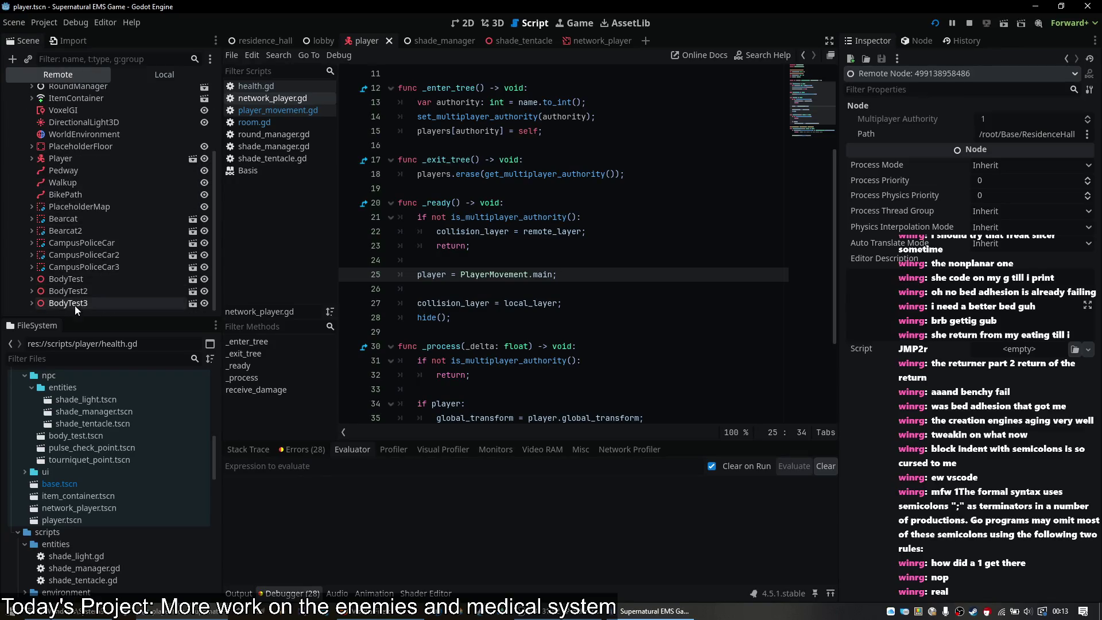
click(92, 90)
click(95, 104)
click(94, 117)
click(94, 130)
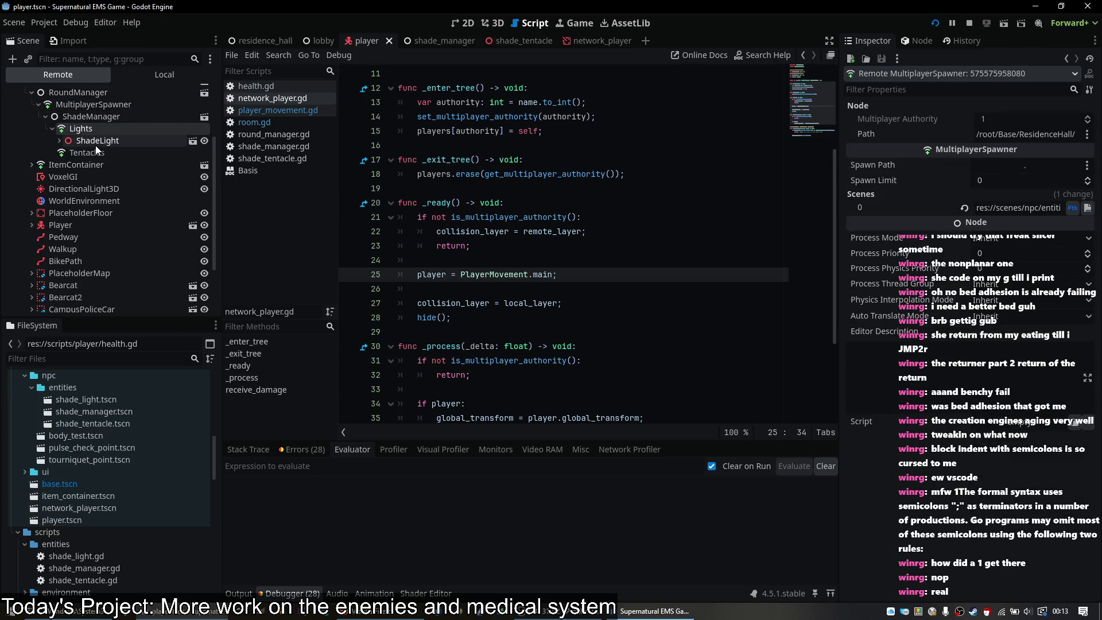
click(95, 143)
- Walk around the building in the game until the room.gd breakpoint triggers
click(654, 610)
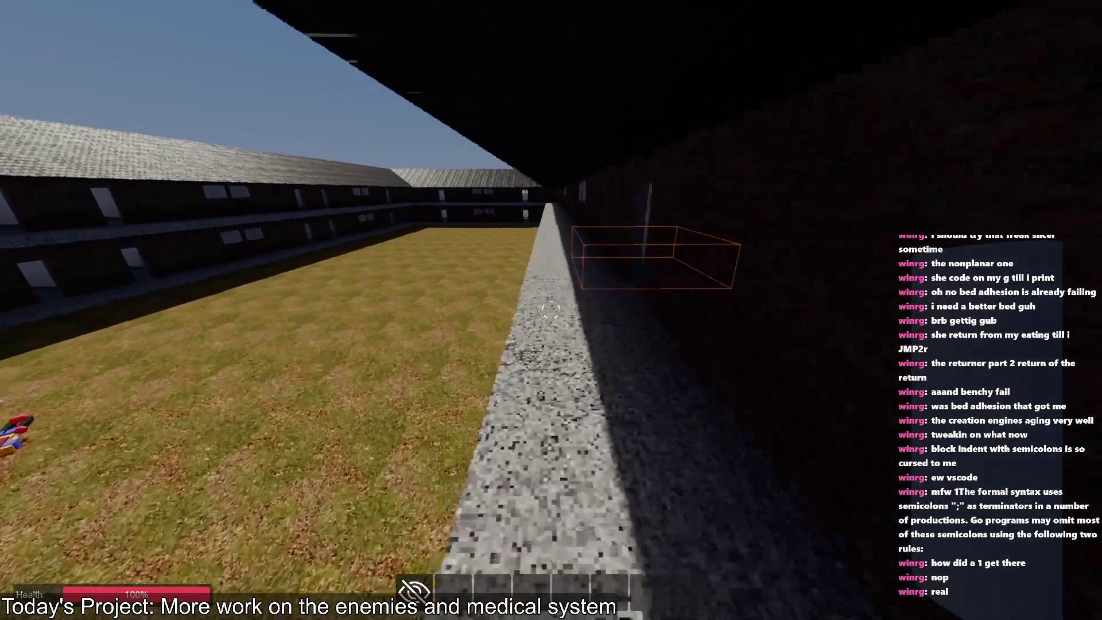
key(a)
key(w)
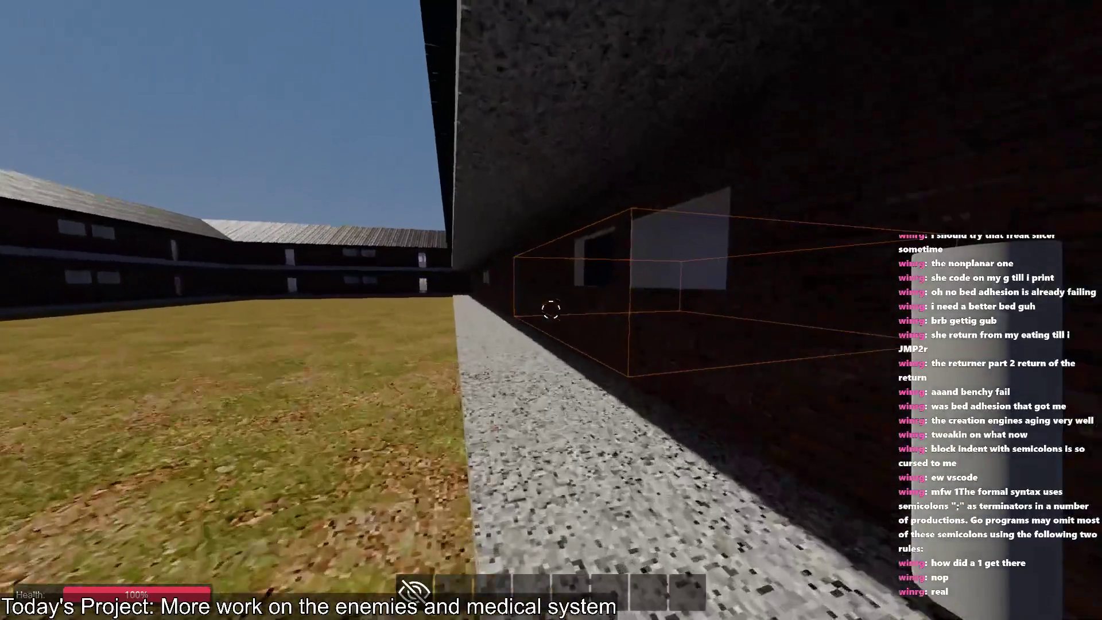
key(s)
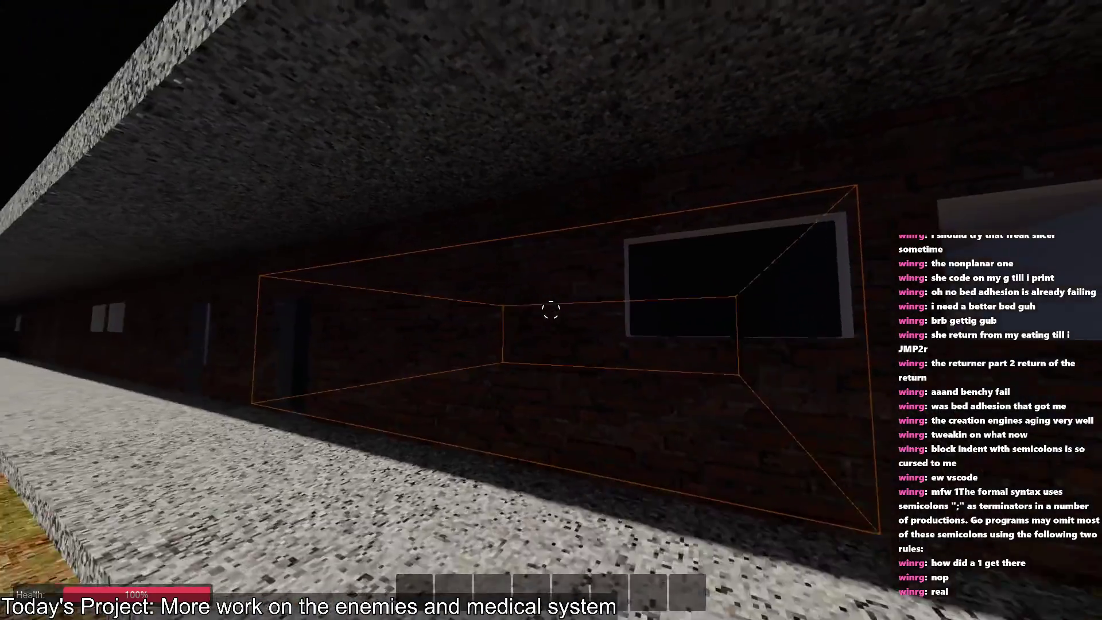
key(s)
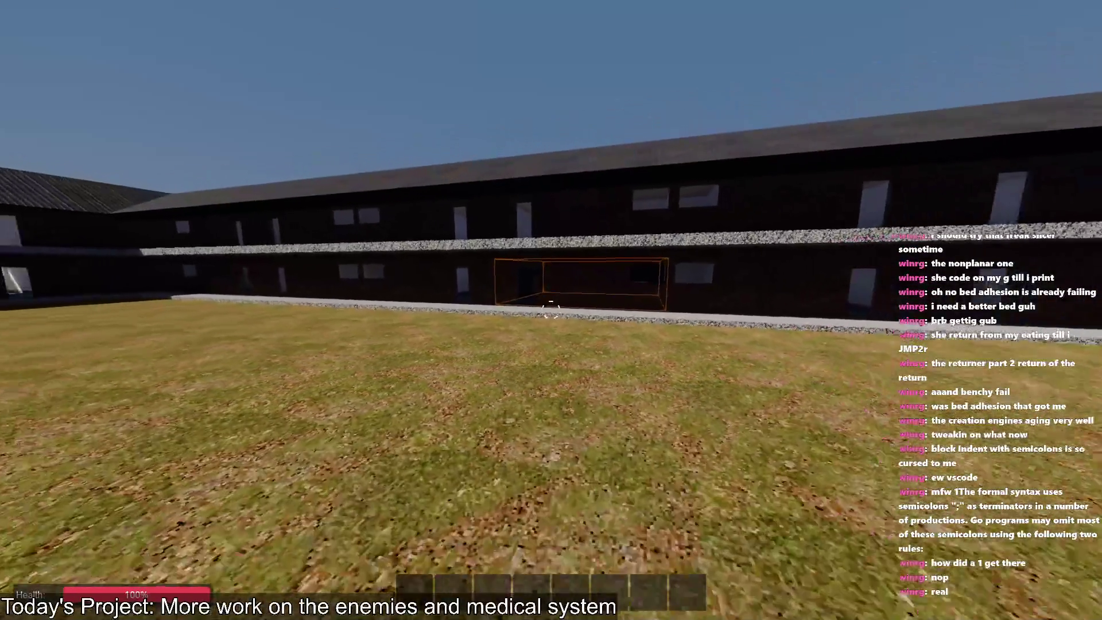
key(w)
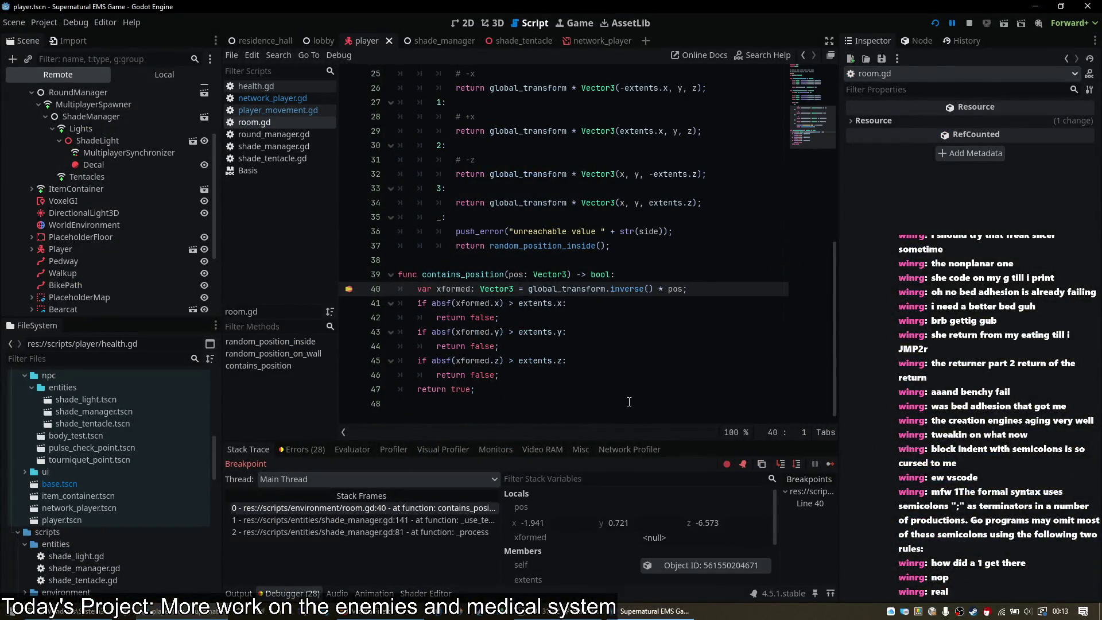
- Step past line 40, remove its breakpoint and resume the game
click(795, 465)
mouse_move(552, 311)
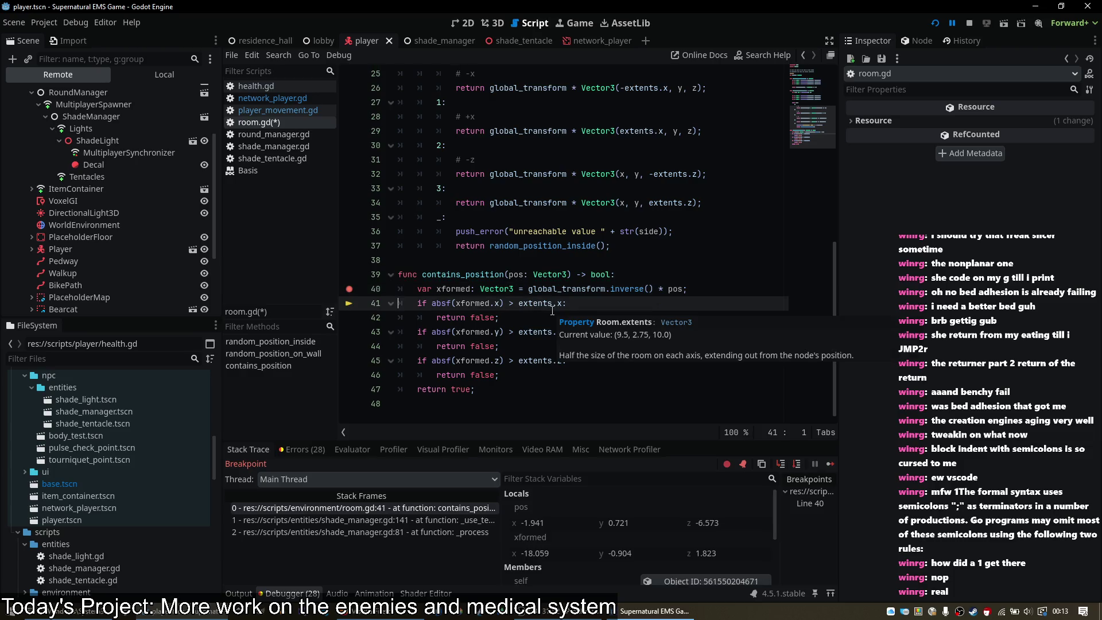
click(349, 288)
click(830, 464)
- Walk into the dark room, then keep a breakpoint only on line 42's early return
key(w)
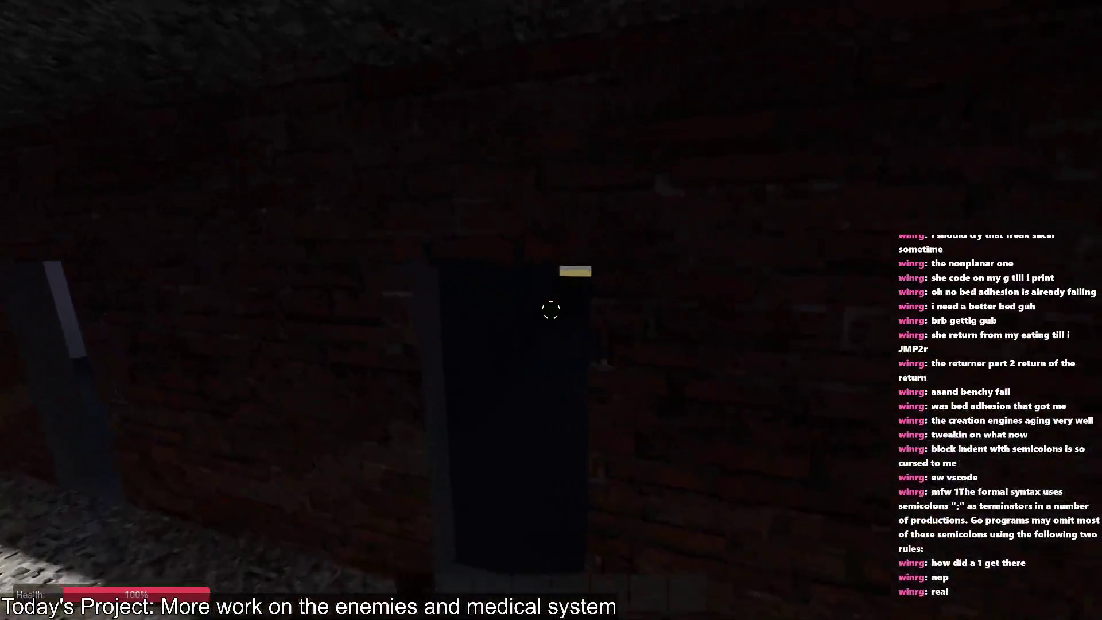
key(w)
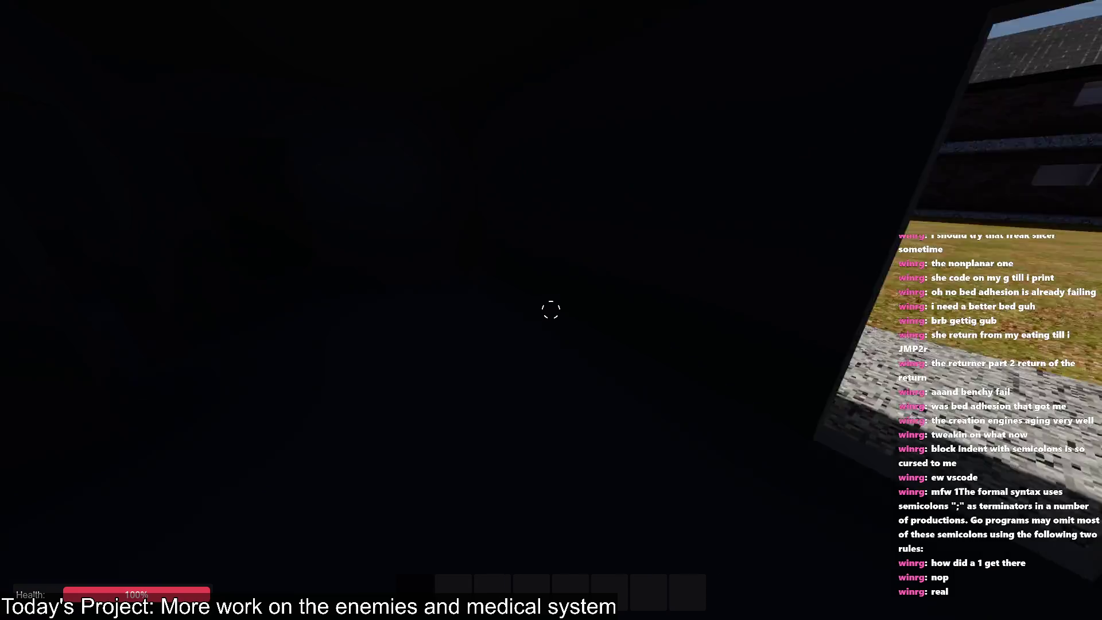
key(w)
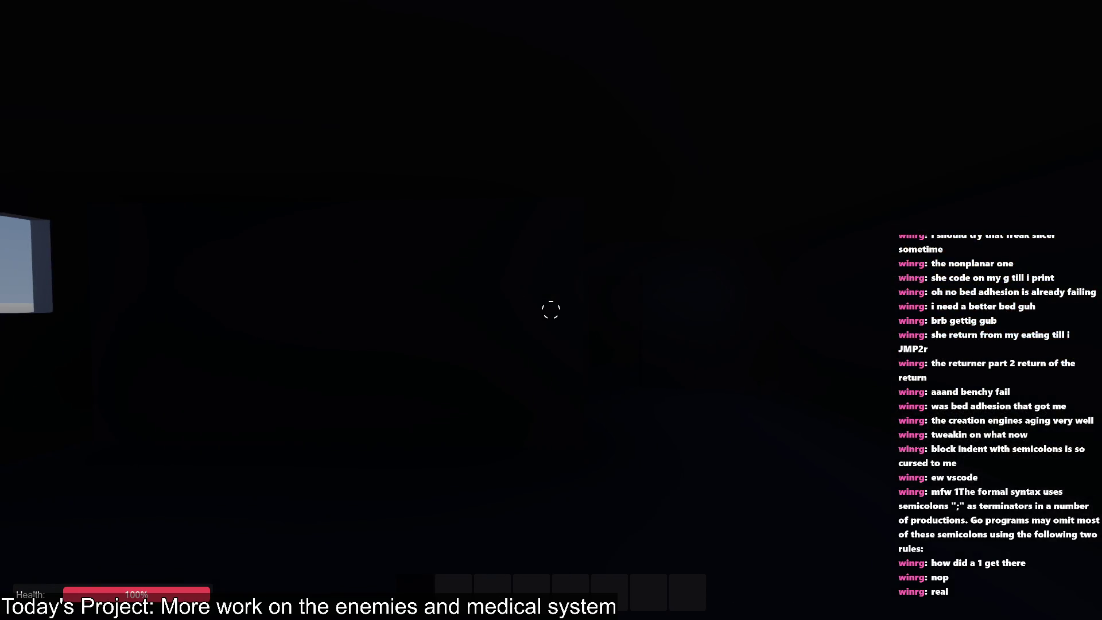
key(alt+Tab)
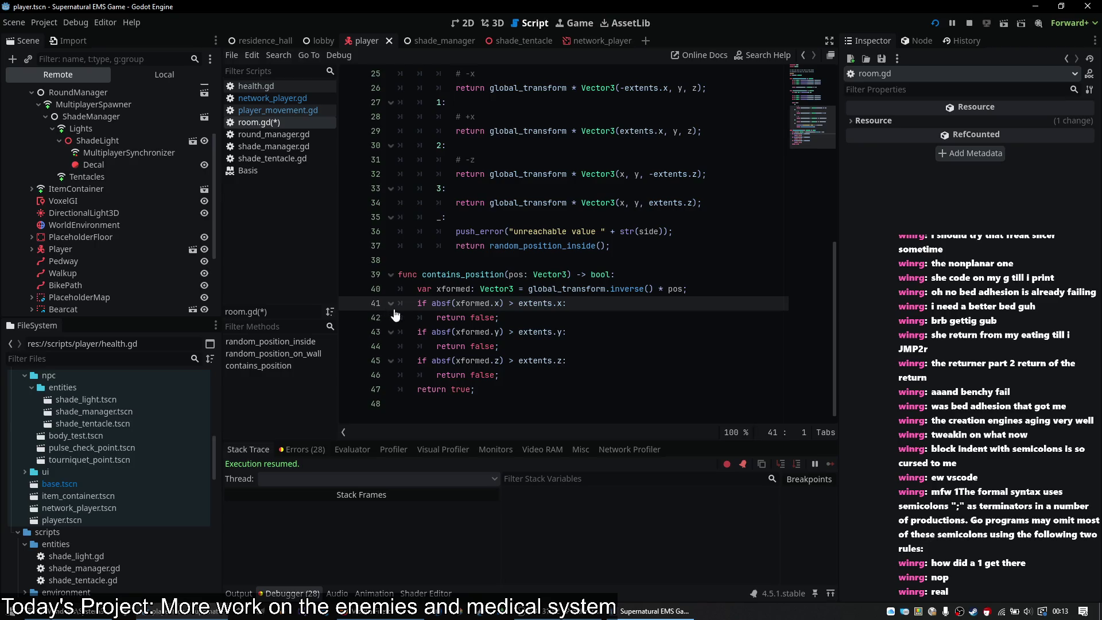
click(349, 346)
click(349, 317)
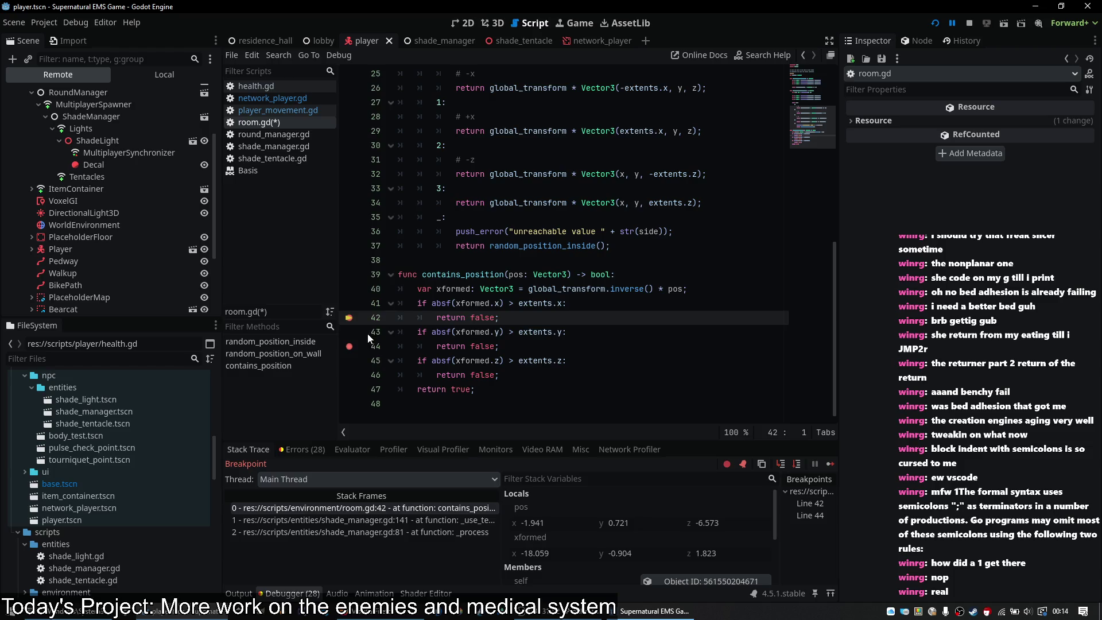
click(349, 347)
- Inspect player node 1's collision shape and mesh in the Remote tree, then open network_player.tscn
scroll(90, 177, up, 3)
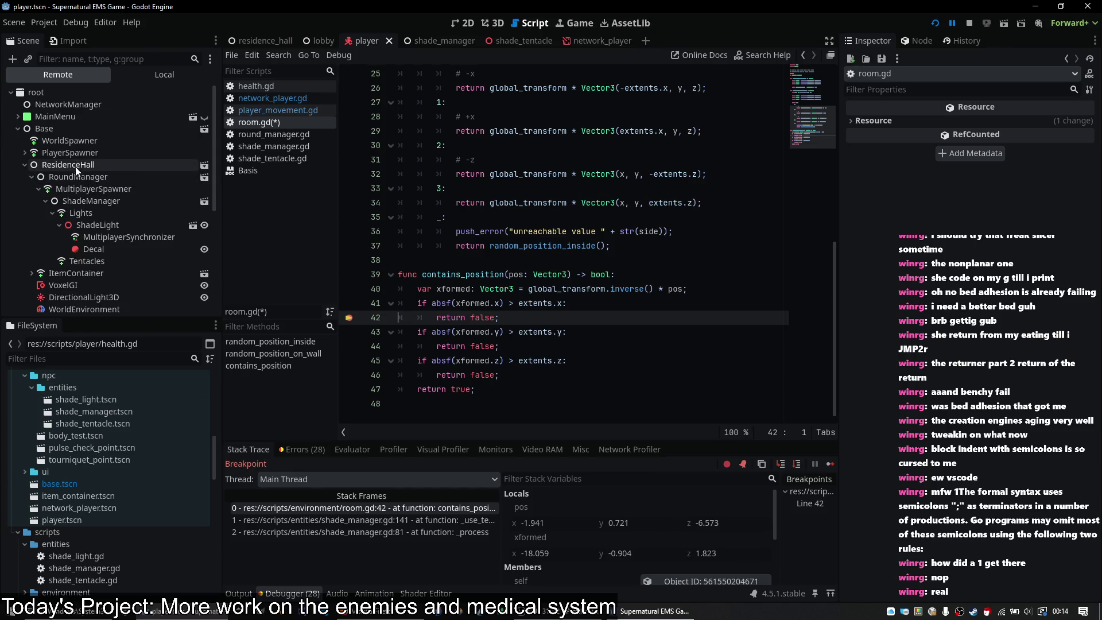
click(73, 157)
click(81, 164)
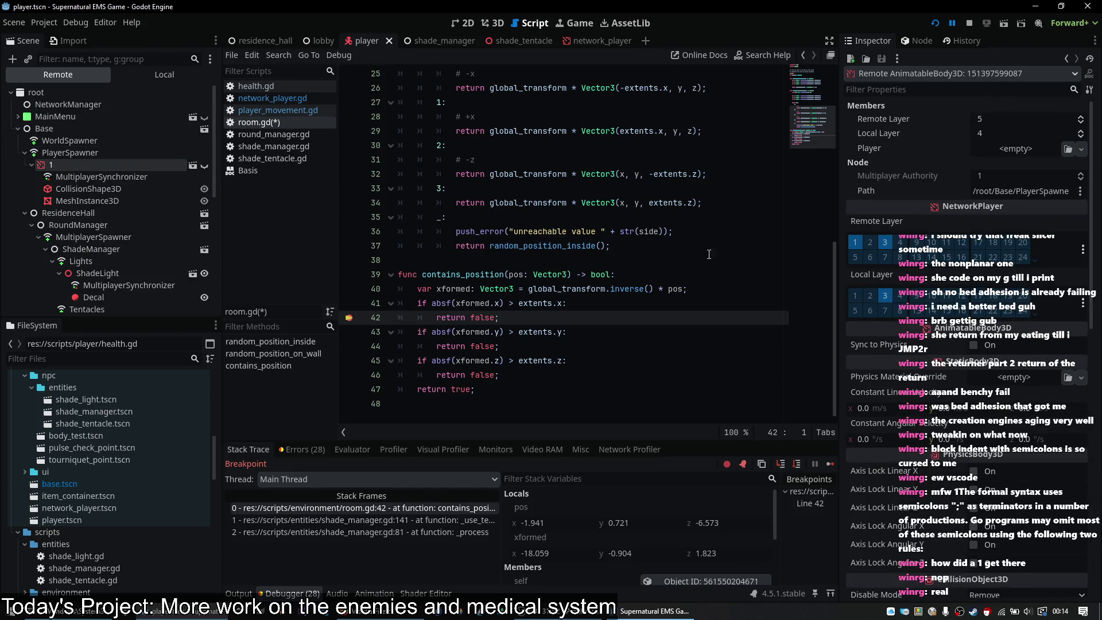
scroll(943, 333, down, 5)
scroll(943, 333, up, 5)
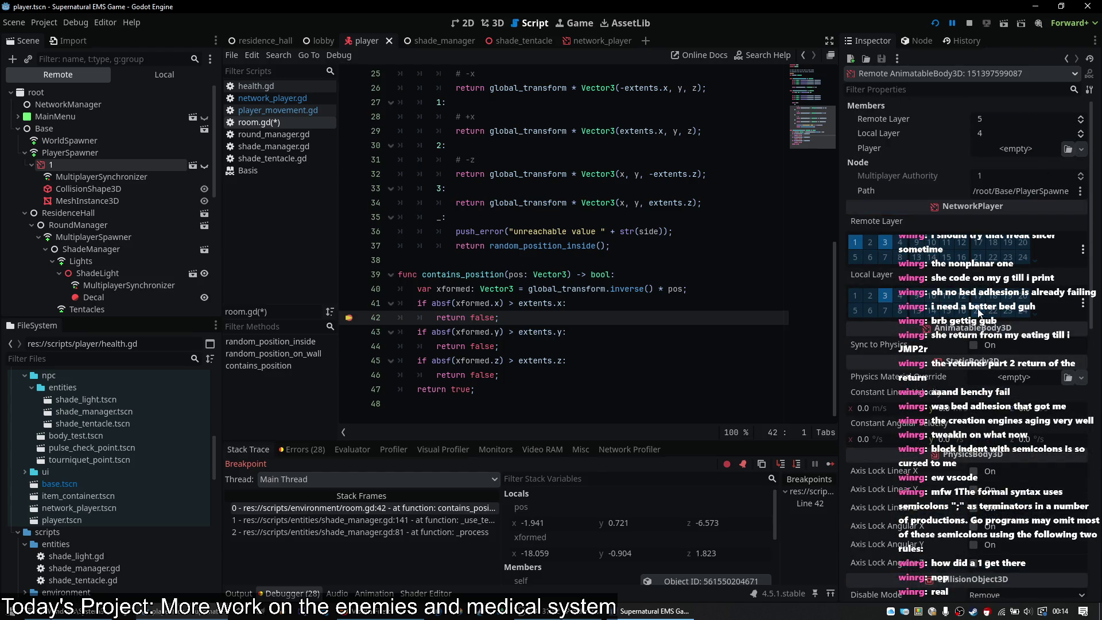
click(109, 188)
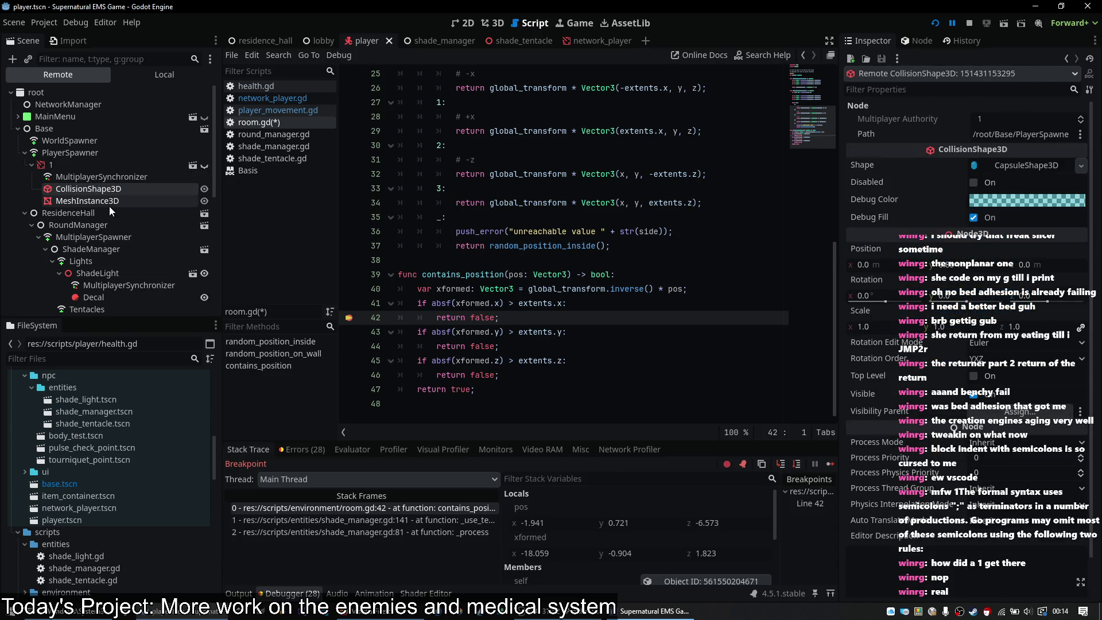
click(109, 205)
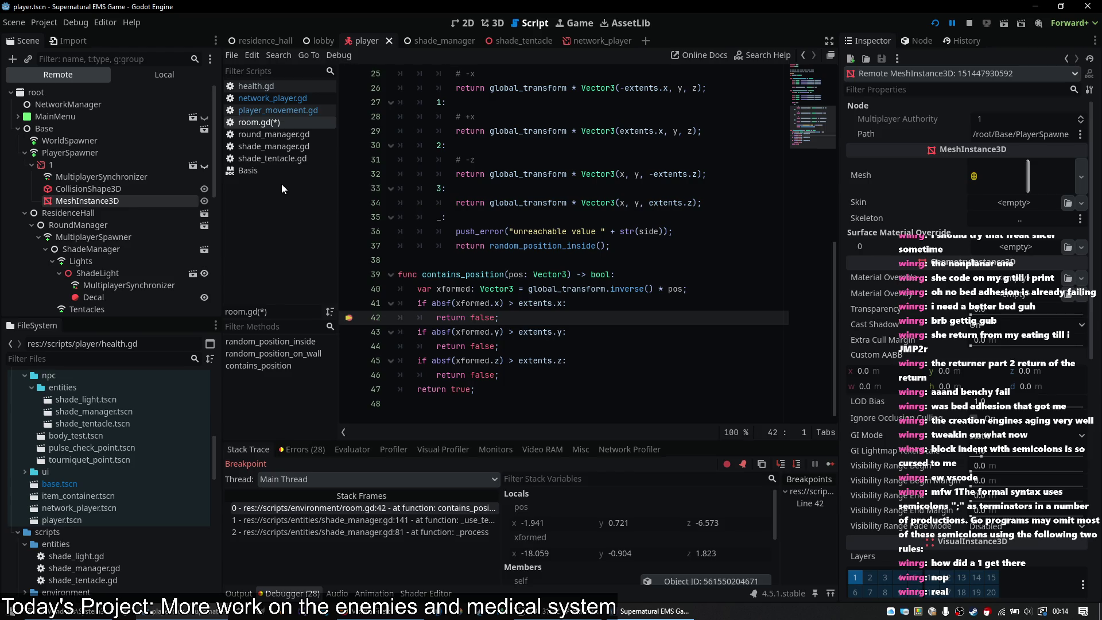
click(193, 165)
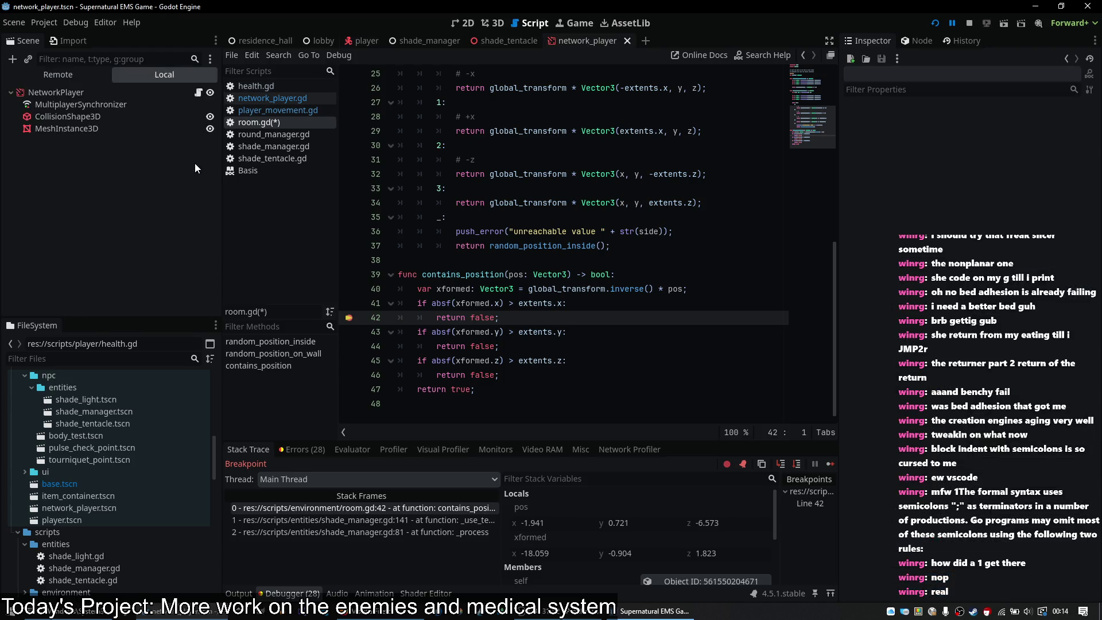
- Delete the player variable, its _ready assignment and _process from network_player.gd, and save
click(198, 92)
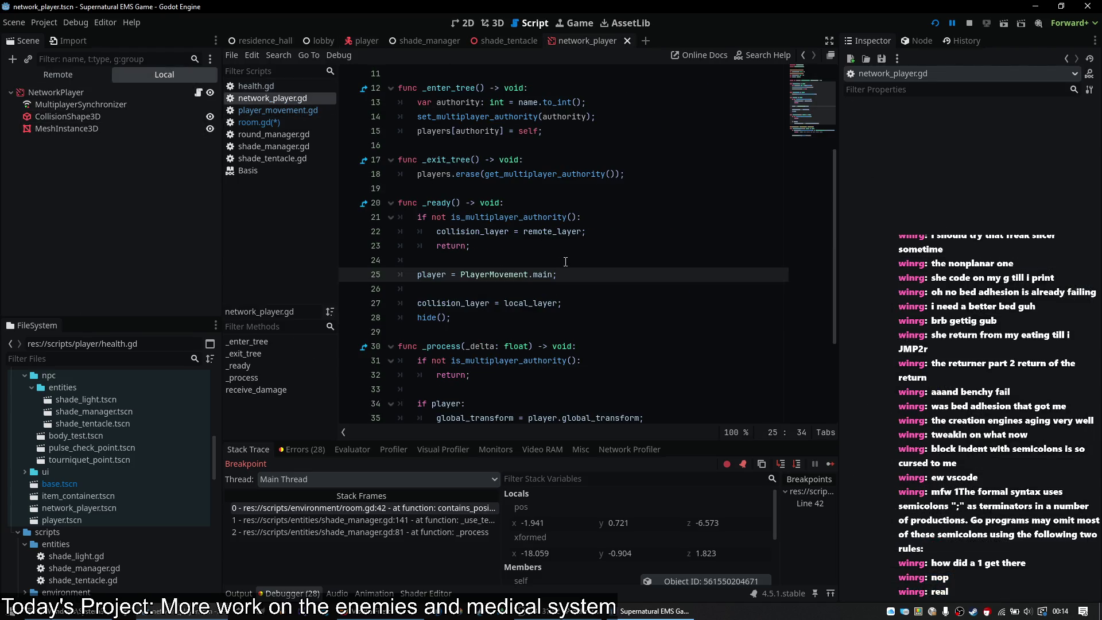
drag(578, 275, 600, 247)
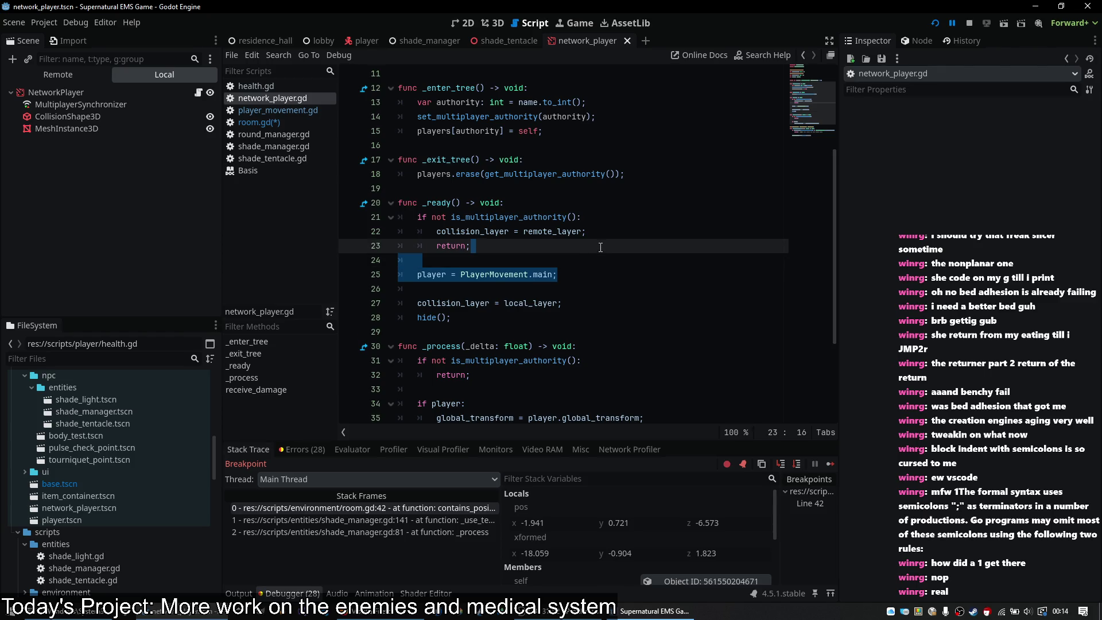
key(BackSpace)
scroll(600, 244, up, 4)
drag(517, 181, 638, 165)
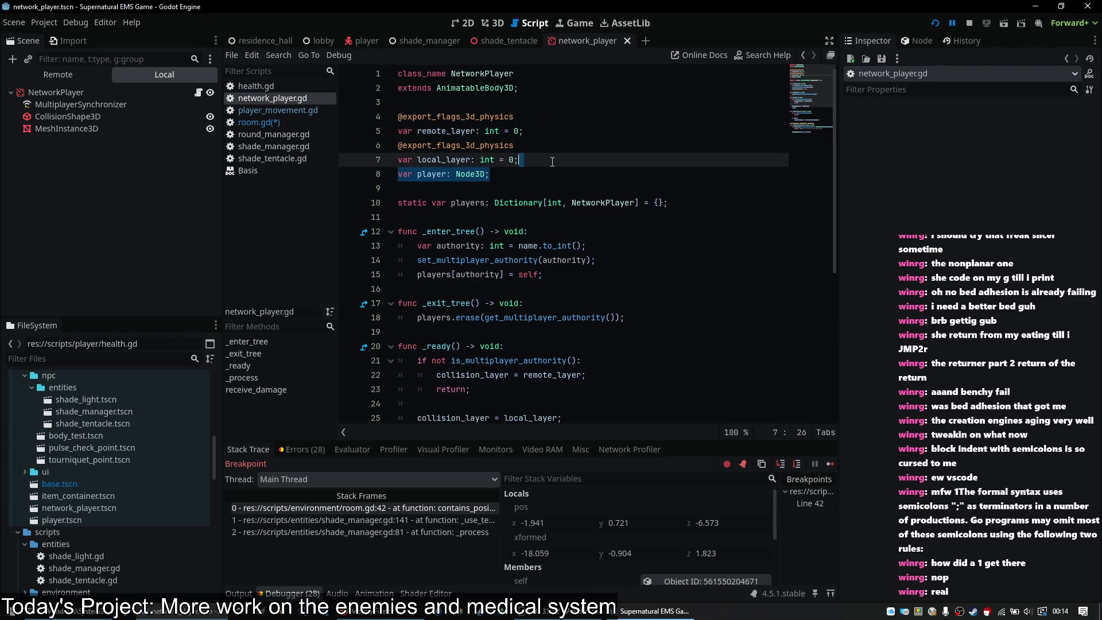
key(BackSpace)
scroll(701, 191, down, 4)
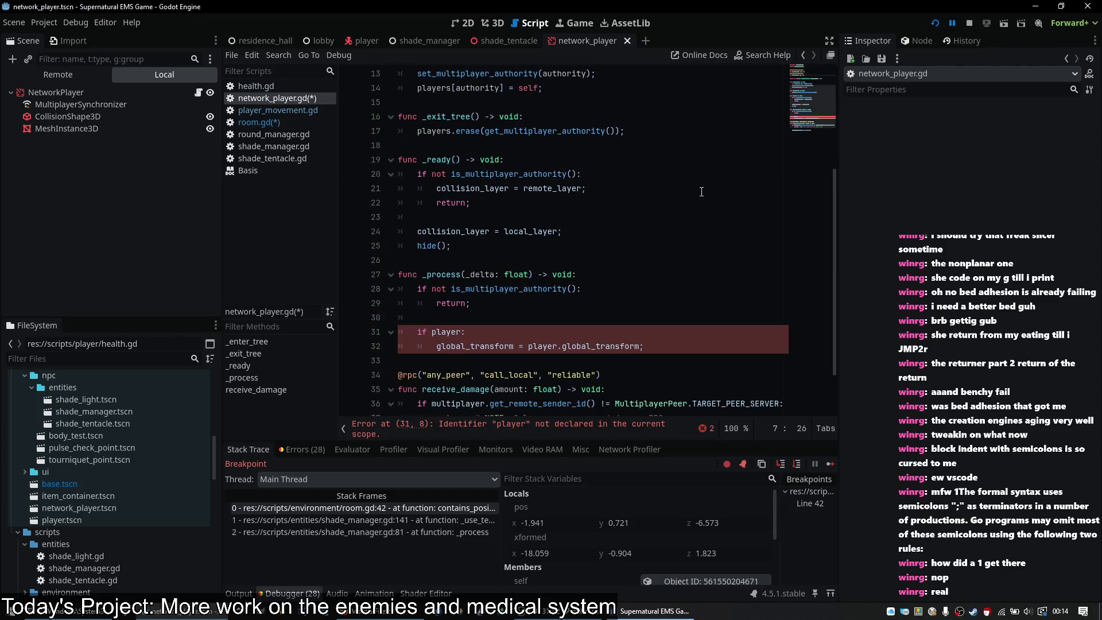
drag(689, 355, 724, 251)
key(BackSpace)
click(712, 289)
key(BackSpace)
key(ctrl+s)
- Declare 'static var local: NetworkPlayer' and set local = self in _enter_tree
click(280, 110)
click(272, 98)
click(687, 187)
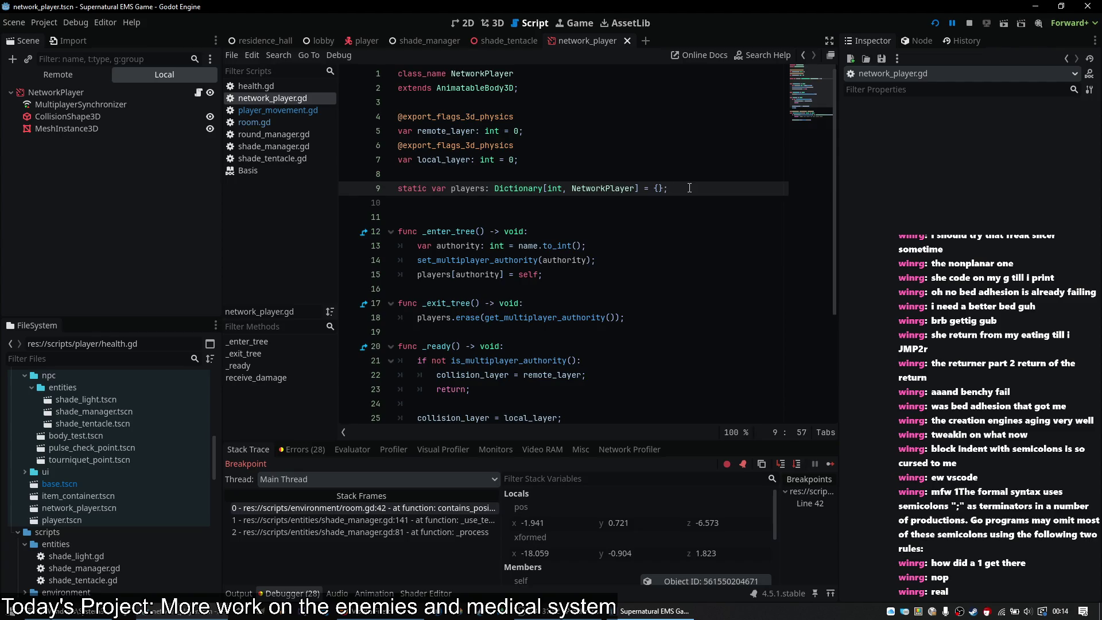
key(Return)
text(static var local: NetworkPlayer;)
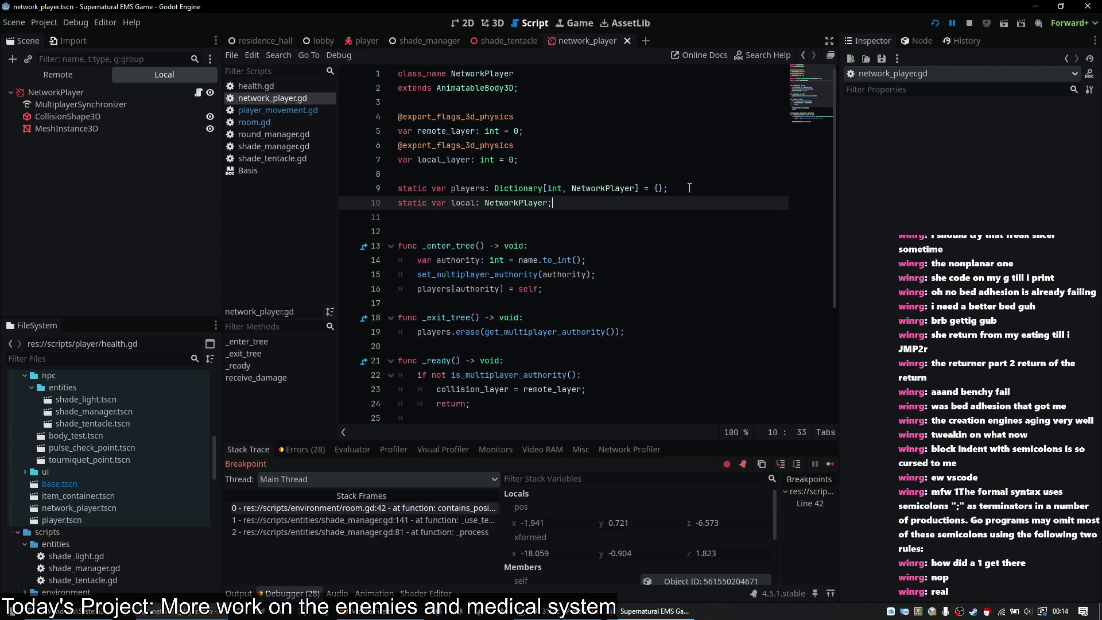
scroll(660, 190, down, 2)
click(596, 193)
key(Return)
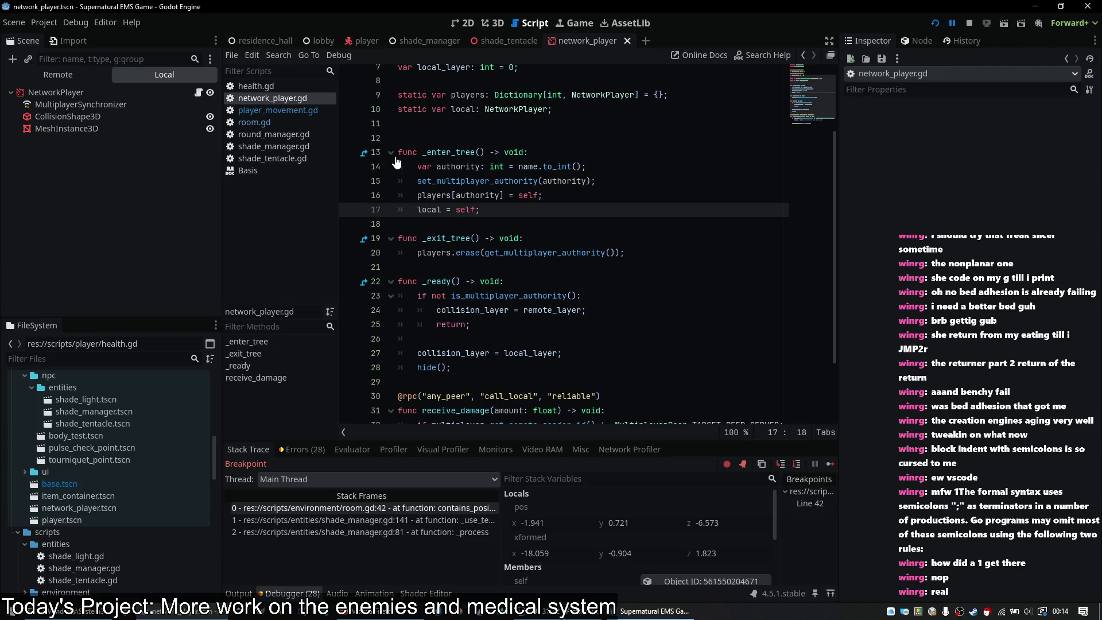
click(284, 110)
- Add 'NetworkPlayer.local.global_transform = global_transform;' after the basis line in _process
mouse_move(534, 218)
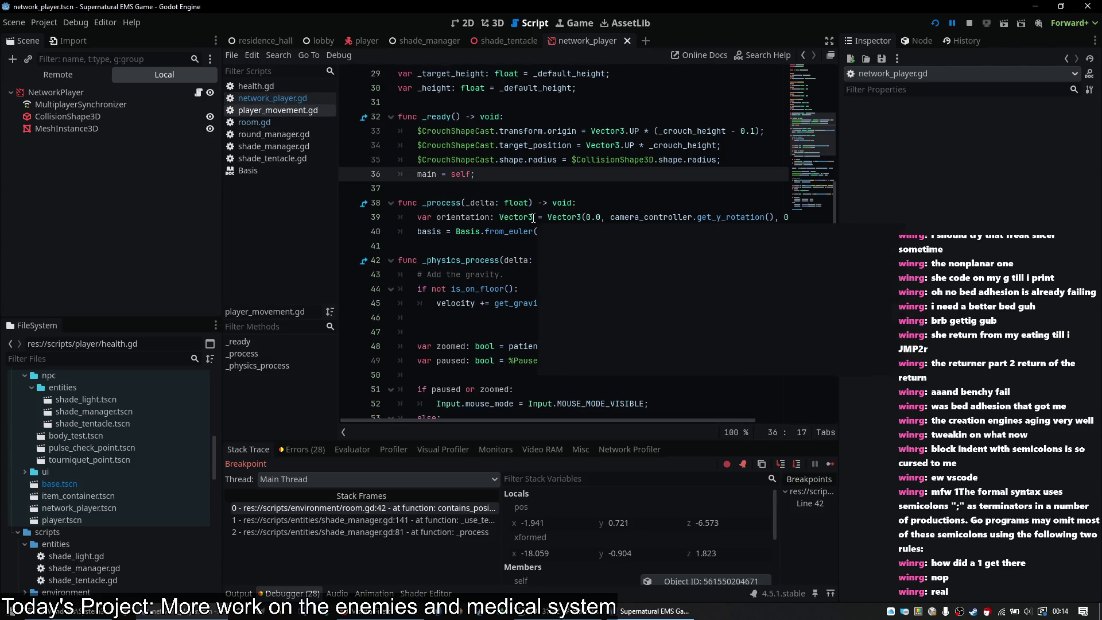
click(484, 231)
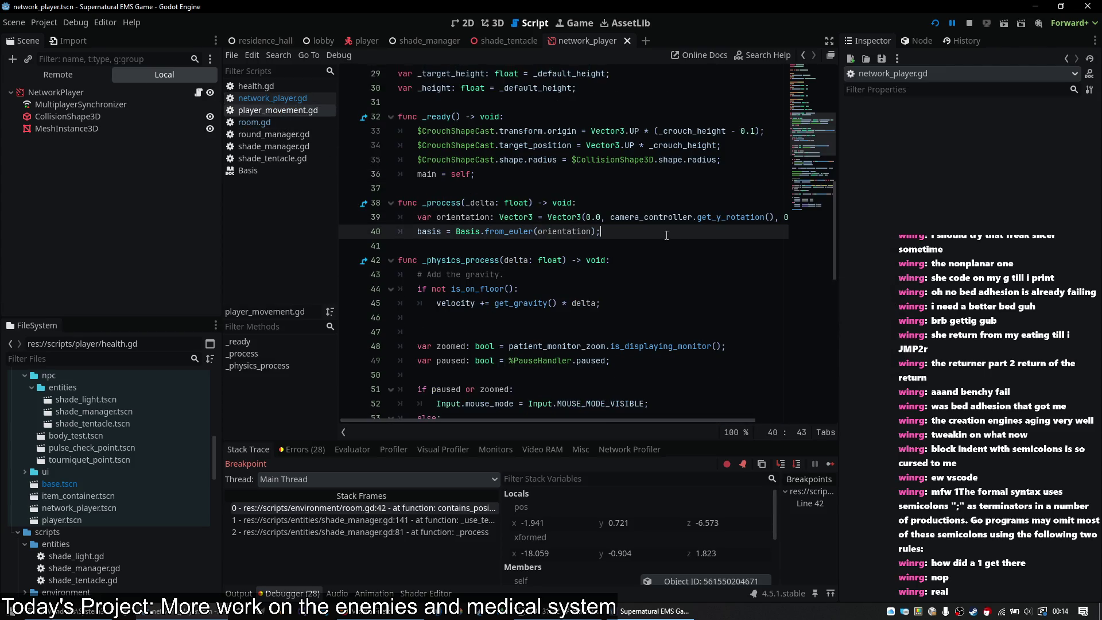
key(Return)
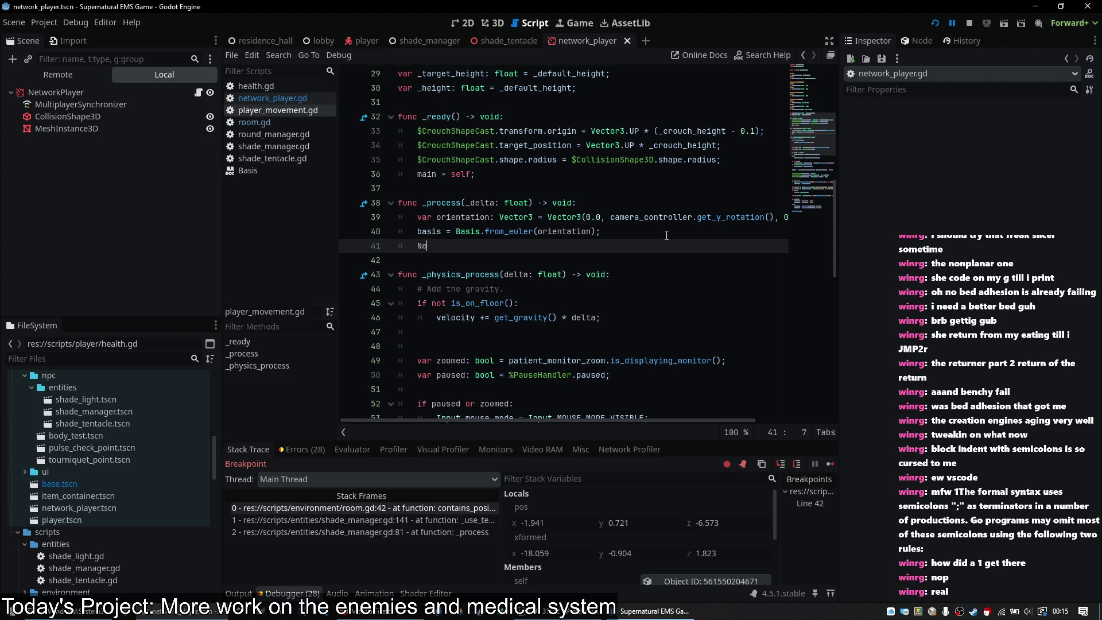
text(r.local.globa)
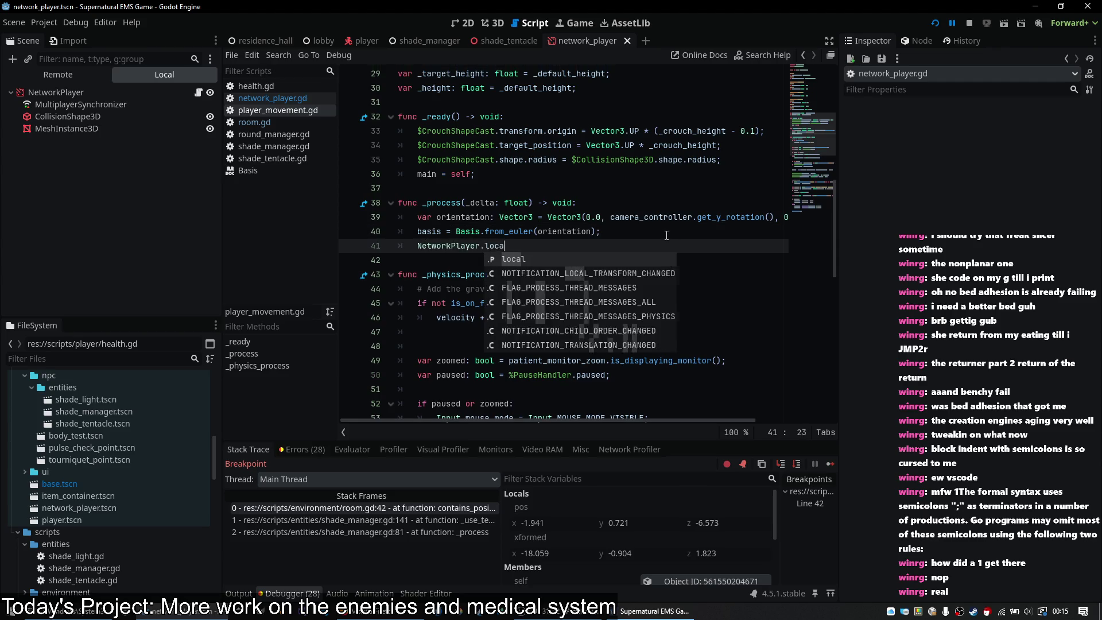
text(l_transform = global_)
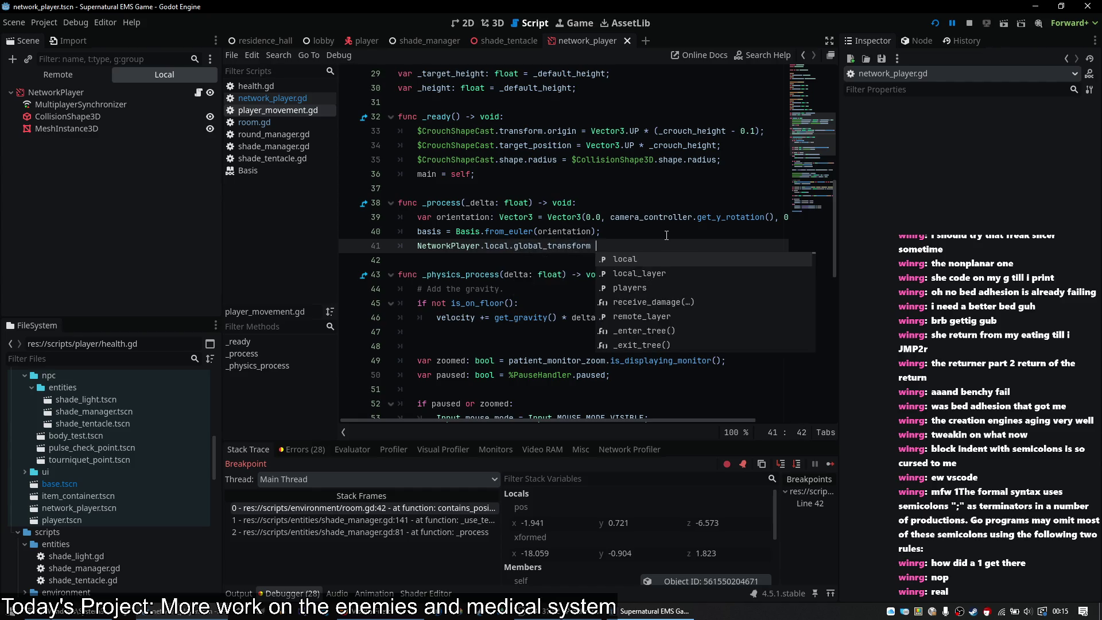
text(transform)
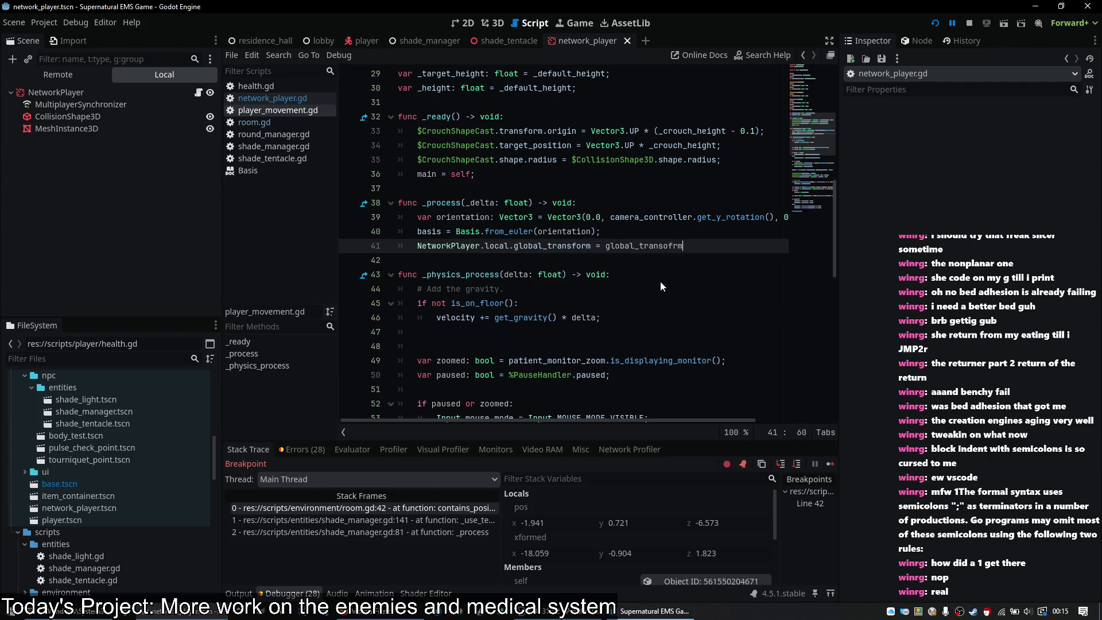
text(;)
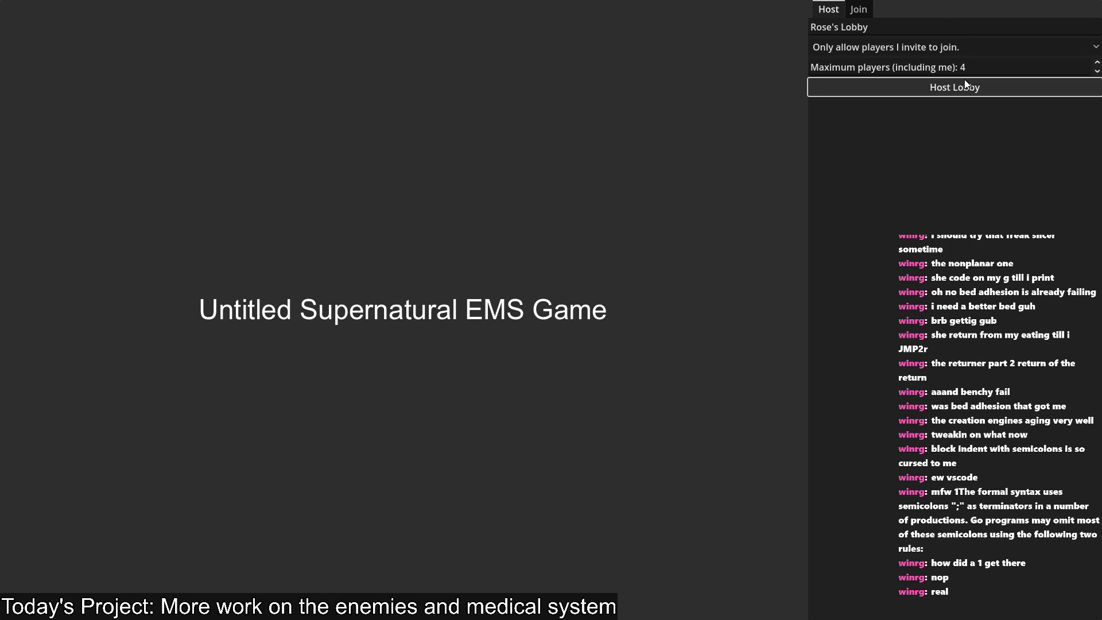
- Host a lobby, ready up and pick up a road flare from the truck
click(964, 81)
key(w)
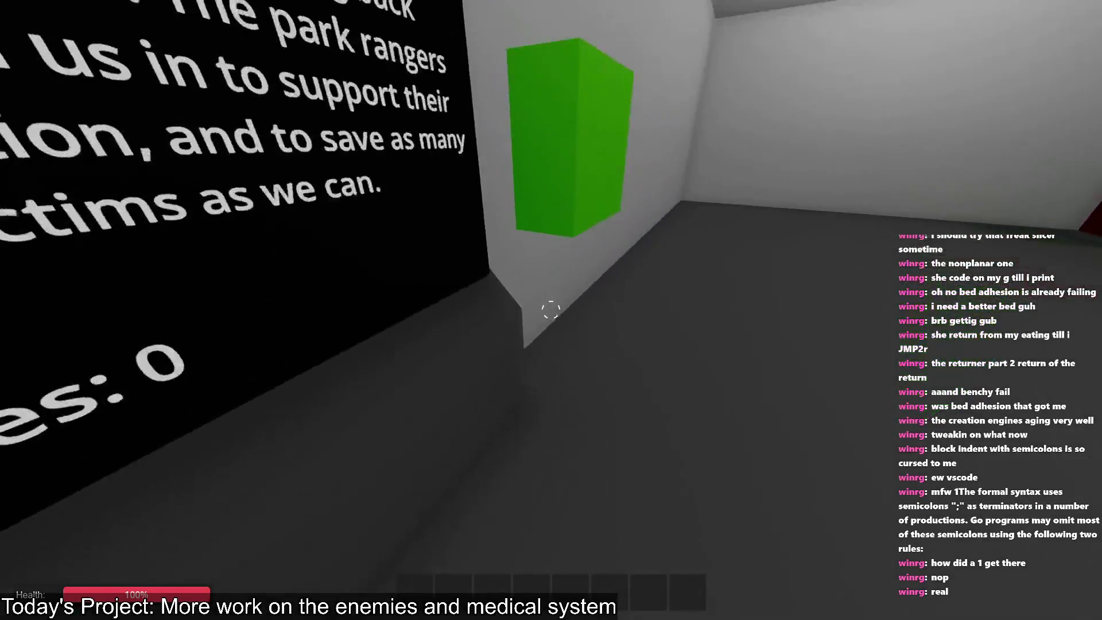
key(e)
key(w)
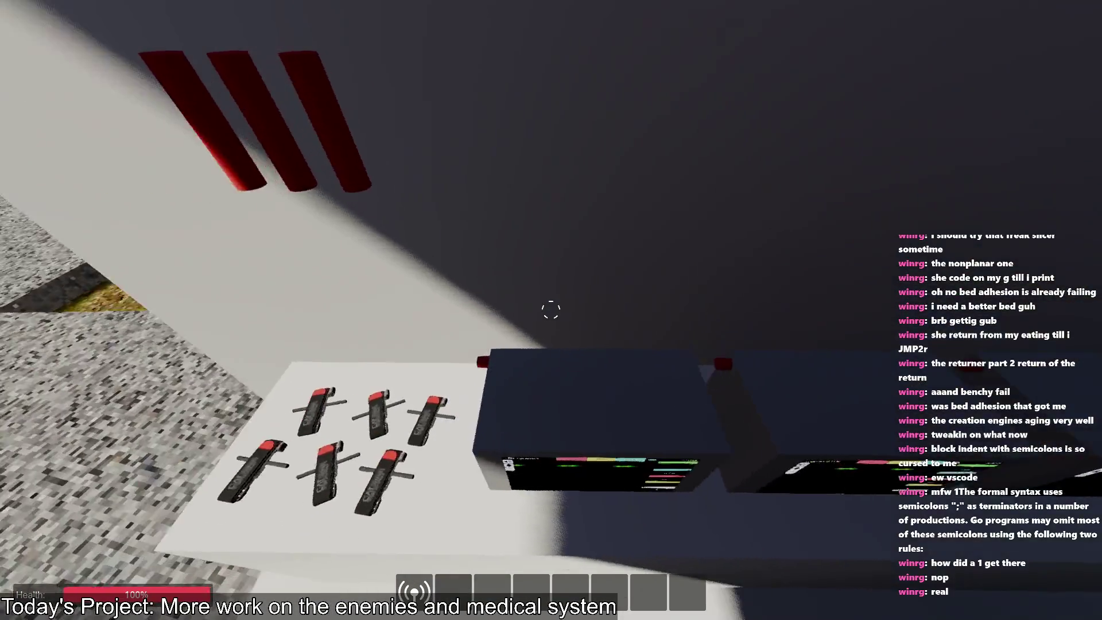
key(e)
key(e)
key(e)
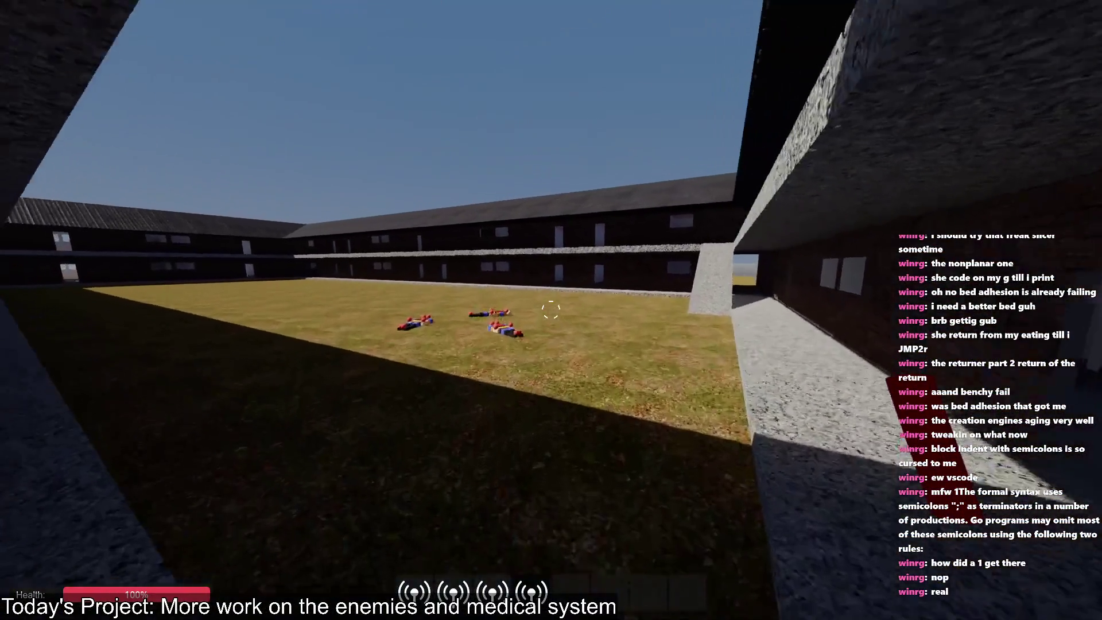
- Expand the Remote tree to ShadeManager and its Lights node to inspect room and energy values
key(alt+Tab)
click(72, 191)
scroll(103, 172, down, 3)
click(122, 92)
click(121, 105)
click(126, 117)
click(132, 131)
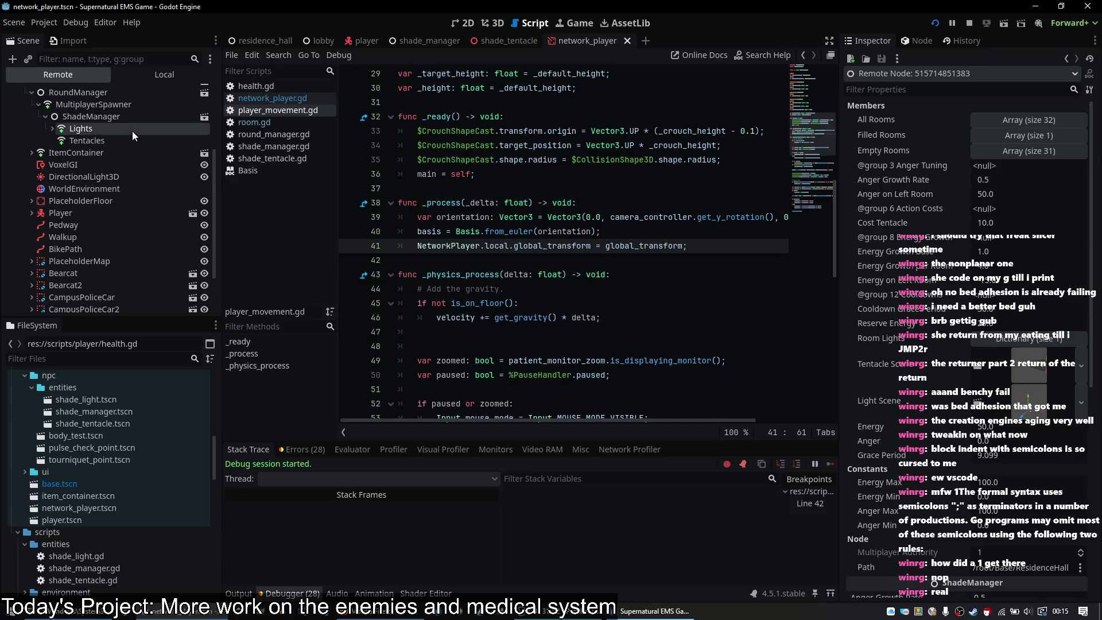
- Inspect the live ShadeLight's Decal properties and glance at the running game
click(125, 140)
click(113, 164)
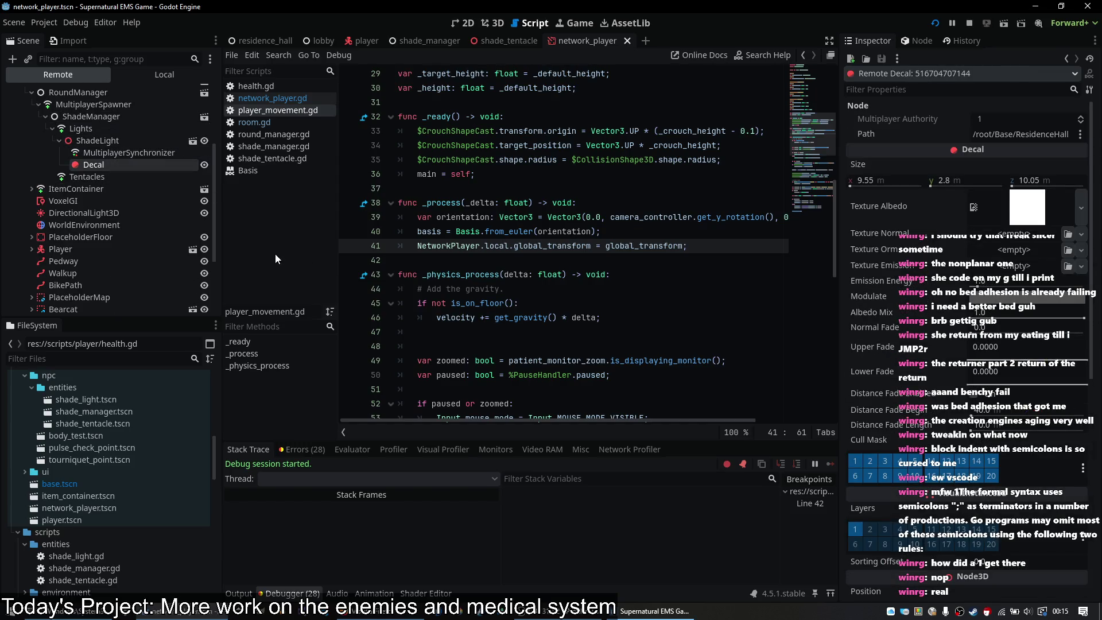
key(alt+Tab)
key(alt+Tab)
key(alt+Tab)
key(alt+Tab)
scroll(102, 126, up, 3)
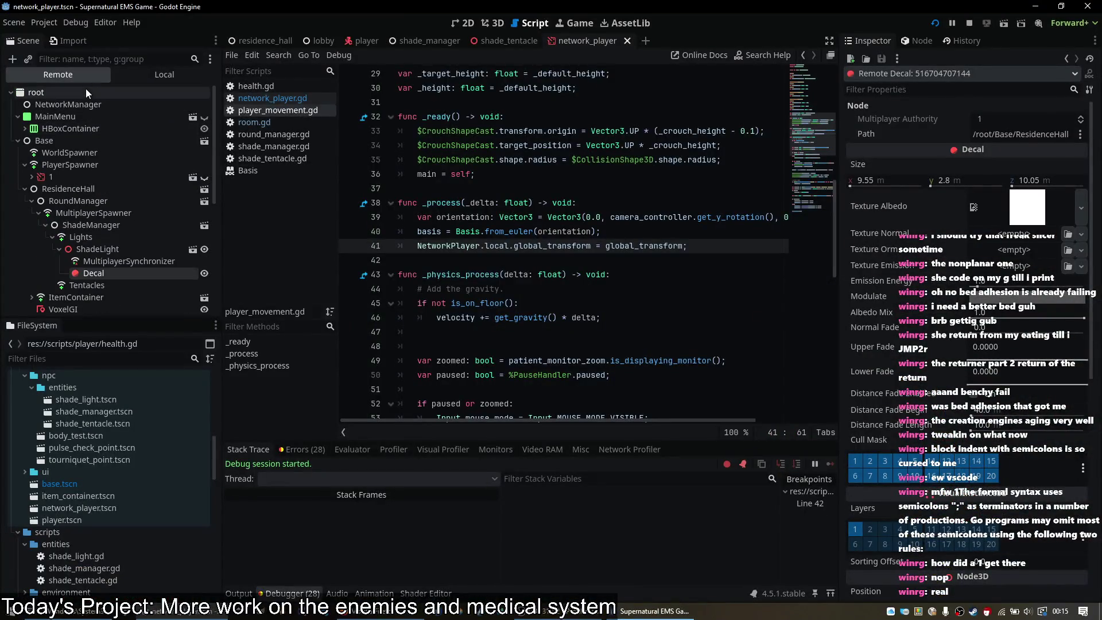
key(alt+Tab)
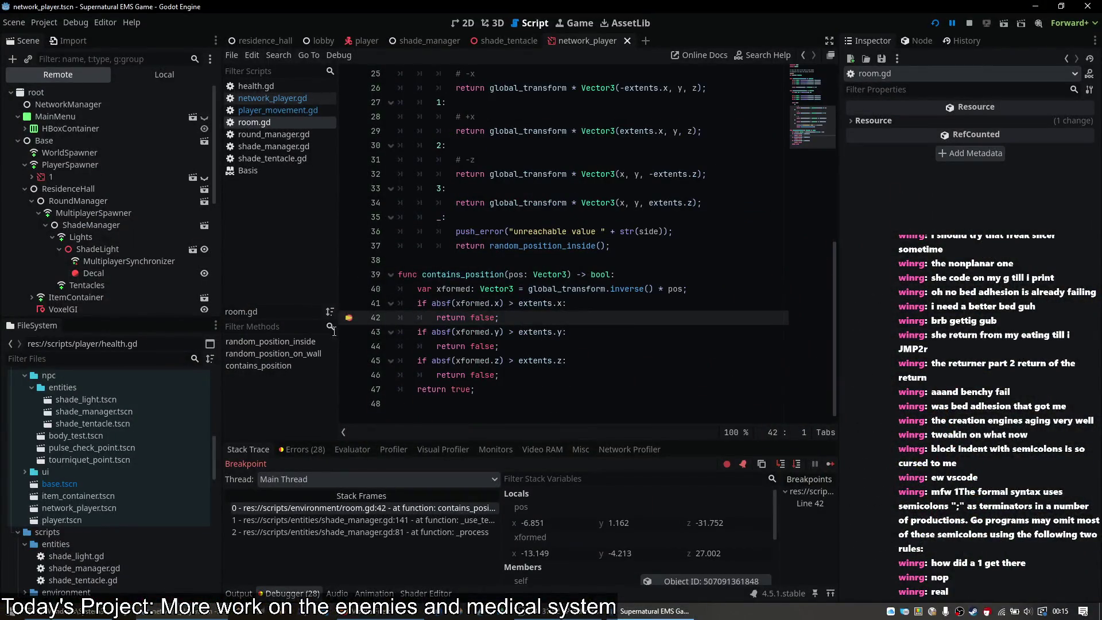
- Remove the line 42 breakpoint, resume, and walk into the dark room until the receive_damage error
click(348, 317)
click(832, 463)
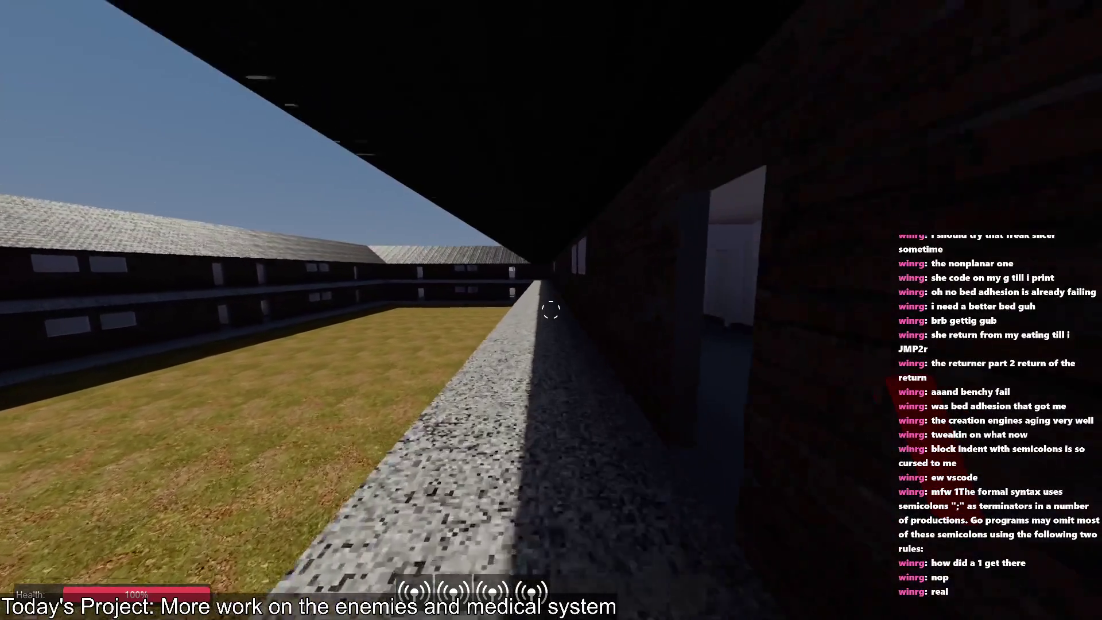
key(w)
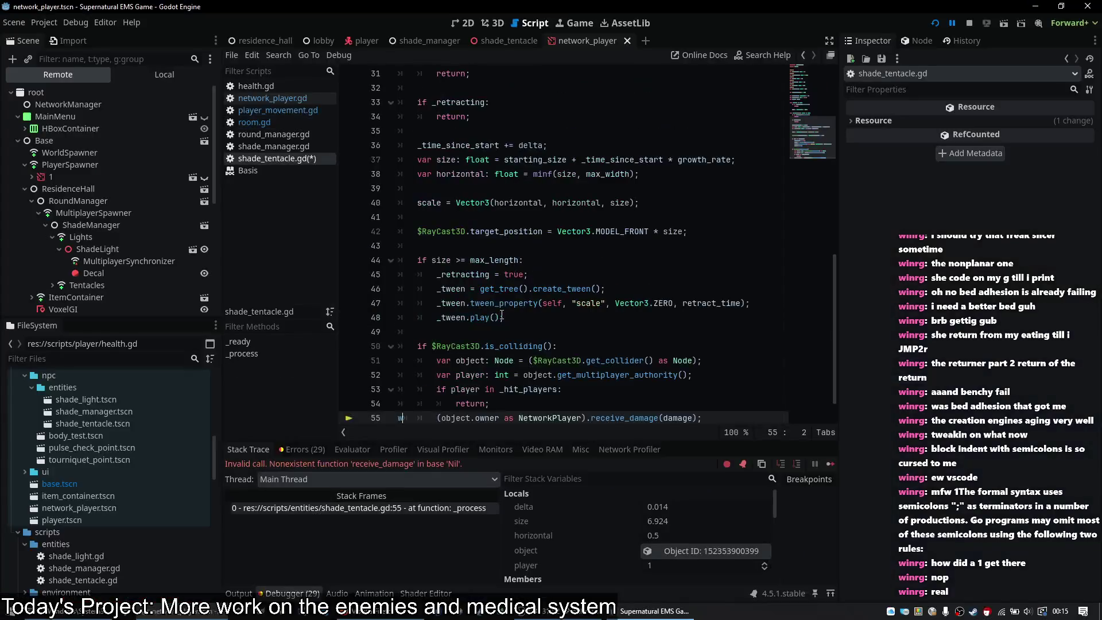
- Delete the stray 'w' on line 55 and show the shade_tentacle scene's Local node tree
key(BackSpace)
scroll(660, 356, down, 1)
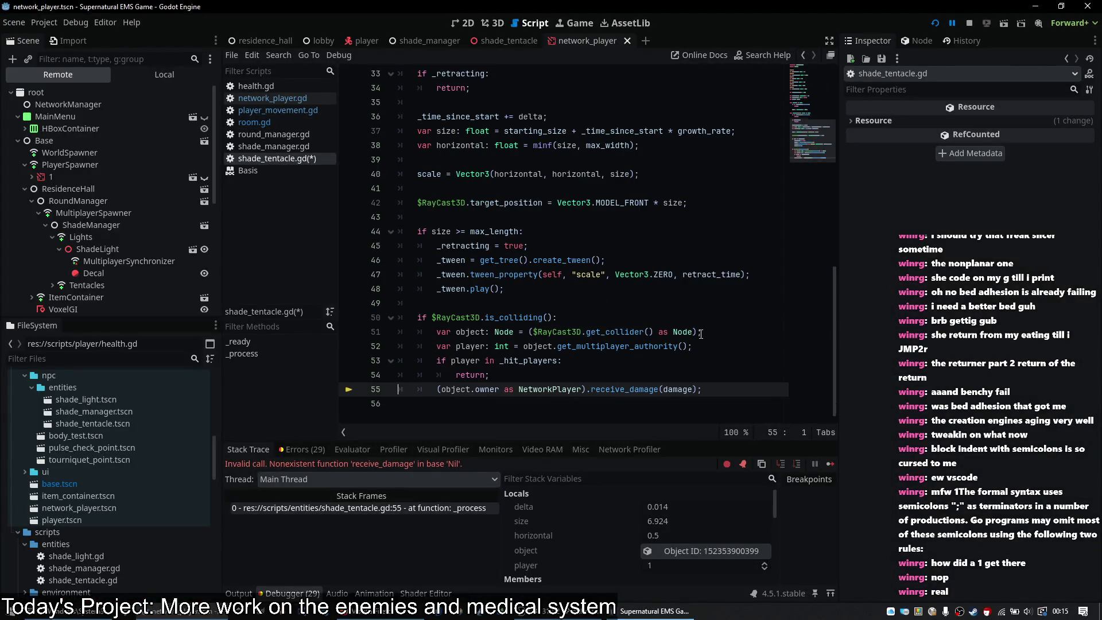
mouse_move(623, 389)
click(500, 41)
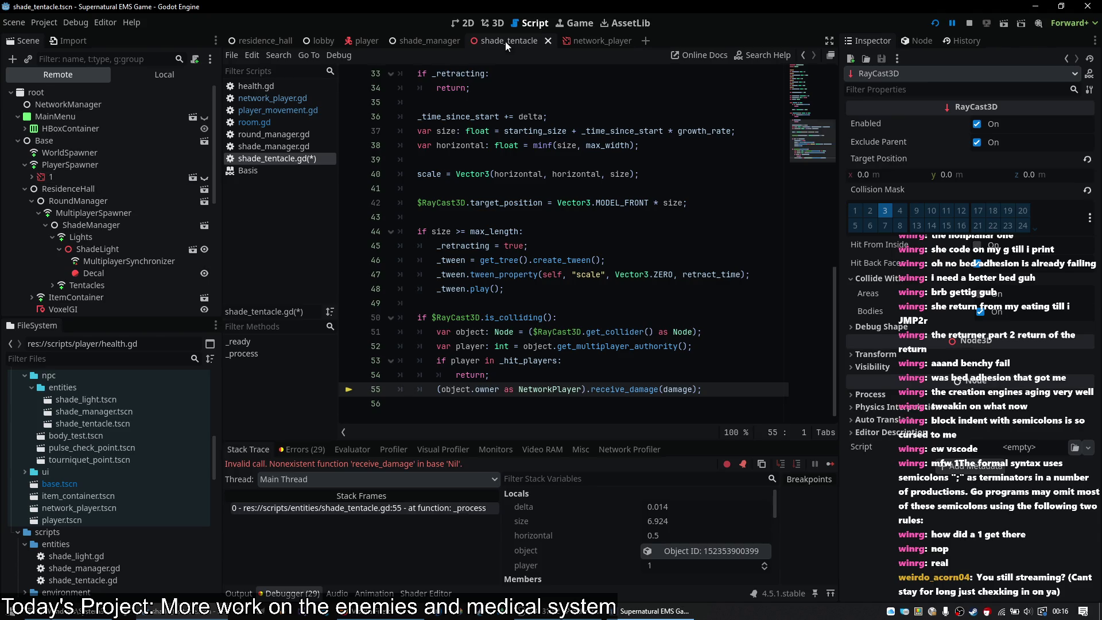
click(164, 75)
scroll(517, 287, up, 3)
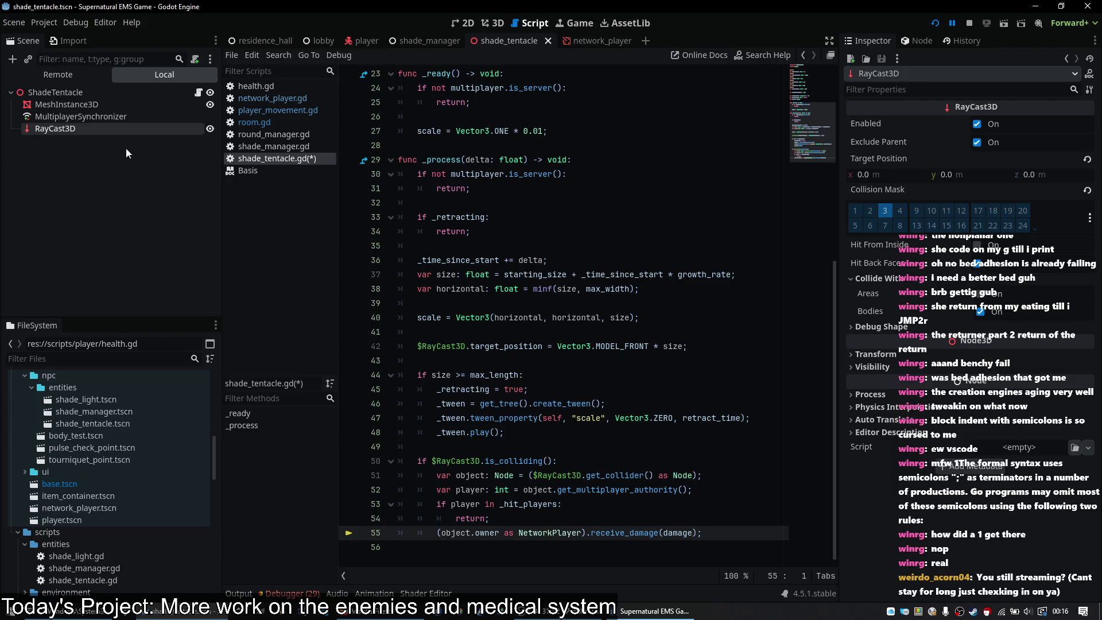
- Evaluate 'object' in the debugger to inspect player 1's AnimatableBody3D, then show the Remote tree
click(286, 591)
click(351, 450)
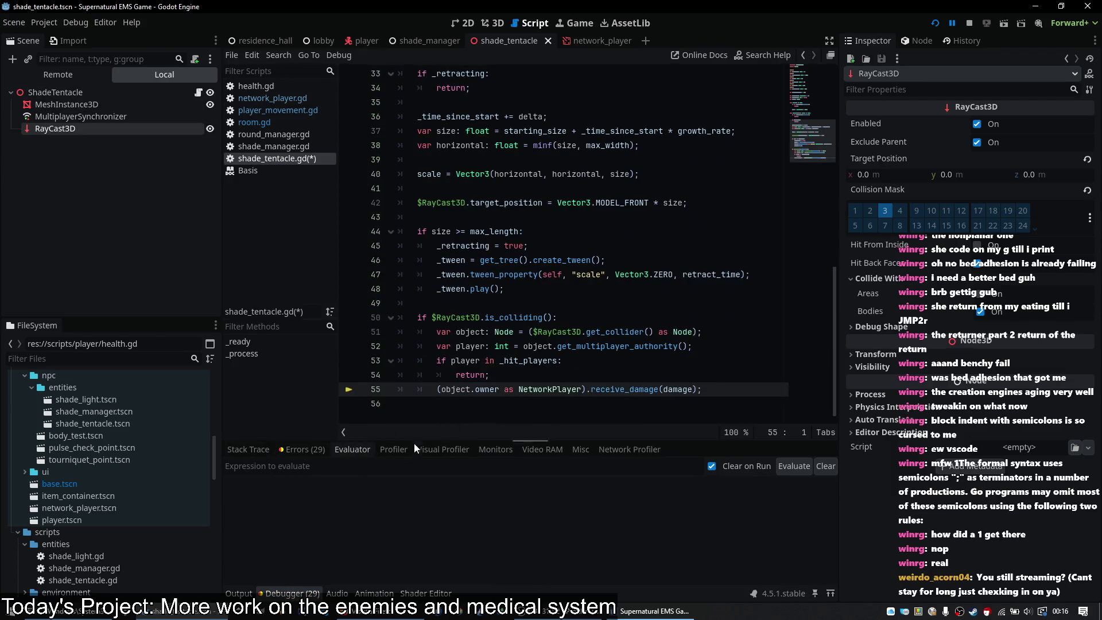
text(object)
key(Return)
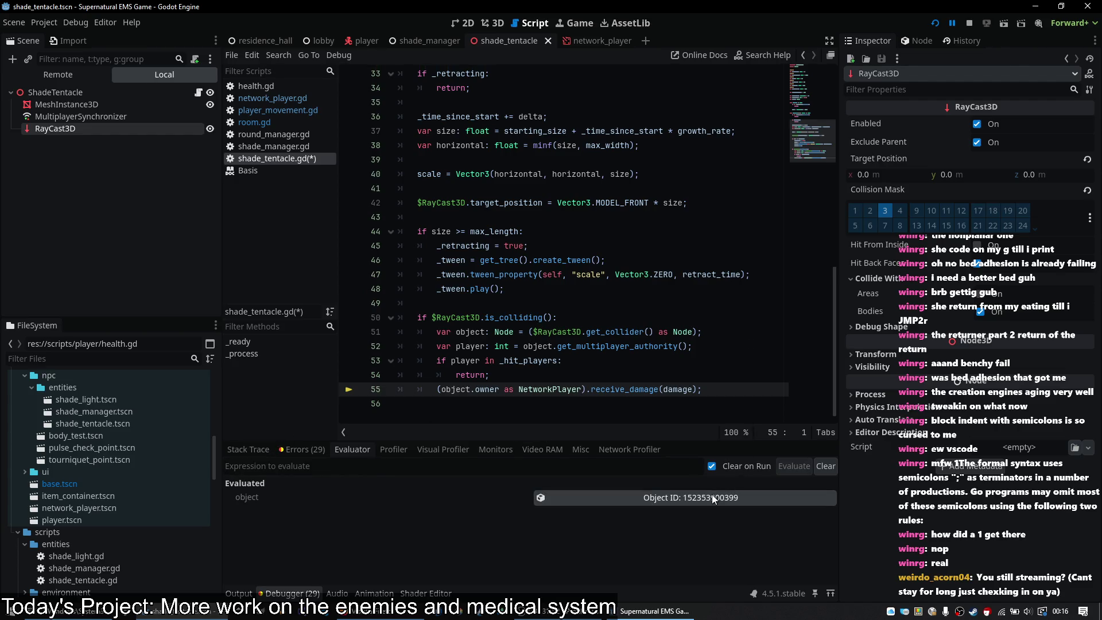
click(712, 497)
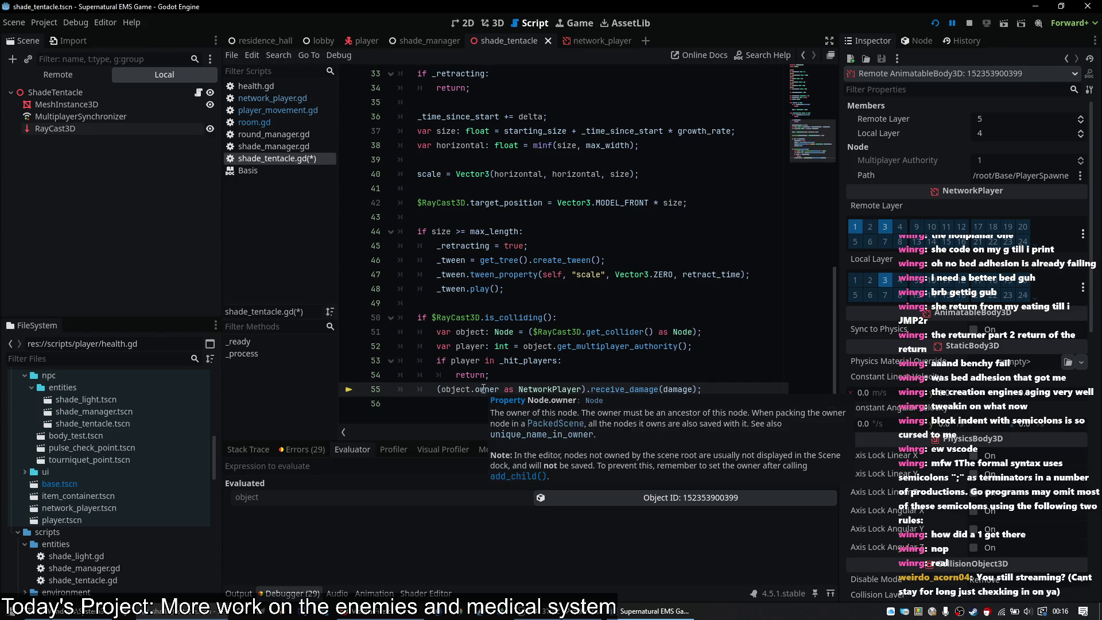
click(227, 451)
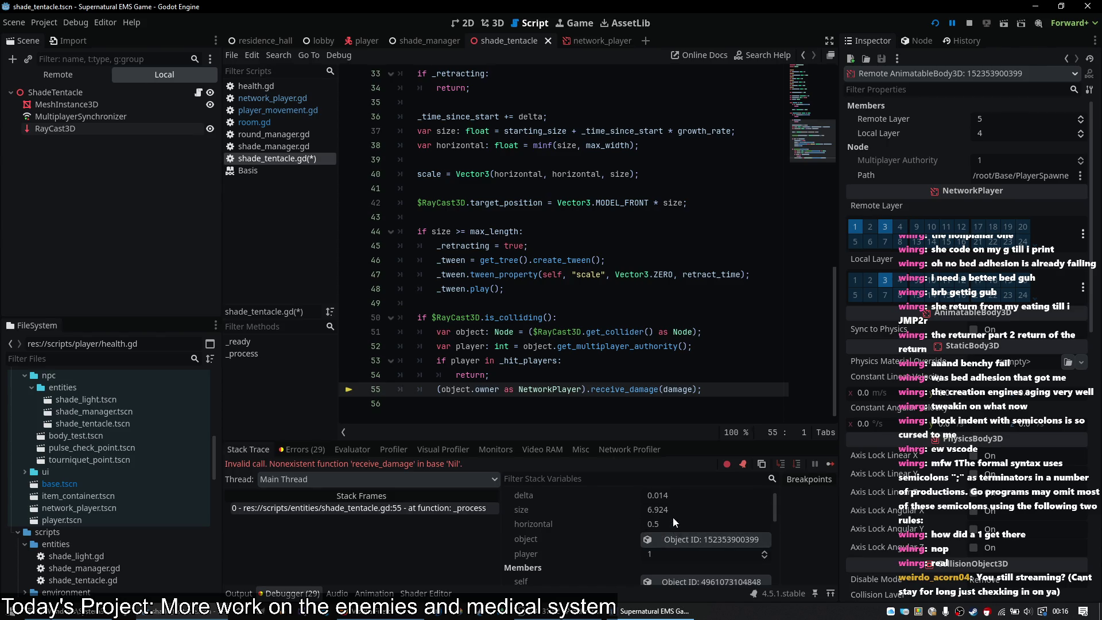
click(103, 70)
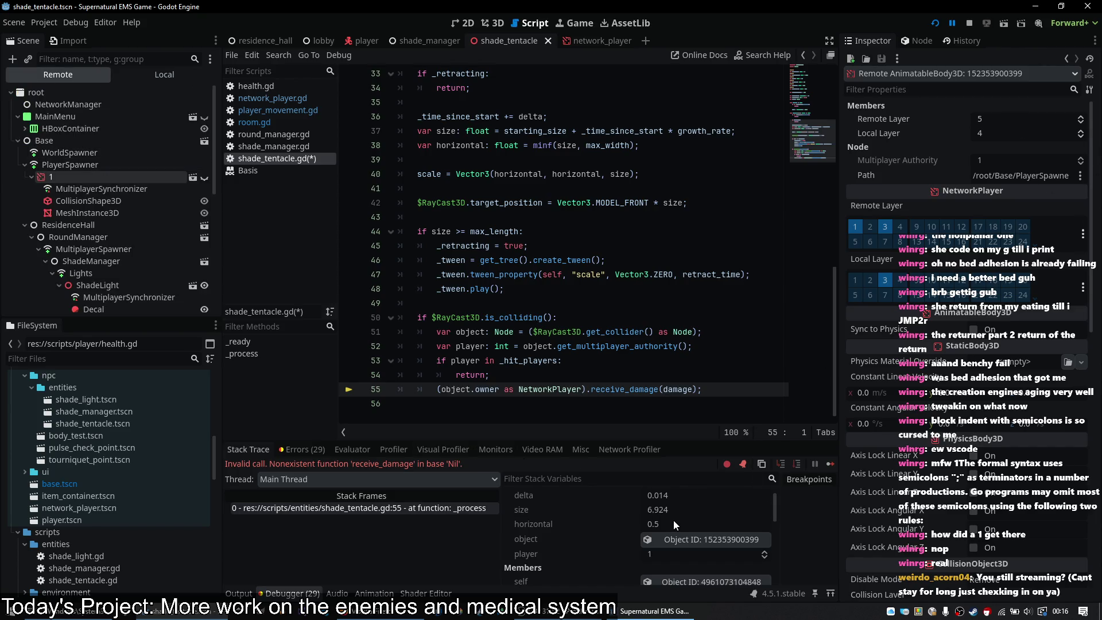
click(676, 541)
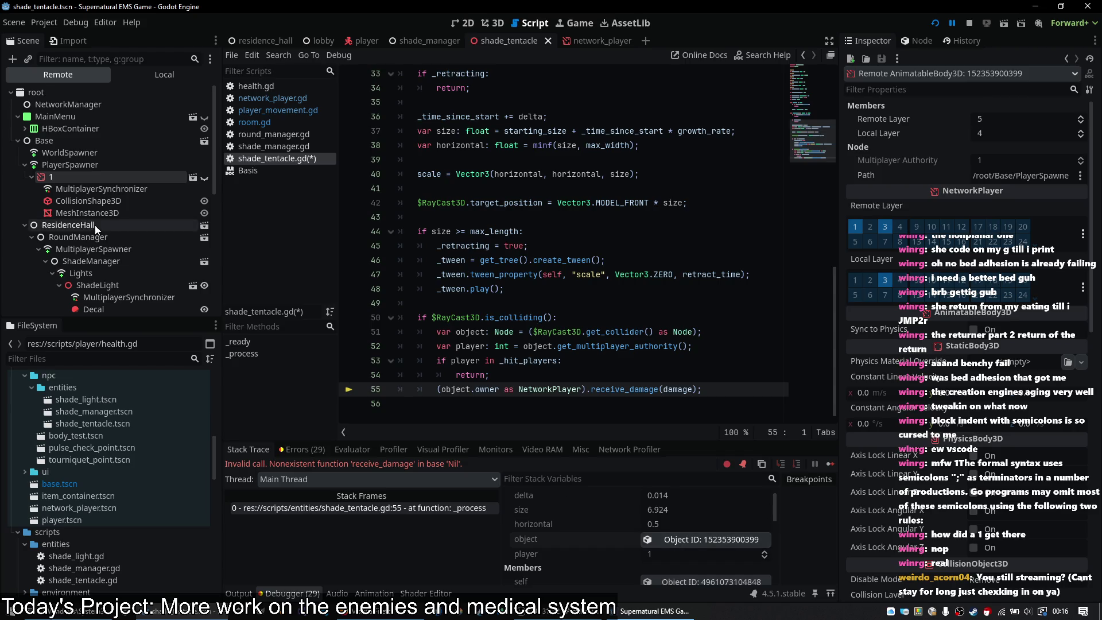
click(97, 188)
click(706, 539)
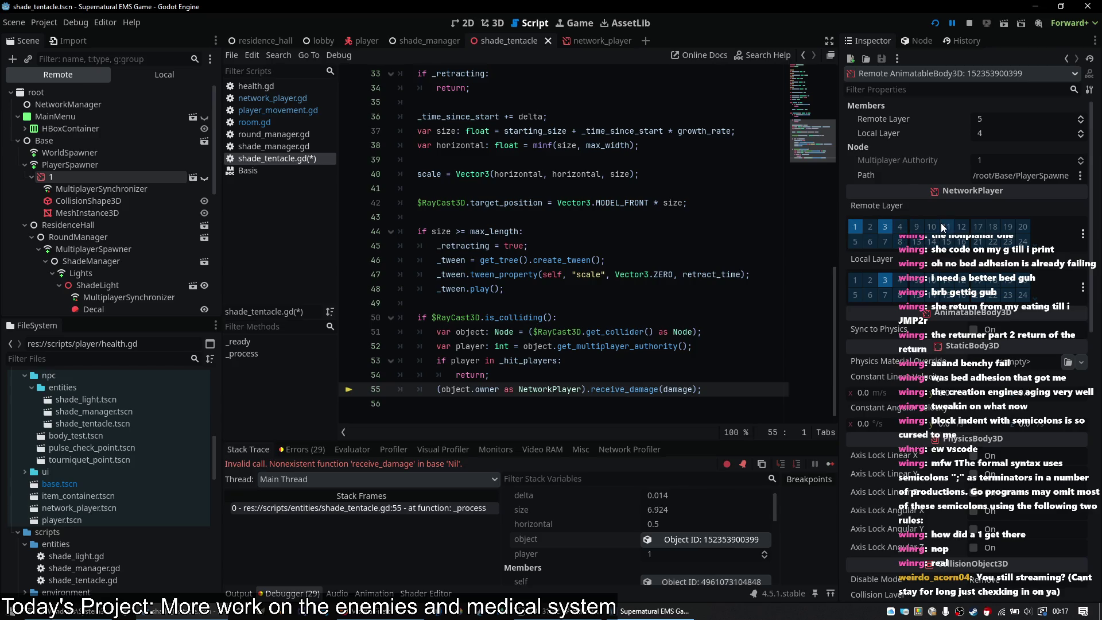
scroll(942, 227, down, 2)
scroll(942, 227, down, 2)
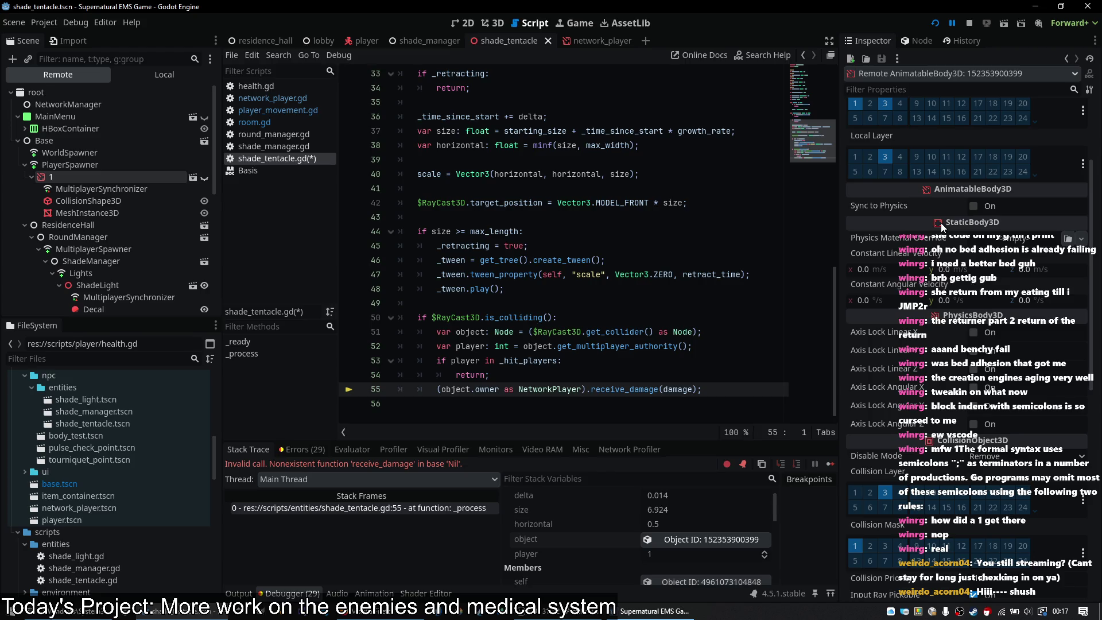
mouse_move(942, 218)
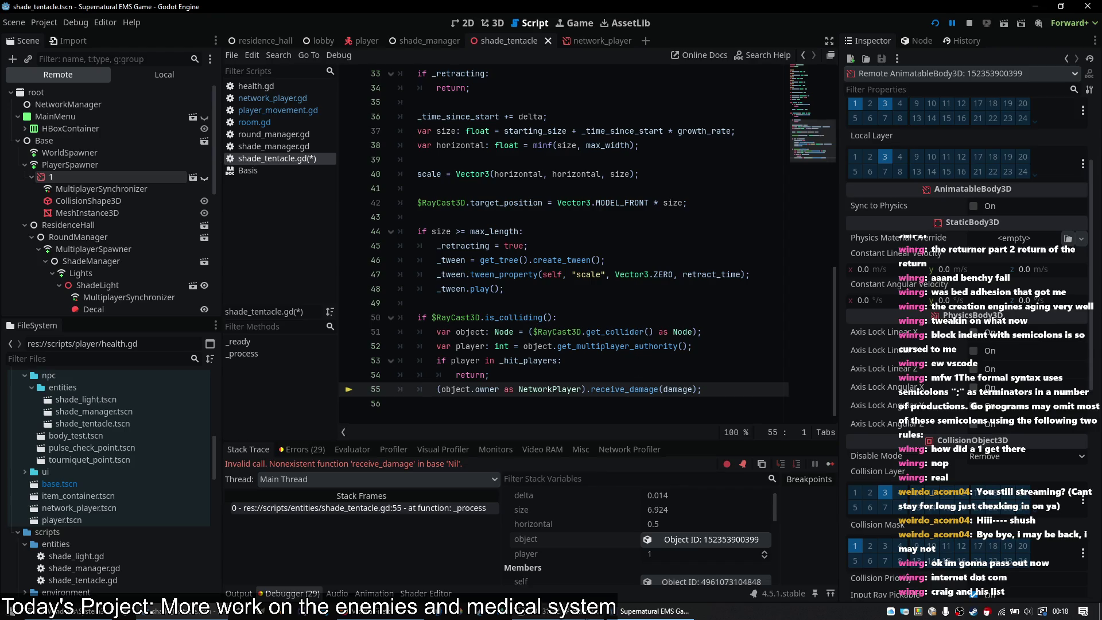
click(683, 606)
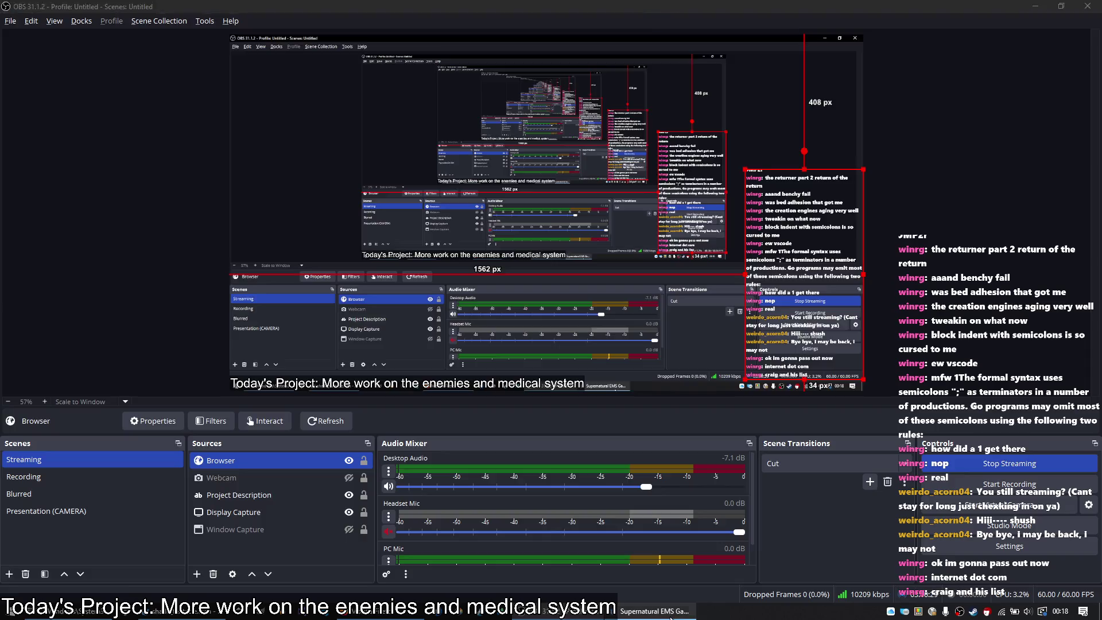
key(alt+Tab)
key(alt+Tab)
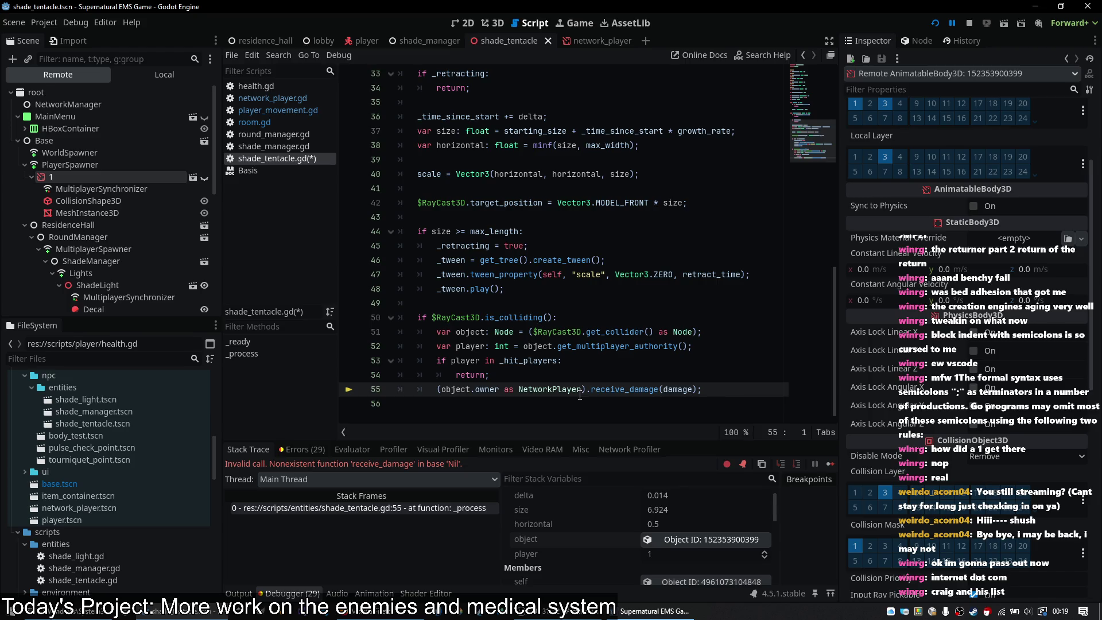
- Remove '.owner' from the receive_damage call on line 55, save, and run the project
scroll(618, 519, down, 1)
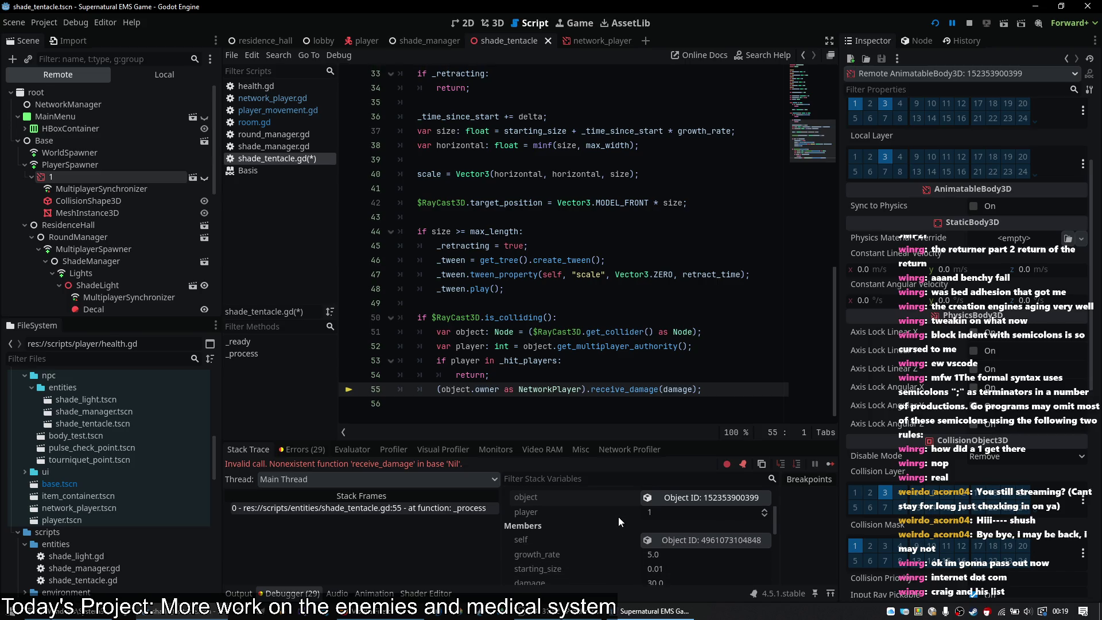
double_click(493, 389)
key(BackSpace)
key(BackSpace)
key(End)
key(ctrl+s)
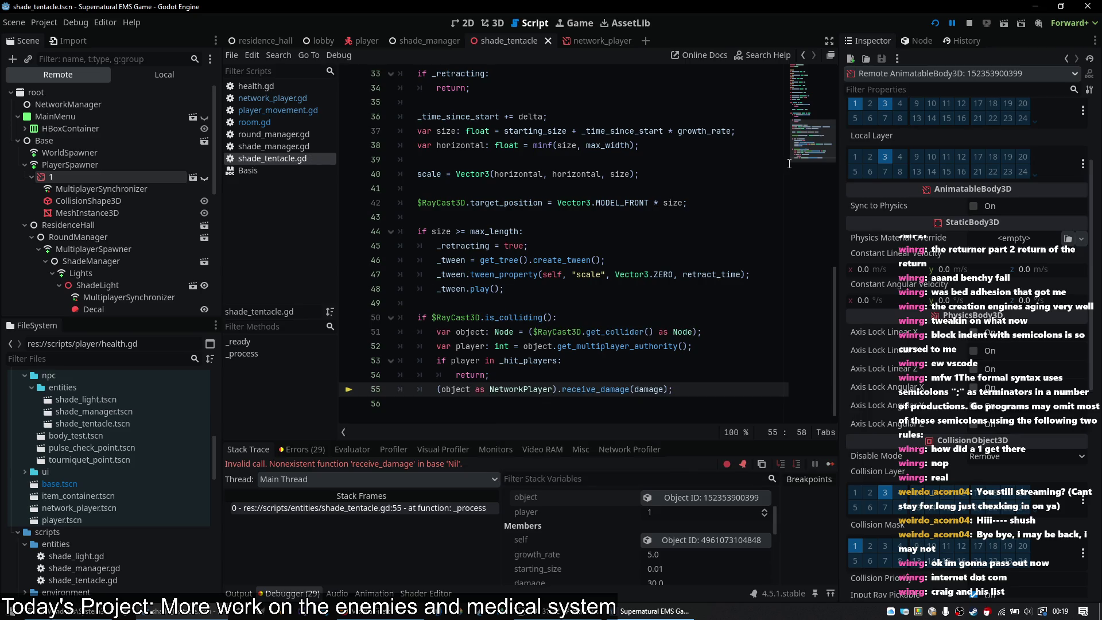
click(936, 22)
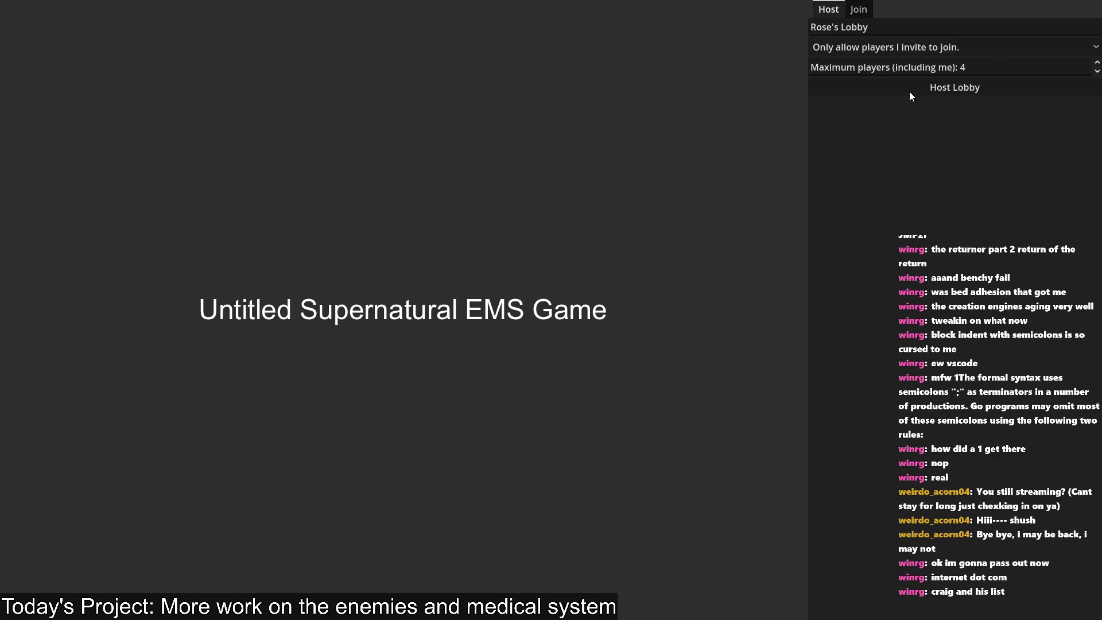
- Host a lobby, ready up, and pick up more road flares
click(912, 92)
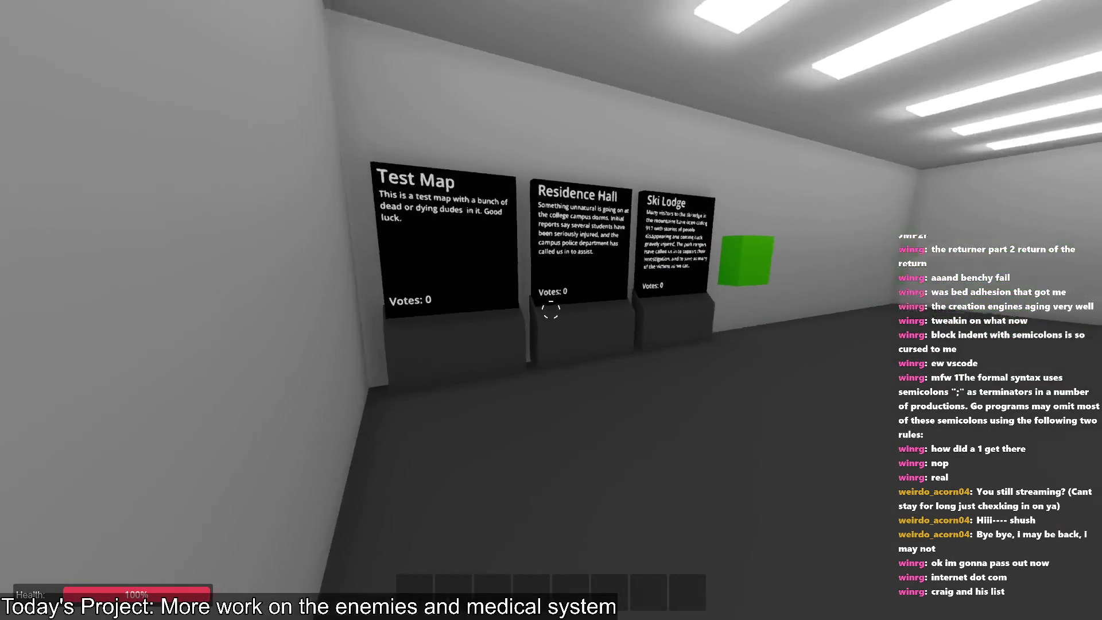
key(w)
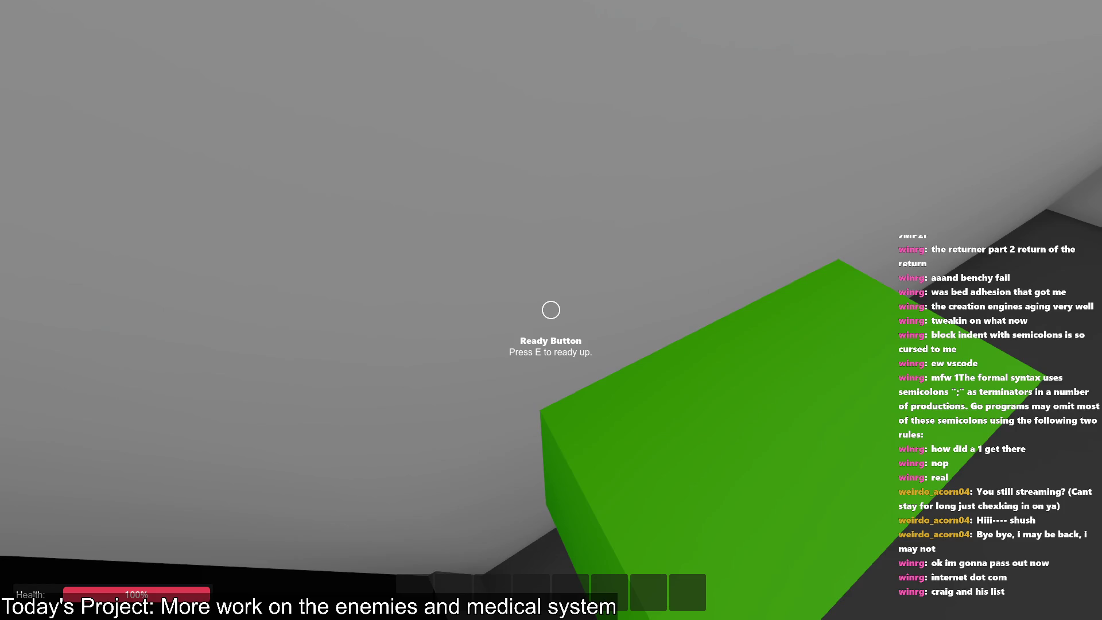
key(e)
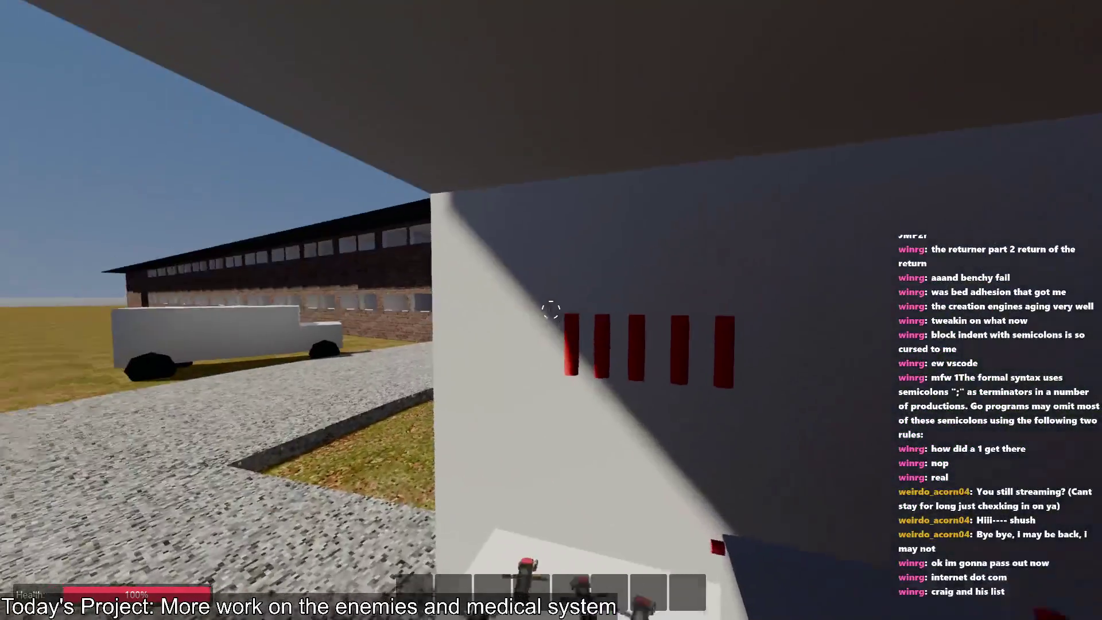
key(w)
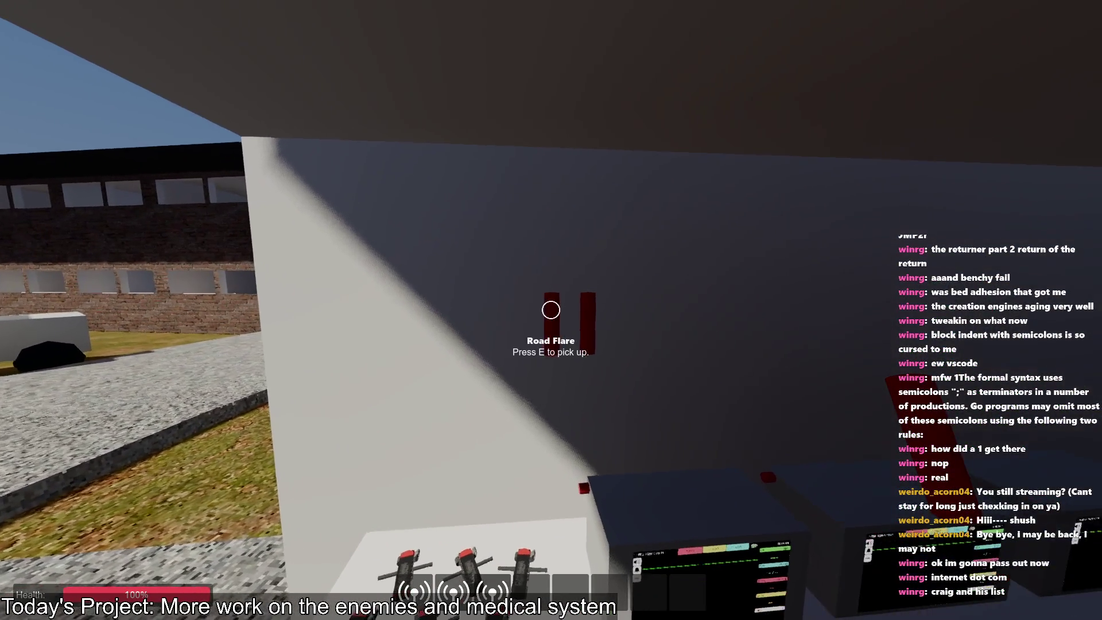
key(e)
key(e)
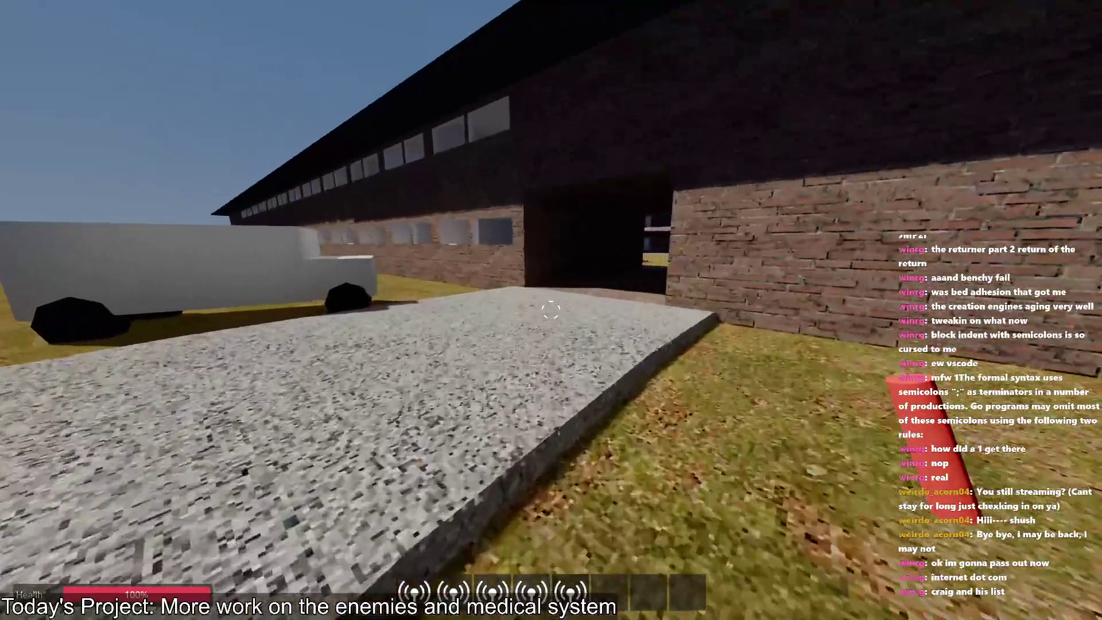
- Walk across the courtyard, up the ramp and along the wall into the brick building's dark room
key(w)
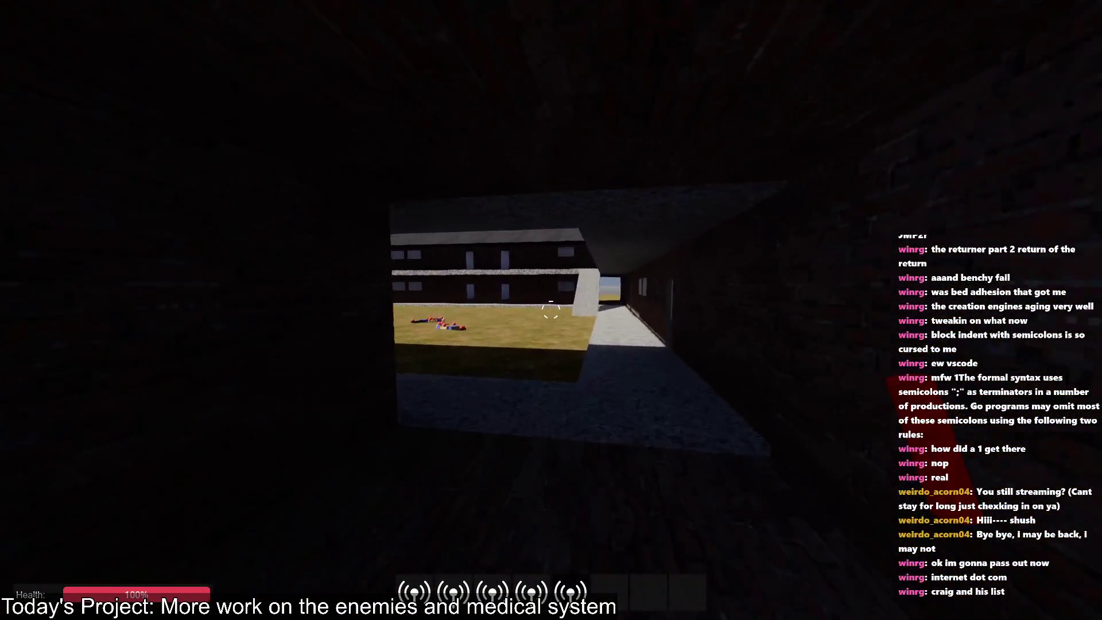
key(w)
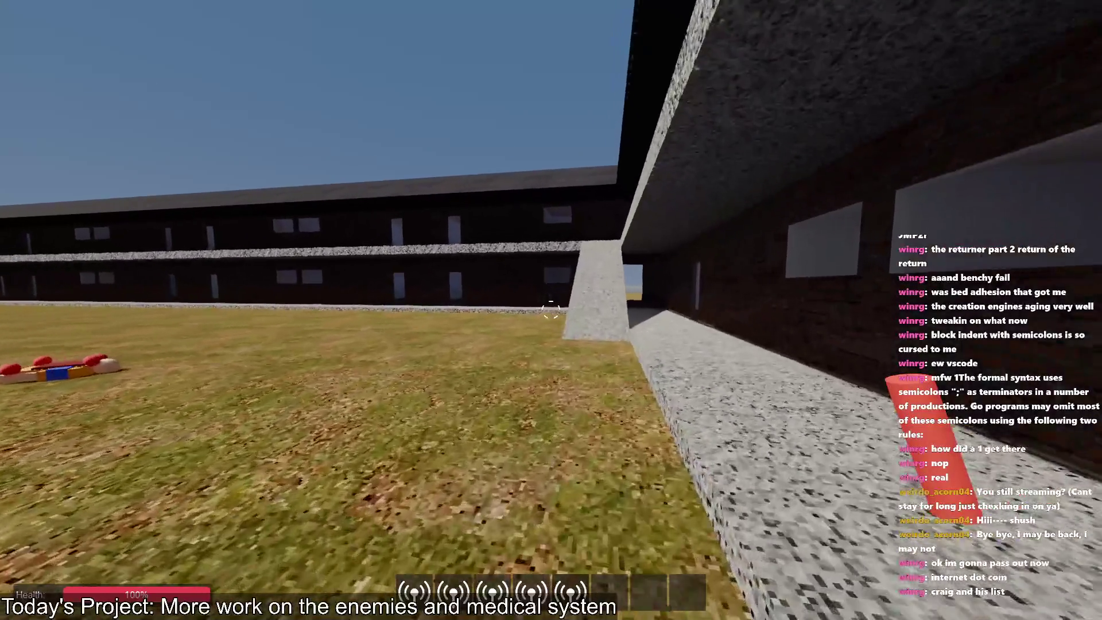
key(w)
key(w)
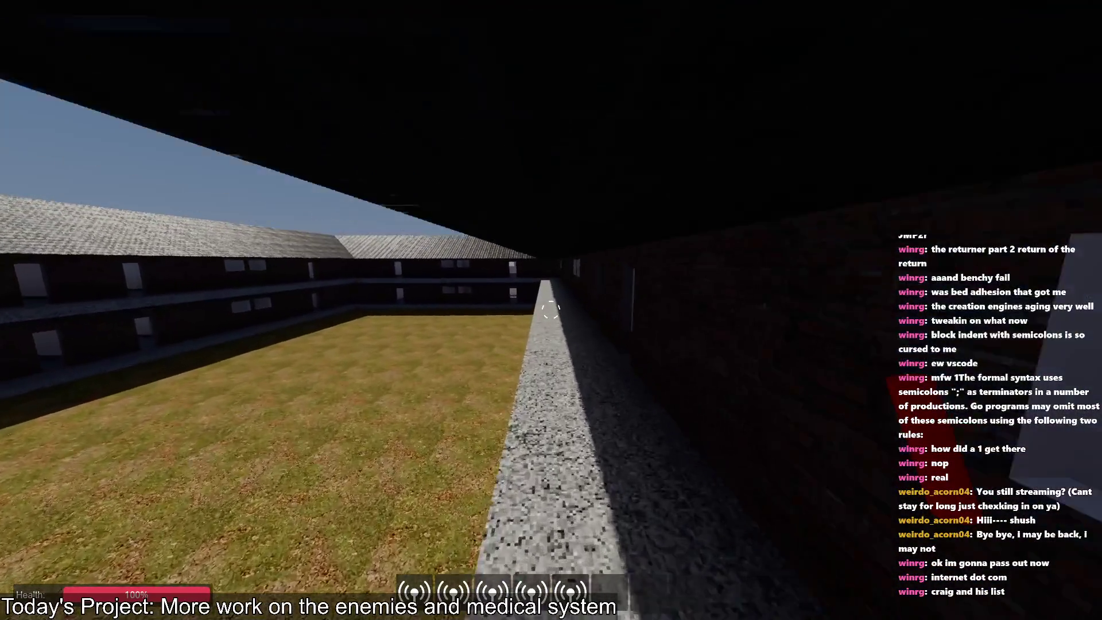
key(w)
key(w)
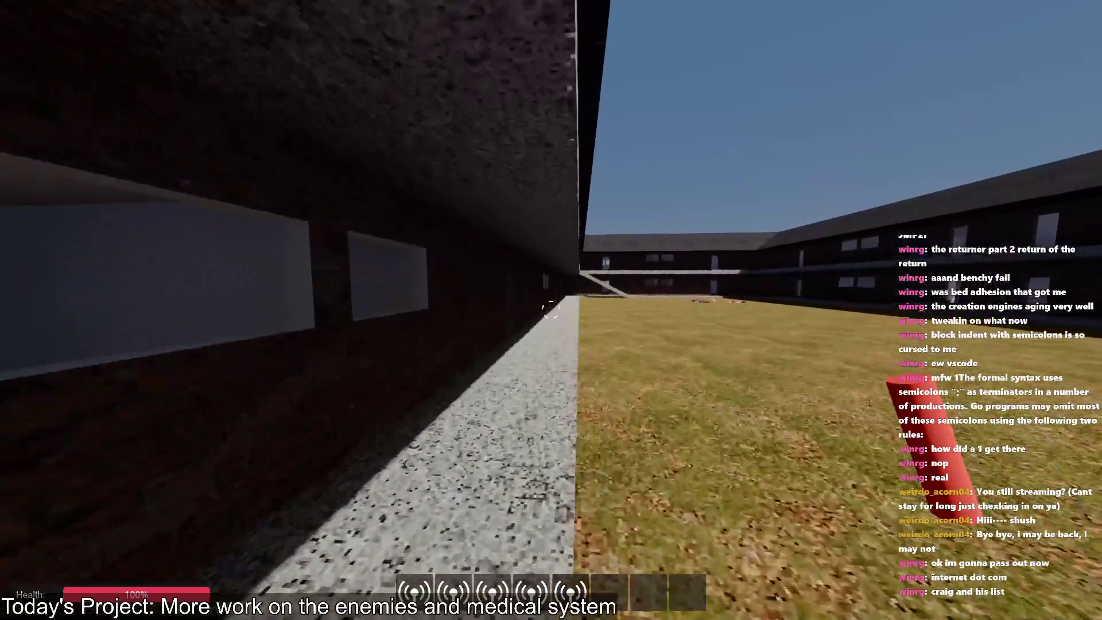
key(w)
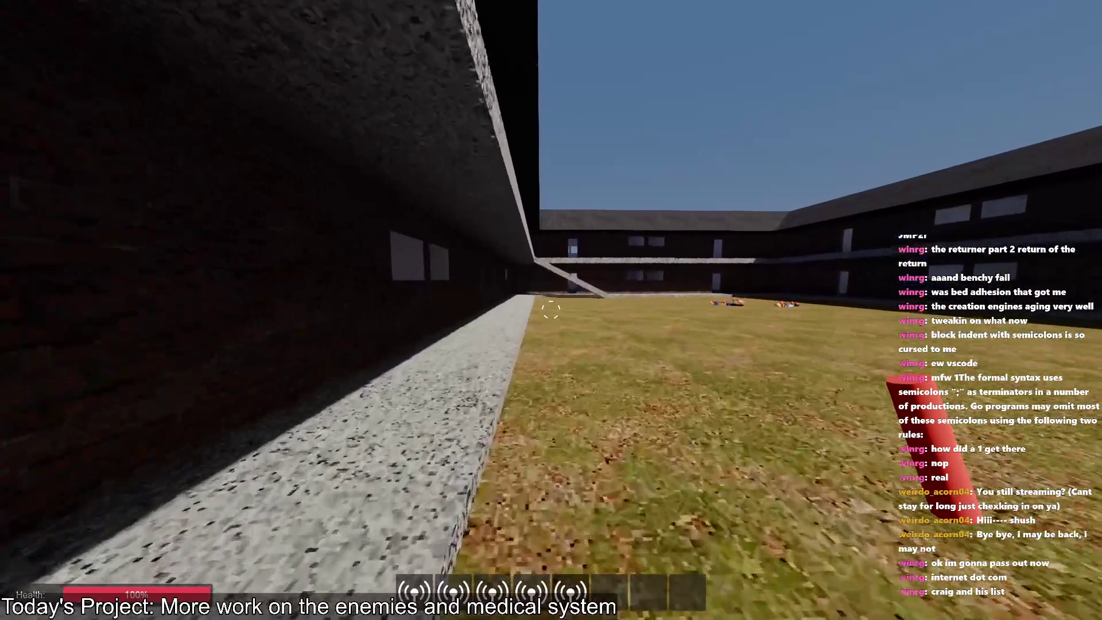
key(w)
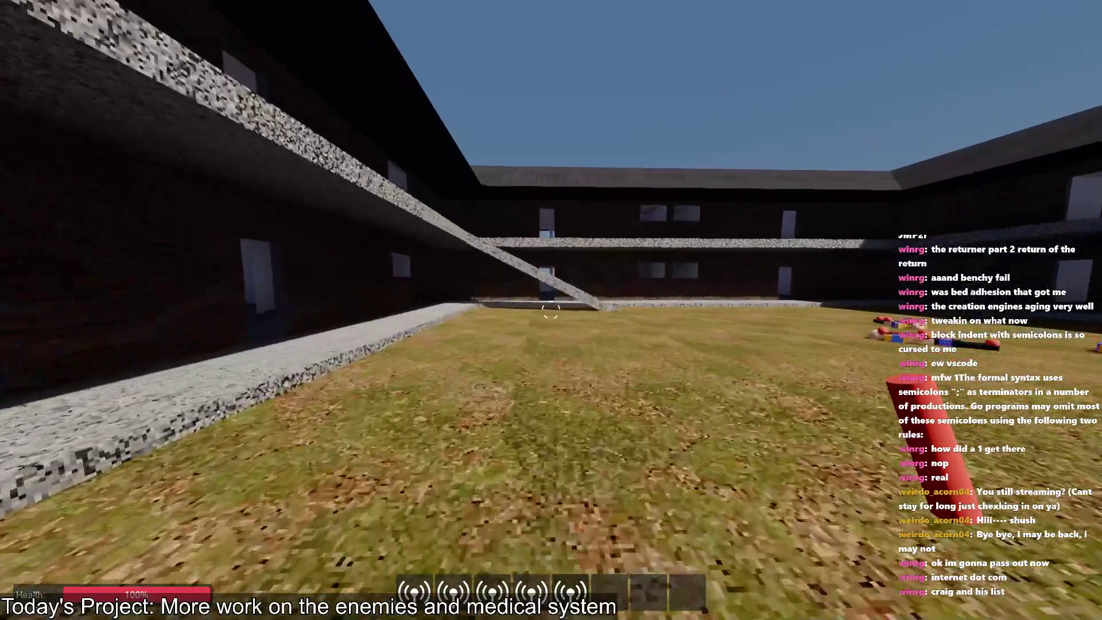
key(w)
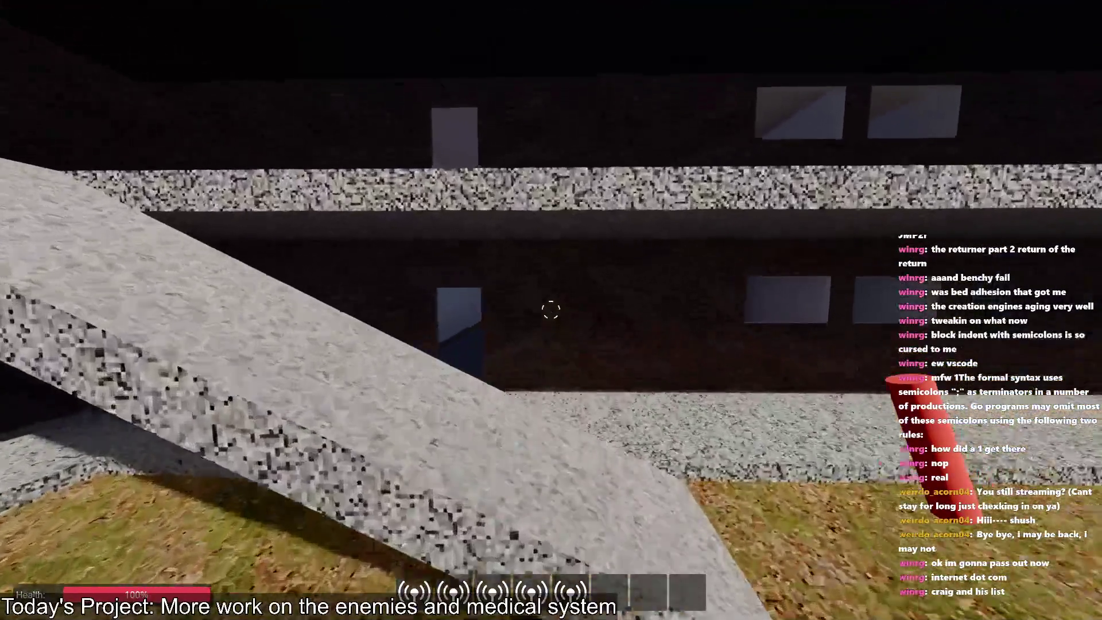
key(w)
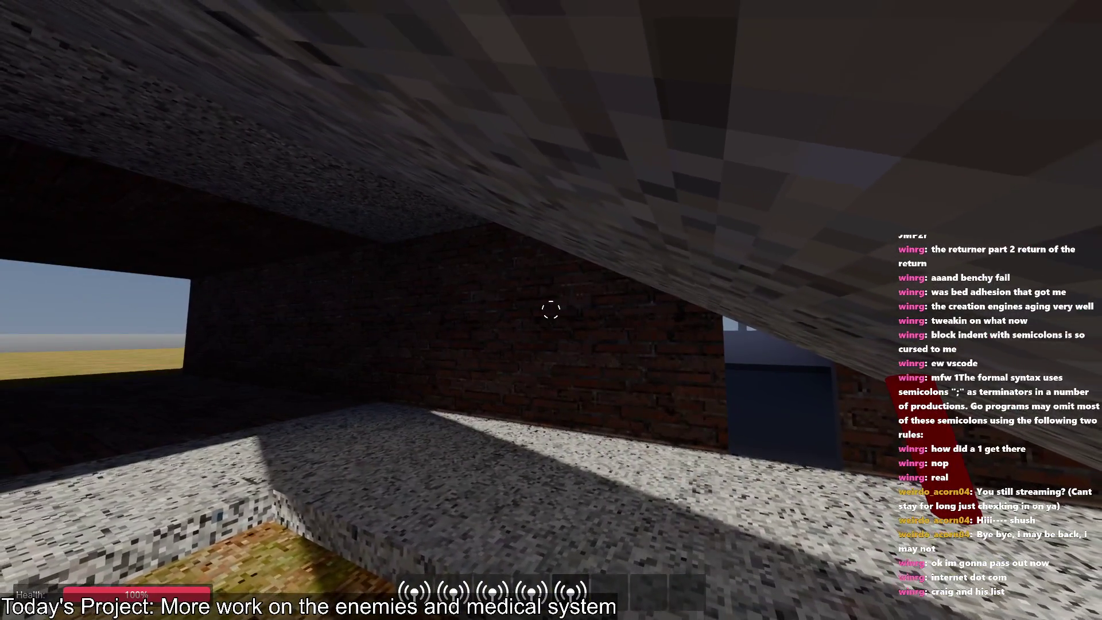
key(w)
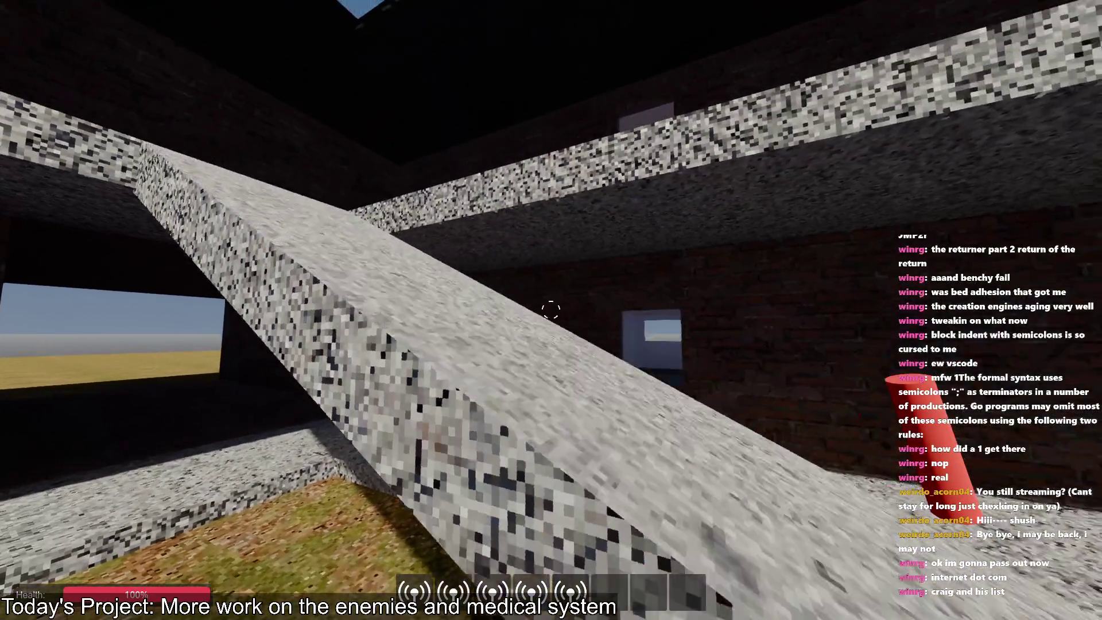
key(w)
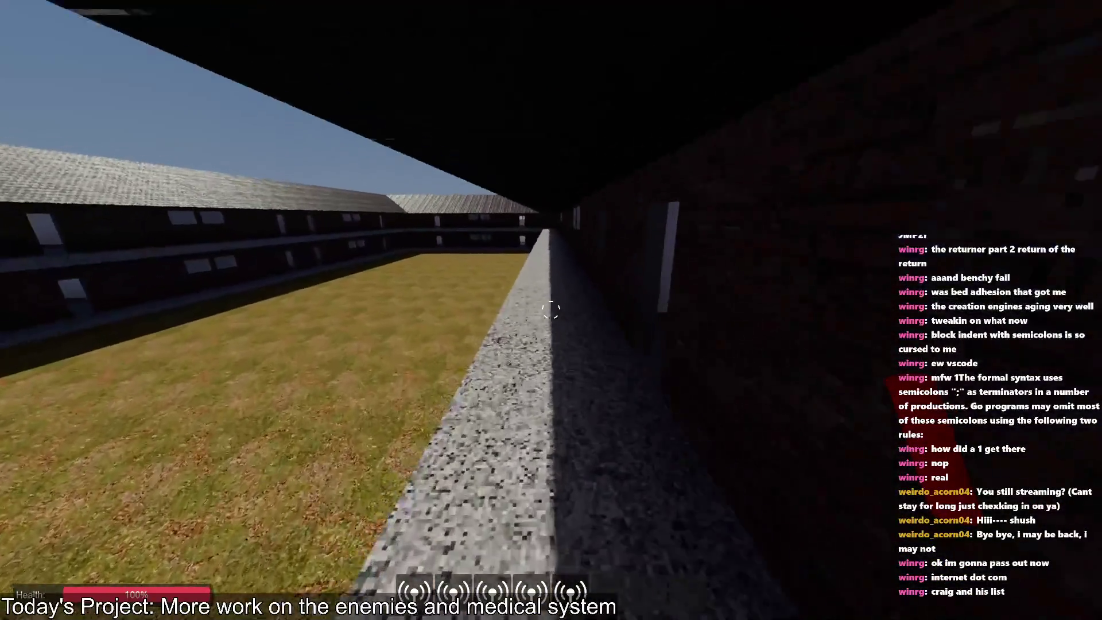
key(w)
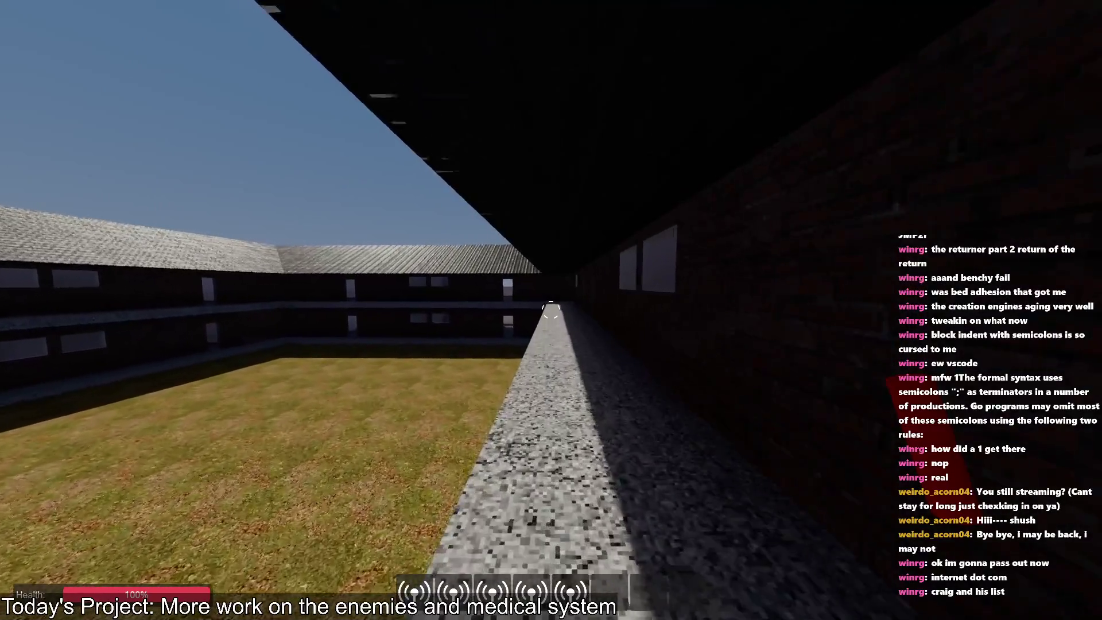
key(w)
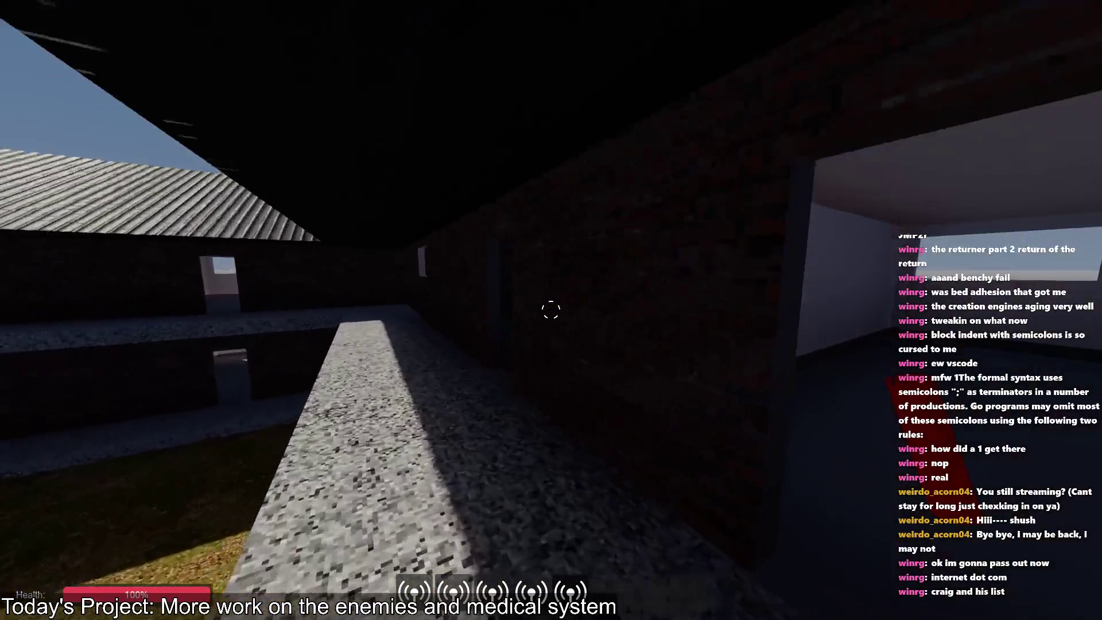
key(w)
- Drop five red flares around the room floor, then quit the game
click(550, 310)
key(w)
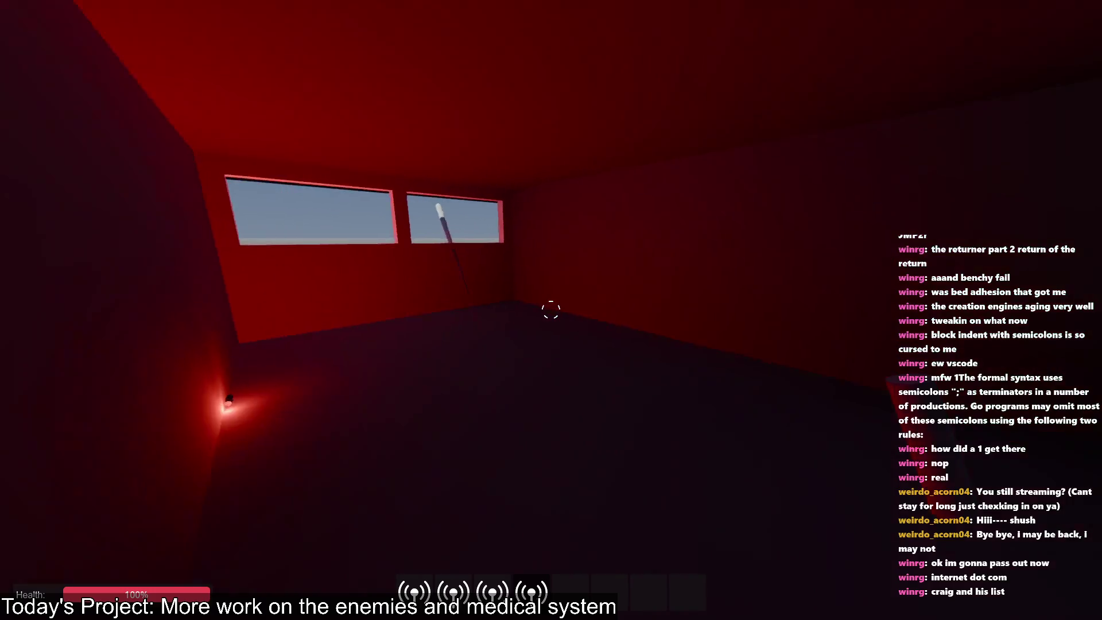
click(550, 310)
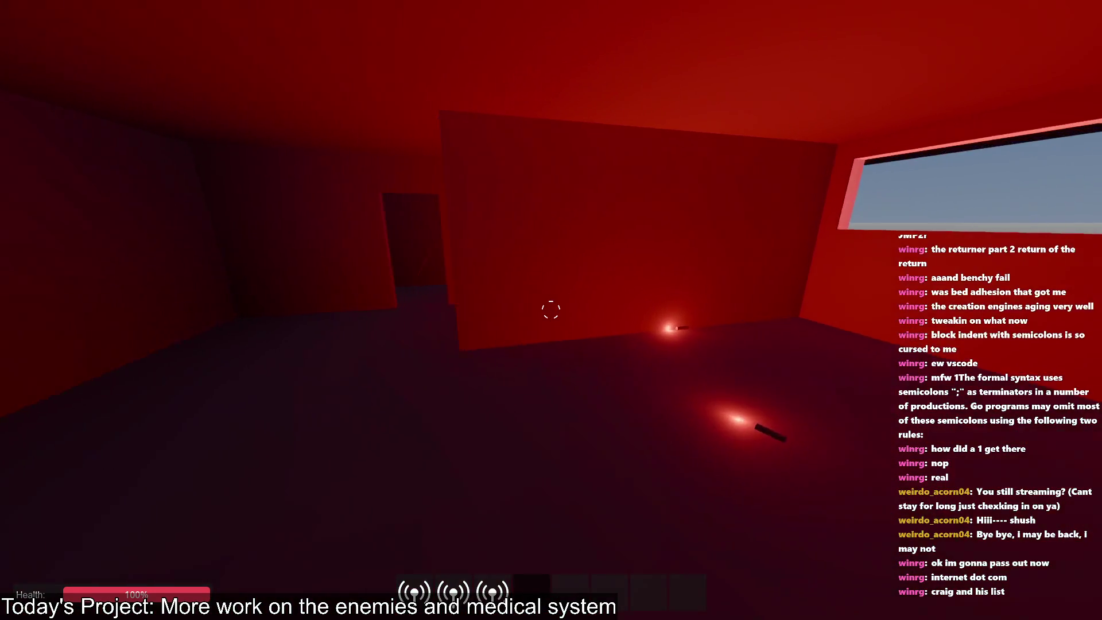
click(550, 310)
click(550, 310)
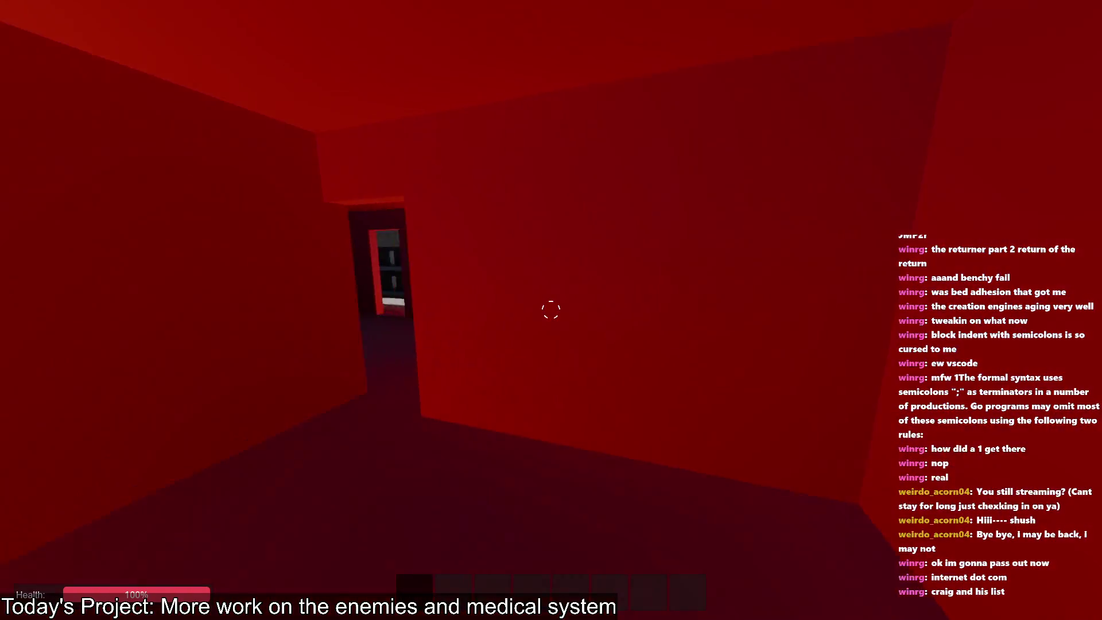
click(550, 310)
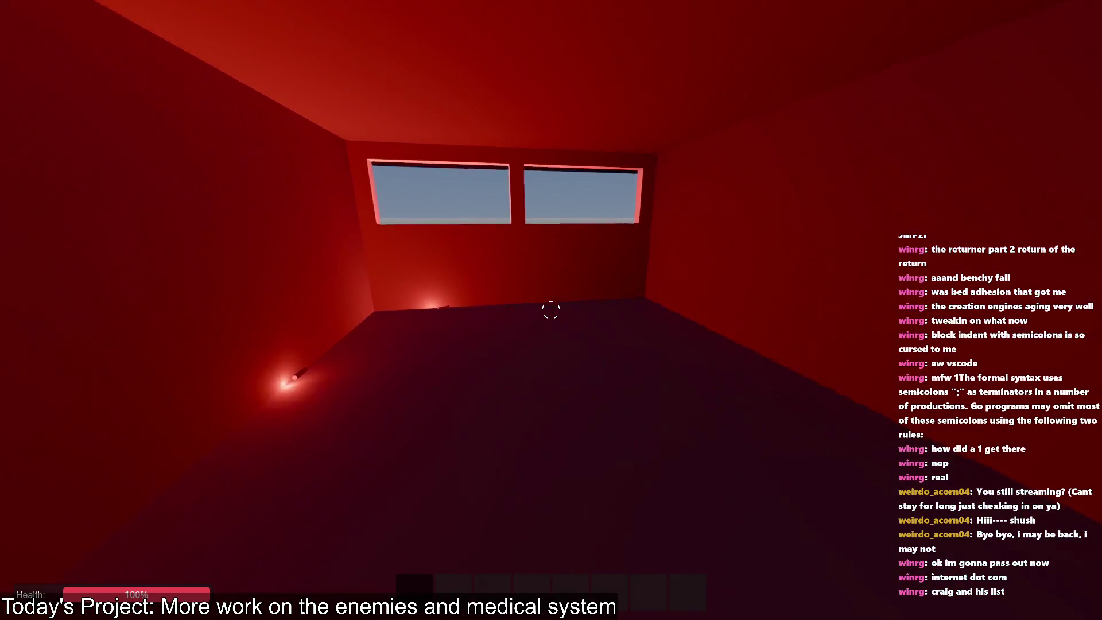
key(alt+F4)
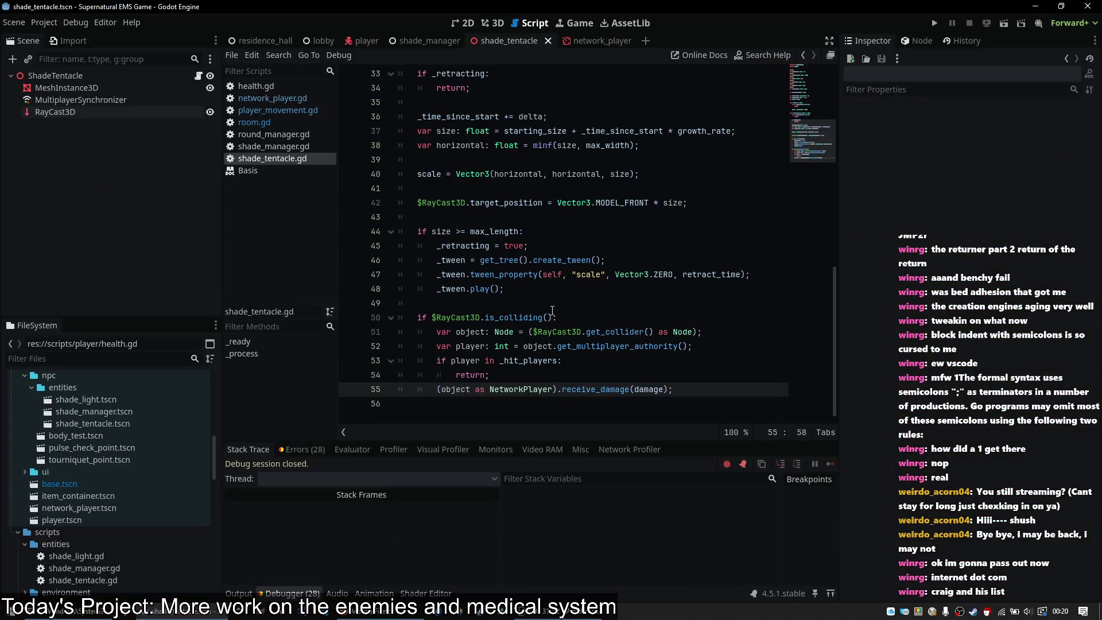
- Select the MeshInstance3D node and scroll through shade_tentacle.gd back to the top
click(105, 91)
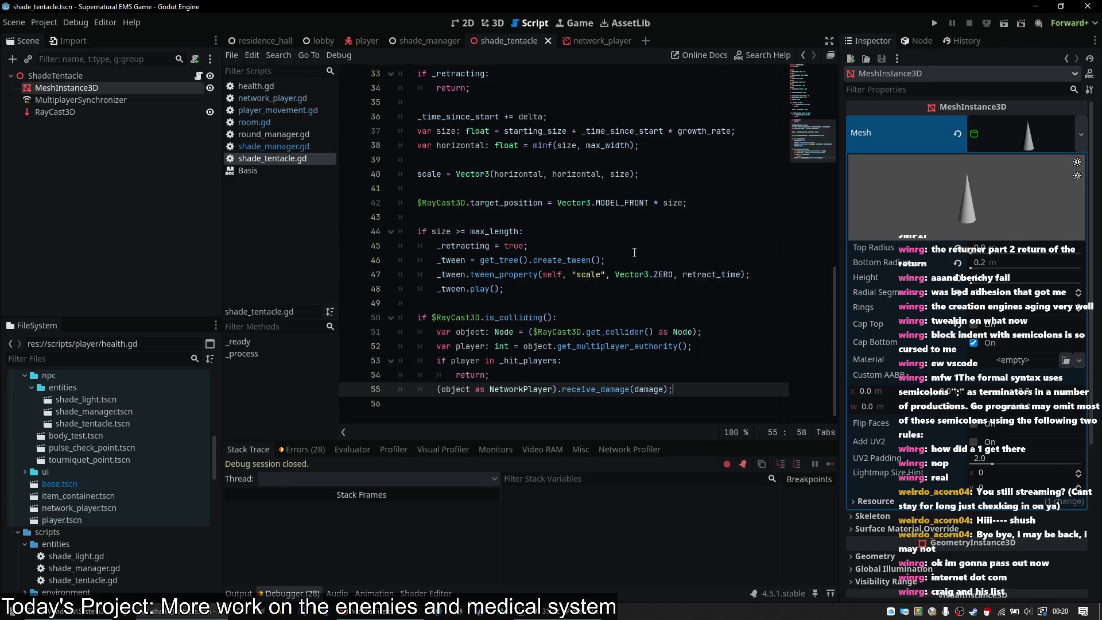
scroll(633, 253, up, 2)
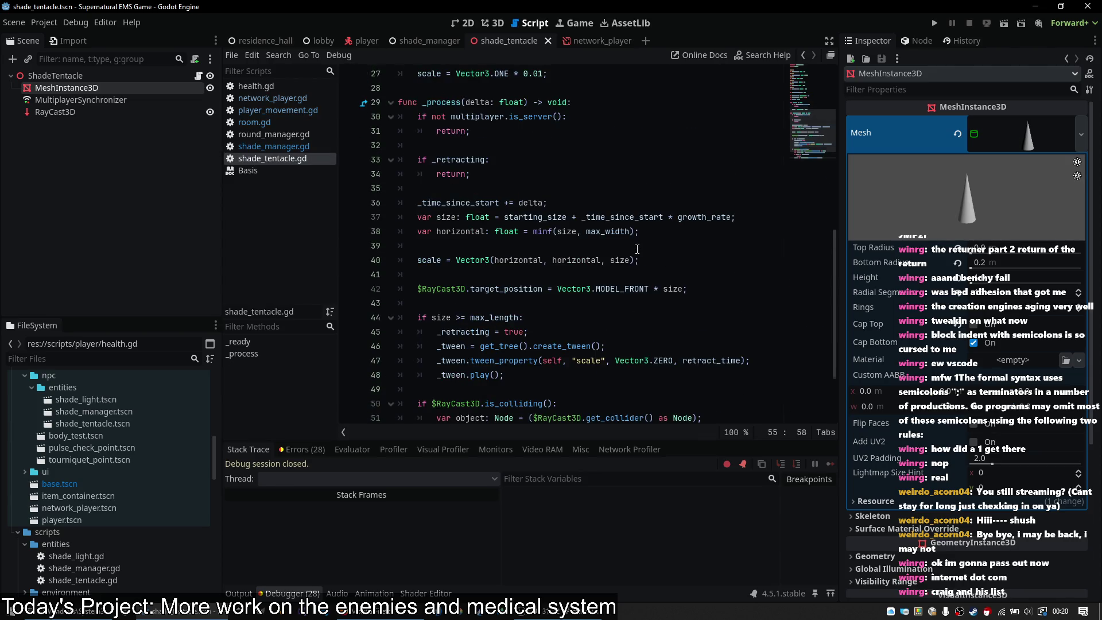
scroll(637, 249, up, 3)
scroll(551, 207, down, 3)
scroll(551, 207, up, 7)
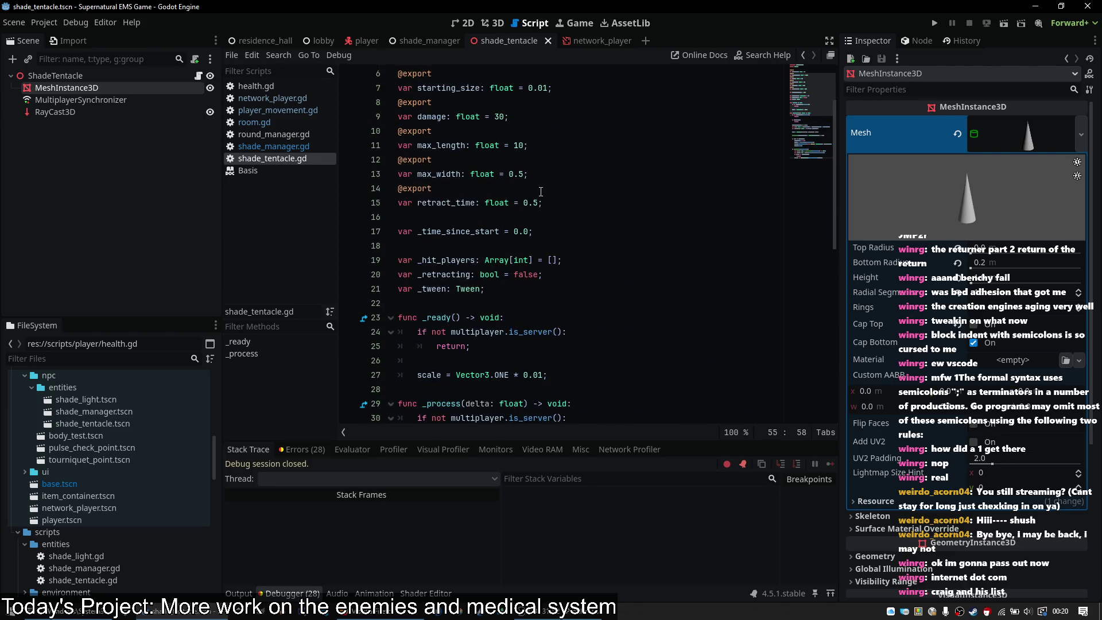
scroll(542, 207, down, 2)
scroll(551, 268, down, 6)
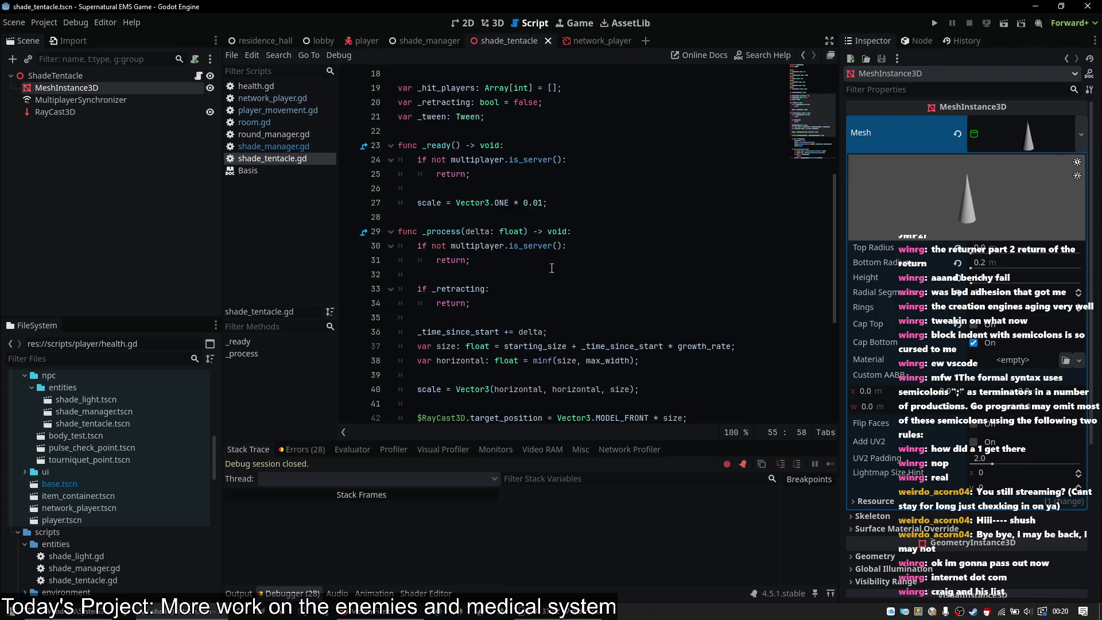
scroll(551, 268, down, 1)
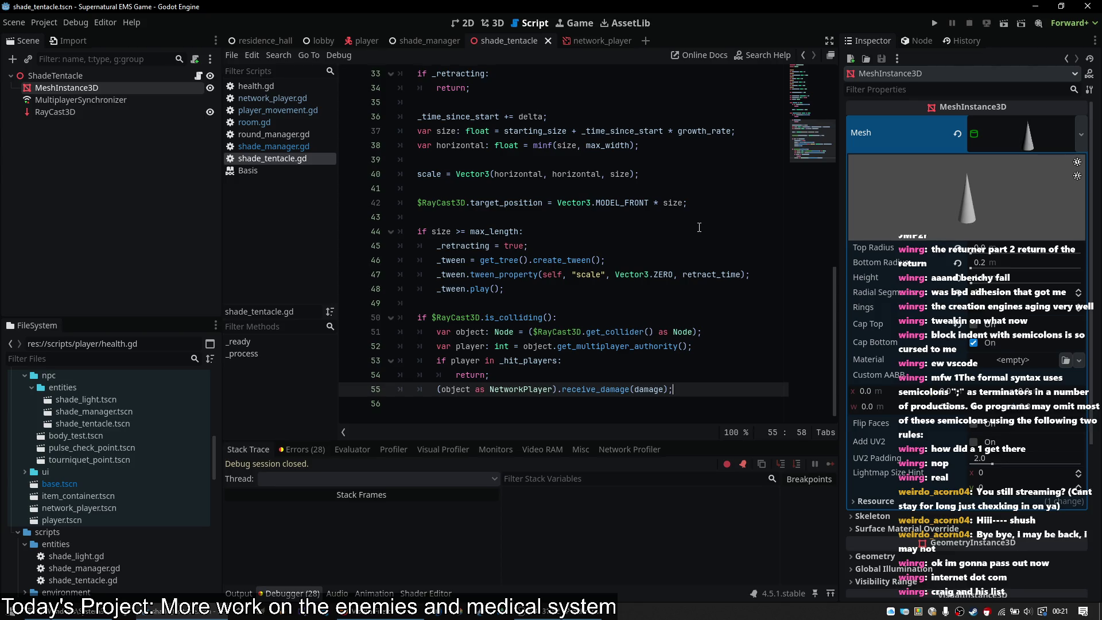
scroll(694, 228, up, 2)
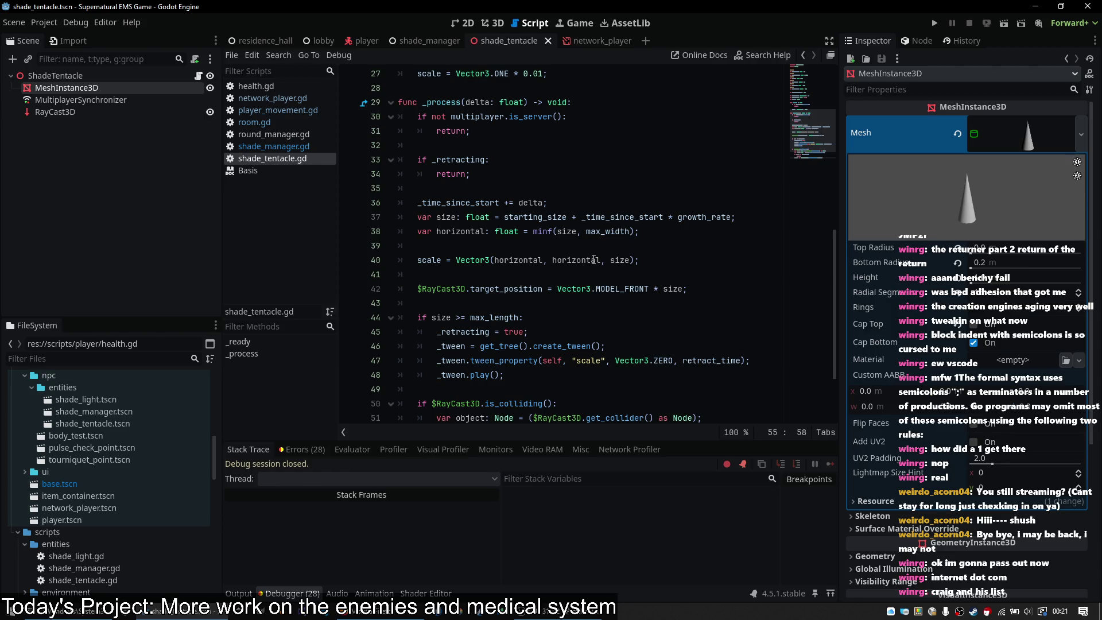
scroll(591, 267, up, 2)
scroll(520, 312, up, 7)
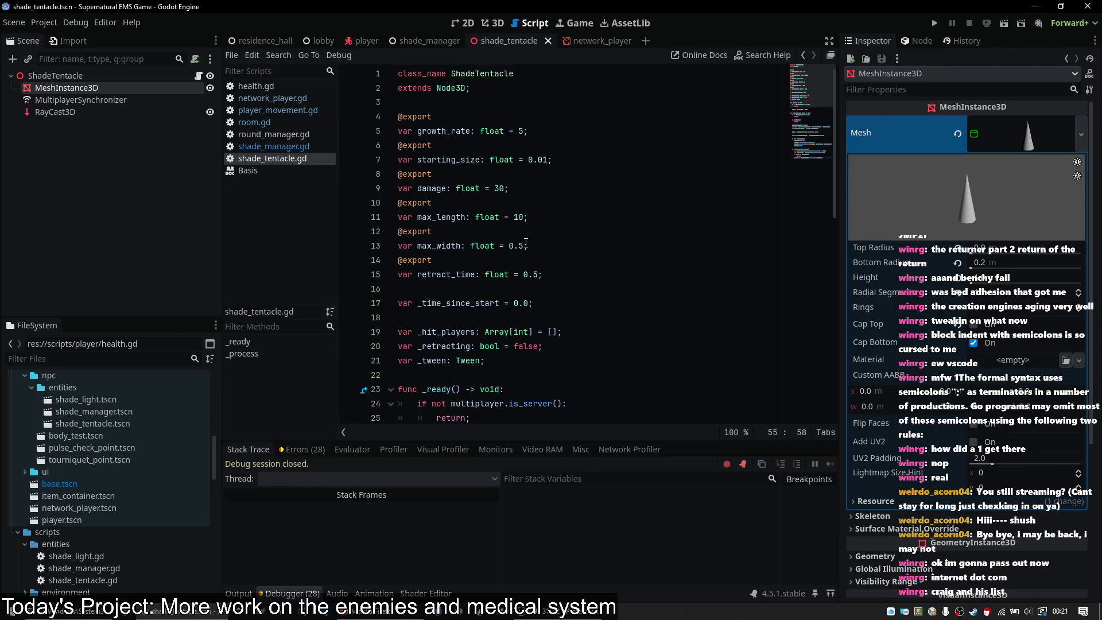
- Rename max_width to width on line 13 and delete the horizontal declaration line
click(525, 245)
text(w)
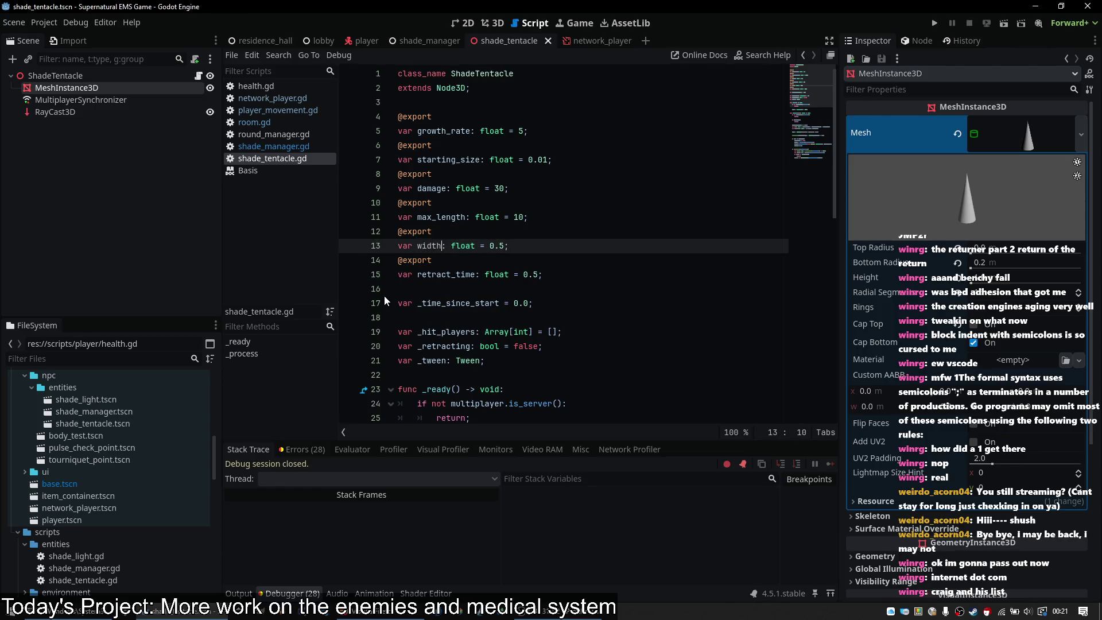
scroll(383, 295, down, 8)
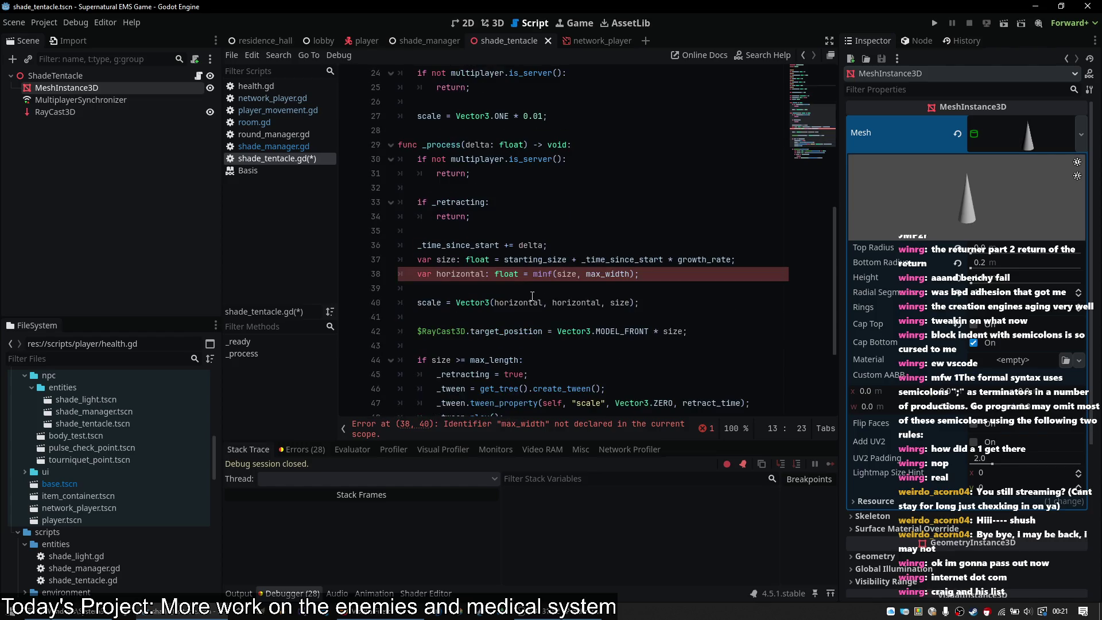
click(524, 261)
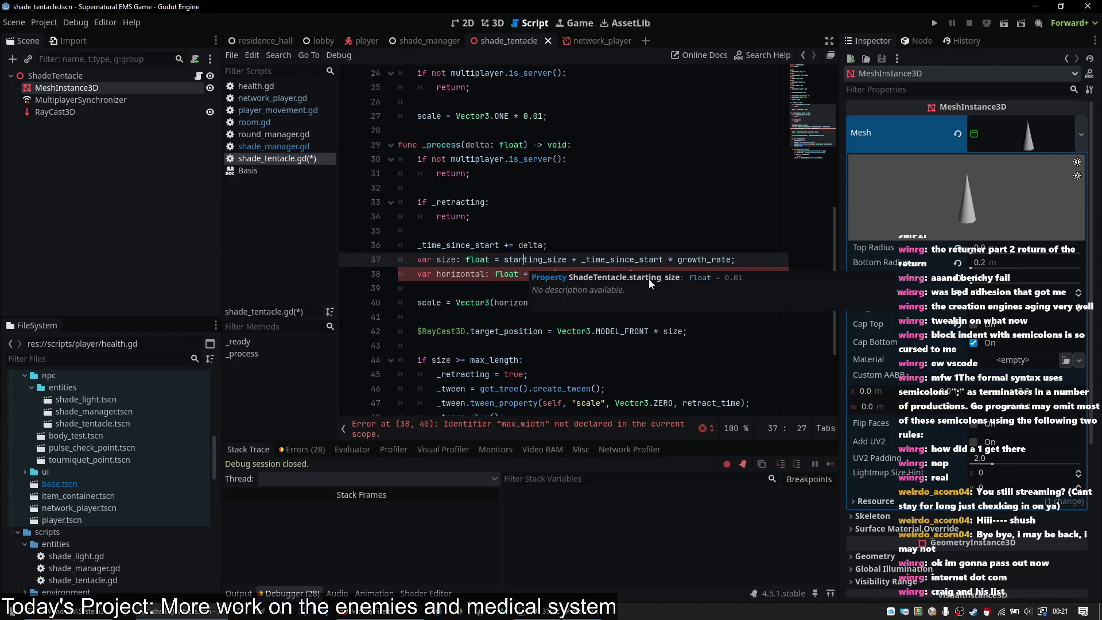
mouse_move(649, 276)
mouse_down()
mouse_move(664, 259)
mouse_move(736, 259)
mouse_up()
key(BackSpace)
- Change the scale call to Vector3(width, width, size)
drag(494, 288, 600, 288)
text(idth)
key(BackSpace)
key(BackSpace)
key(BackSpace)
text(width, width)
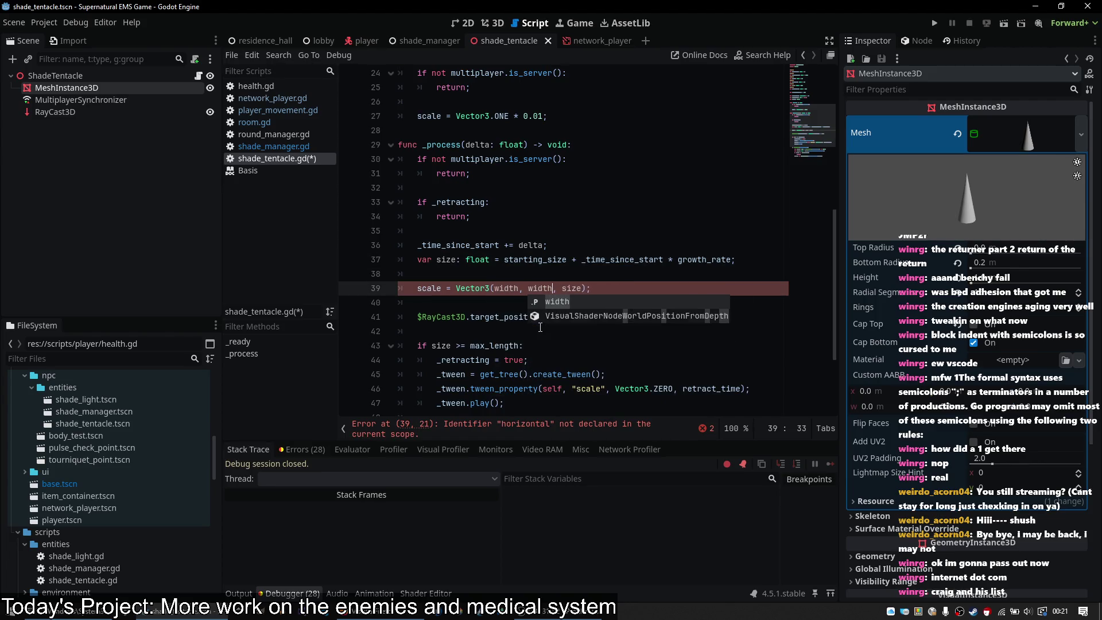
key(End)
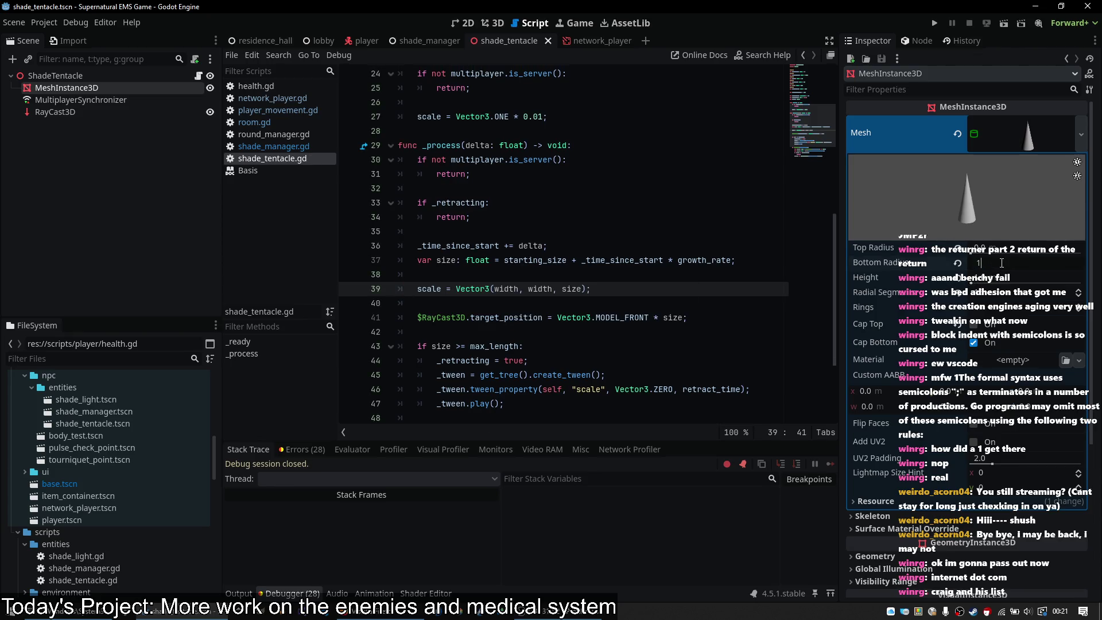
- Set the cone's Bottom Radius to 1.0 m, save, and launch the game
key(Return)
key(ctrl+s)
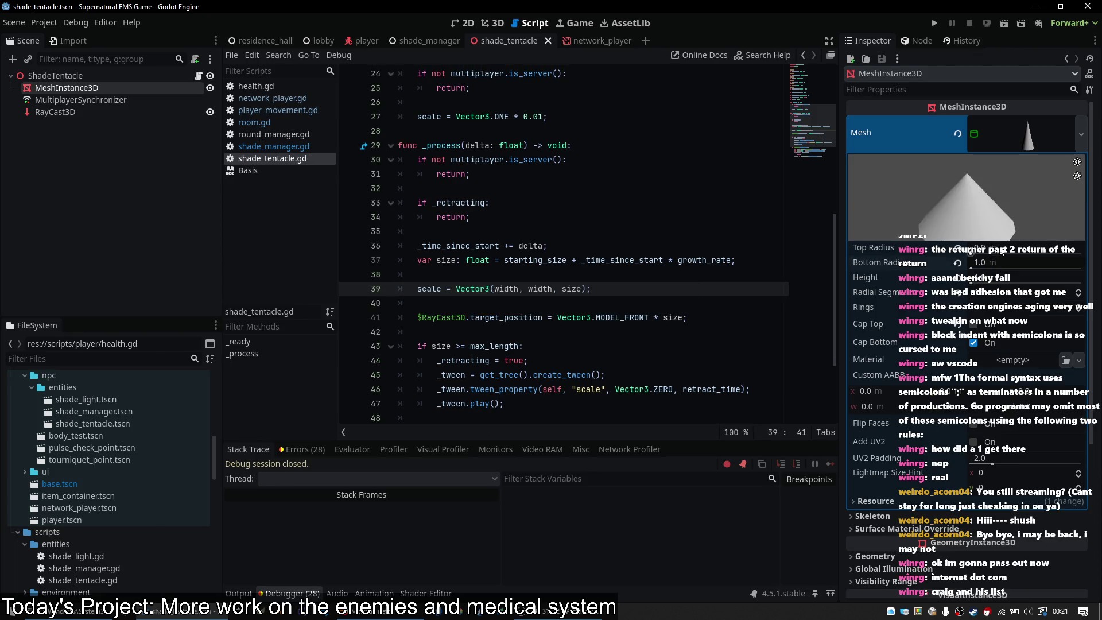
click(674, 279)
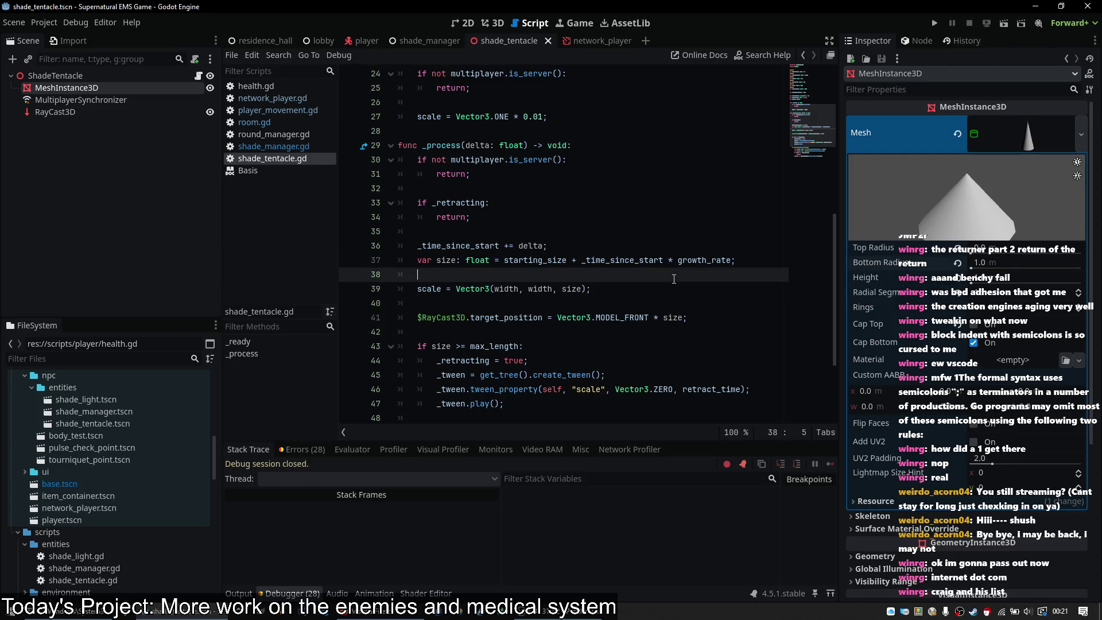
click(939, 22)
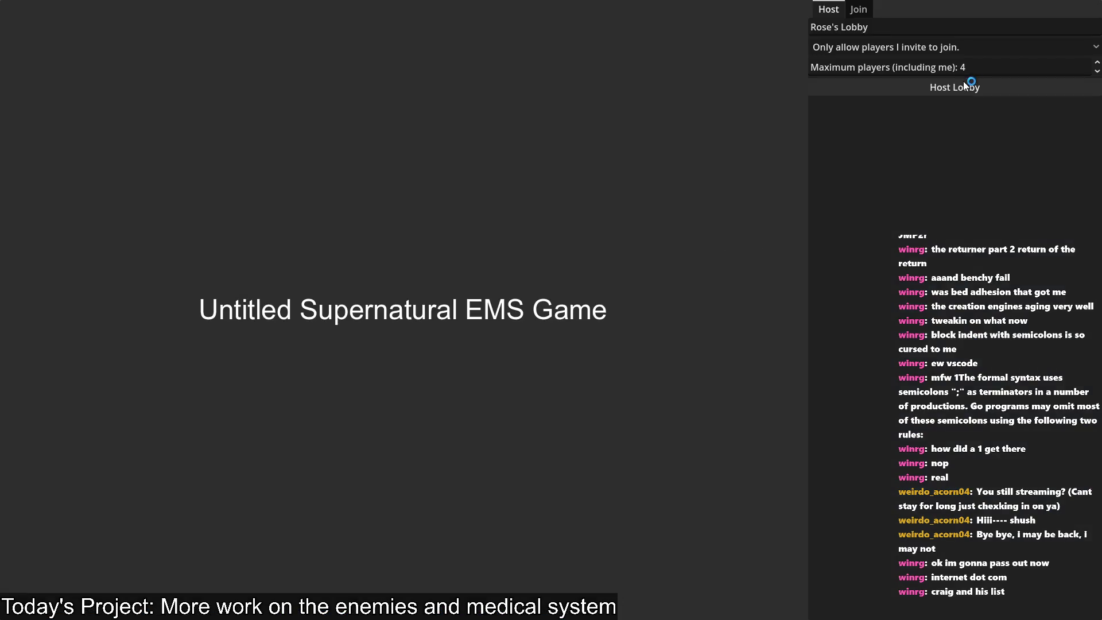
- Host a lobby and ready up so the map loads, then switch to the editor
click(964, 85)
key(w)
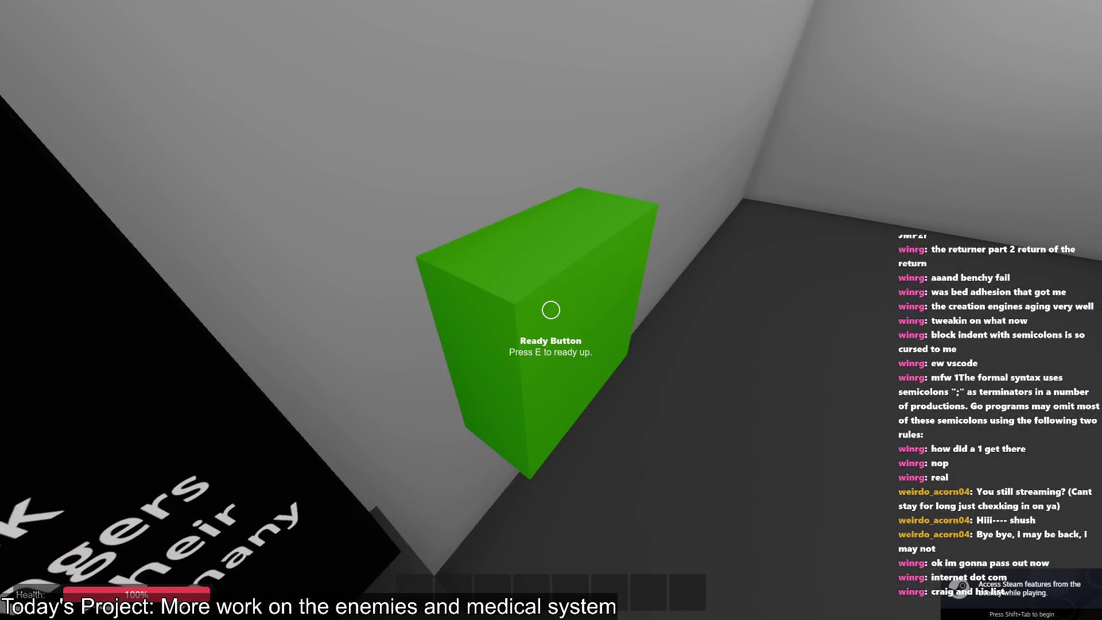
key(e)
key(alt+Tab)
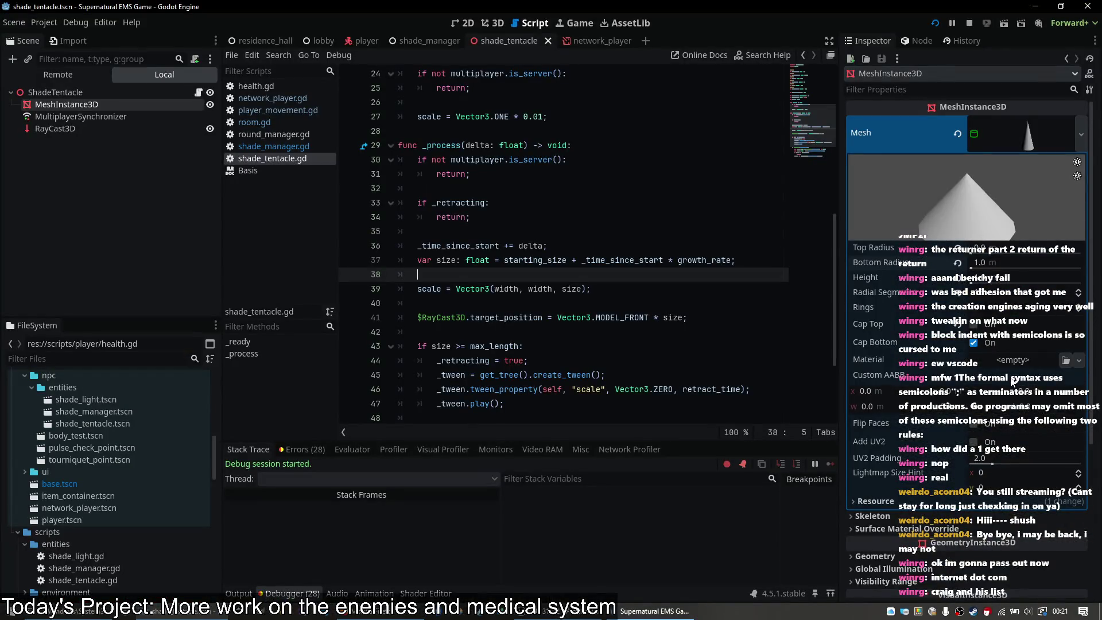
- Give the tentacle cone mesh the black.tres material, then return to the running game
click(1061, 360)
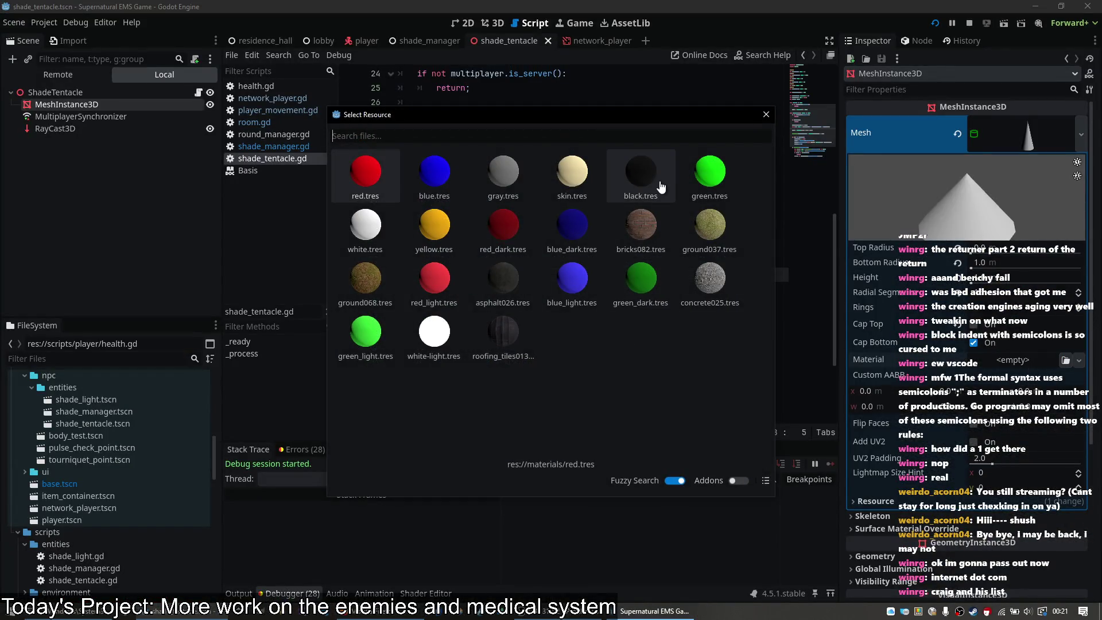
double_click(661, 187)
scroll(651, 252, up, 8)
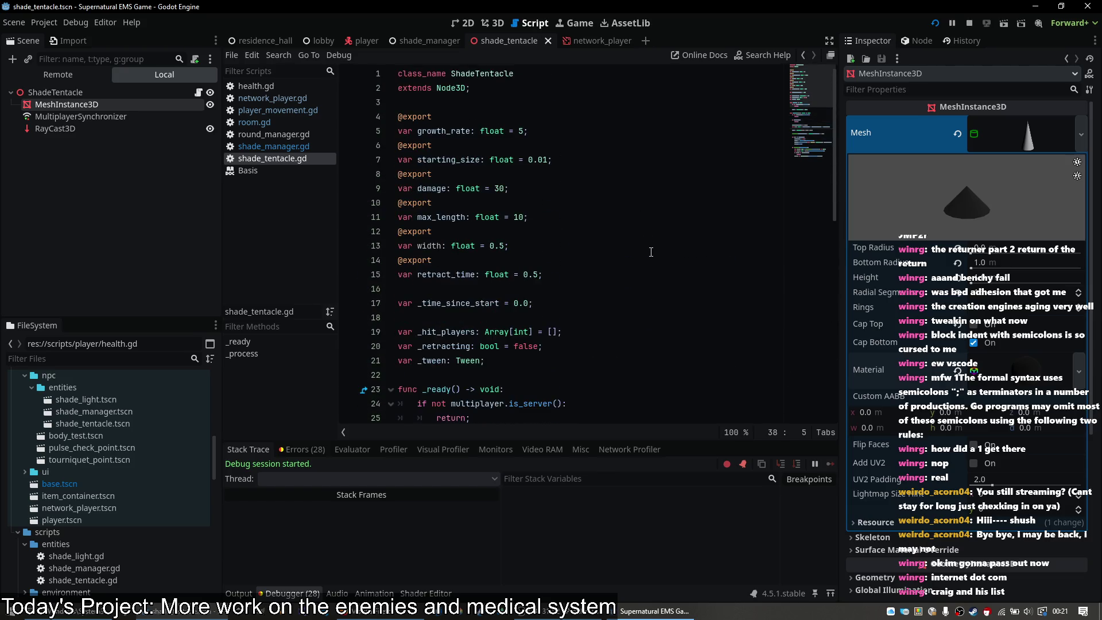
scroll(651, 252, down, 7)
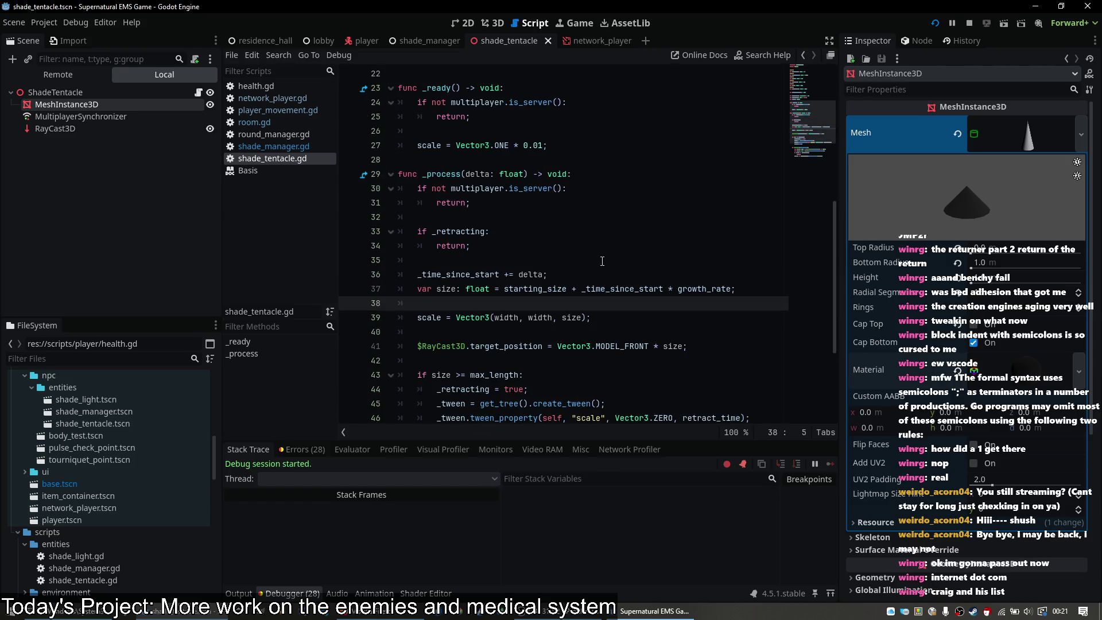
click(616, 258)
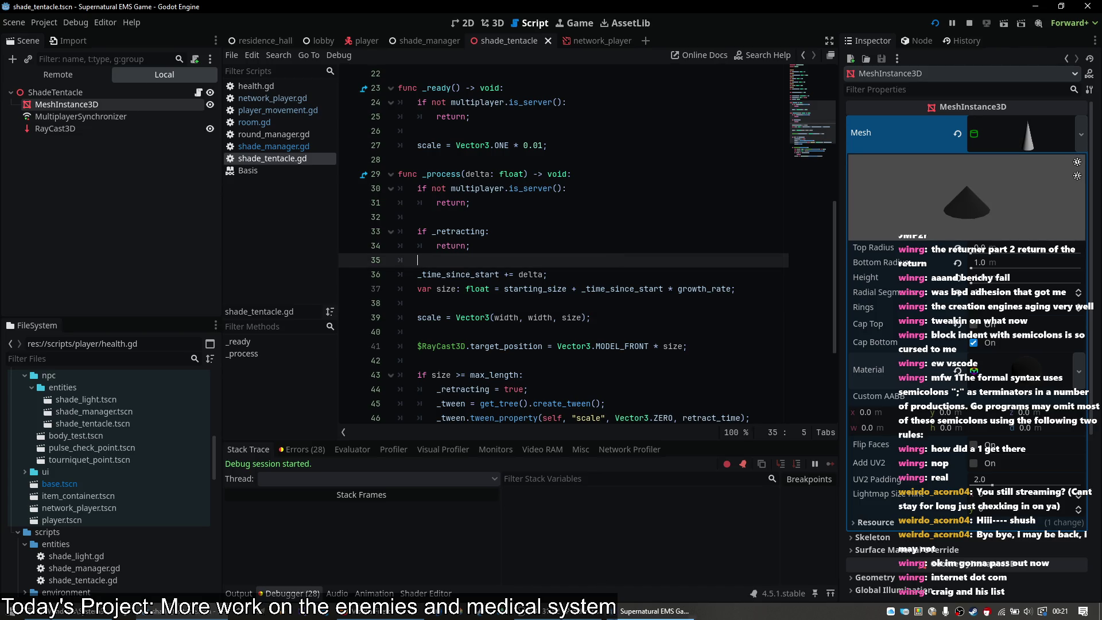
click(612, 612)
- Walk across the courtyard and out through the window to the truck
key(w)
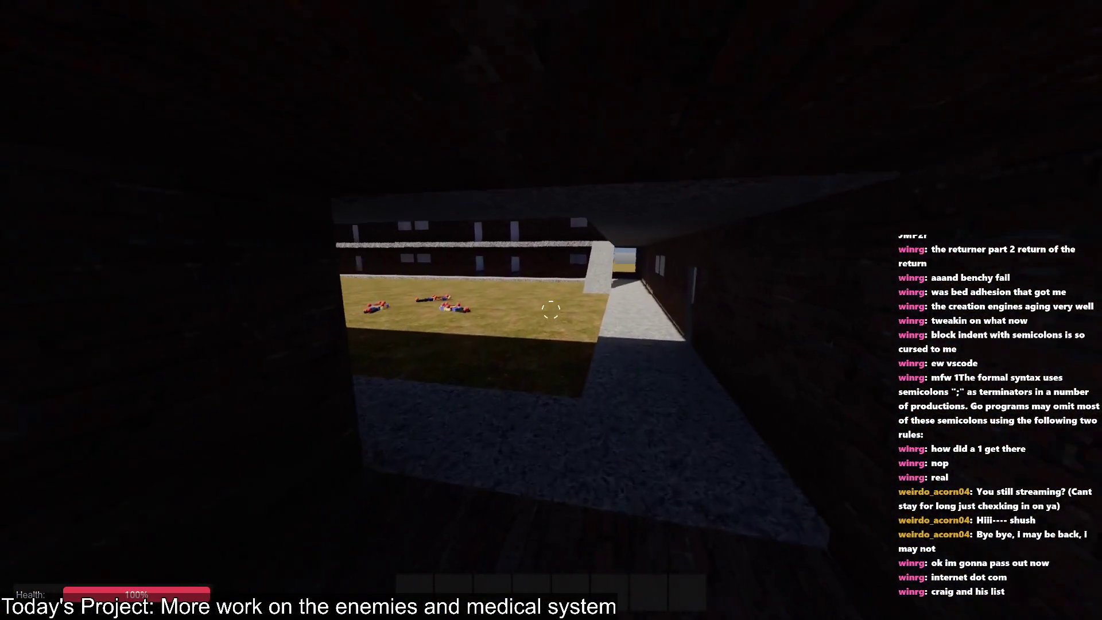
key(w)
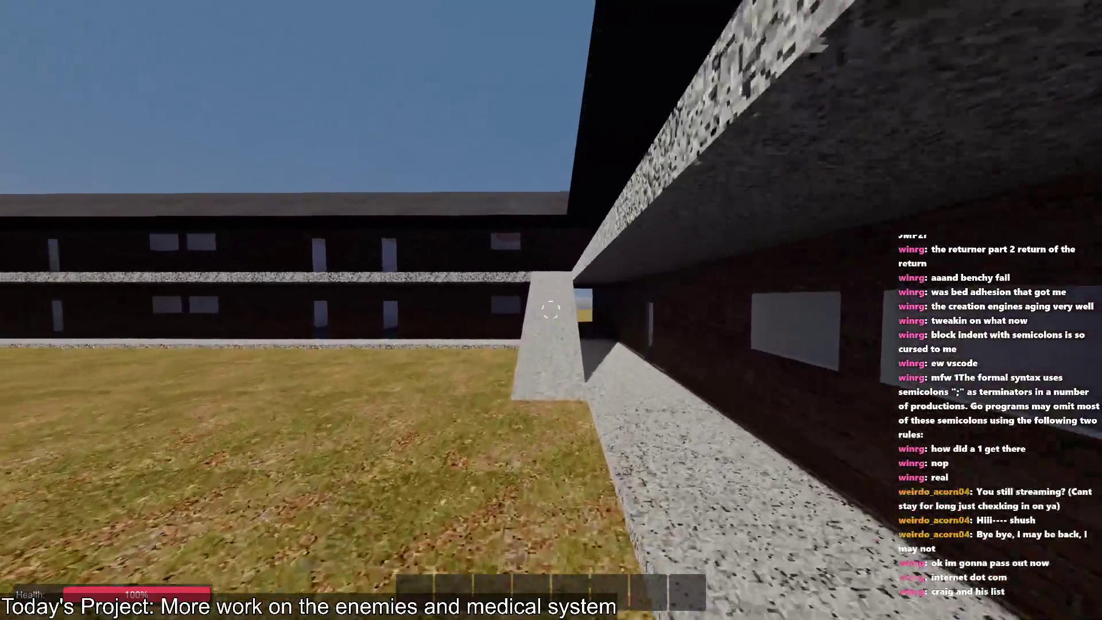
key(w)
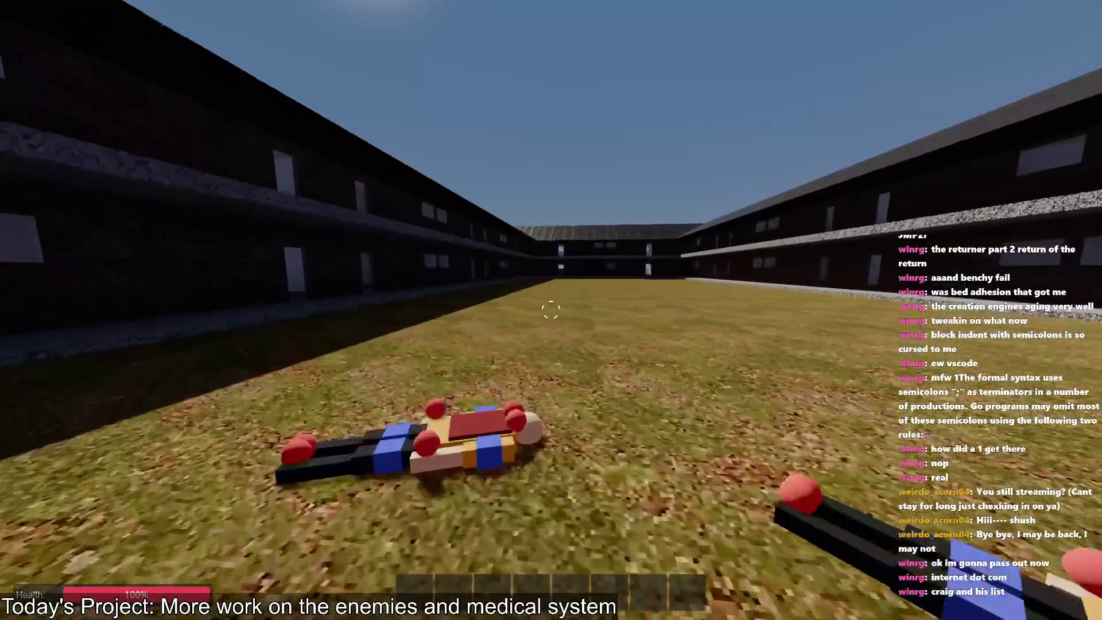
key(w)
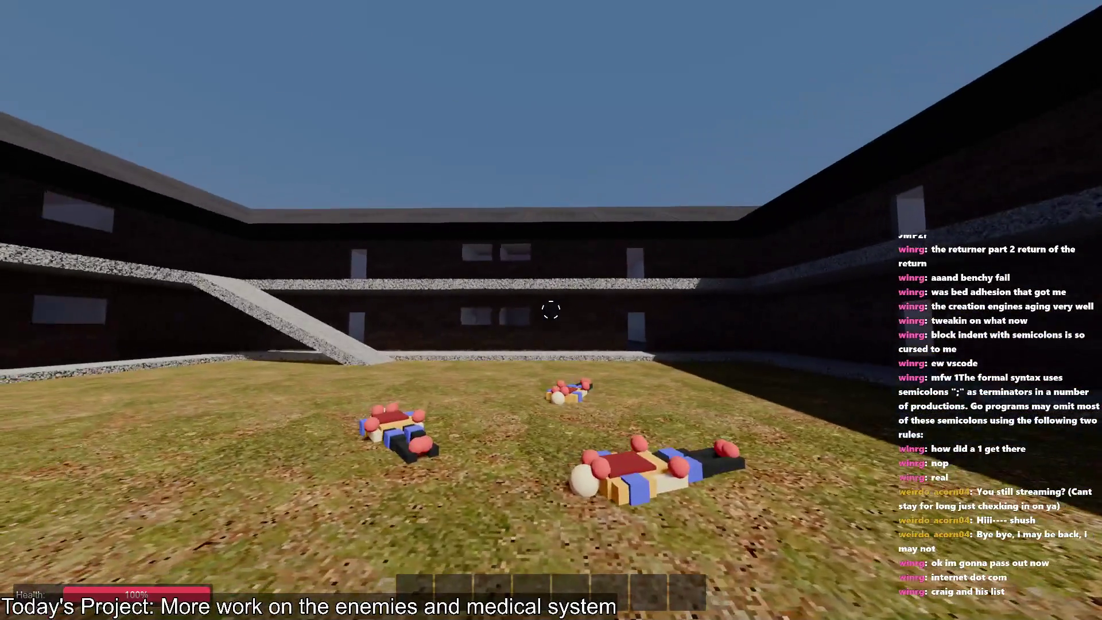
key(w)
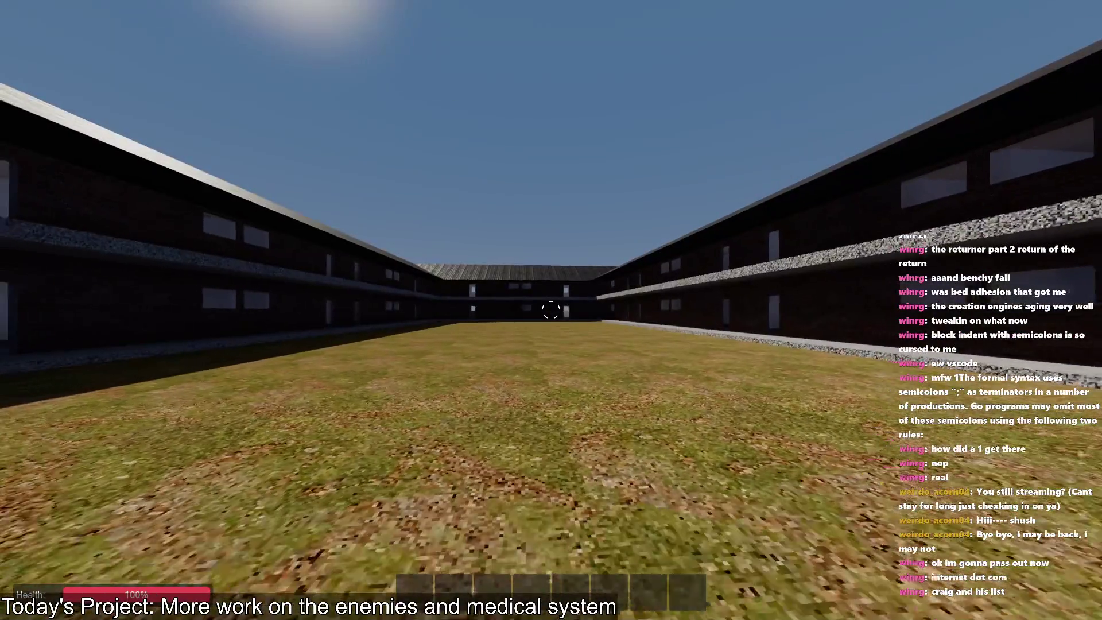
key(w)
key(w)
key(w)
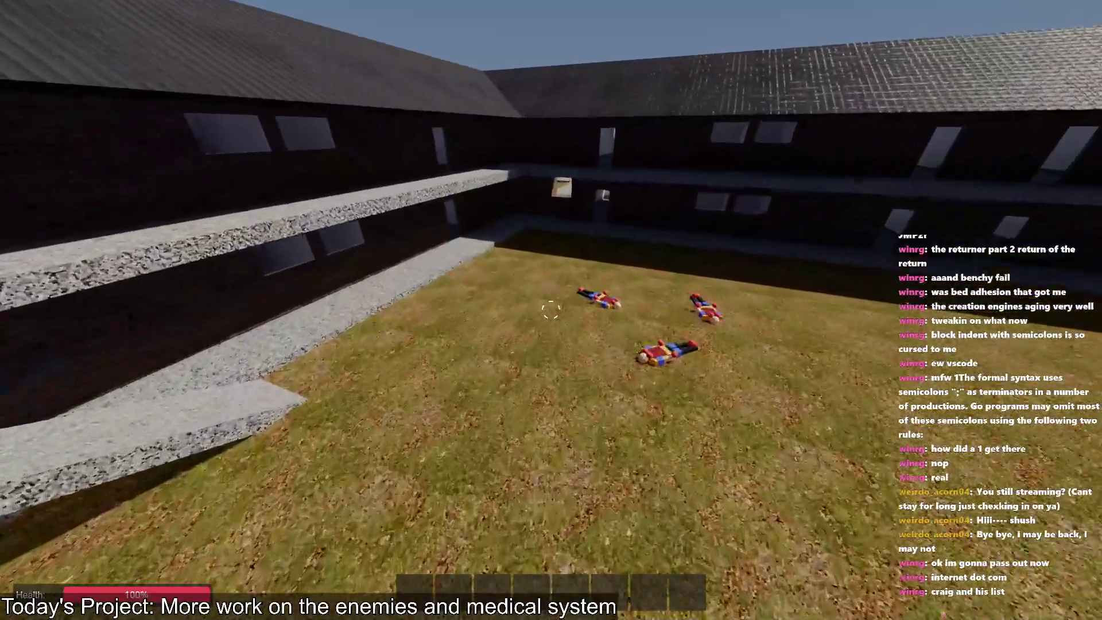
key(w)
key(w)
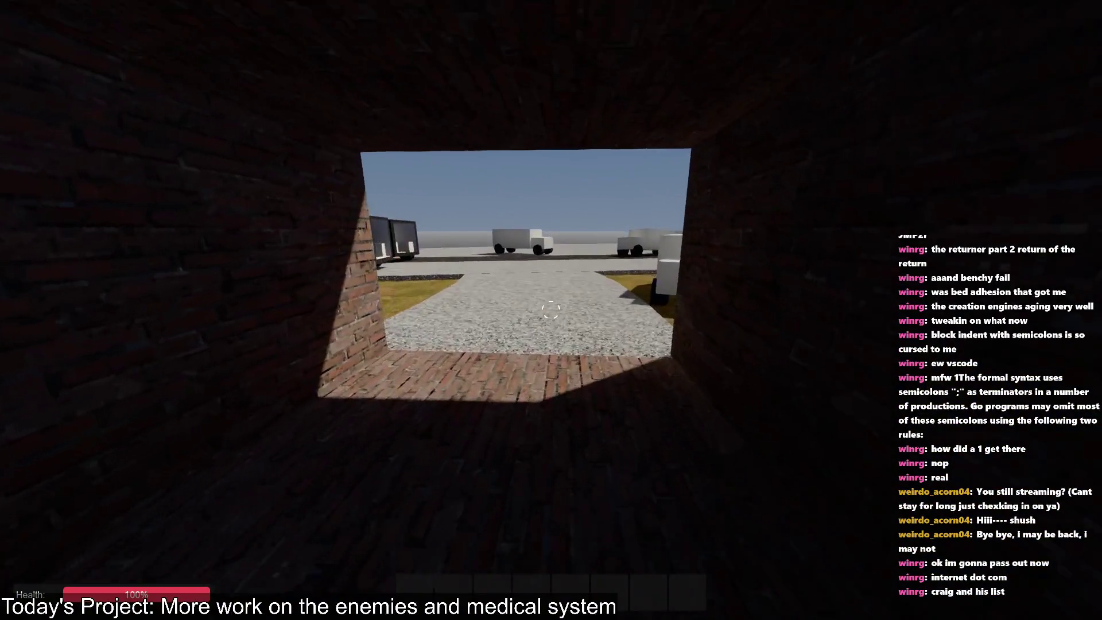
key(w)
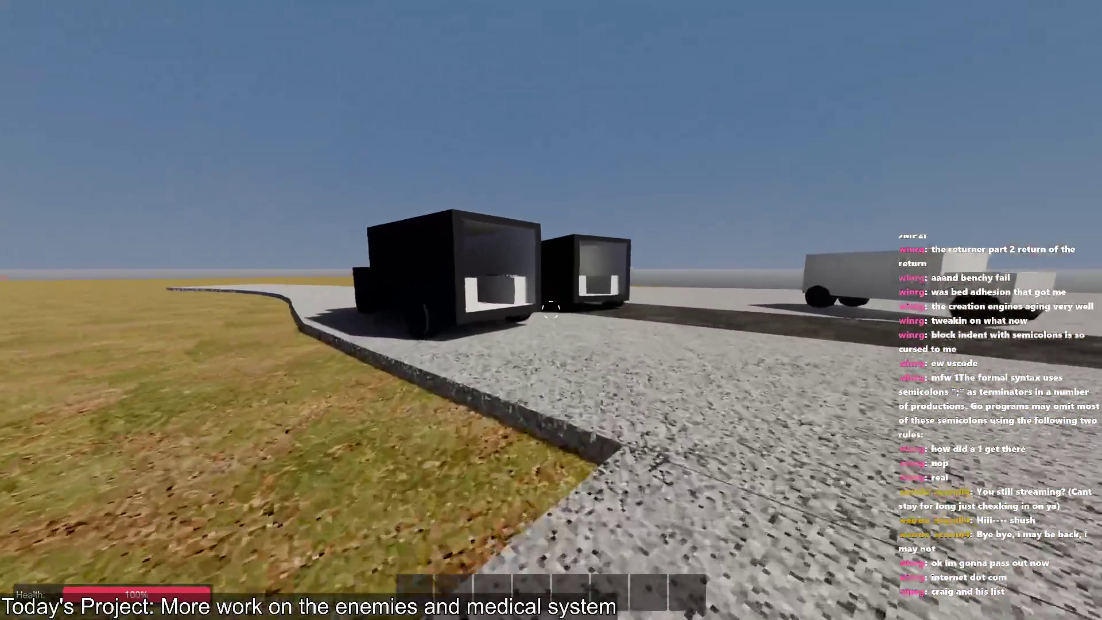
key(w)
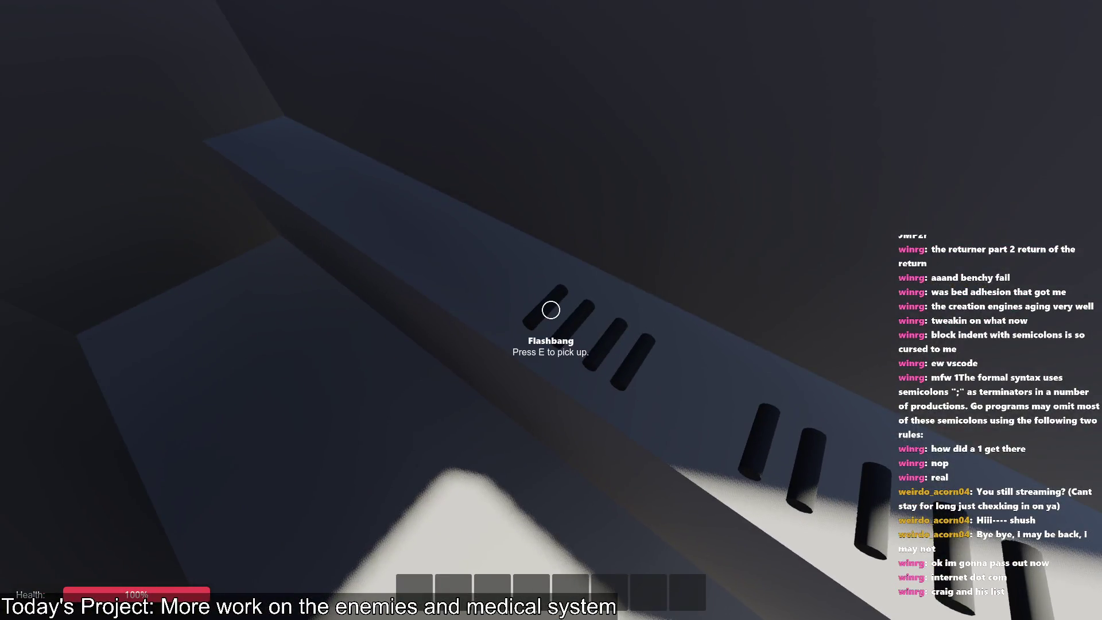
- Pick up the four flashbangs and the flashlight, then switch the flashlight on
key(e)
key(e)
key(e)
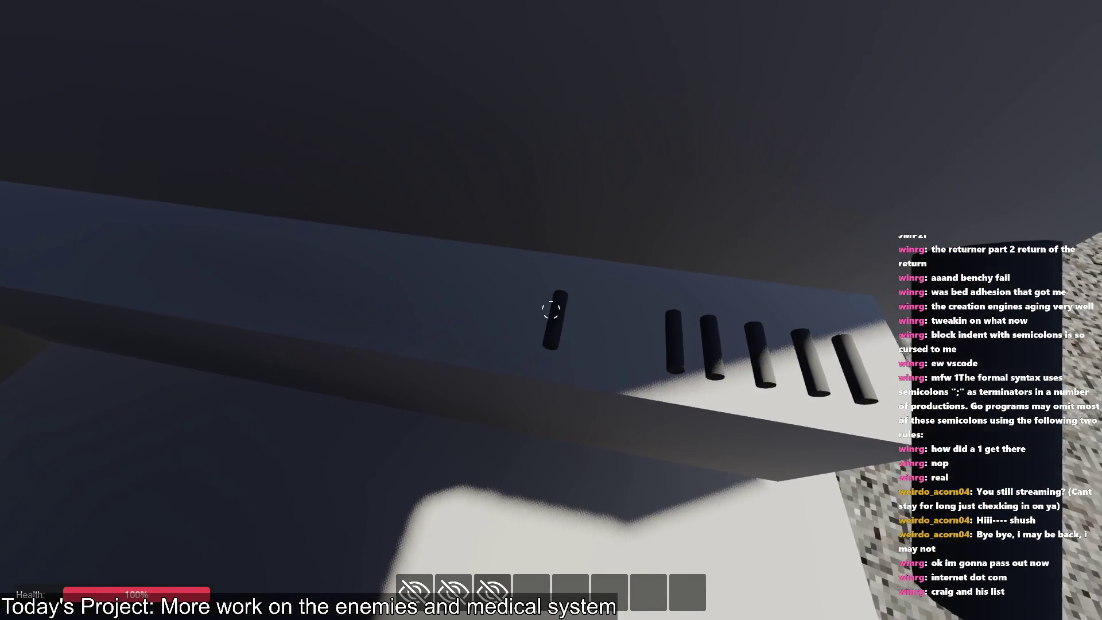
key(e)
key(w)
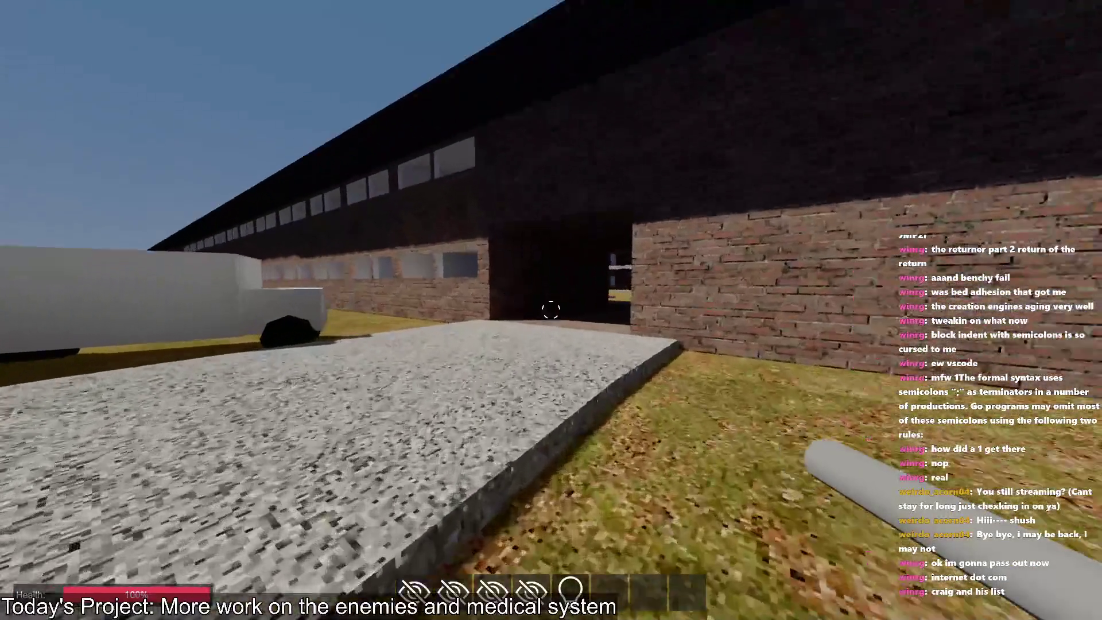
key(w)
click(550, 310)
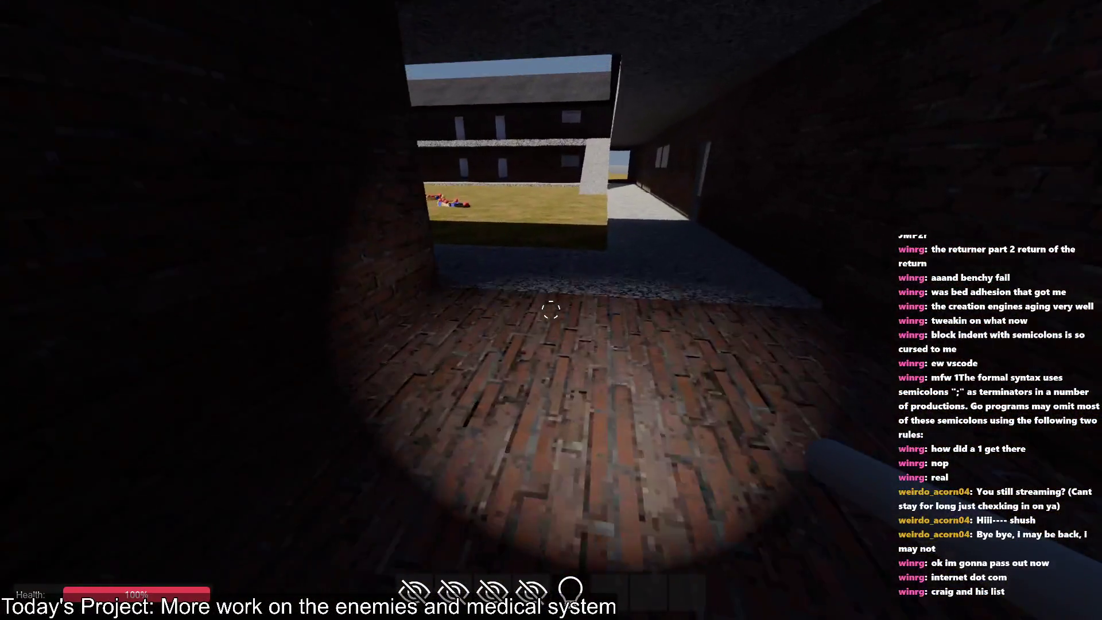
- Walk along the ledge and across the courtyard into the unlit room
key(w)
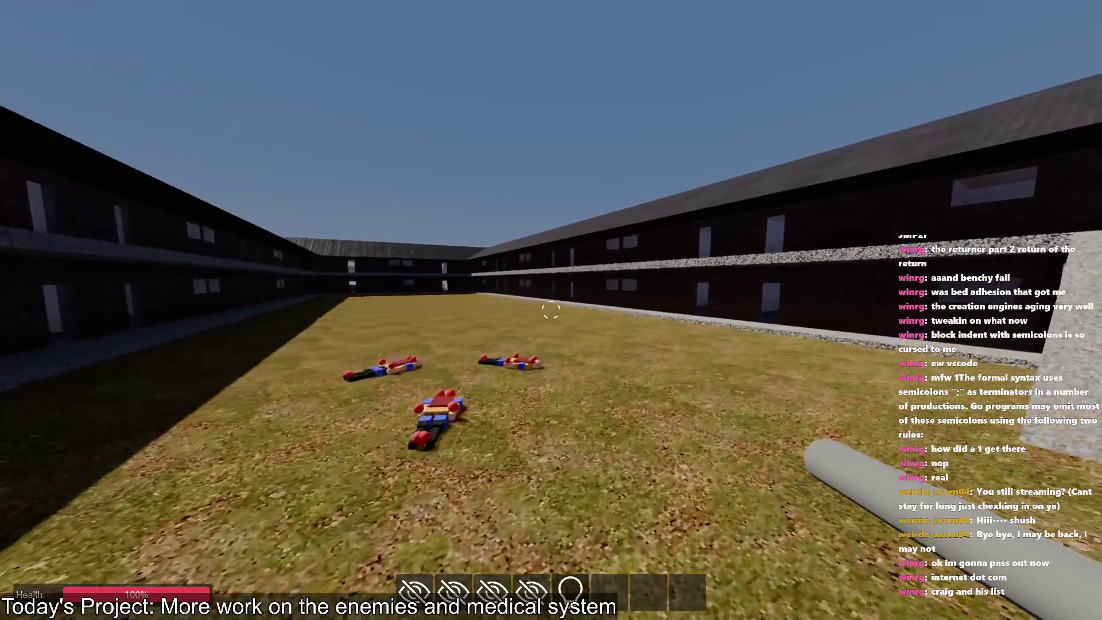
key(w)
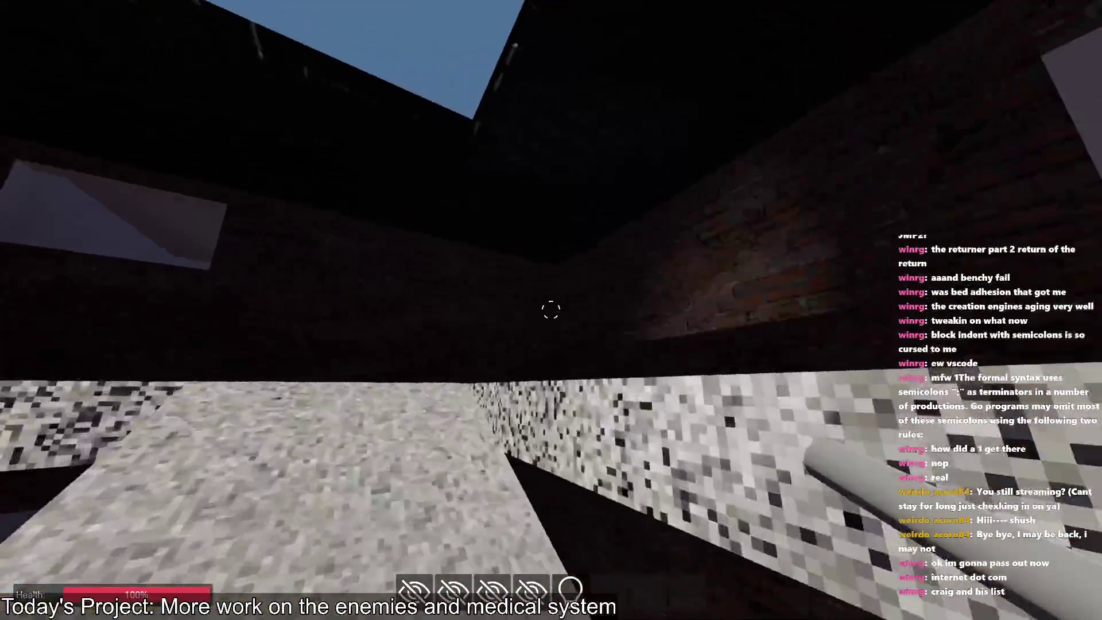
key(w)
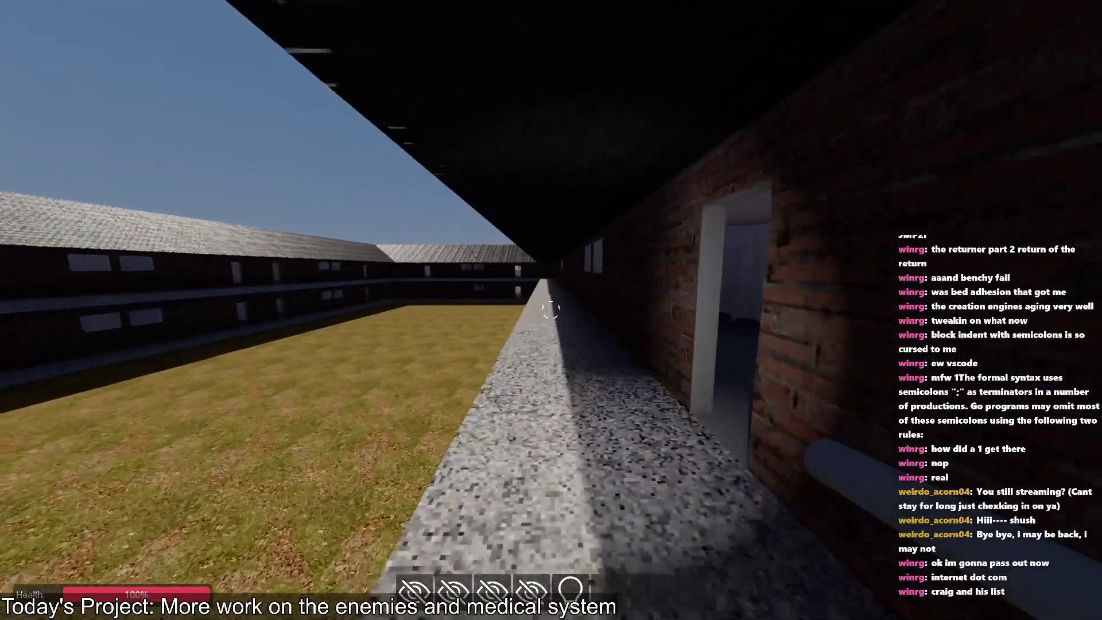
key(w)
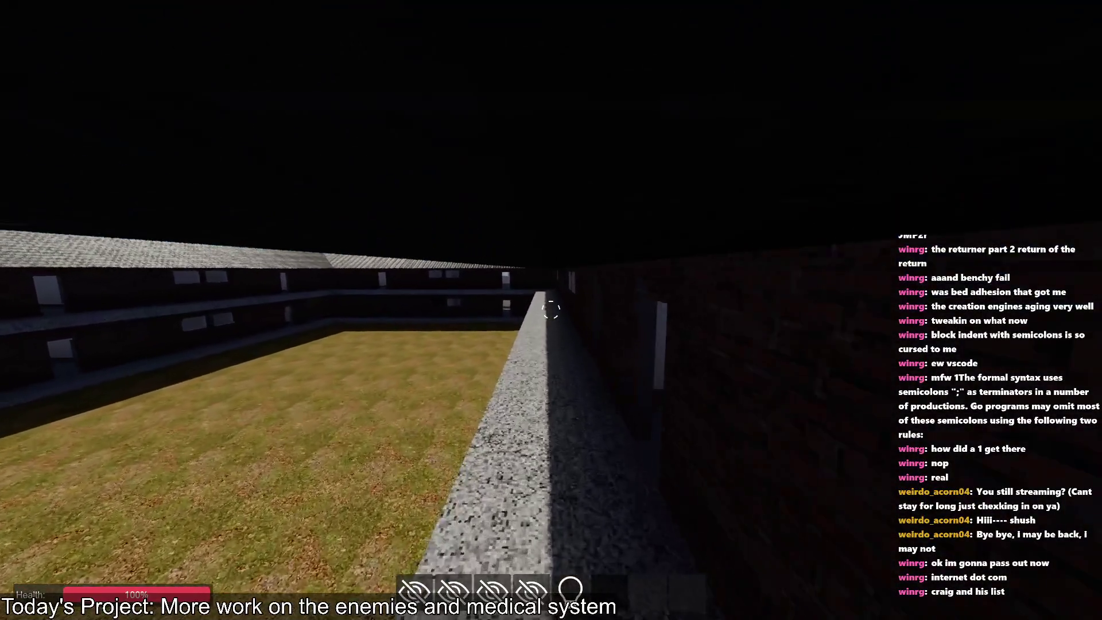
key(w)
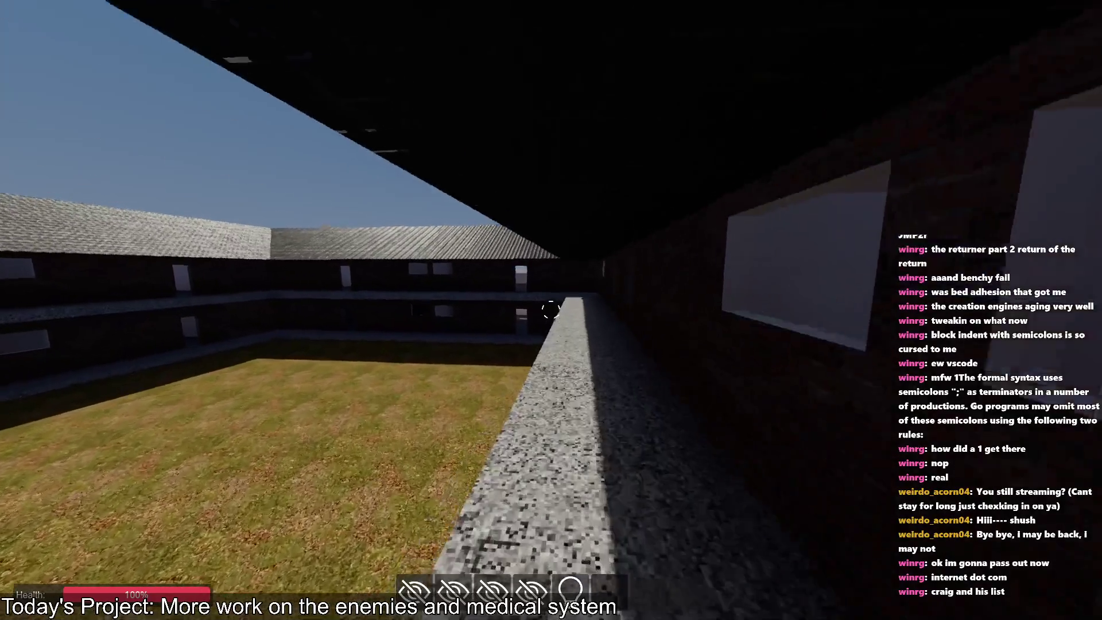
key(w)
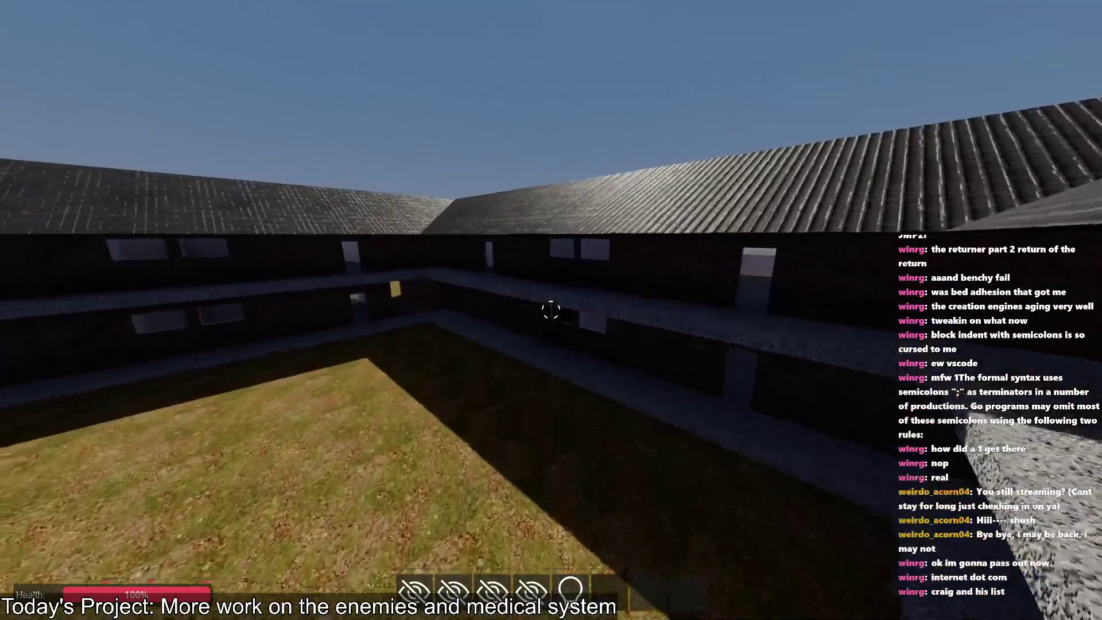
key(w)
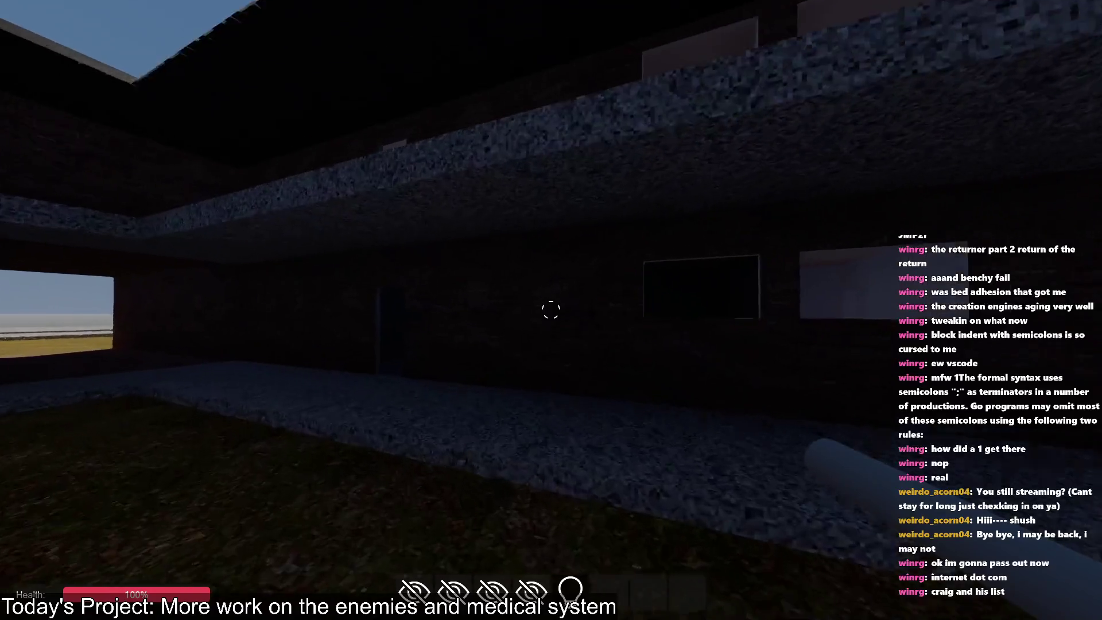
key(w)
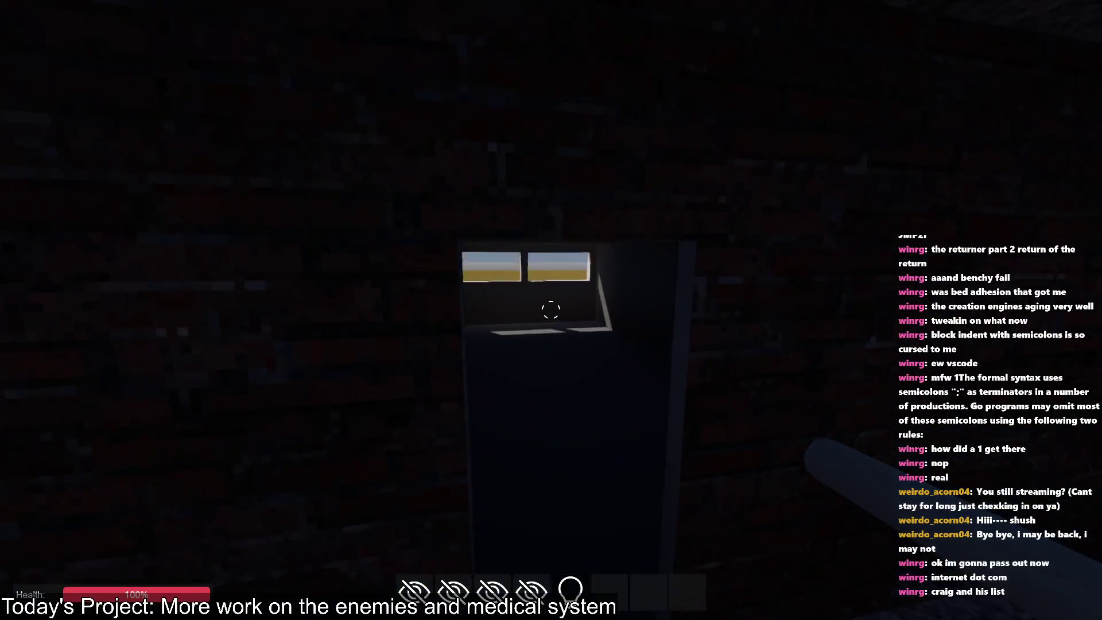
- Explore the dark rooms with the flashlight on past the spiked tentacle, then return to the editor
key(f)
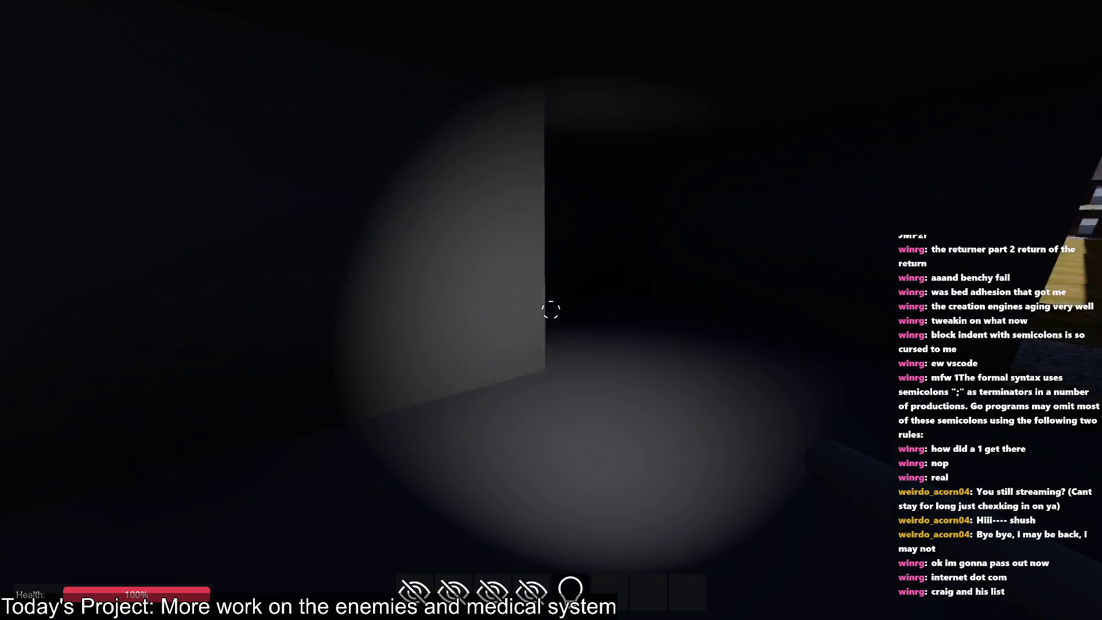
key(w)
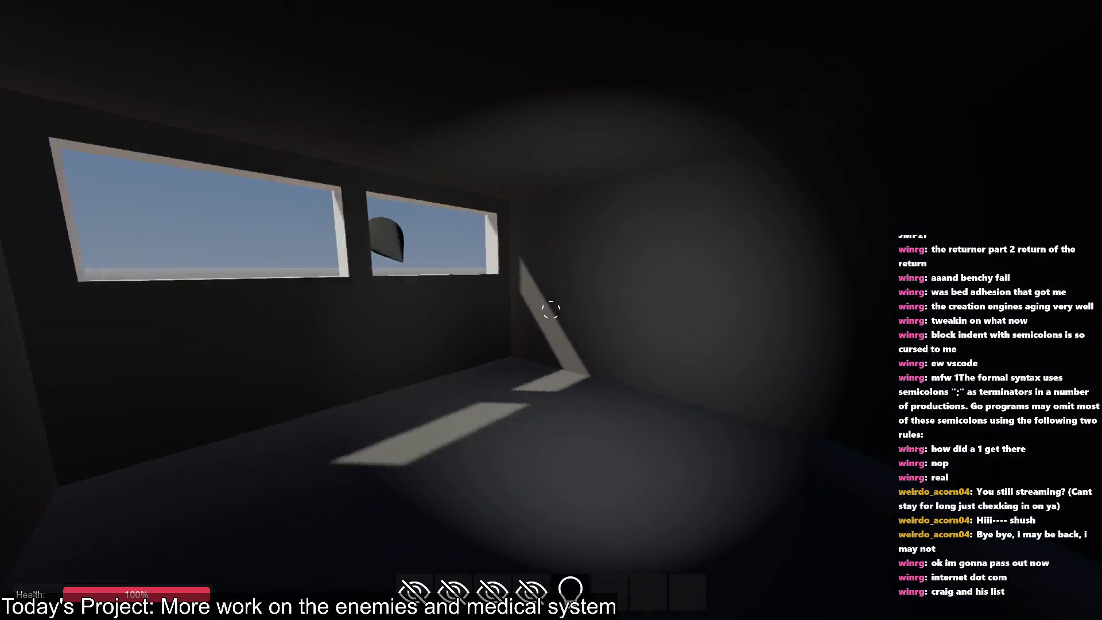
key(w)
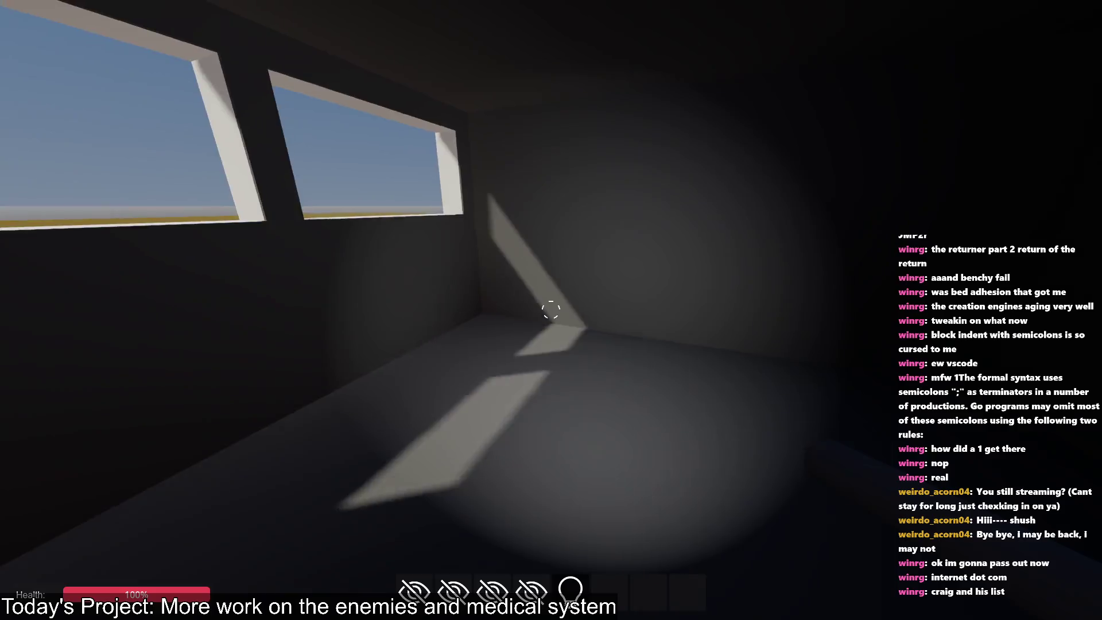
key(w)
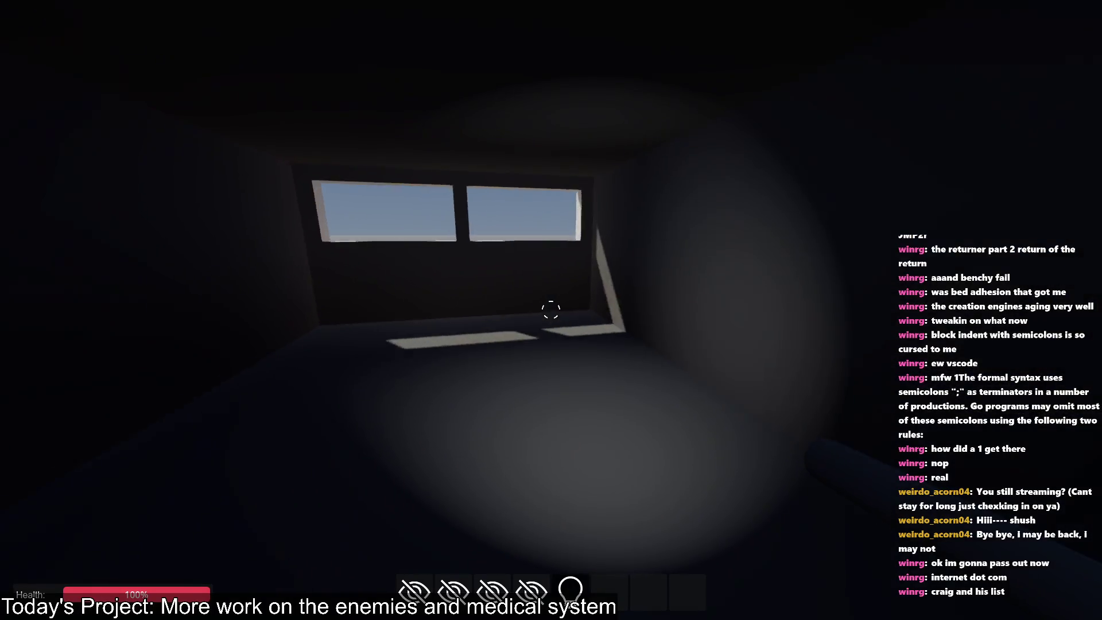
key(s)
key(w)
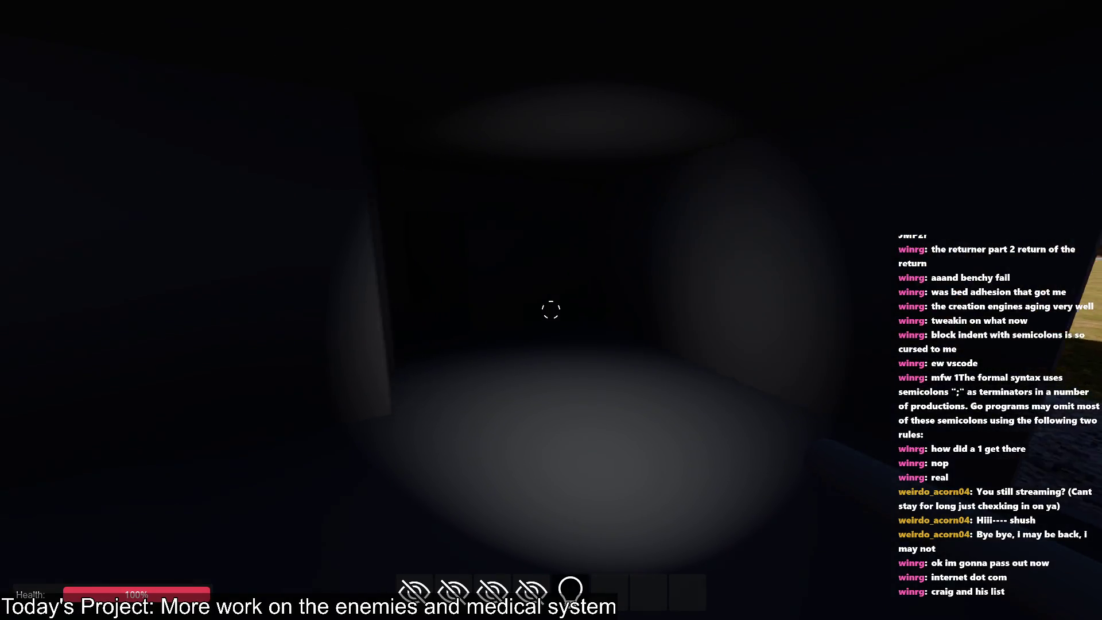
key(w)
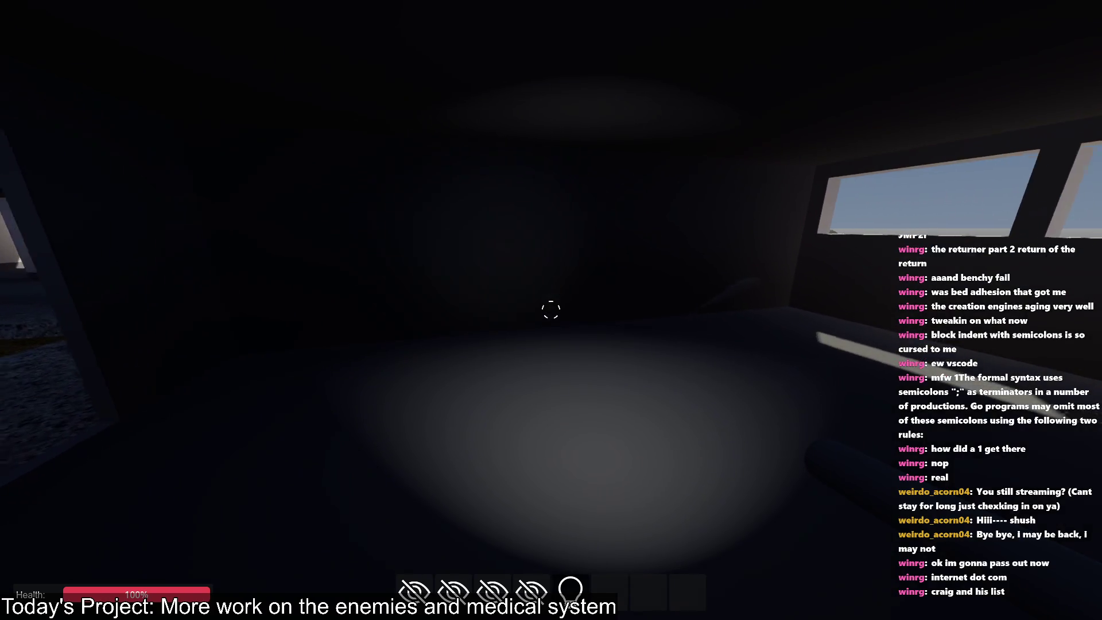
key(w)
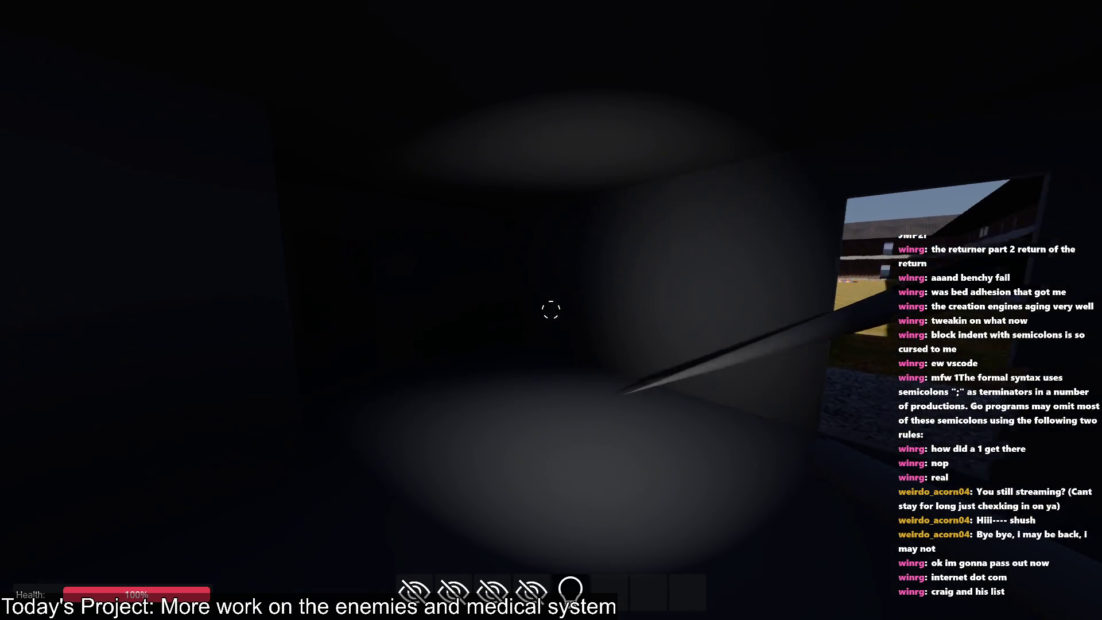
key(w)
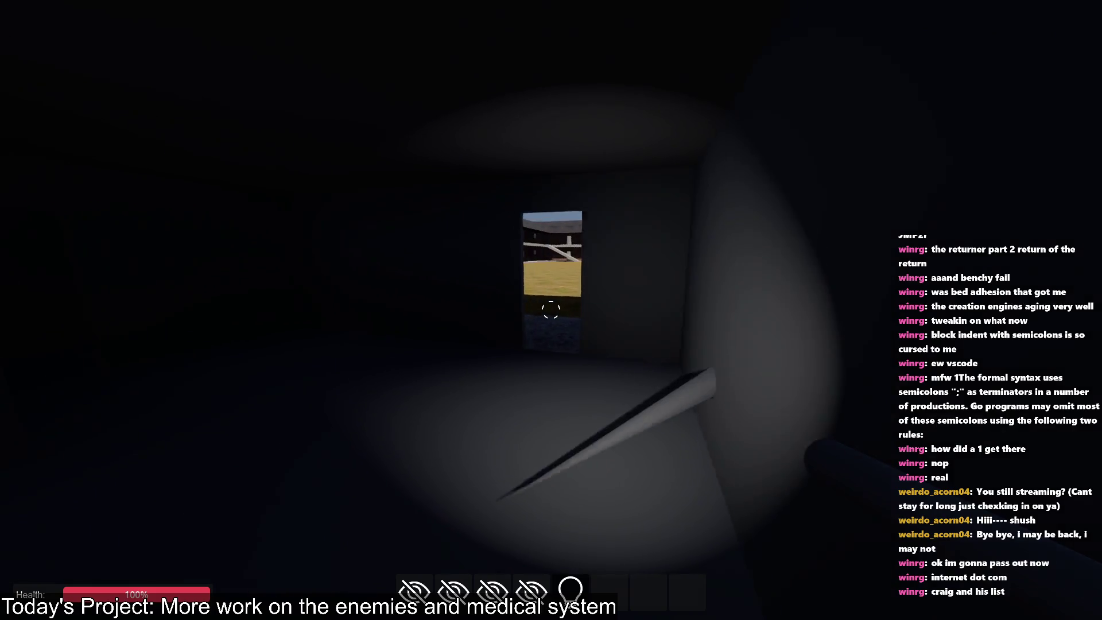
key(w)
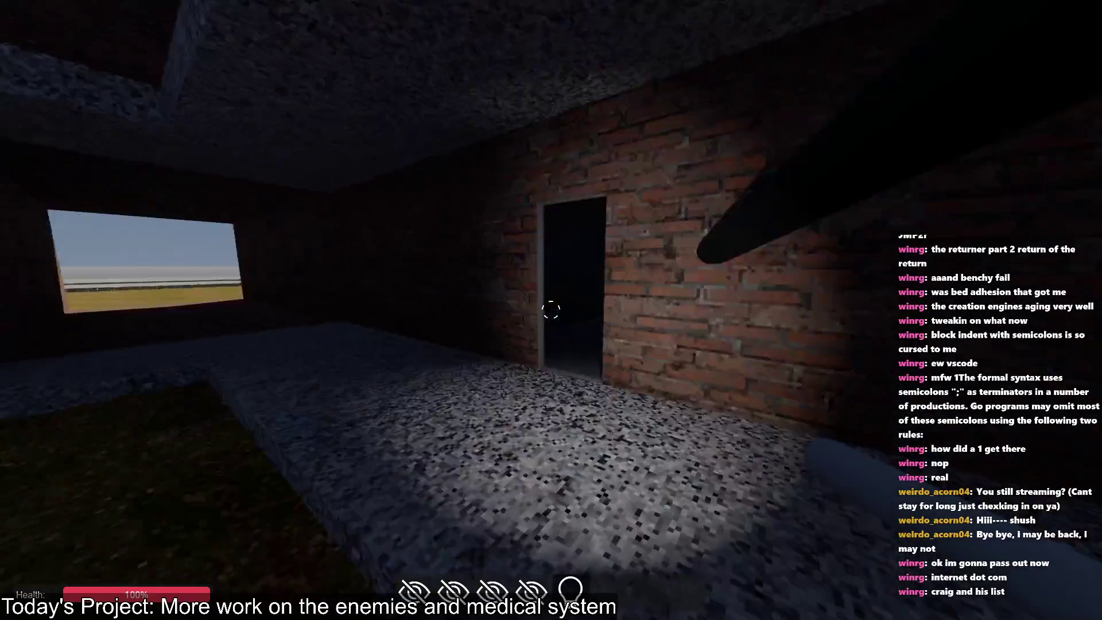
key(alt+Tab)
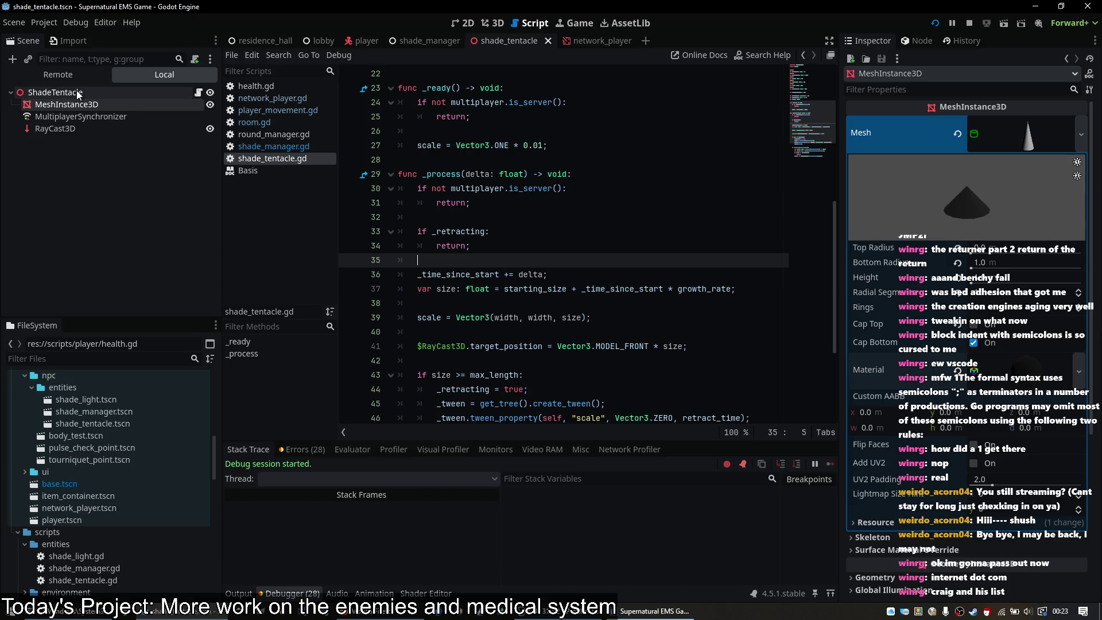
- Select the ShadeTentacle root, frame it in the 3D view, then open round_manager.gd
click(55, 93)
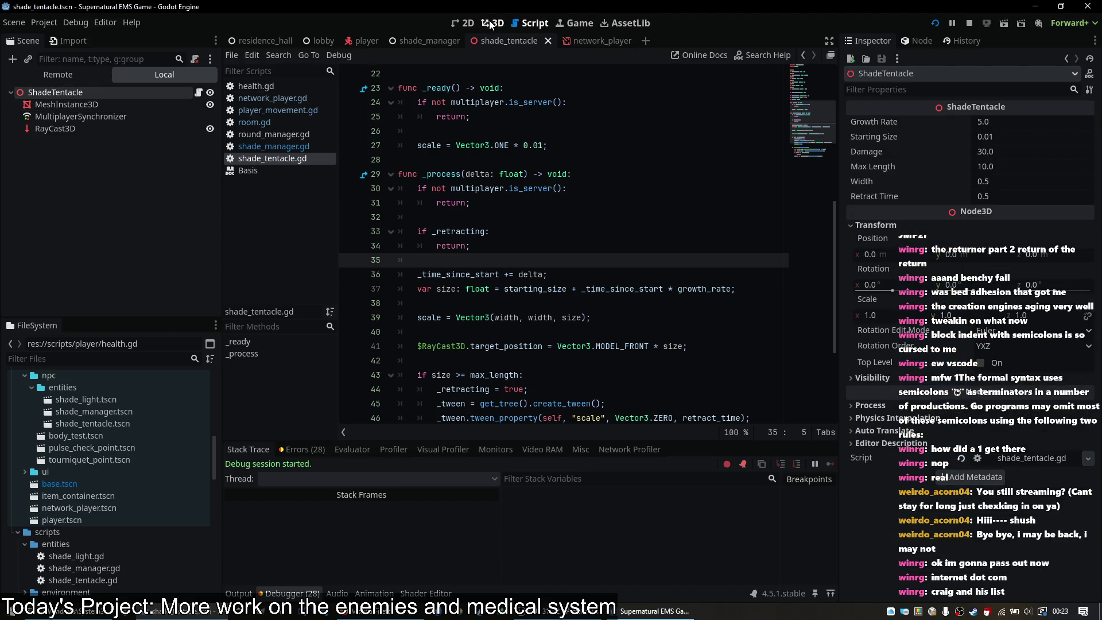
click(495, 24)
key(f)
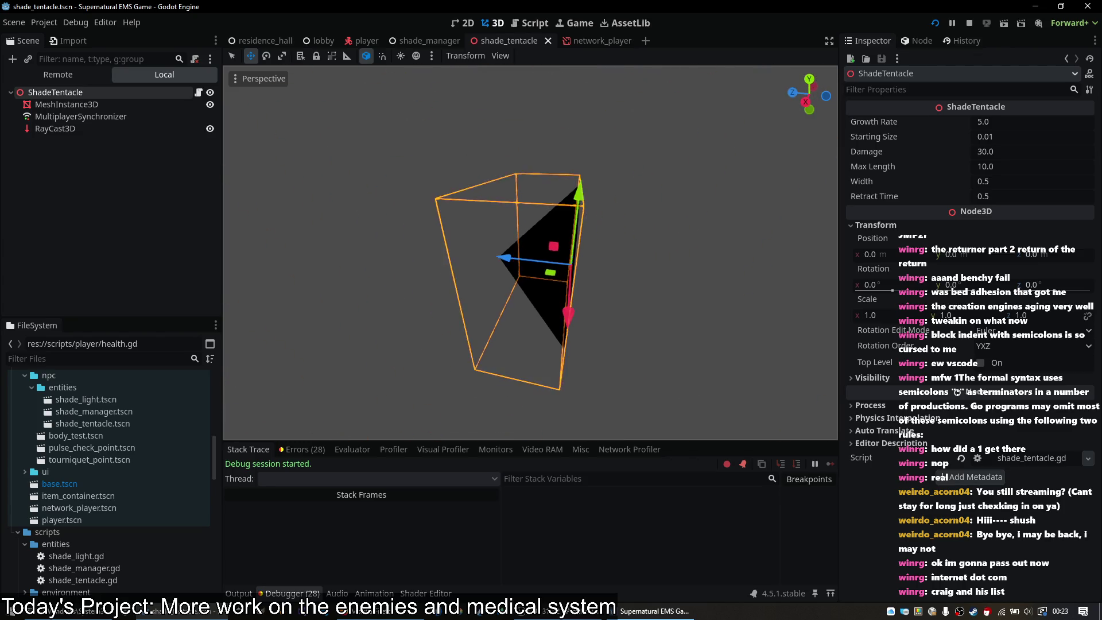
click(535, 26)
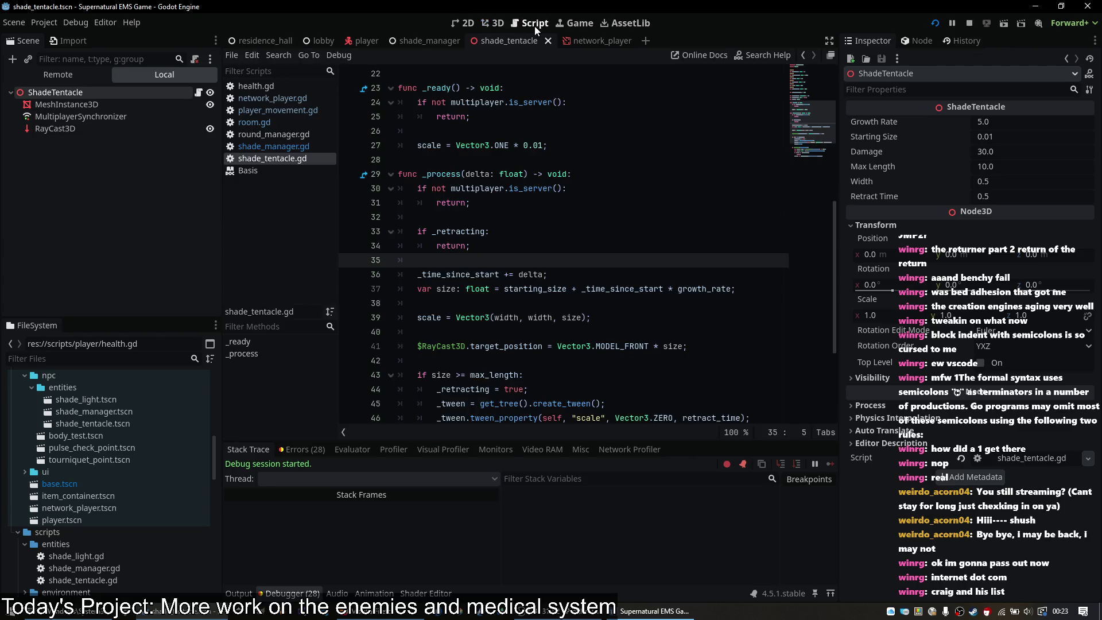
click(310, 133)
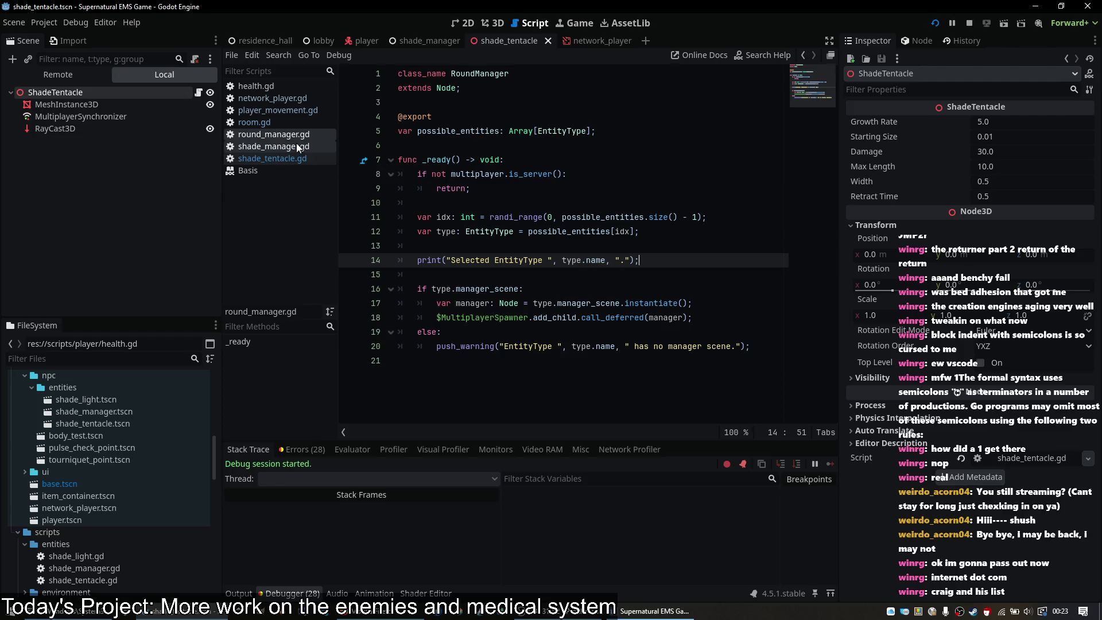
click(298, 123)
scroll(586, 316, up, 4)
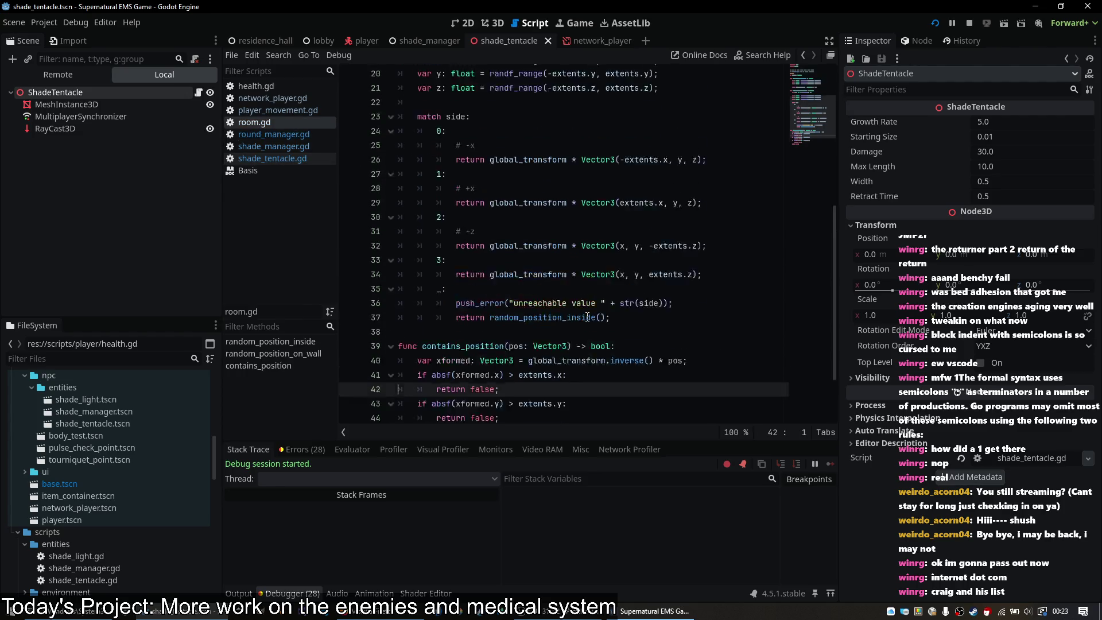
scroll(659, 250, down, 1)
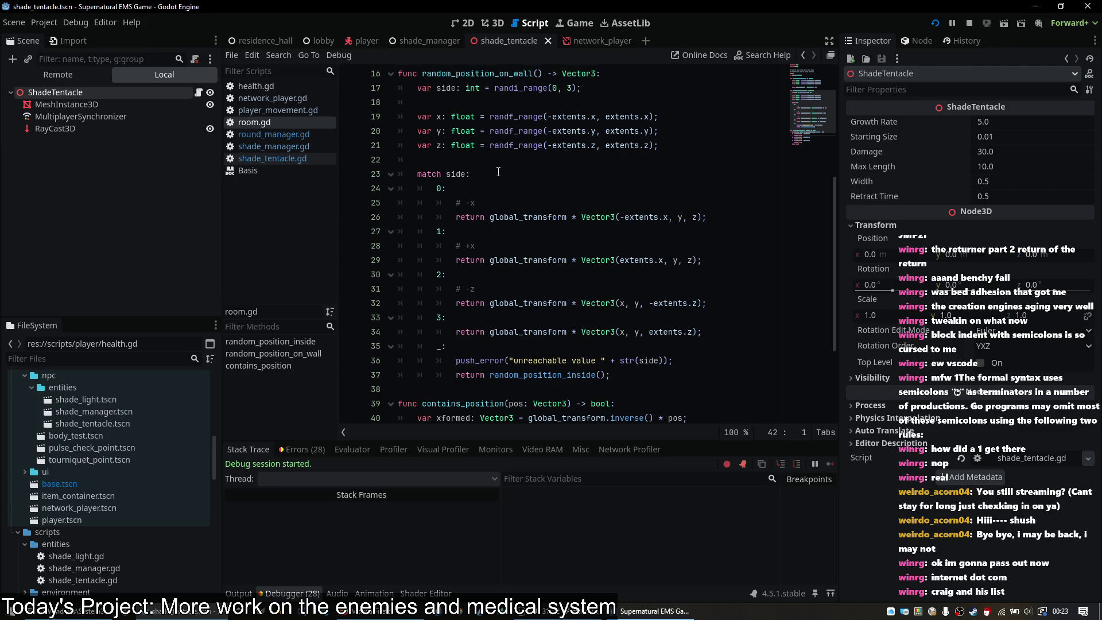
mouse_move(529, 84)
scroll(780, 291, down, 3)
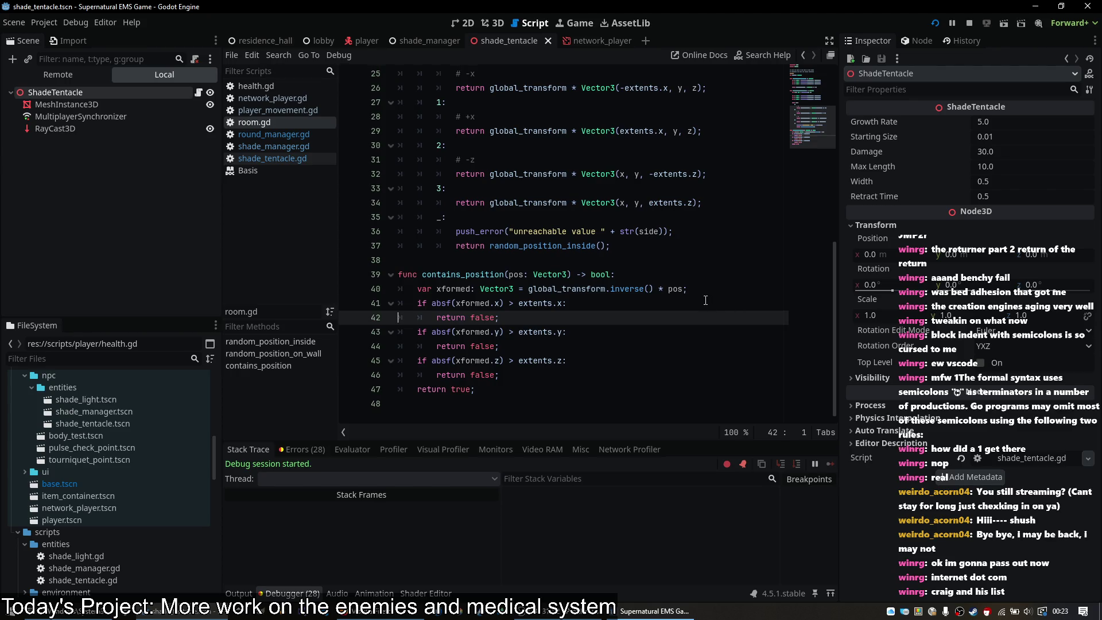
scroll(705, 300, up, 4)
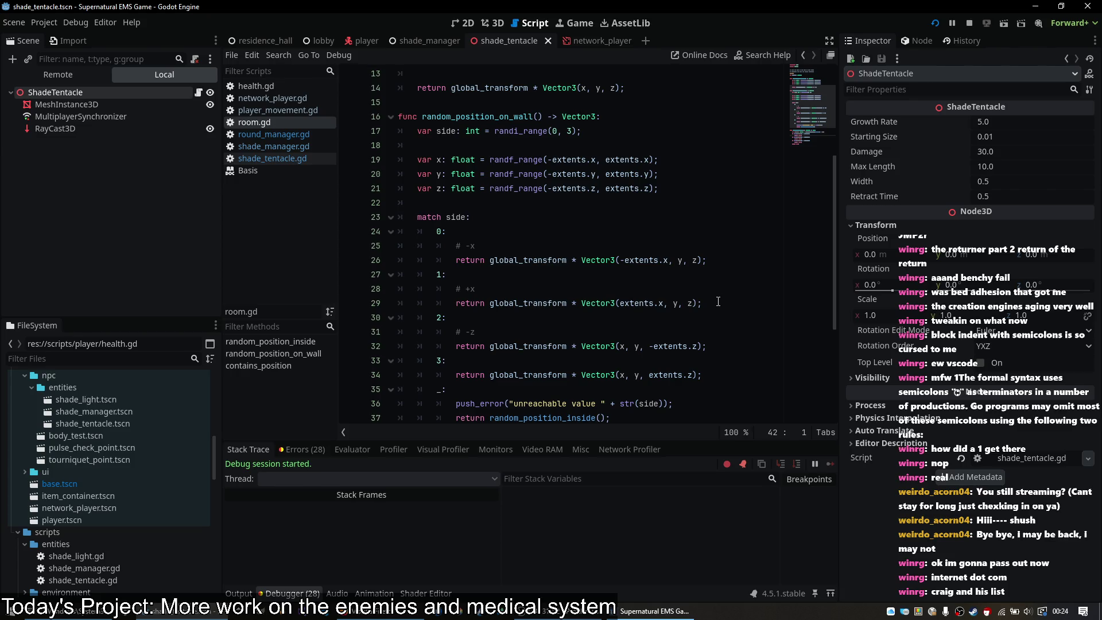
click(303, 157)
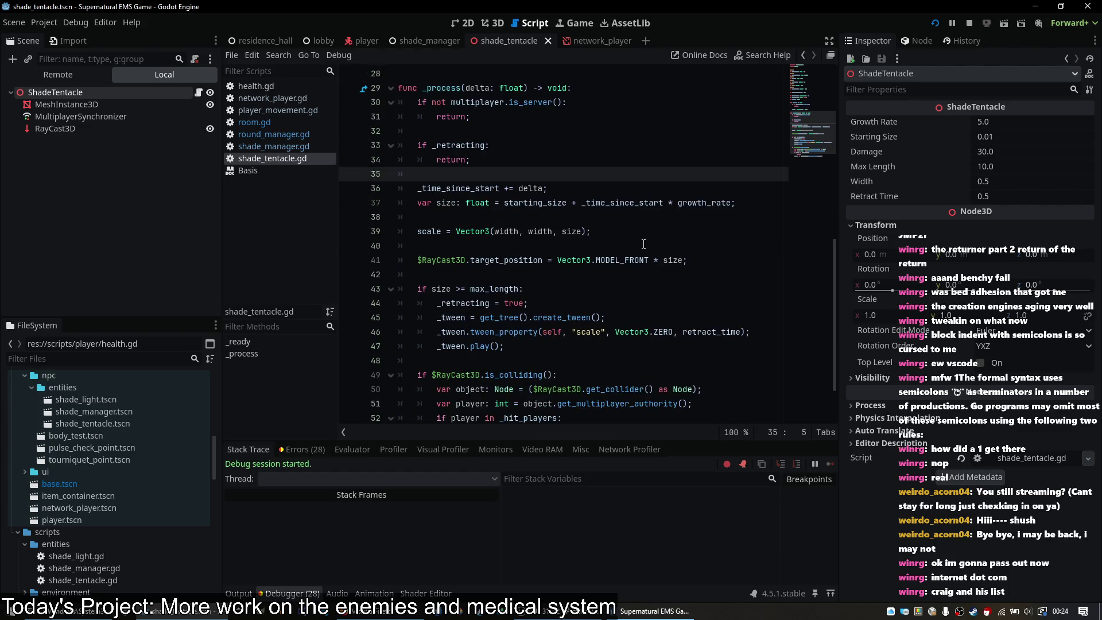
scroll(643, 244, up, 5)
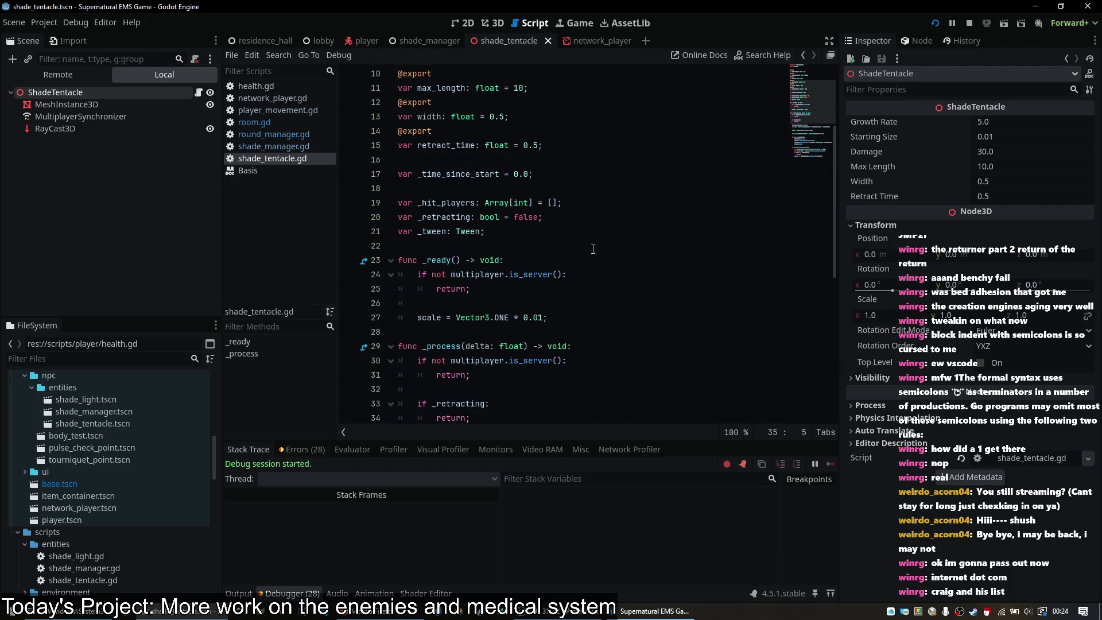
click(263, 147)
scroll(578, 302, down, 2)
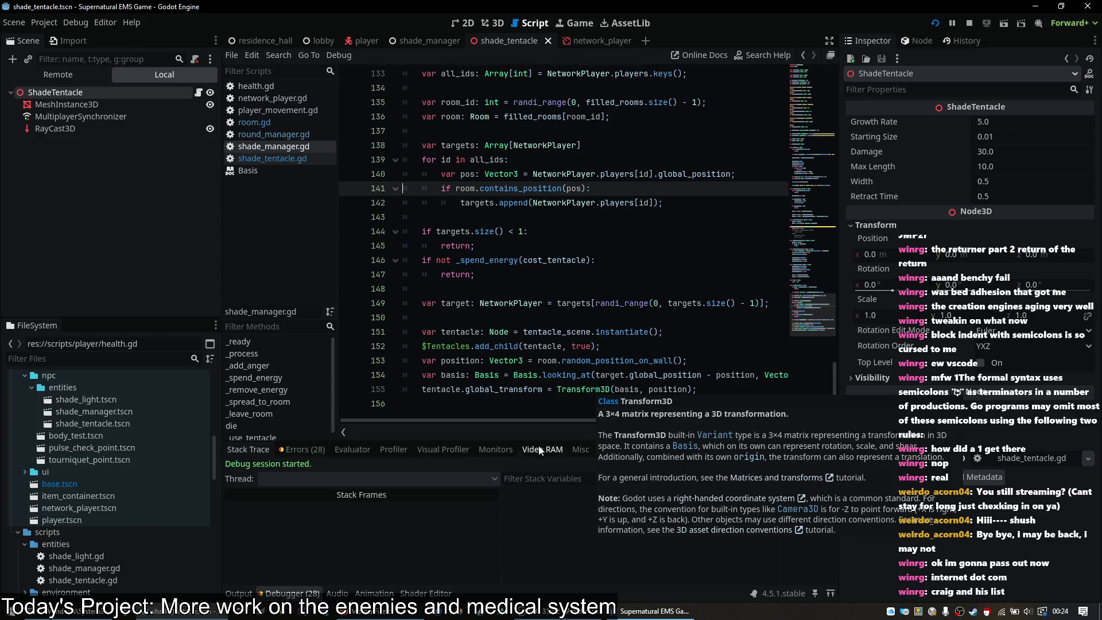
click(274, 133)
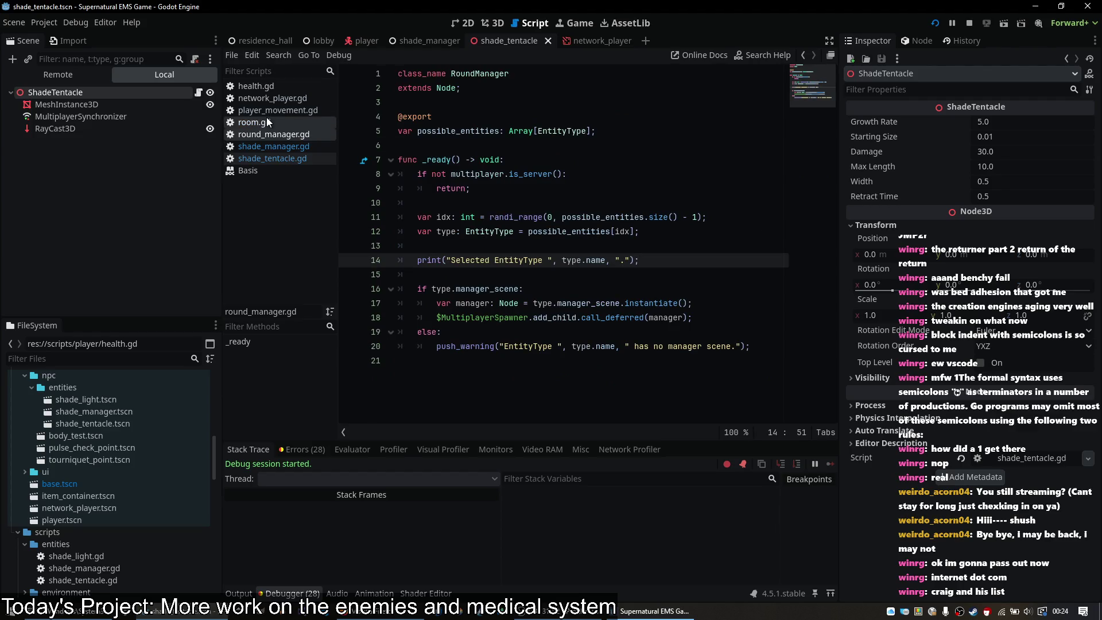
click(266, 122)
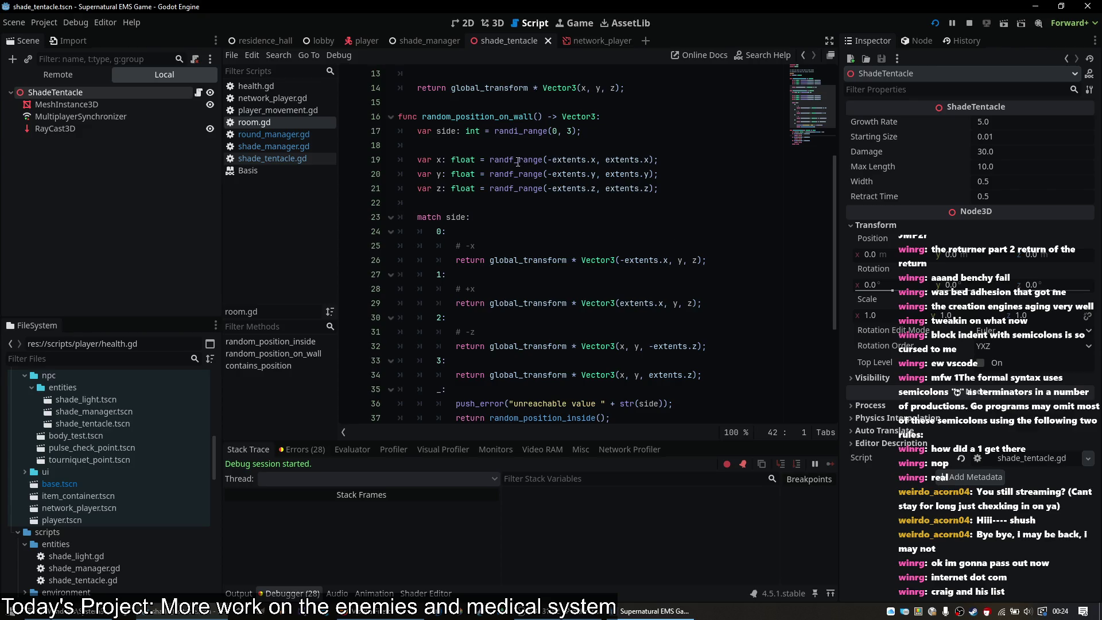
mouse_move(517, 162)
scroll(772, 221, down, 2)
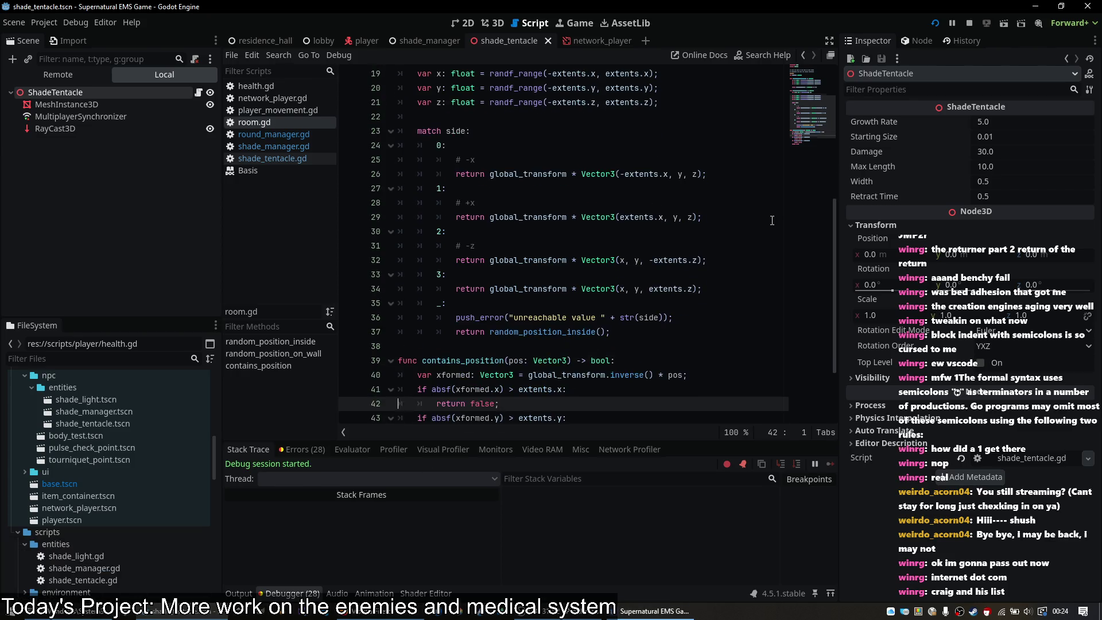
scroll(772, 221, down, 2)
scroll(598, 267, up, 2)
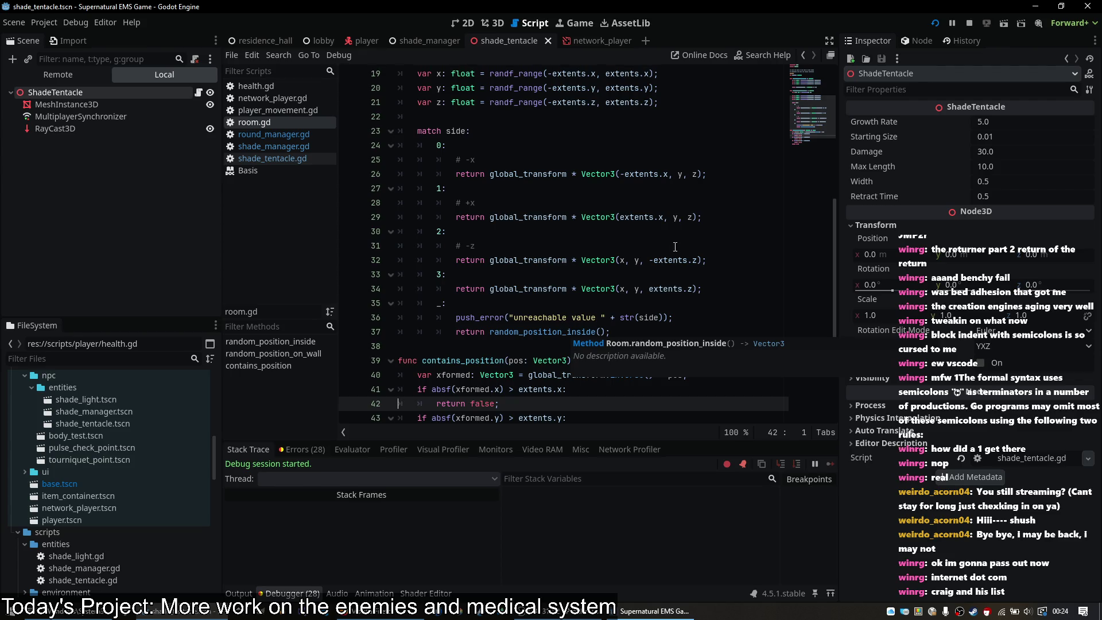
scroll(688, 238, up, 5)
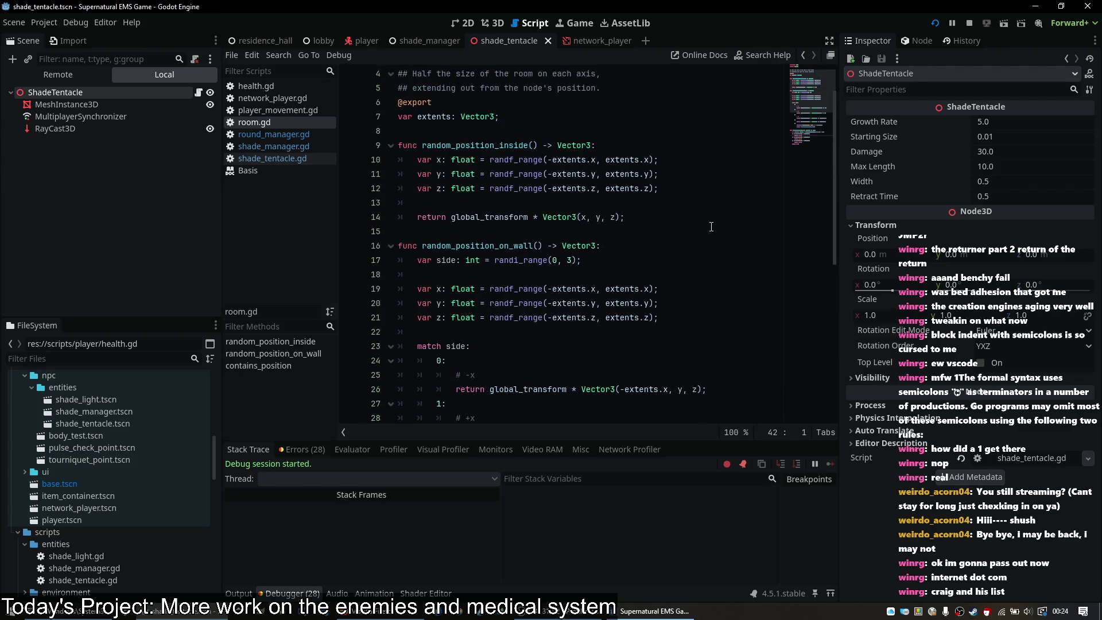
scroll(711, 227, down, 7)
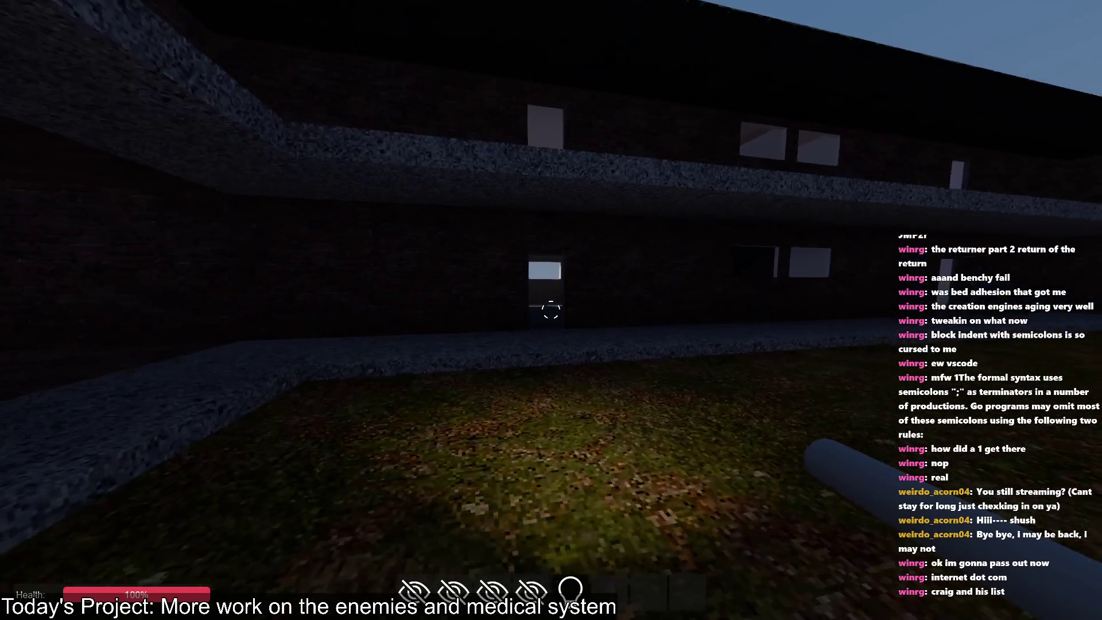
- Walk through the dark rooms to the small windowed room, then check the editor's debugger errors
key(w)
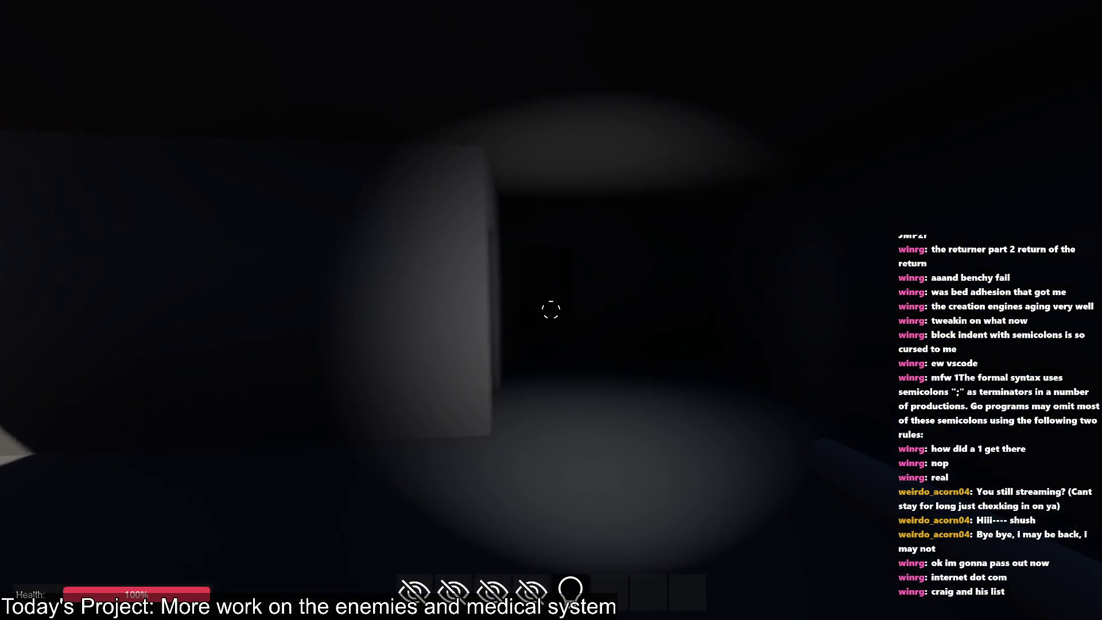
key(w)
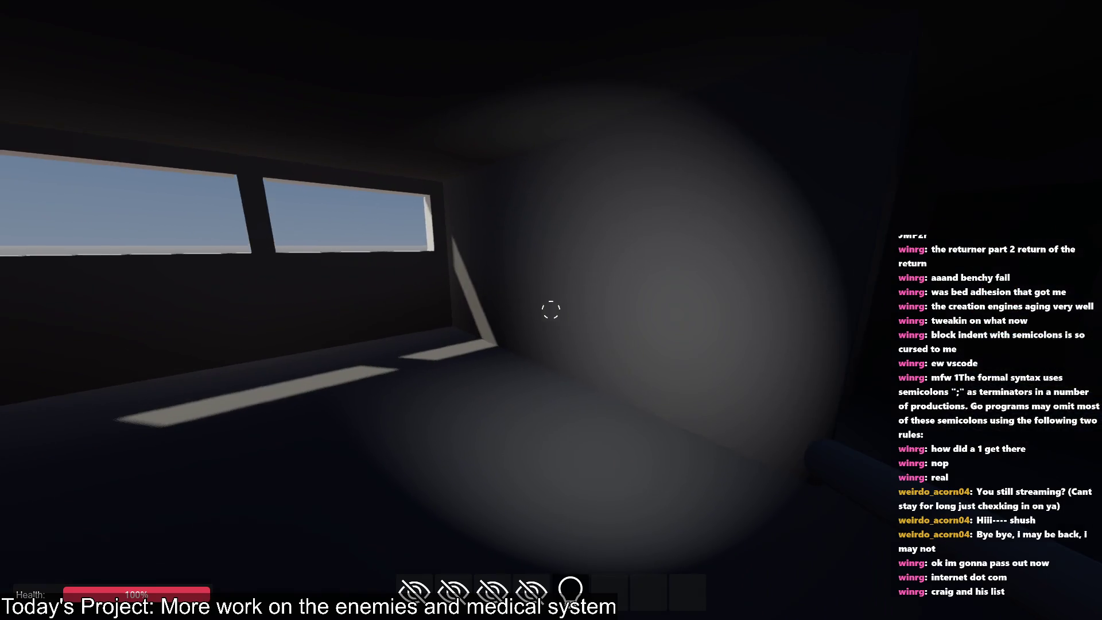
key(w)
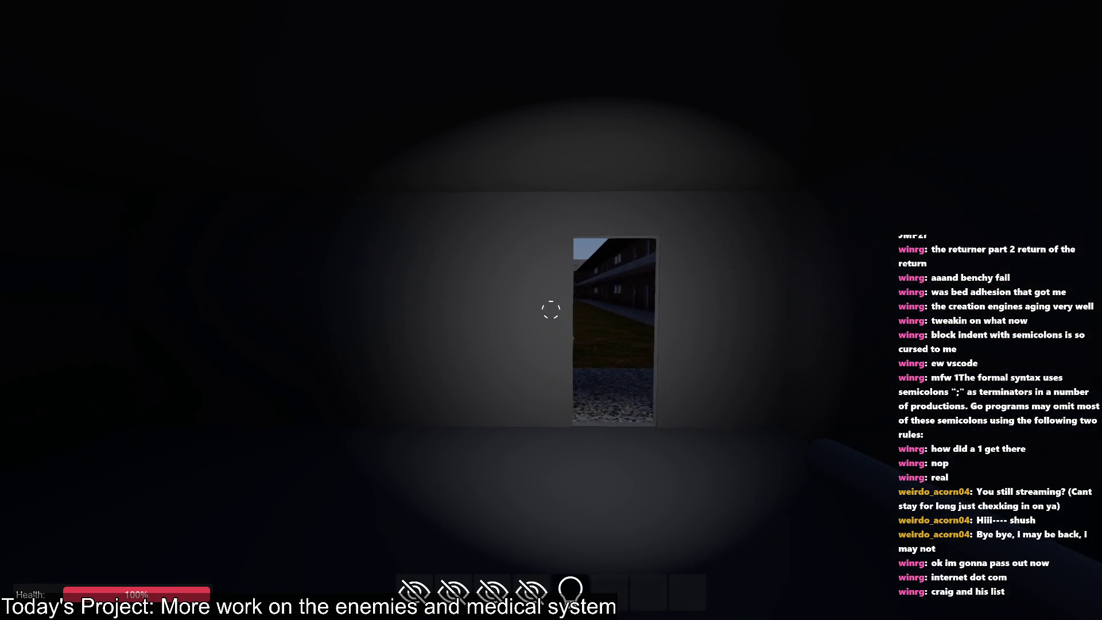
key(w)
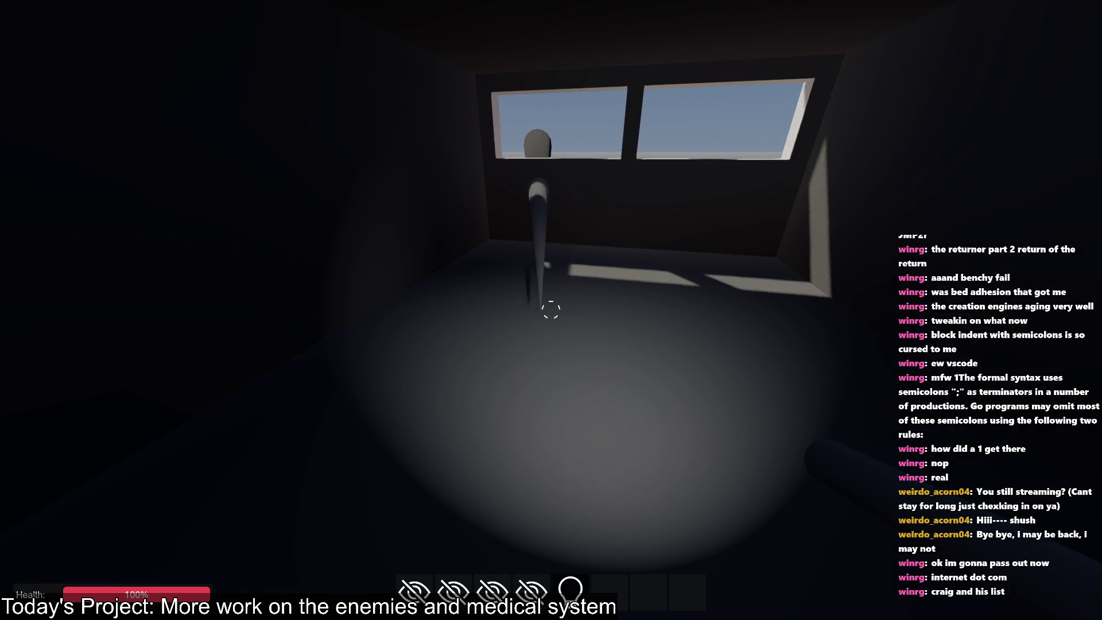
key(w)
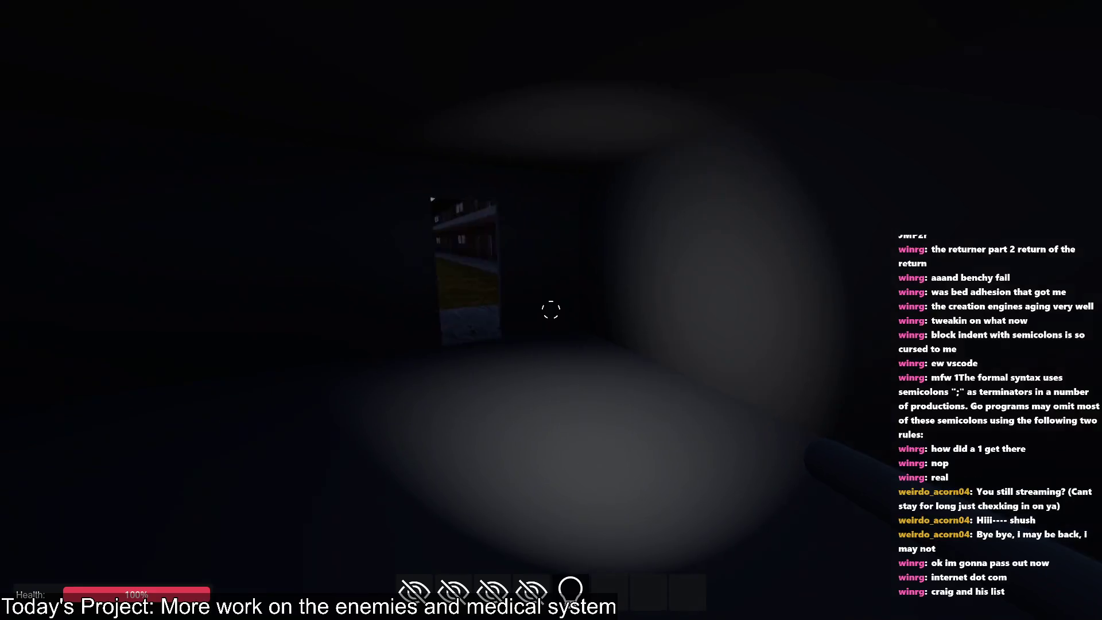
key(w)
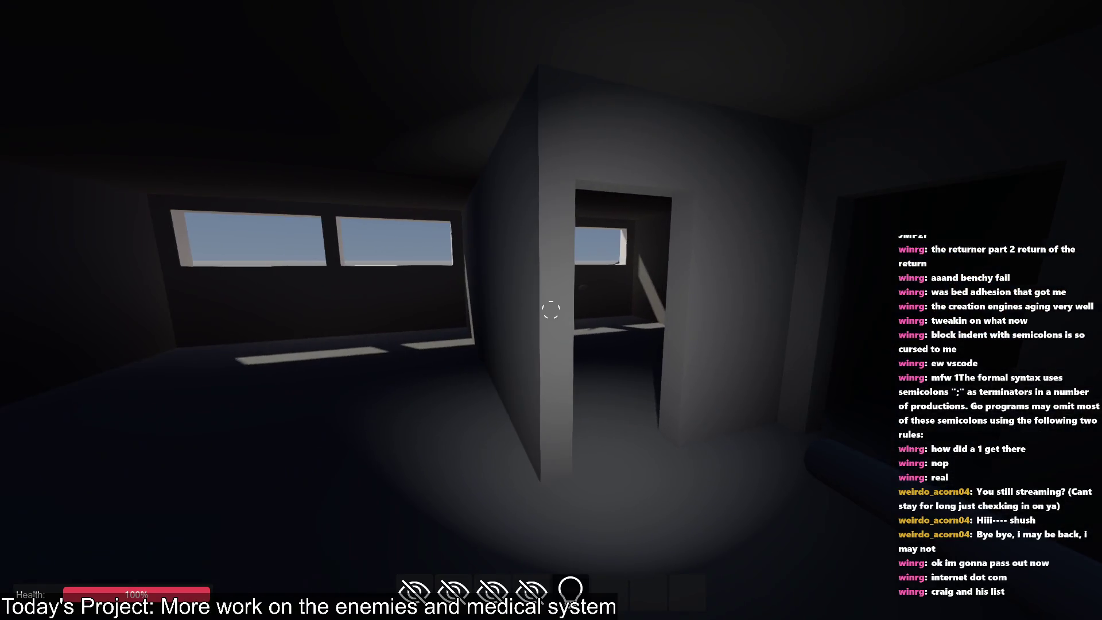
key(w)
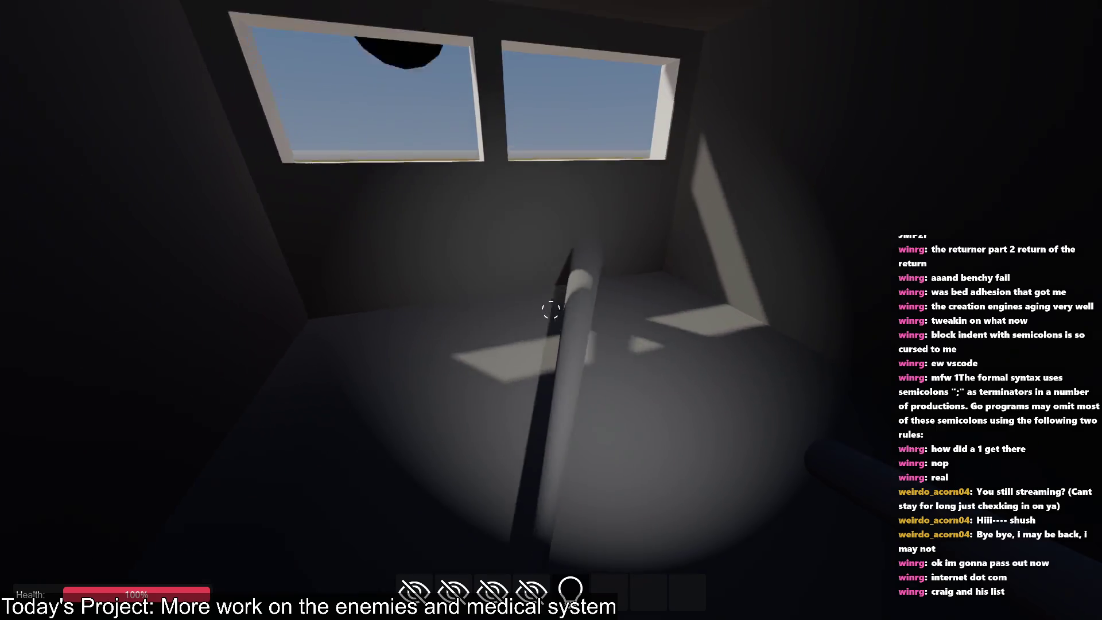
key(w)
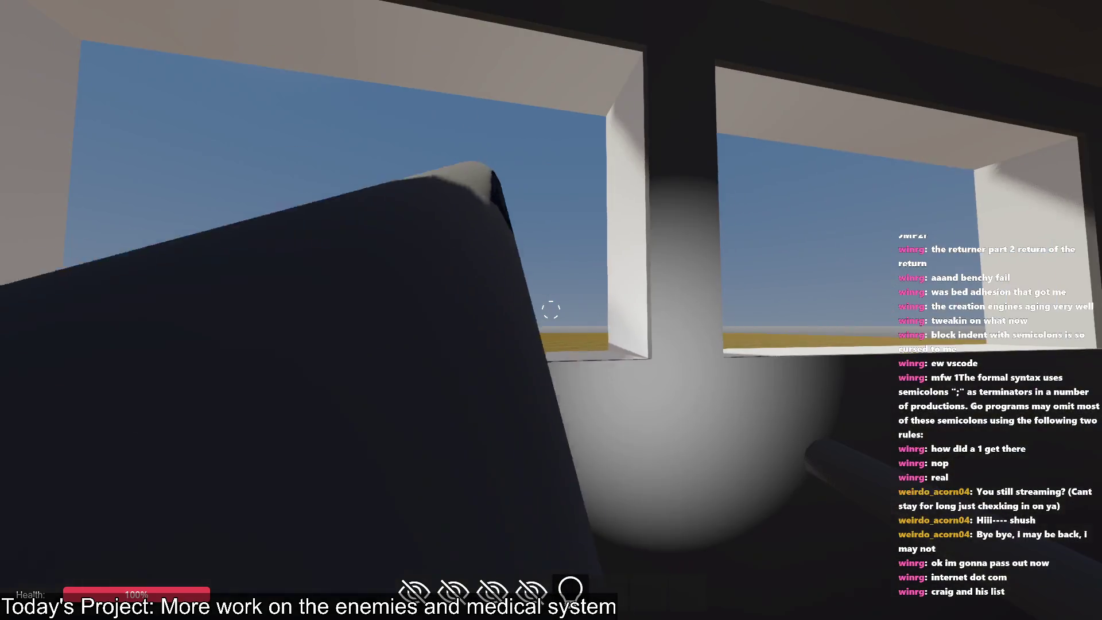
key(w)
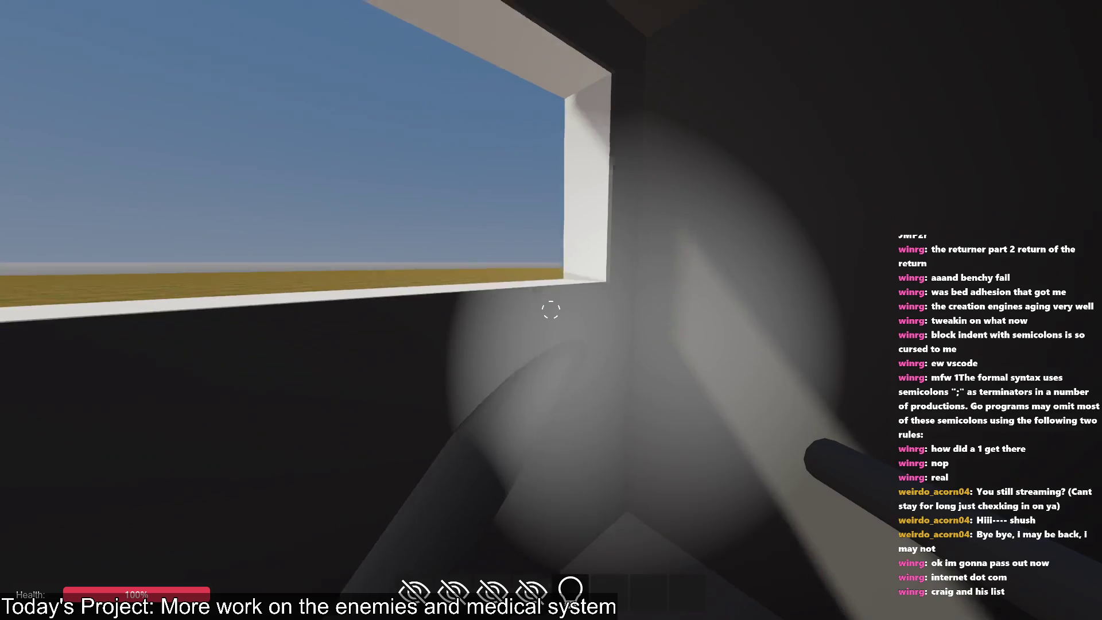
key(w)
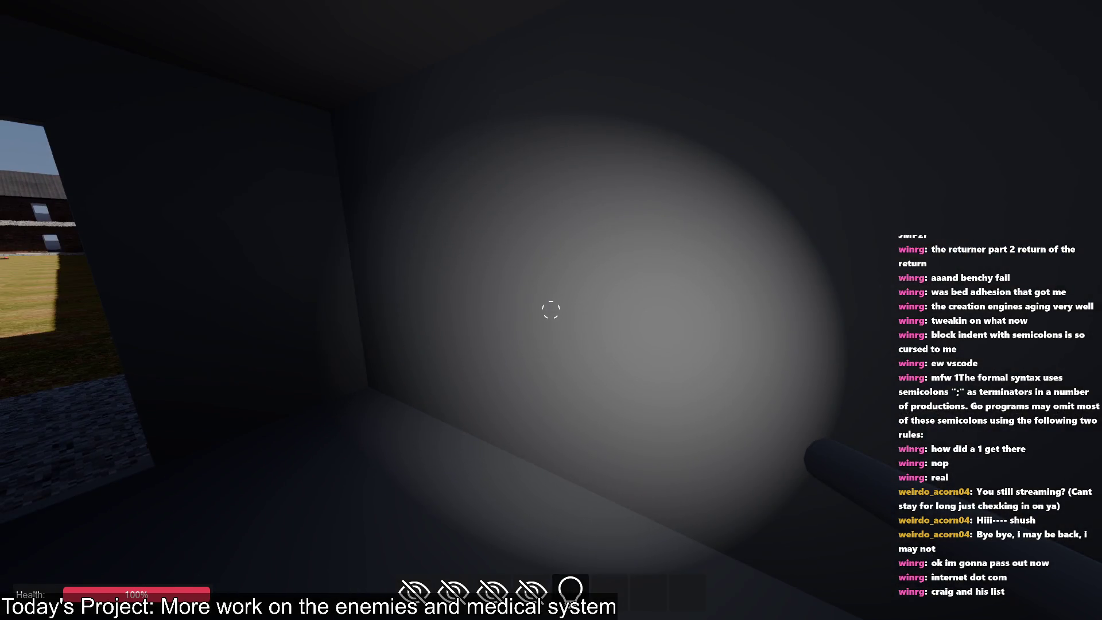
key(alt+Tab)
click(310, 449)
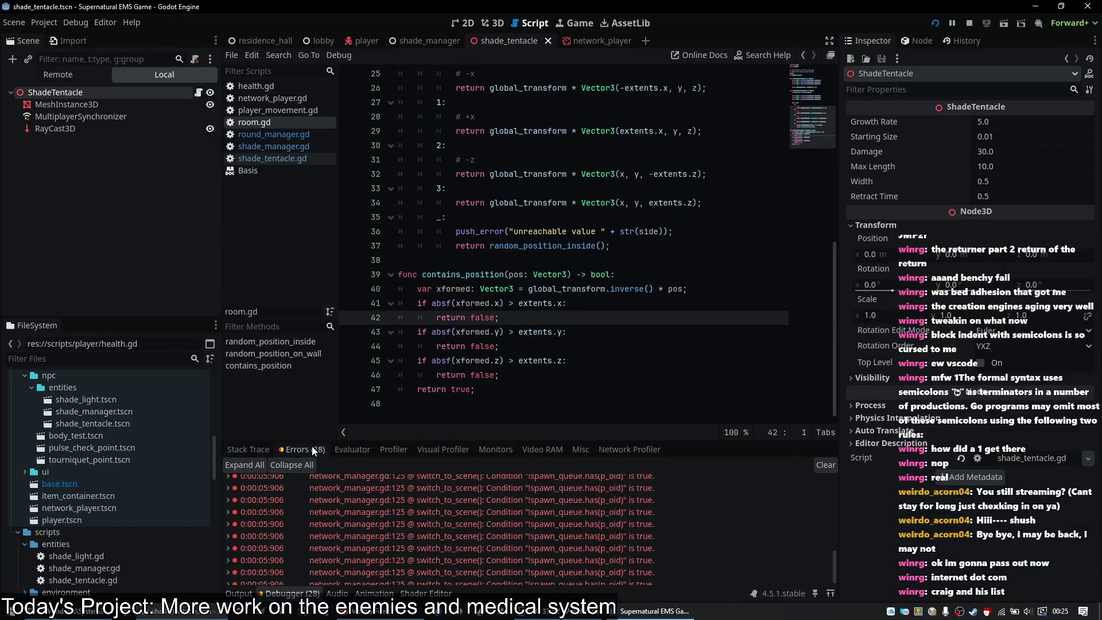
- Check the debugger stack trace, then inspect the RayCast3D node's properties in the Scene dock
click(254, 447)
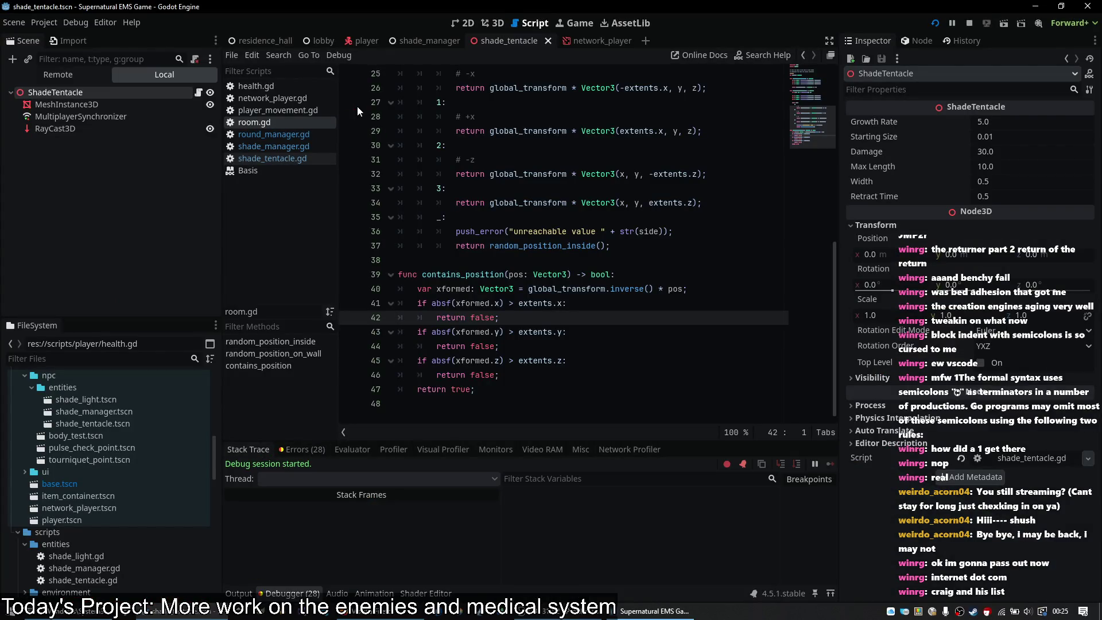
click(90, 123)
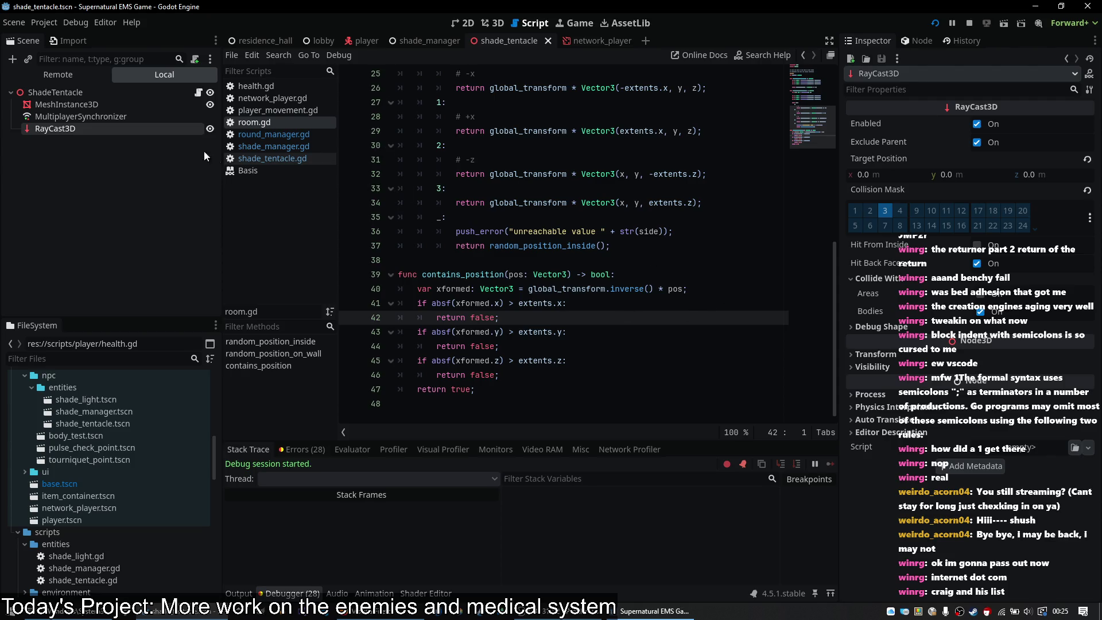
click(101, 93)
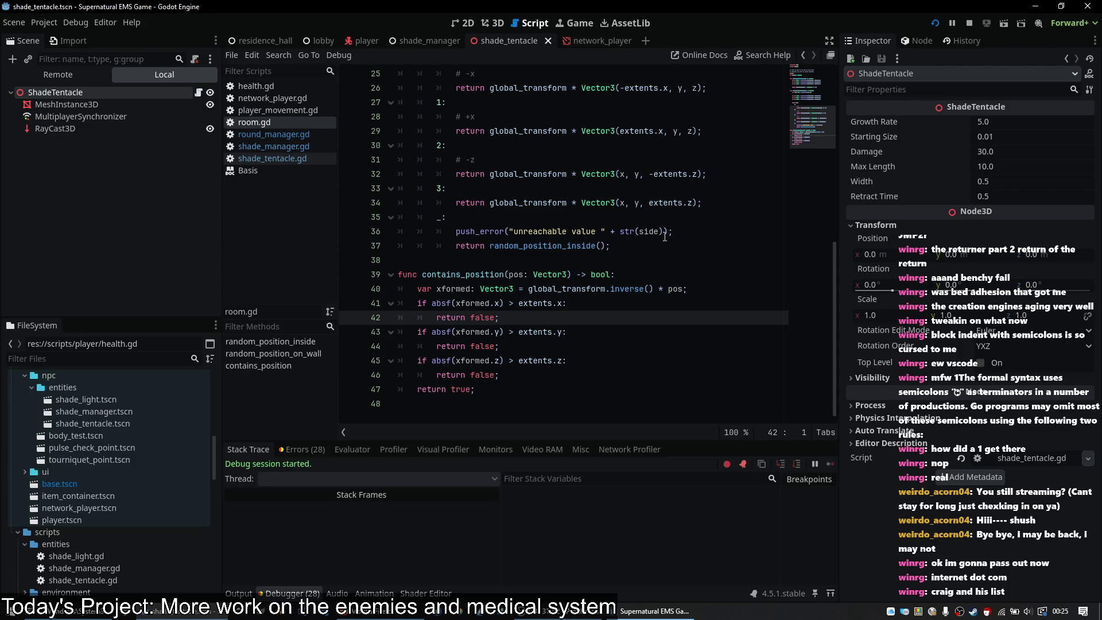
click(122, 129)
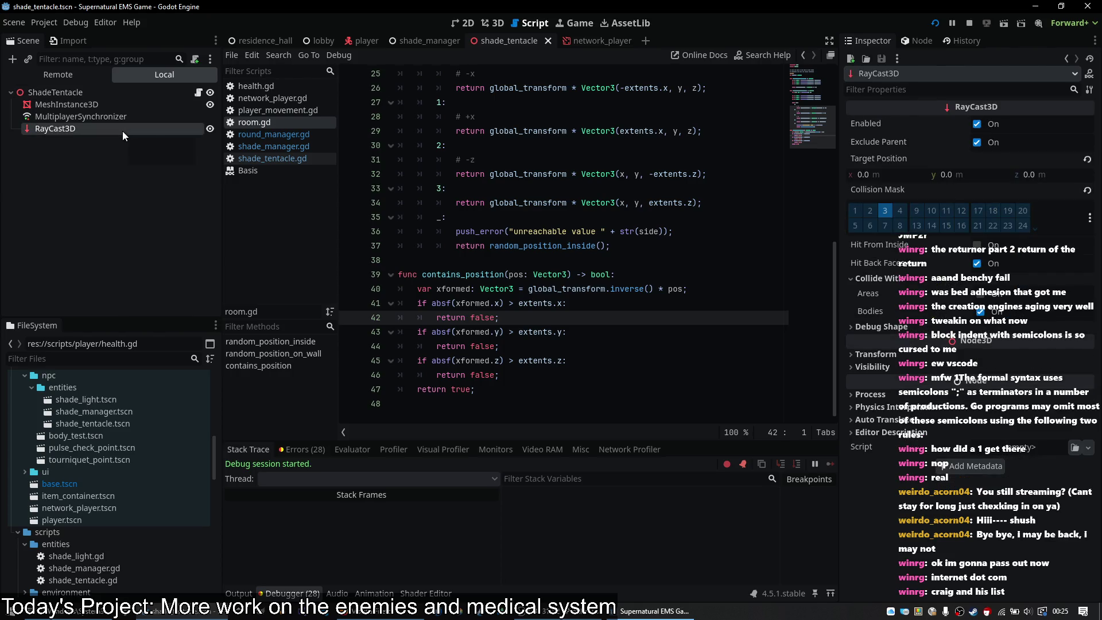
- Open the documentation for RayCast3D's Target Position property, then return to room.gd
mouse_move(881, 159)
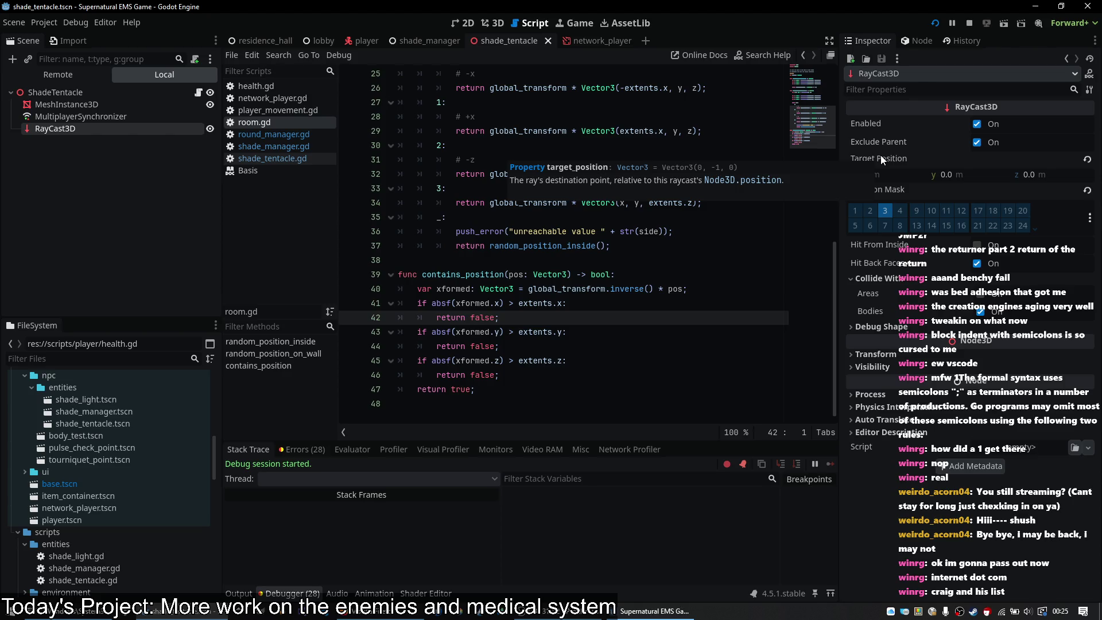
right_click(881, 154)
click(915, 232)
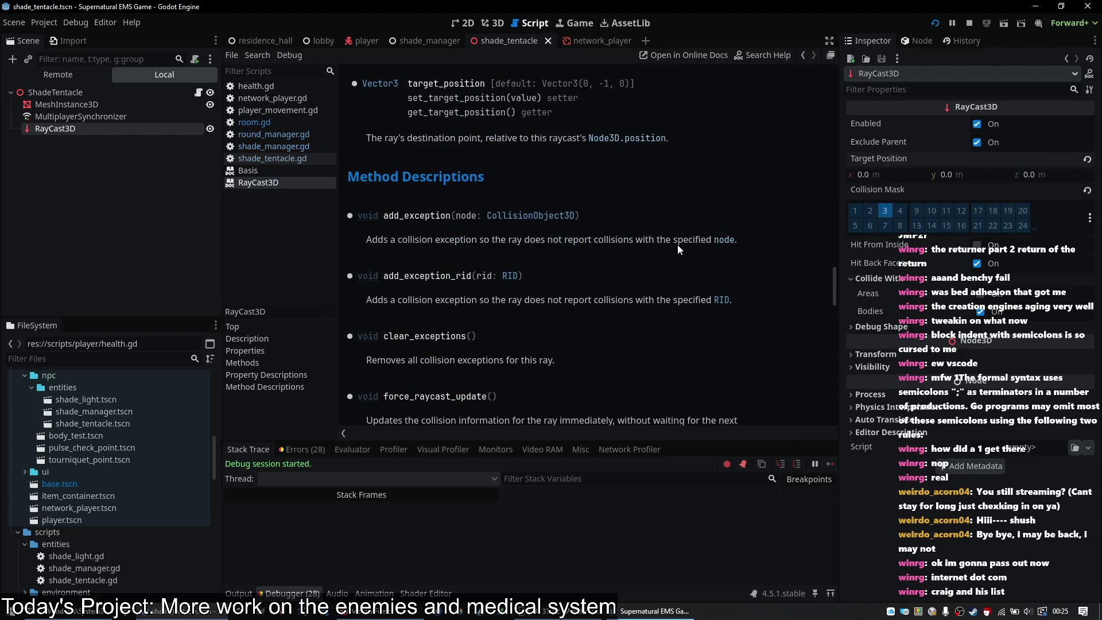
key(alt+Left)
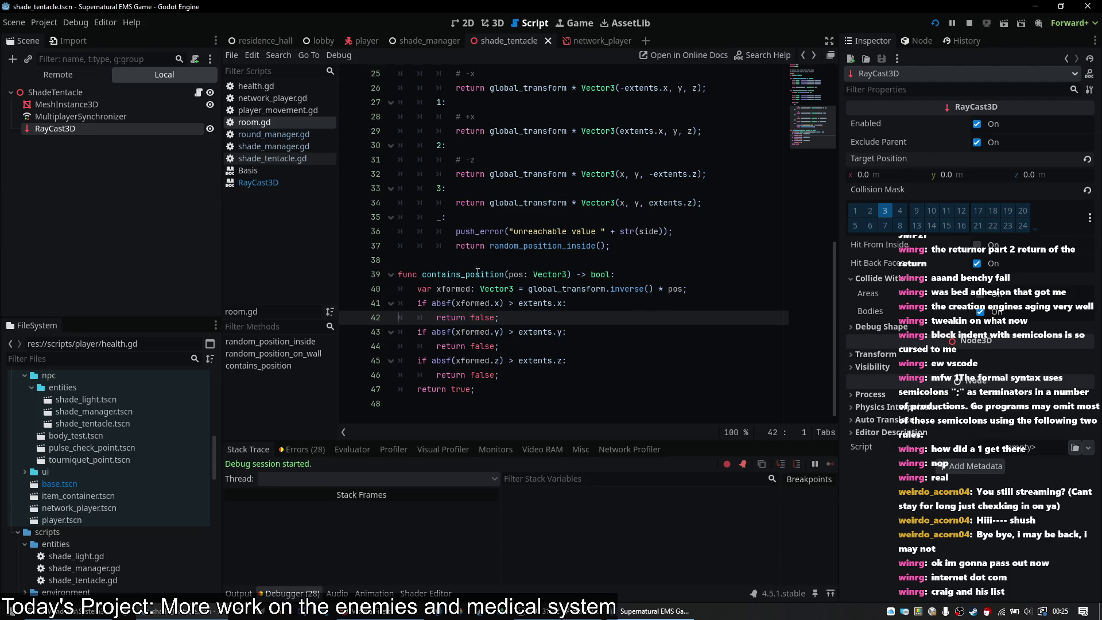
- Expand ShadeManager > Tentacles in the Remote scene tree to view the spawned tentacles, then collapse it
click(59, 74)
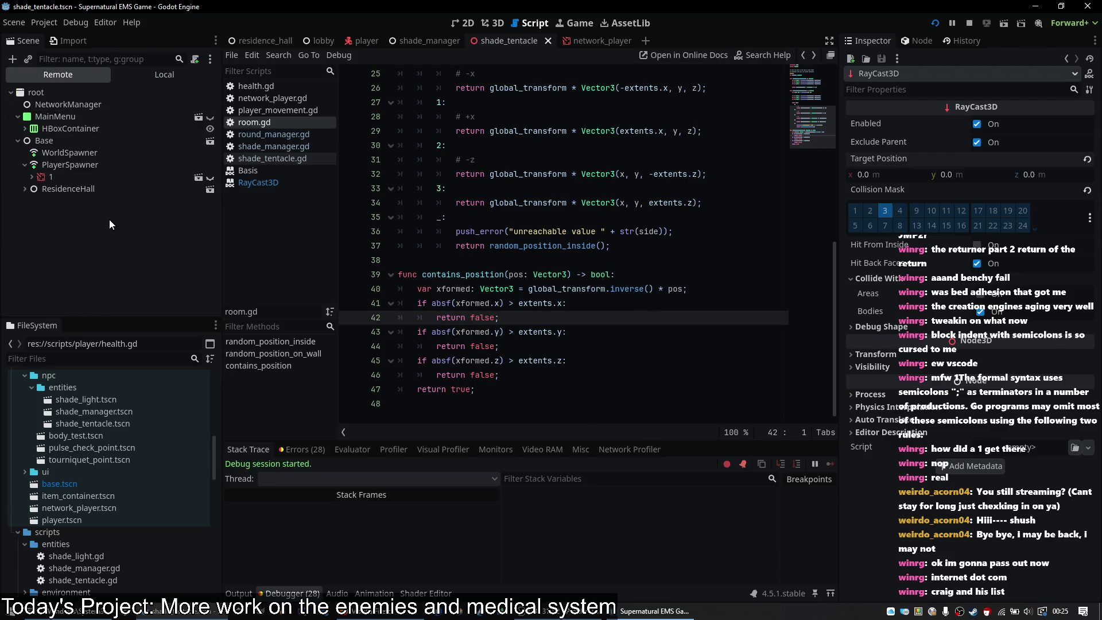
click(74, 192)
click(78, 213)
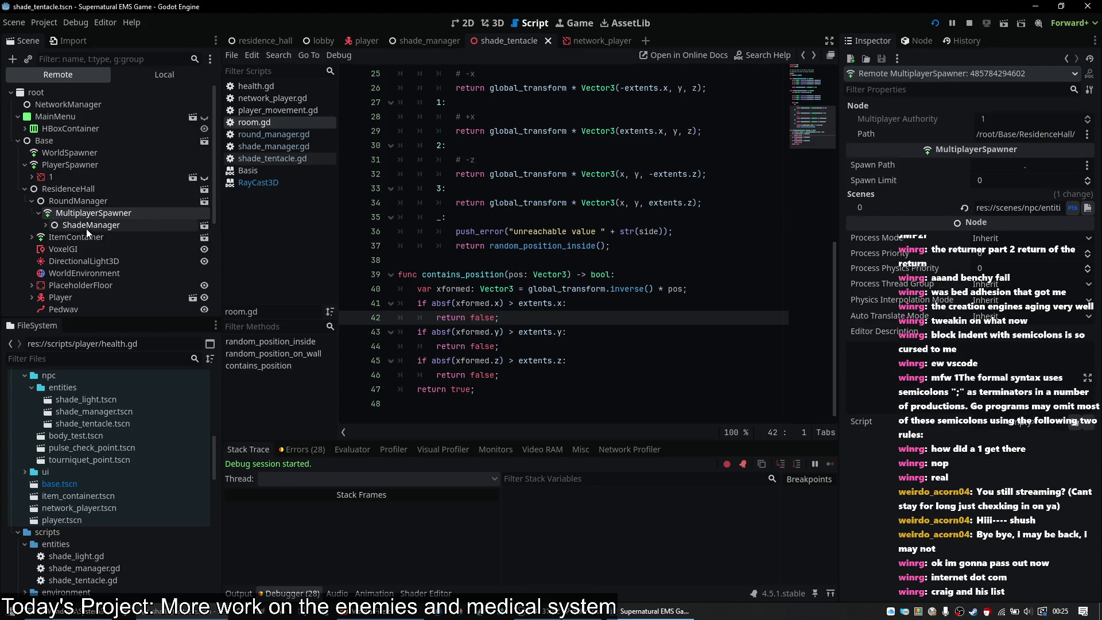
click(85, 225)
double_click(91, 244)
scroll(101, 239, down, 5)
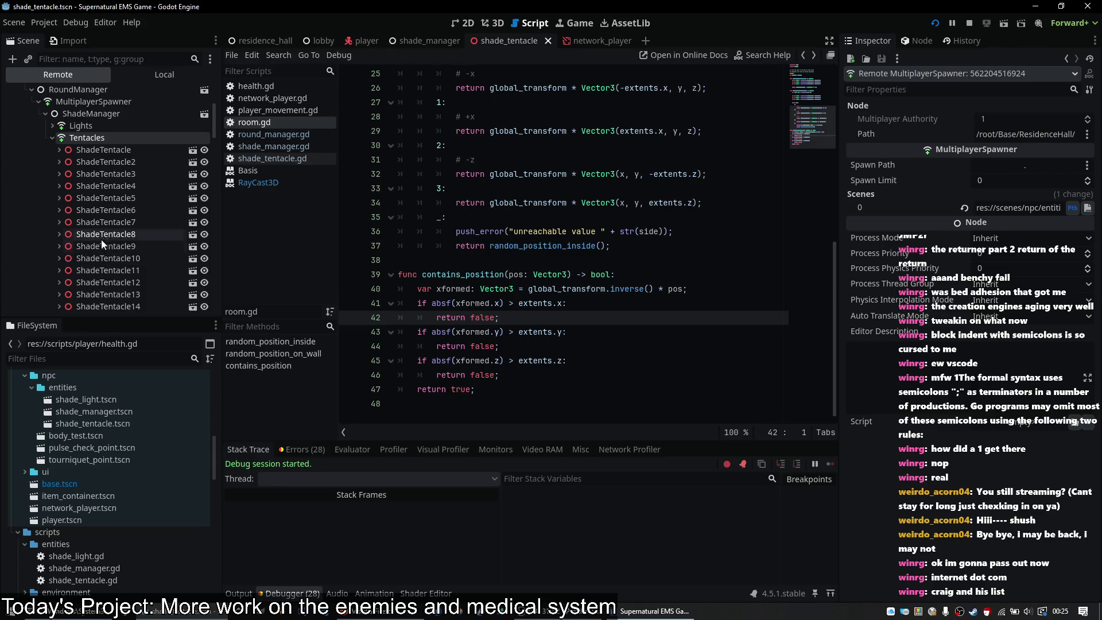
scroll(112, 230, up, 5)
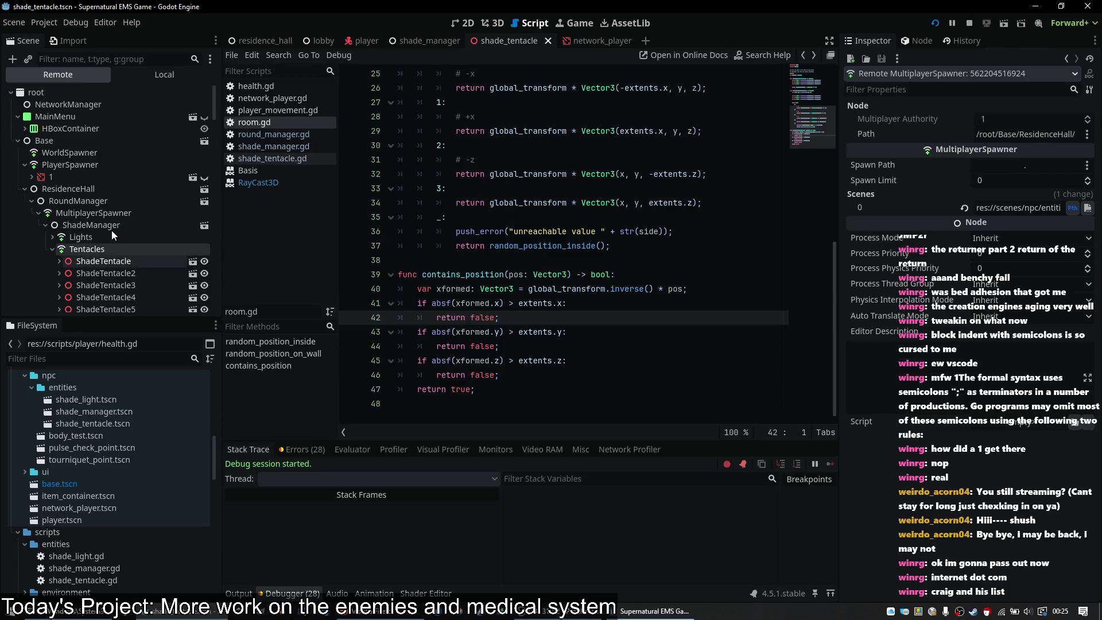
click(51, 248)
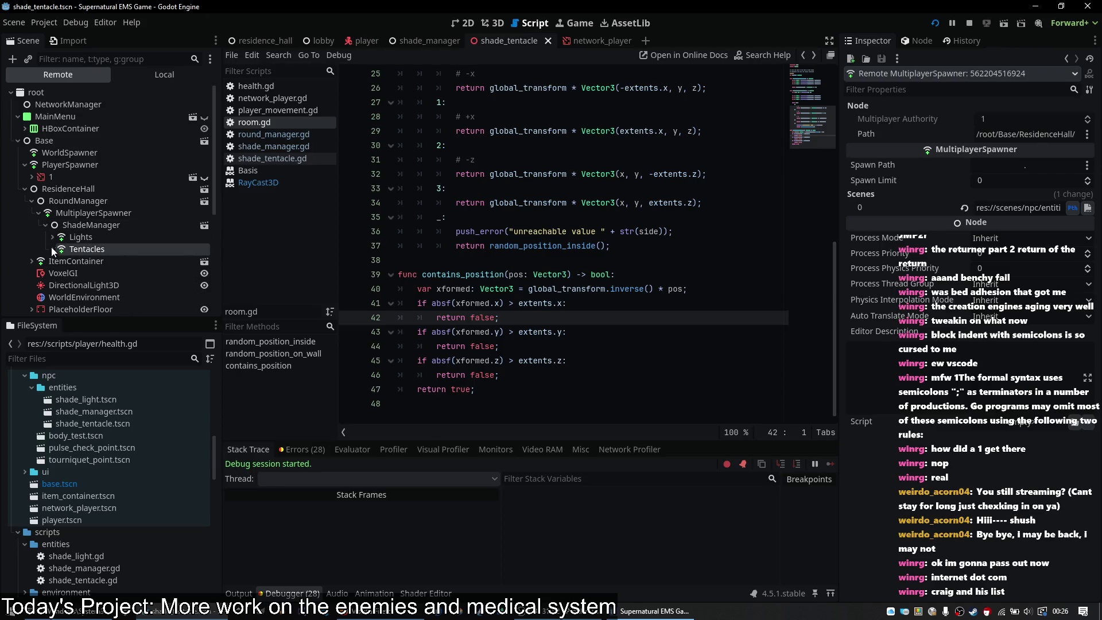
- Switch from shade_manager.gd to the shade_tentacle.gd script
click(291, 145)
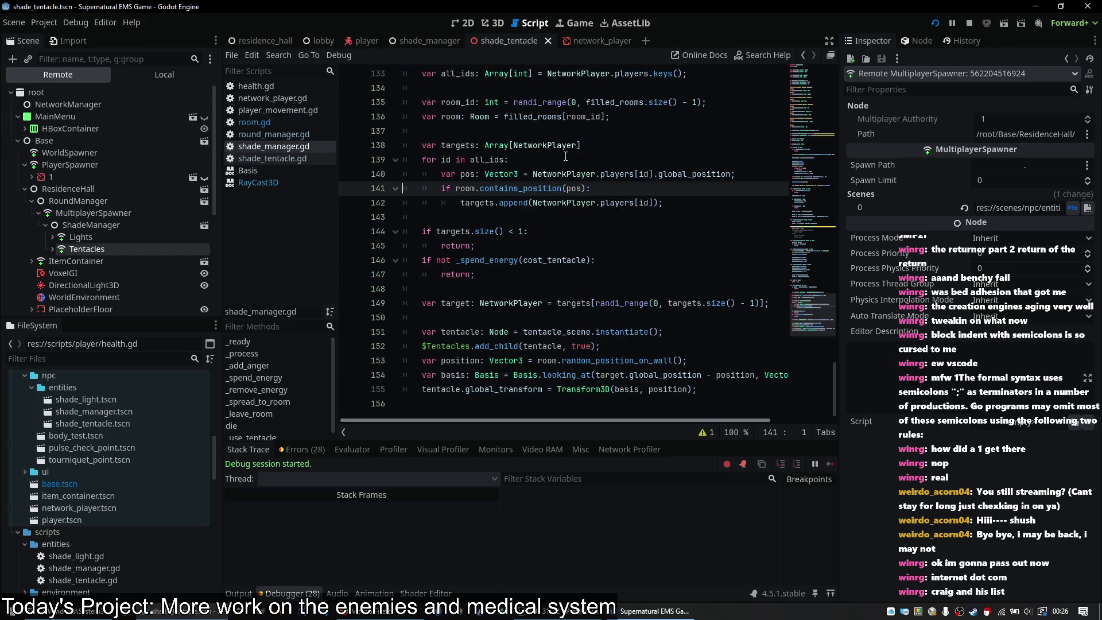
click(273, 158)
scroll(543, 224, down, 5)
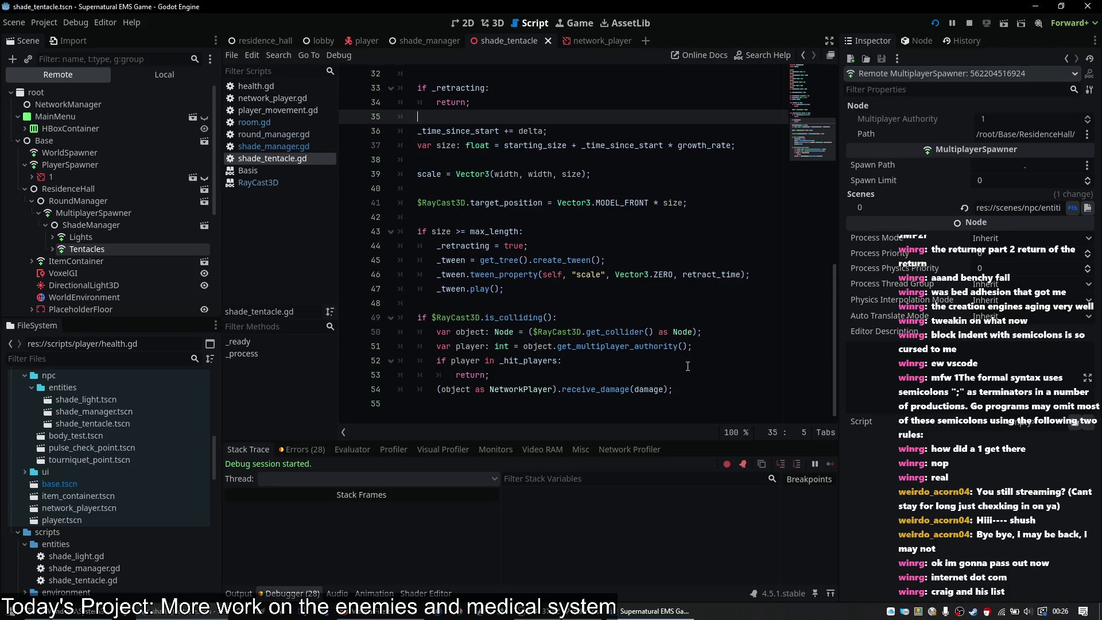
- Add _tween.tween_callback(self.queue_free); after the retract tween_property line
click(759, 273)
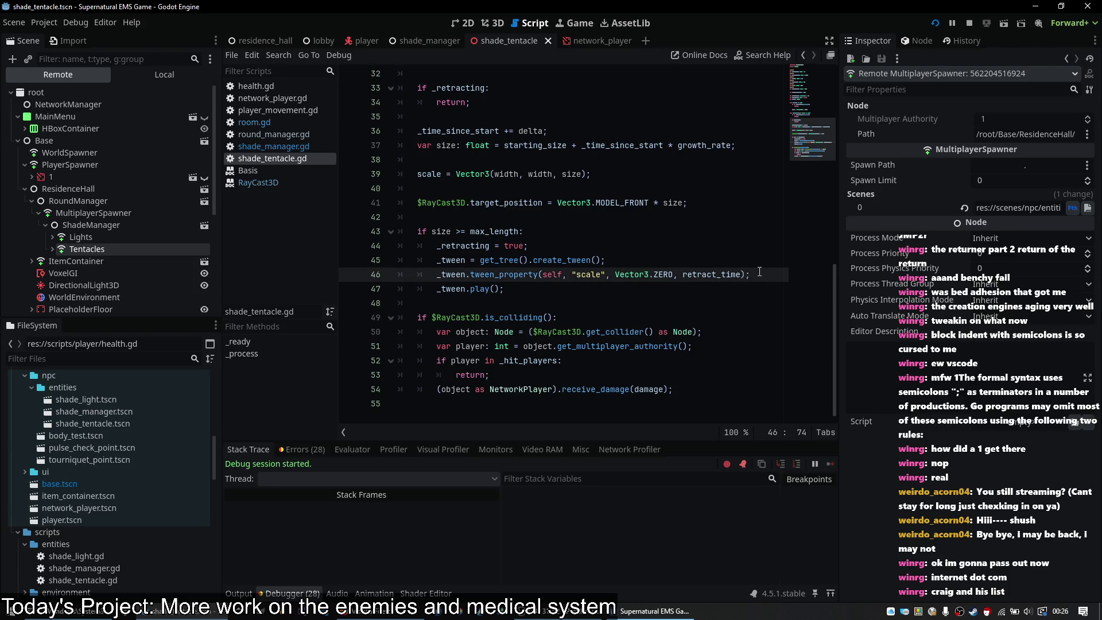
key(Return)
text(_tween.meth)
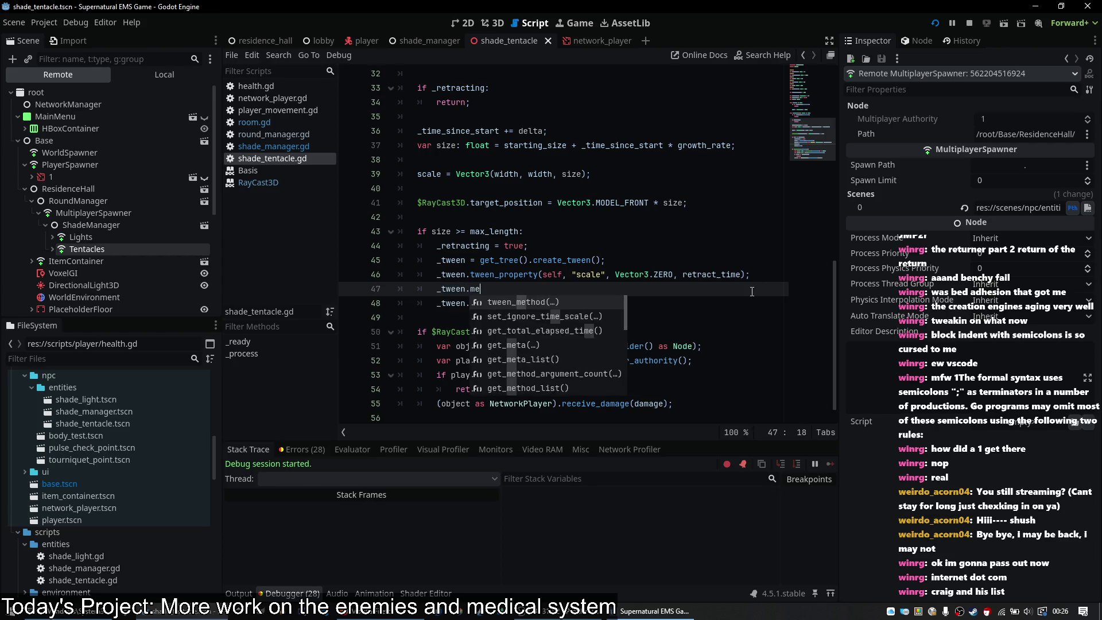
key(Return)
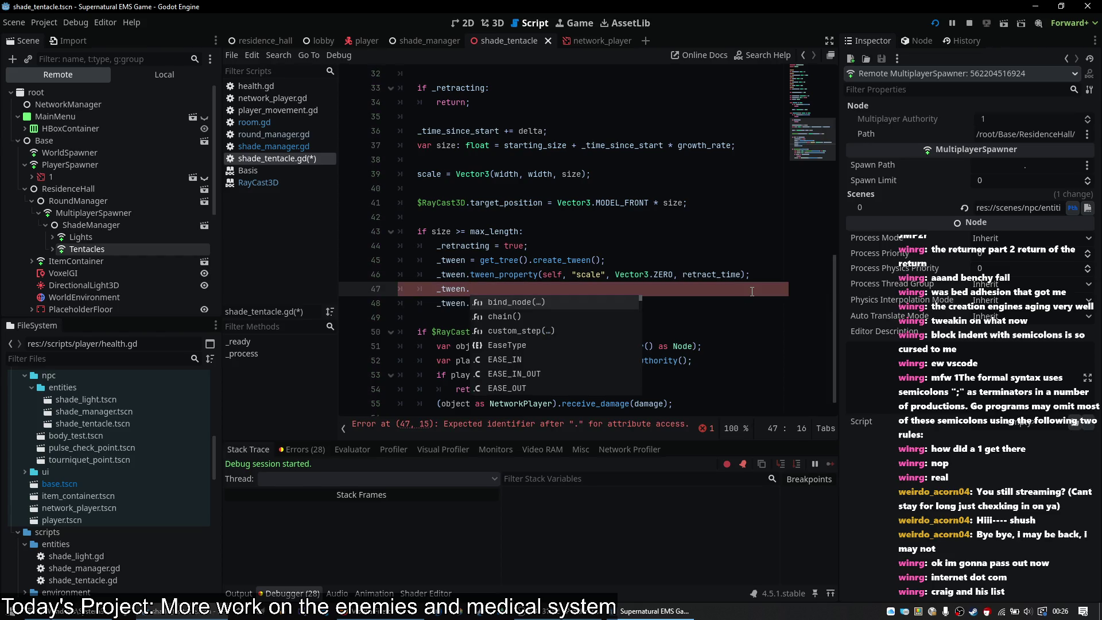
key(Down)
key(Down)
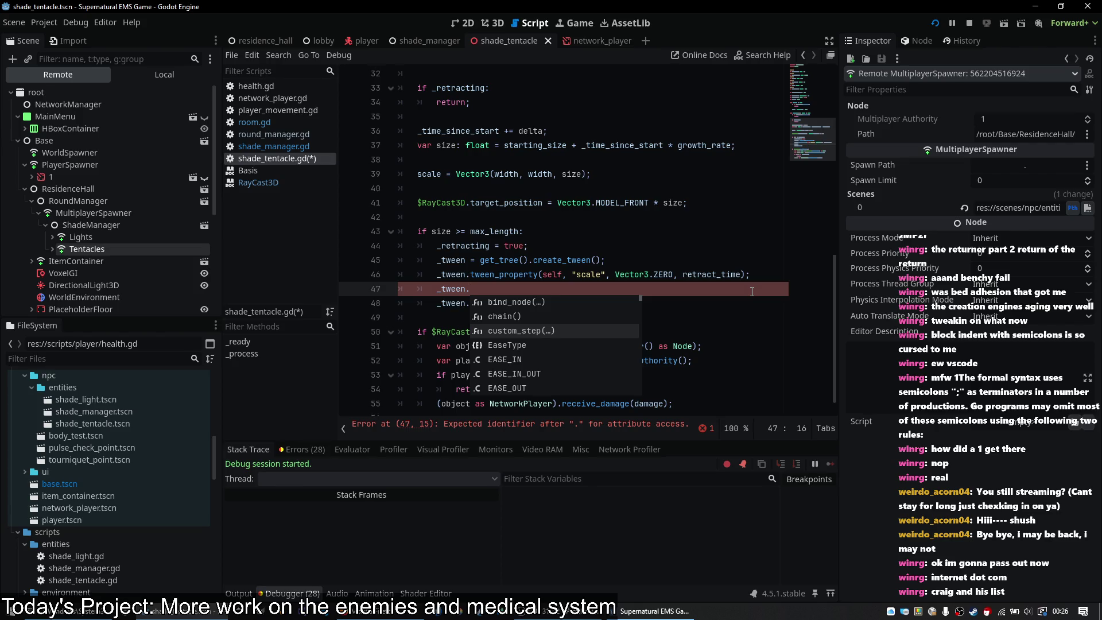
key(Down)
key(Down)
key(Down)
key(Down)
key(Down)
key(Down)
key(Down)
key(Down)
key(Down)
key(Down)
key(Down)
key(Down)
key(Down)
key(Down)
key(Down)
text(call)
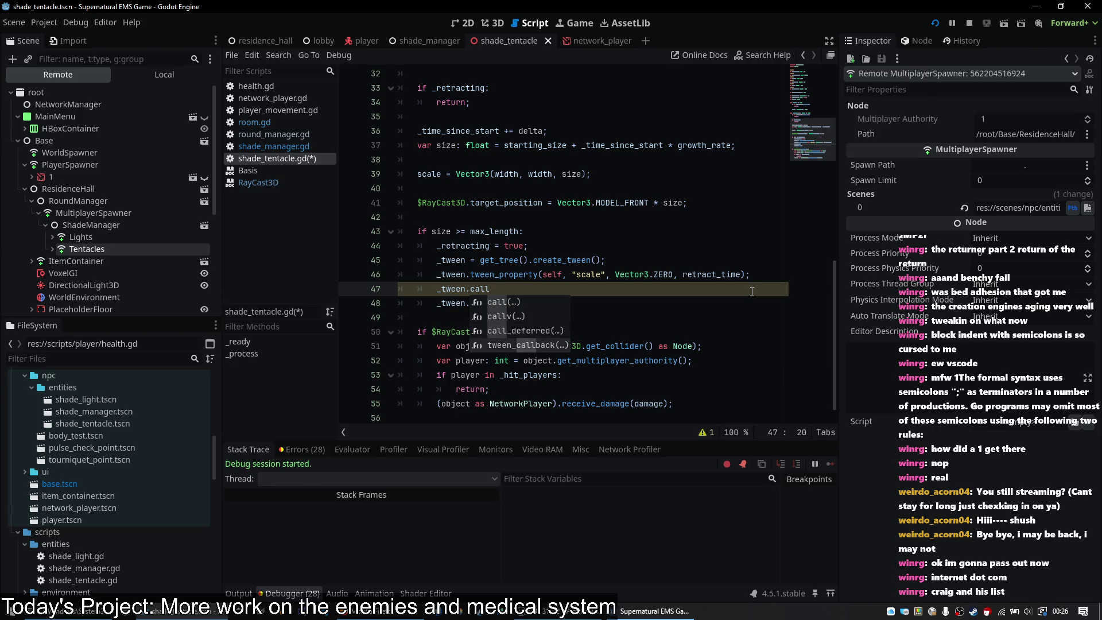
key(Down)
key(Down)
key(Down)
key(Return)
mouse_move(527, 288)
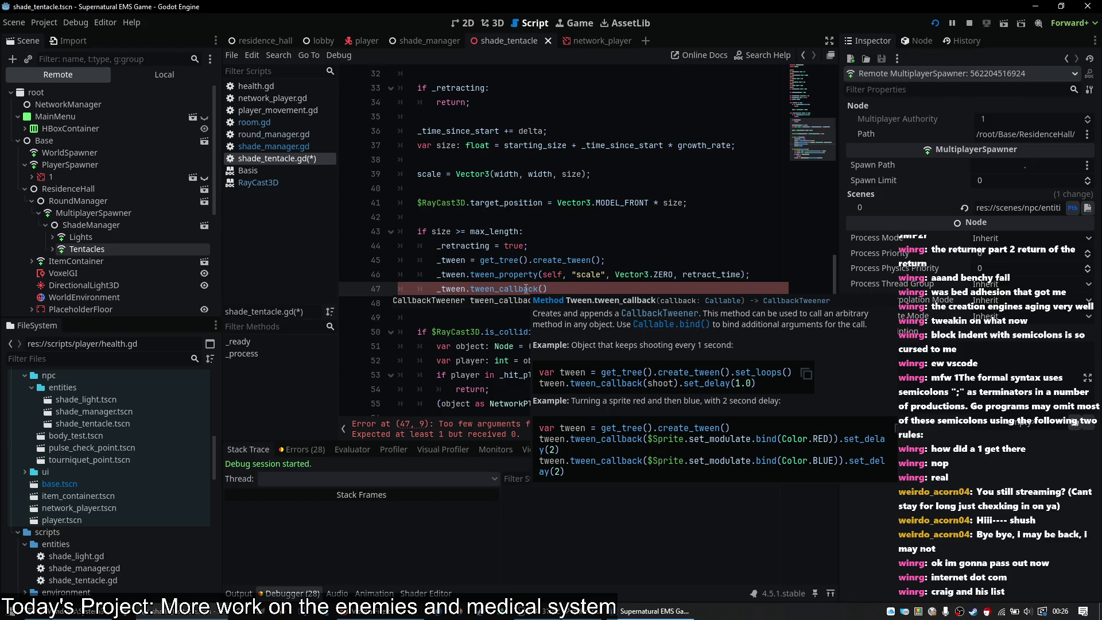
text(self.queue)
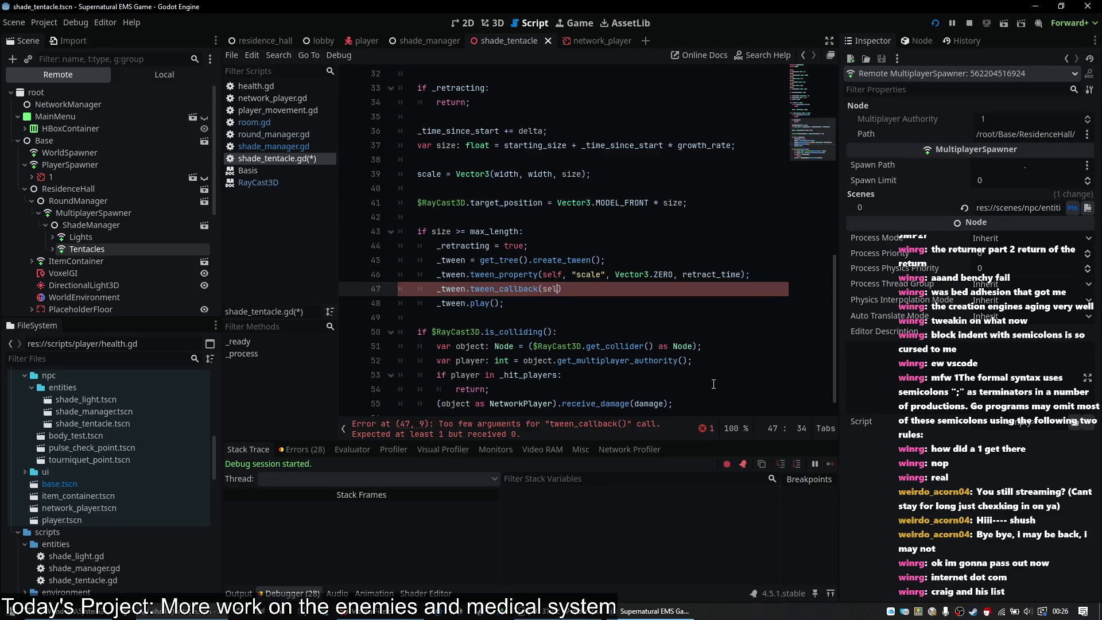
text(_free);)
- Save shade_tentacle.gd, check the running game, and select the Lights node in the live tree
key(ctrl+s)
key(alt+Tab)
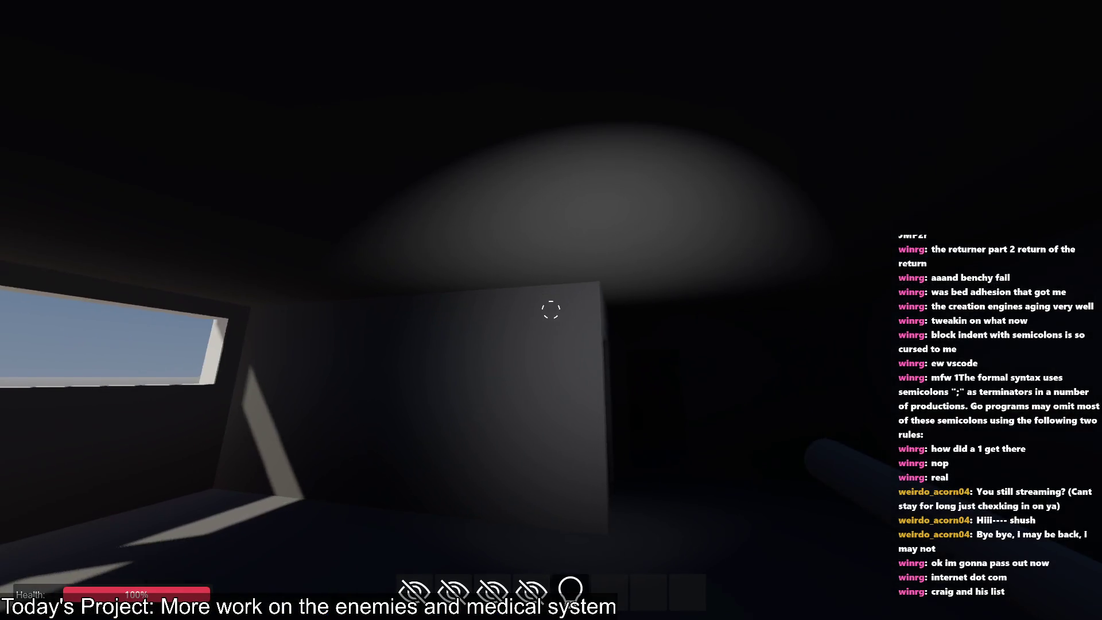
key(alt+Tab)
click(91, 236)
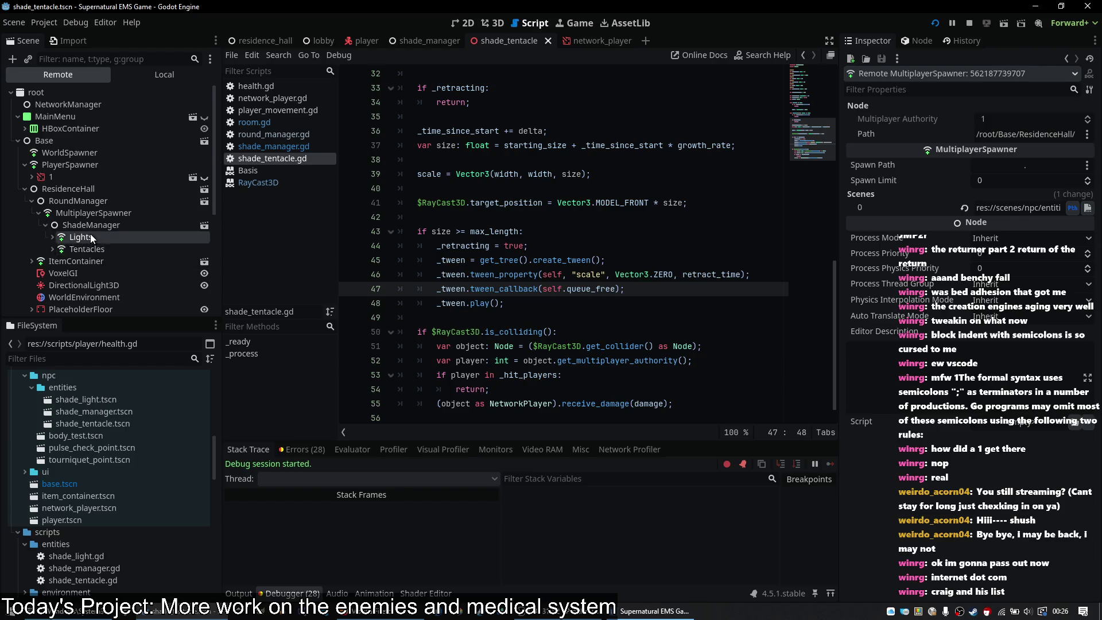
- Expand Lights to see its ShadeLight child, then flip between shade_manager.gd and shade_tentacle.gd
double_click(91, 235)
click(53, 237)
scroll(649, 237, up, 3)
scroll(649, 238, up, 3)
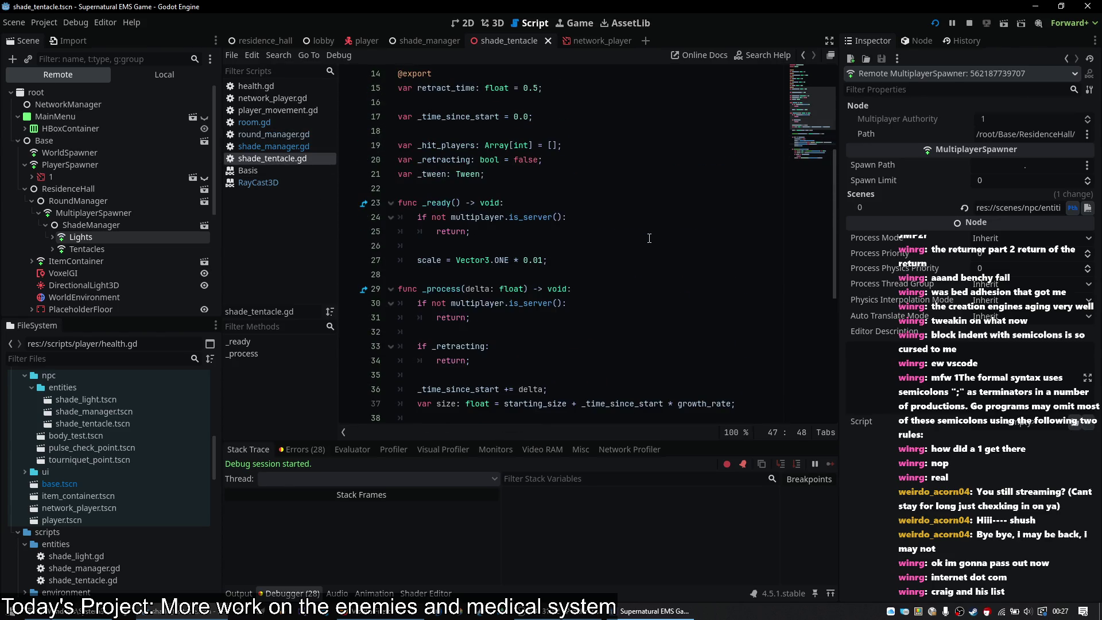
scroll(649, 238, down, 4)
scroll(649, 237, up, 2)
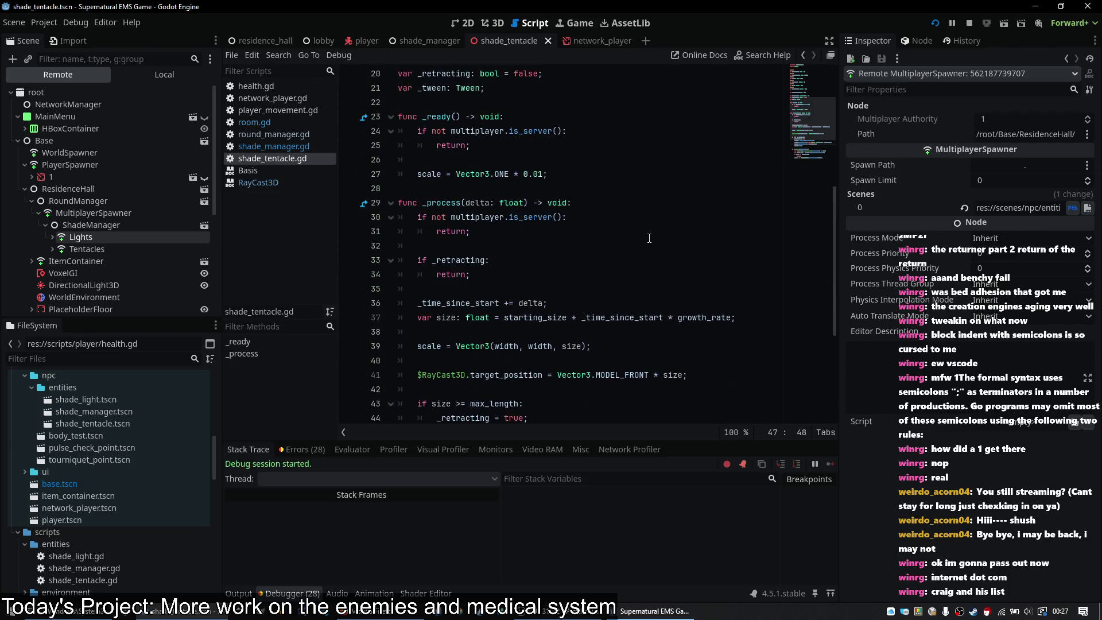
click(257, 147)
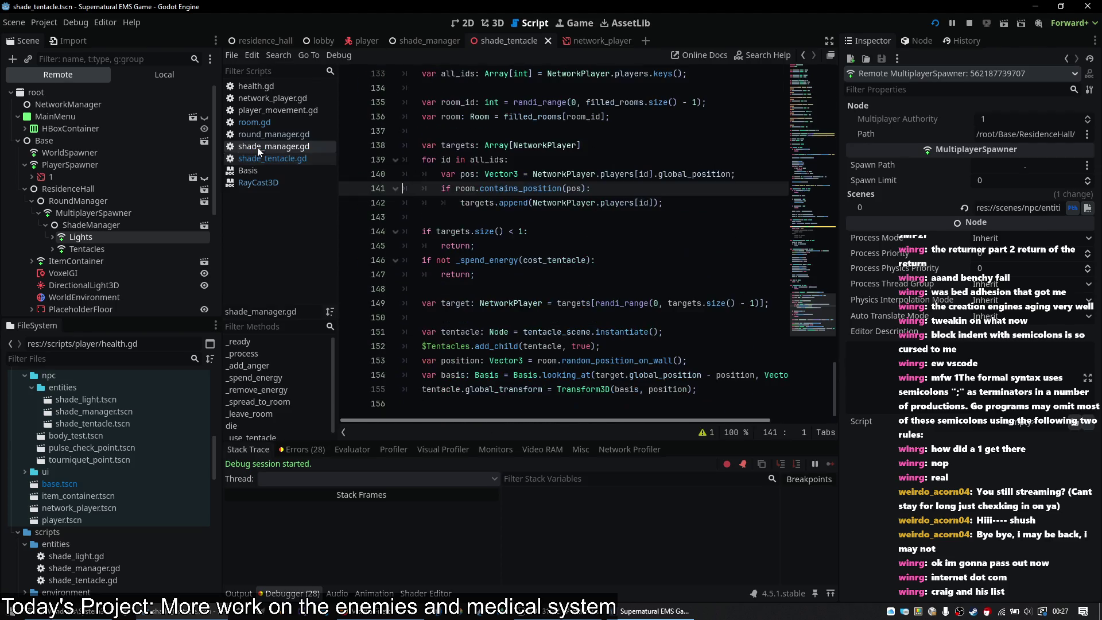
click(289, 156)
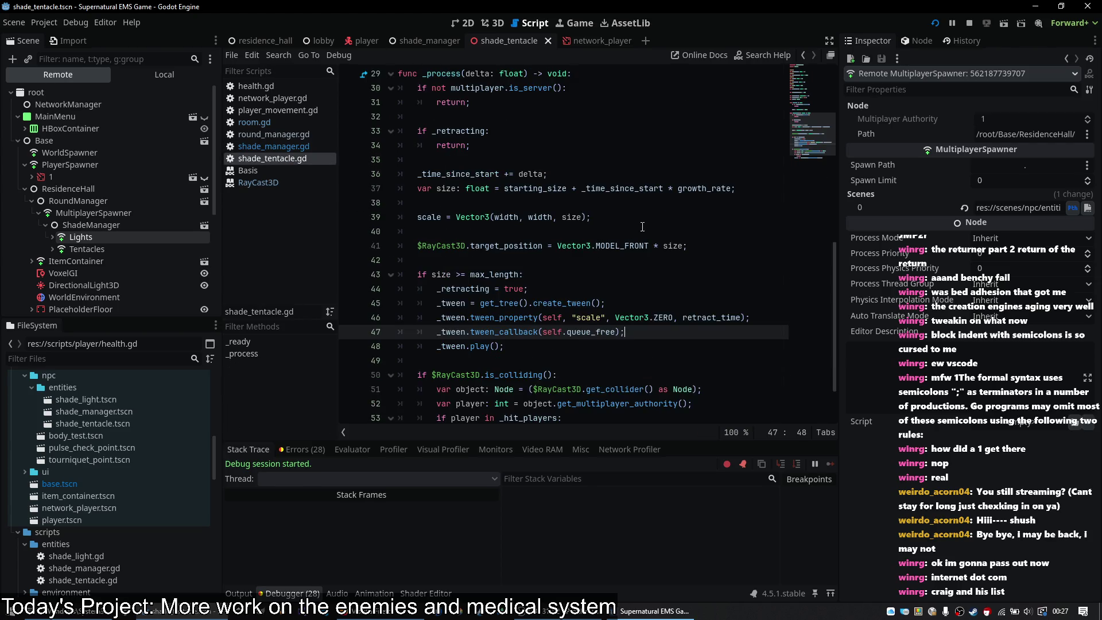
click(291, 148)
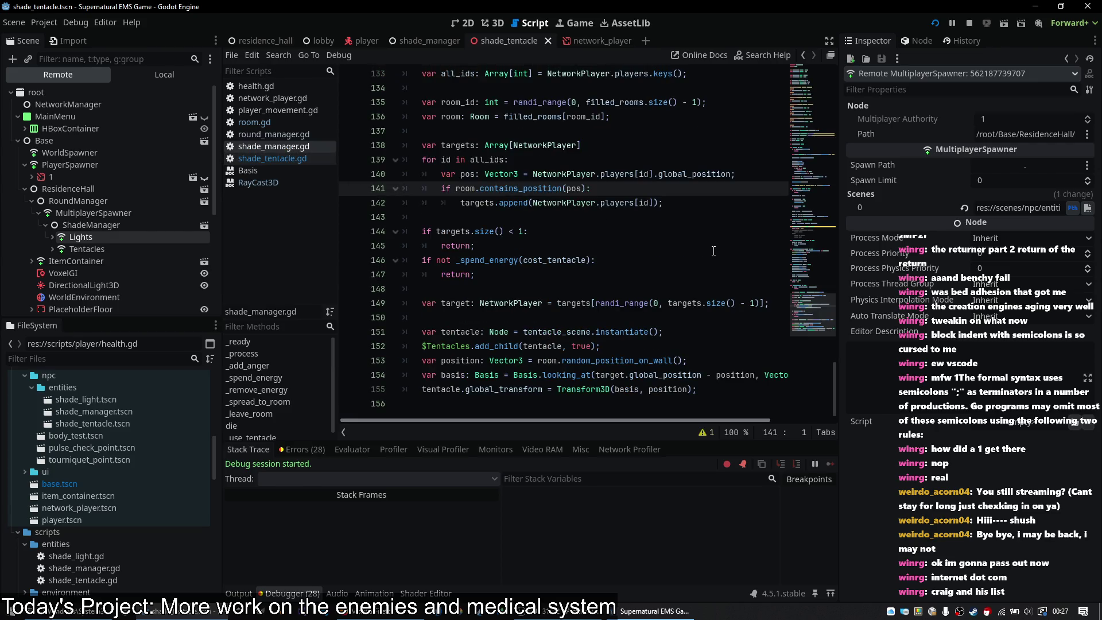
- Review random_position_on_wall in room.gd, then restart the running project
mouse_move(678, 362)
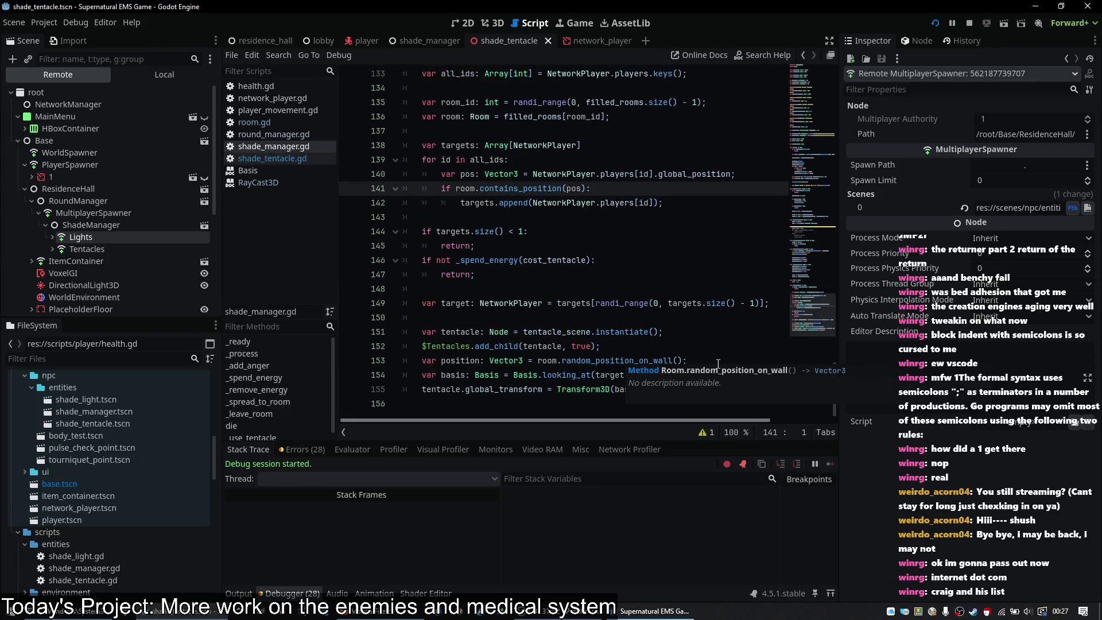
click(644, 360)
ctrl+click(644, 360)
scroll(644, 360, down, 4)
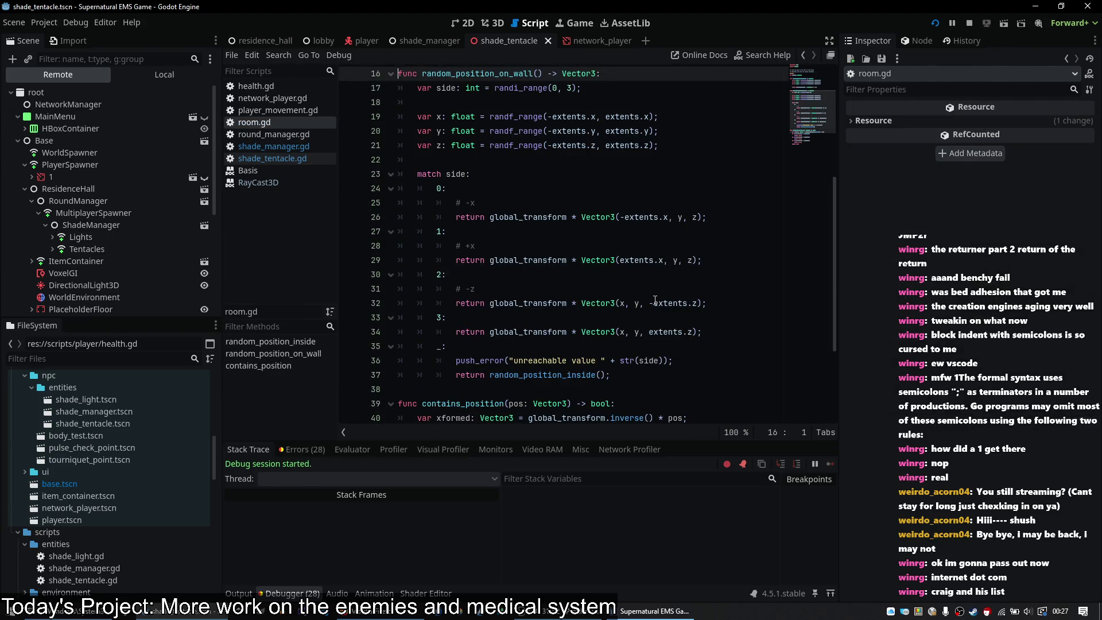
mouse_move(546, 212)
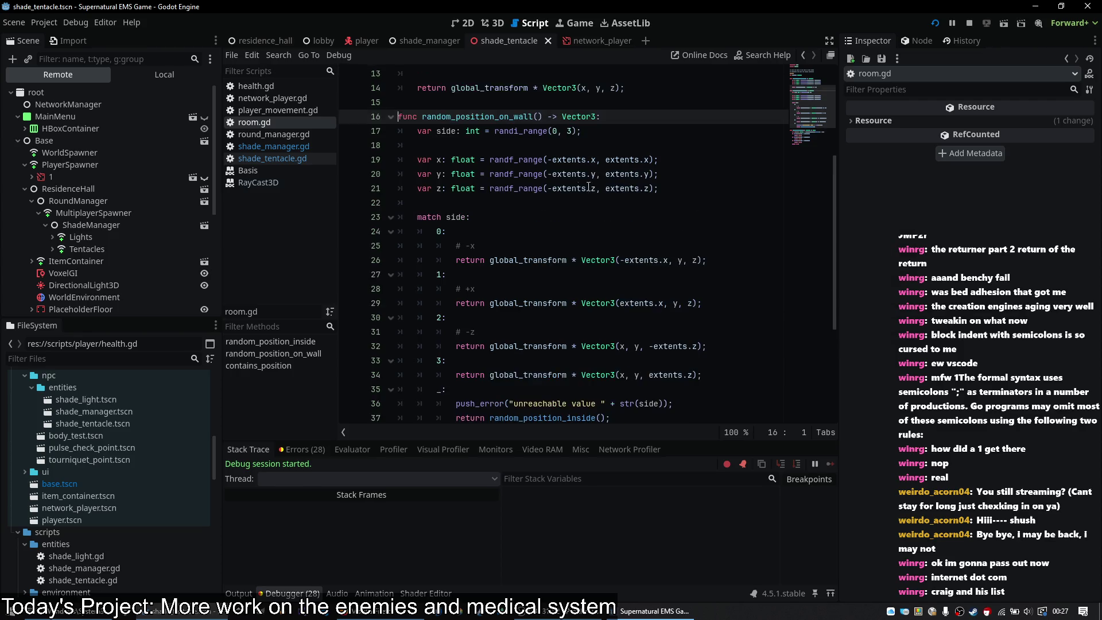
scroll(525, 201, up, 2)
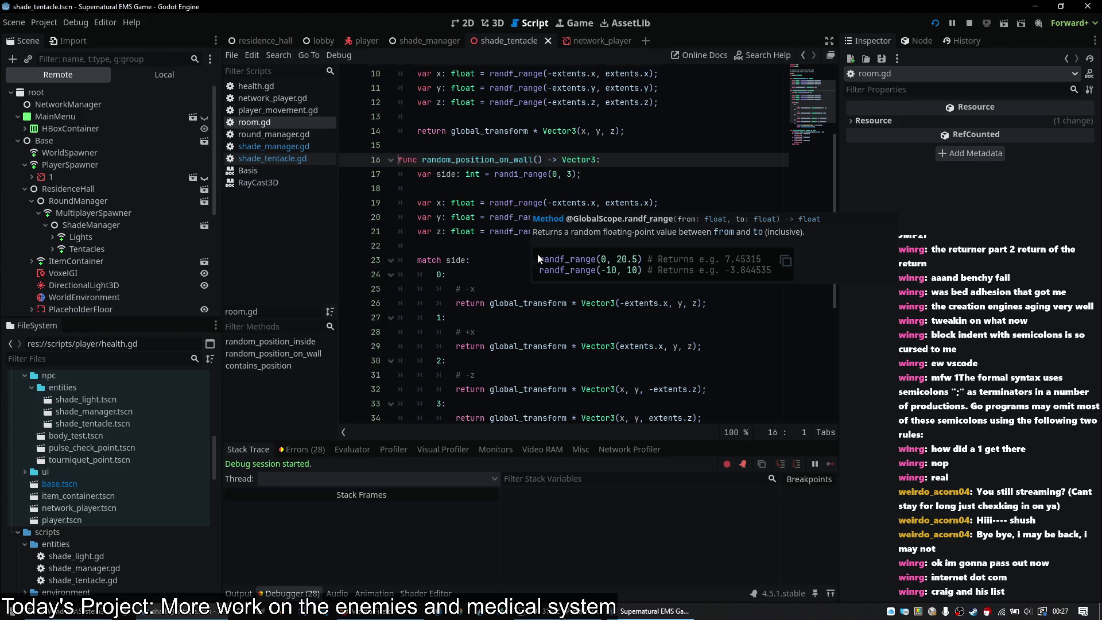
click(471, 260)
scroll(594, 203, up, 3)
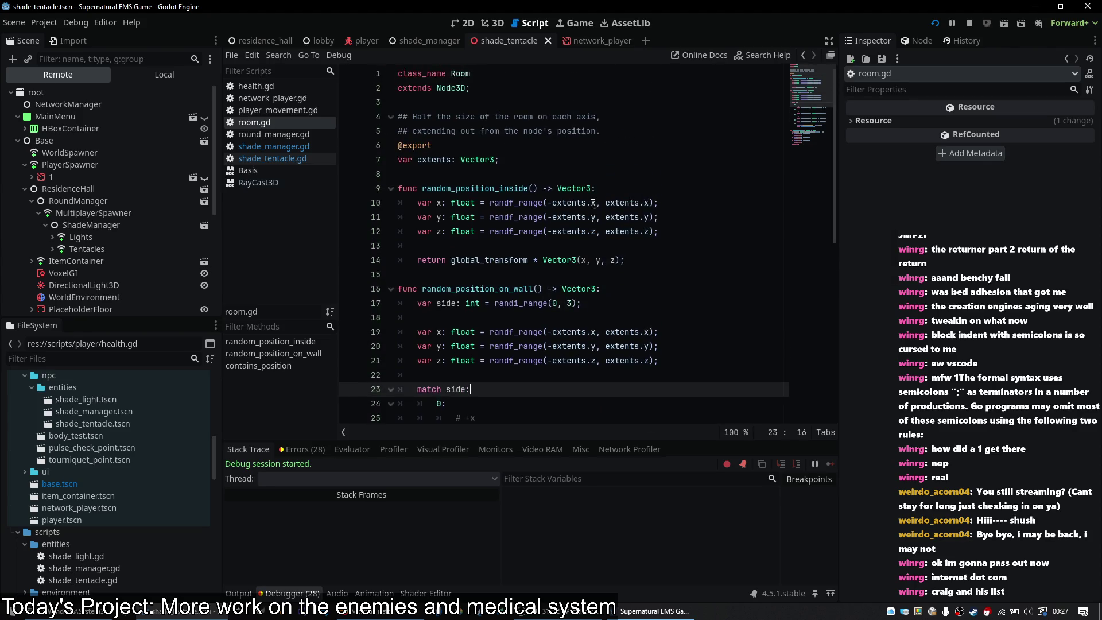
mouse_move(571, 338)
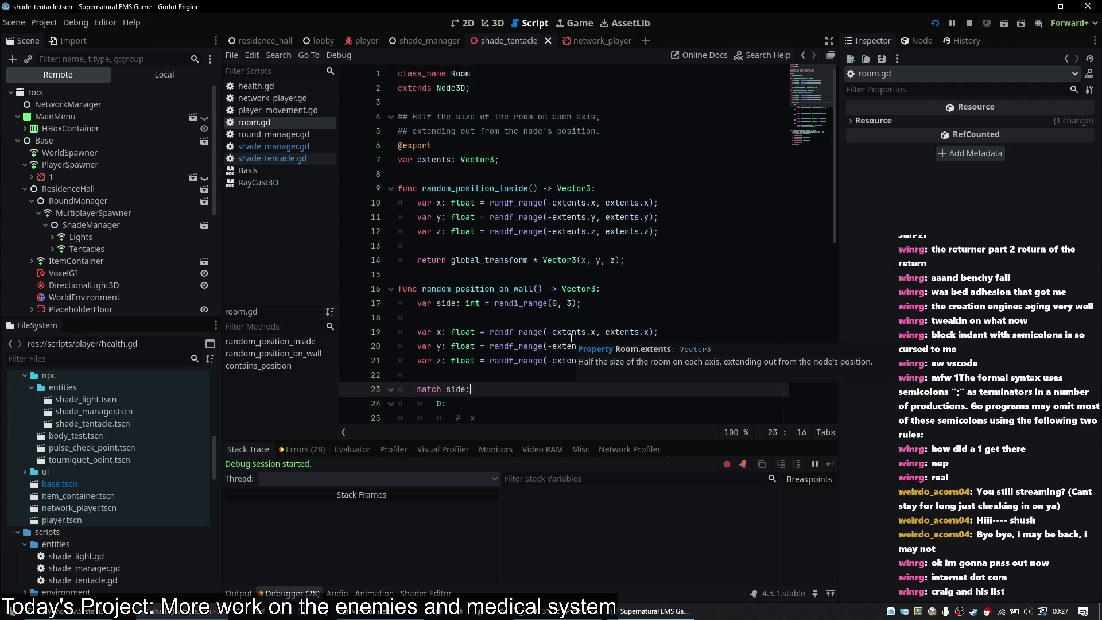
mouse_move(525, 334)
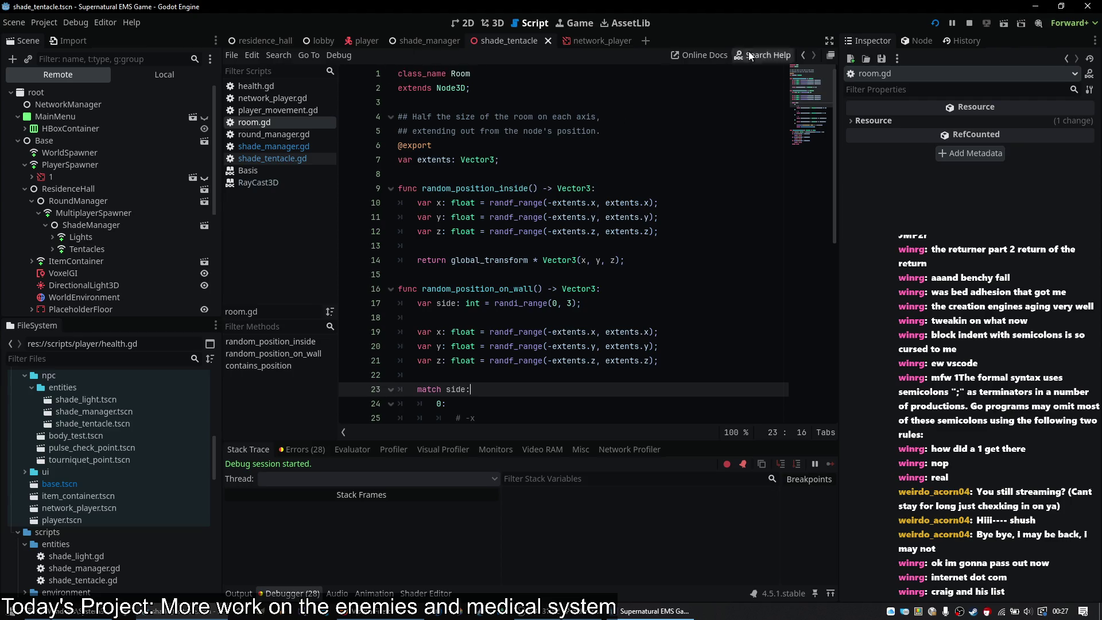
click(941, 22)
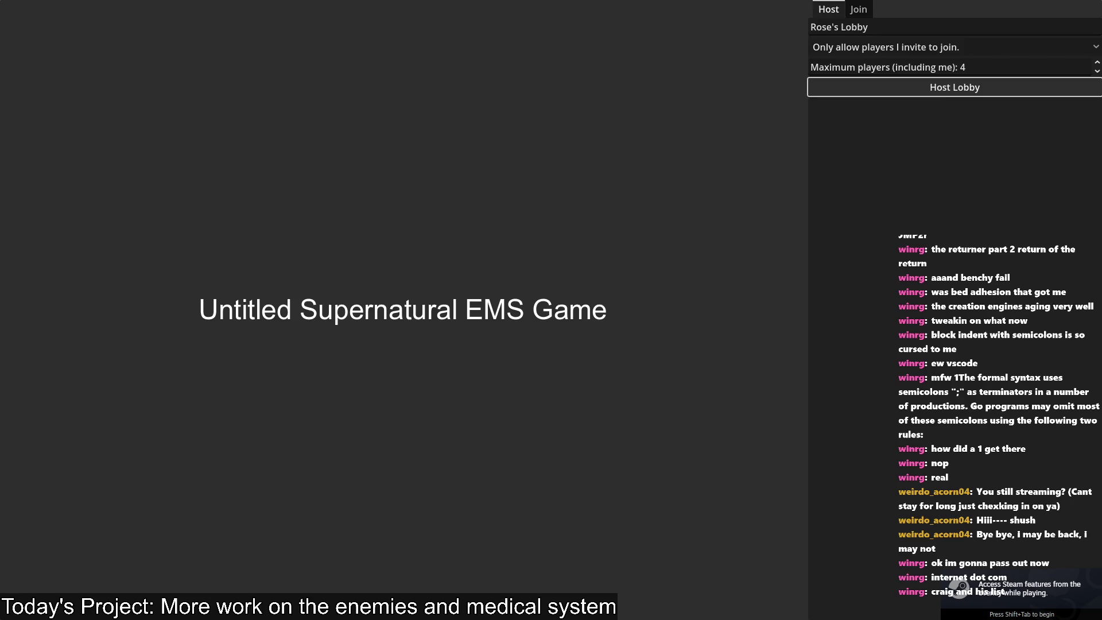
- Host a lobby, ready up, and take the road flares from the van wall
click(955, 87)
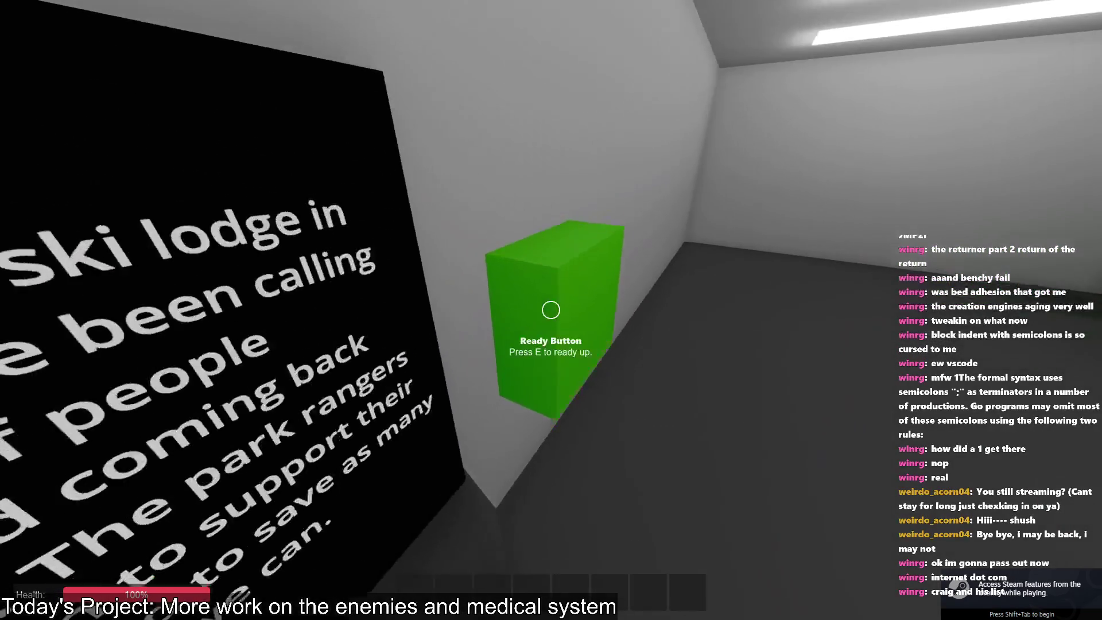
key(e)
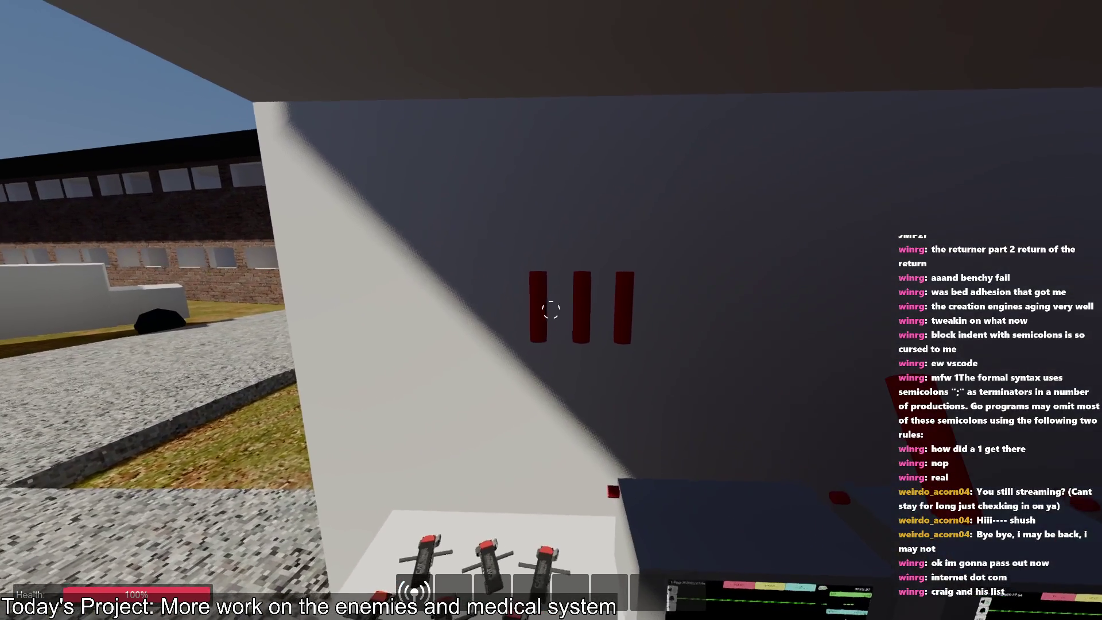
key(e)
key(e)
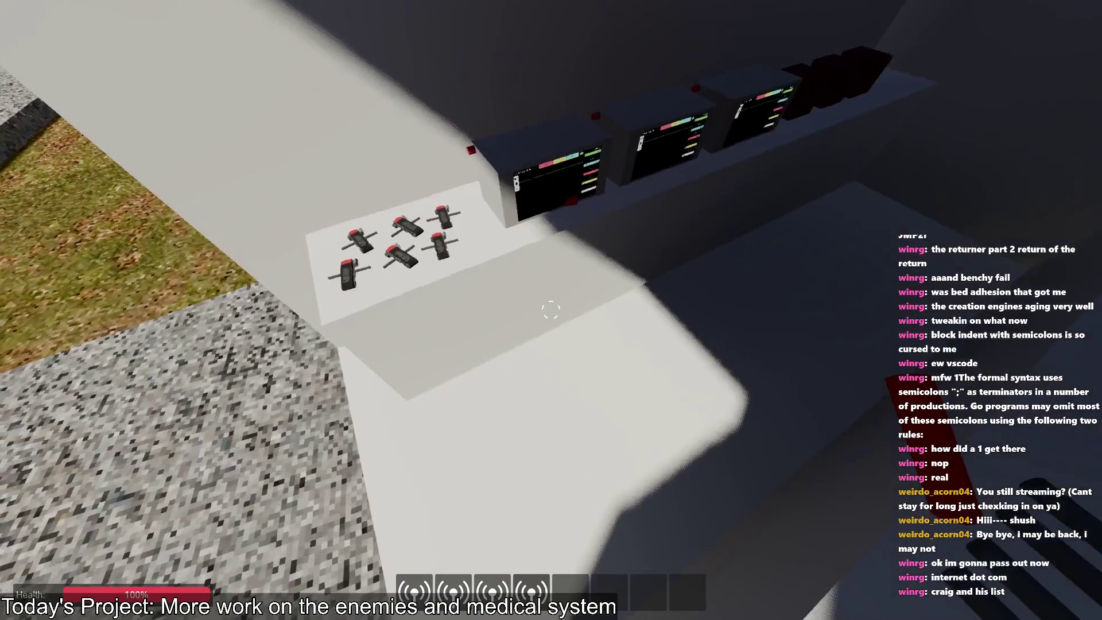
key(e)
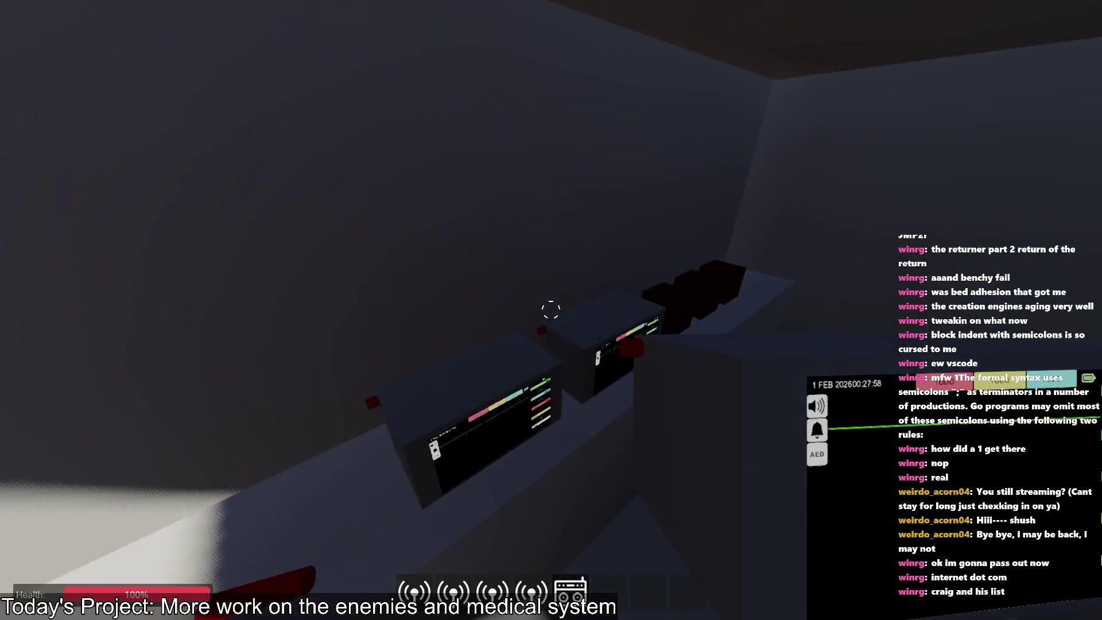
- Walk through the passage into the courtyard, then climb the ramp onto the upper walkway
key(w)
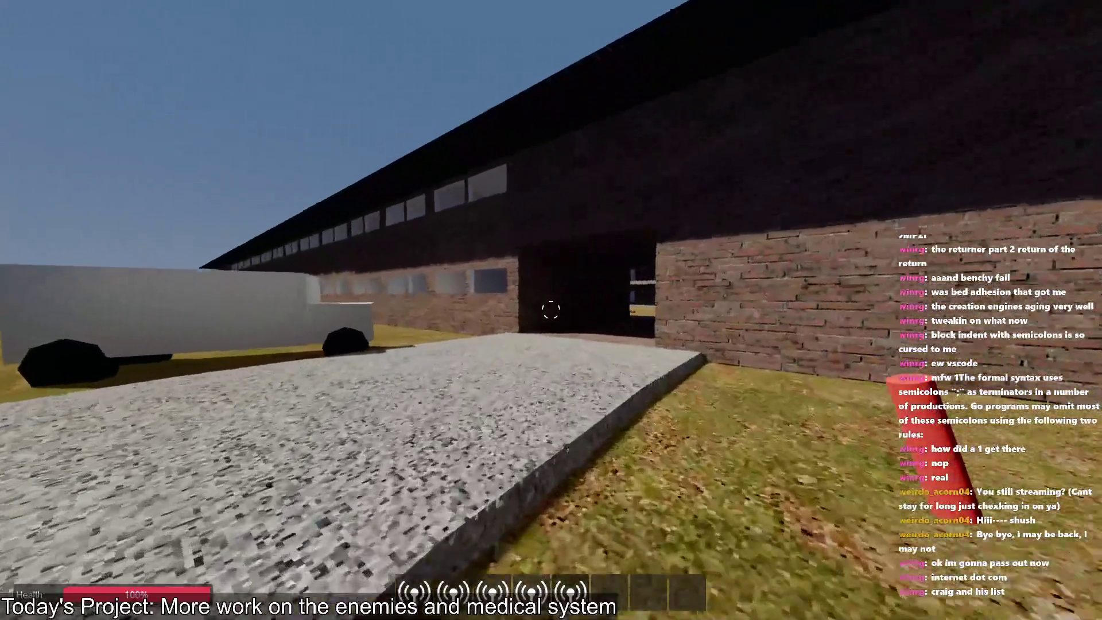
key(w)
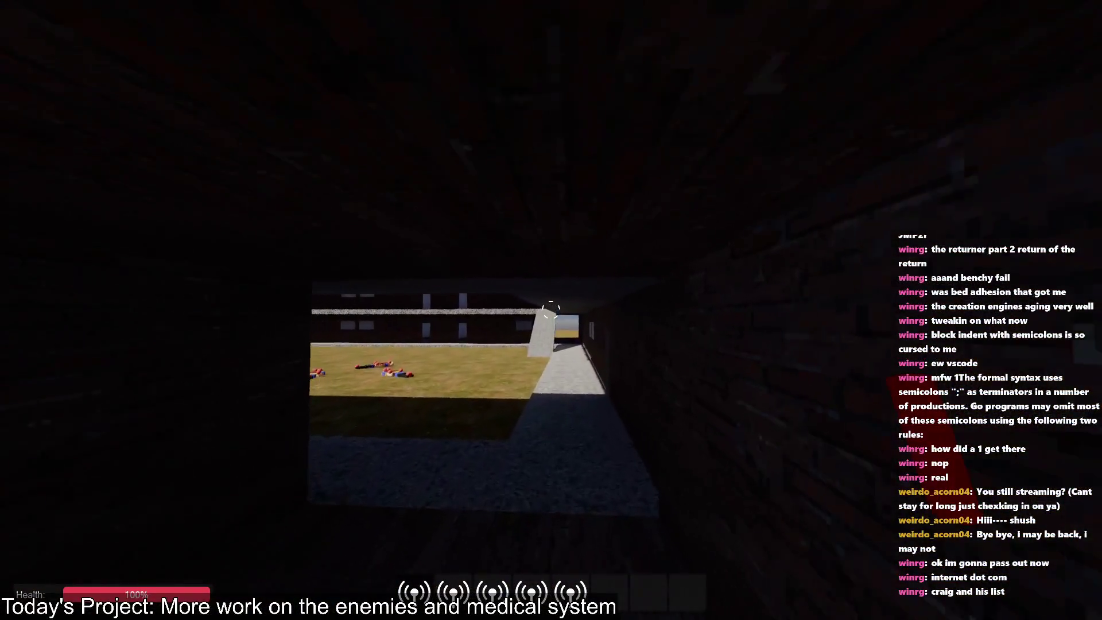
key(w)
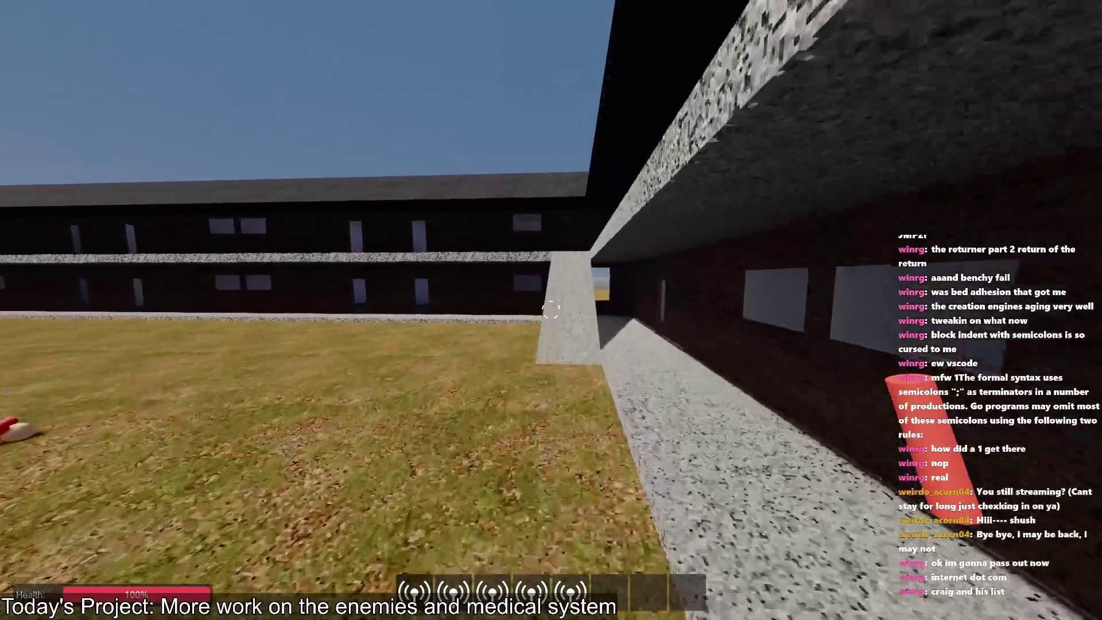
key(w)
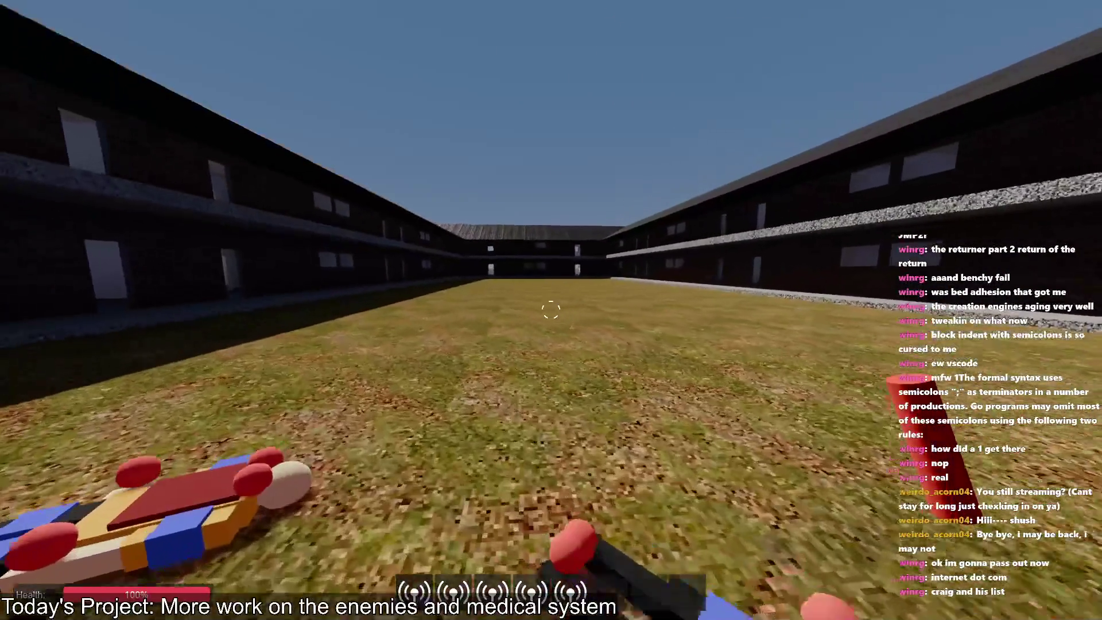
key(w)
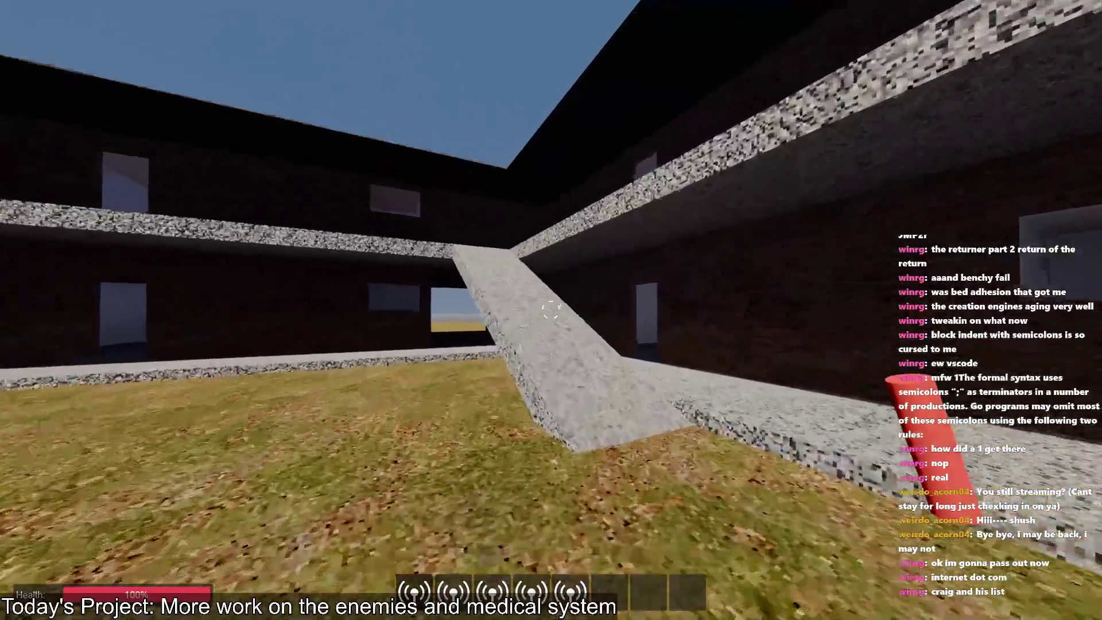
key(w)
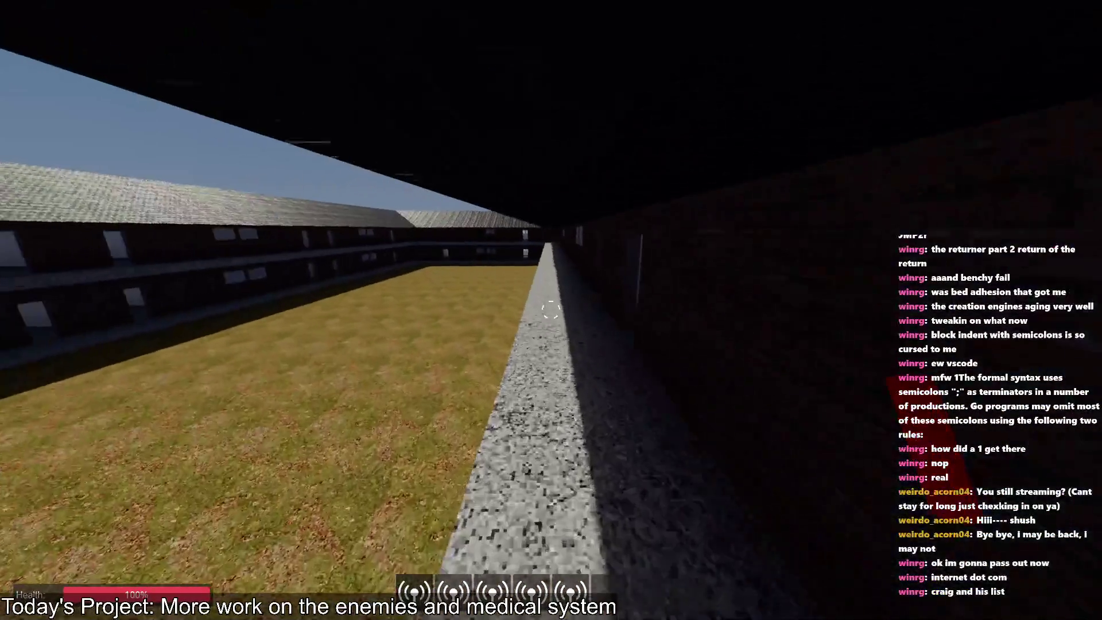
key(w)
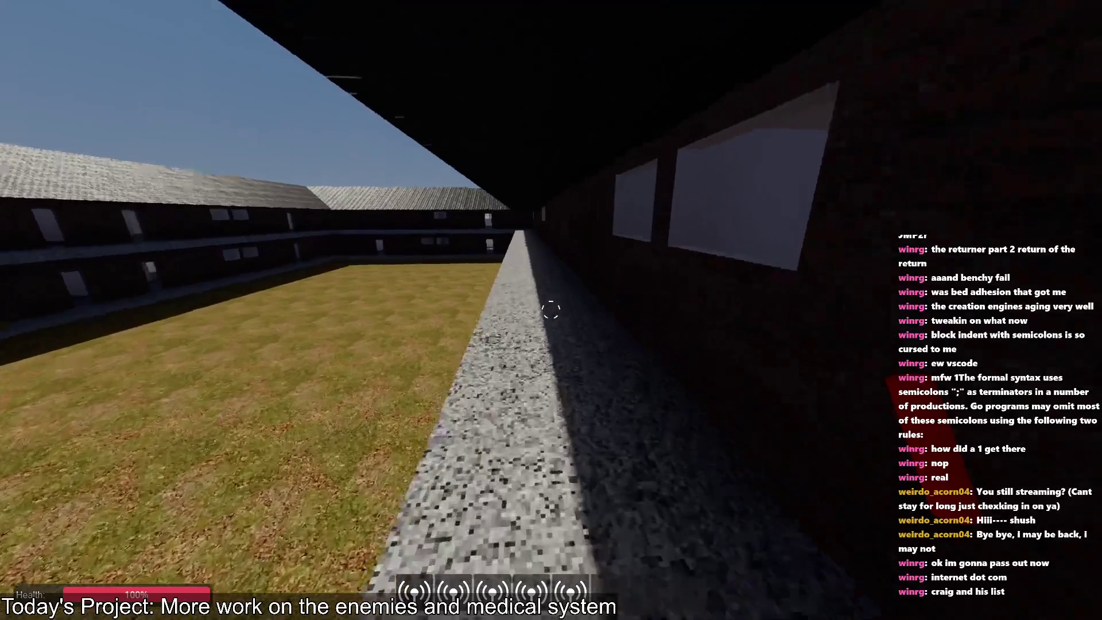
key(w)
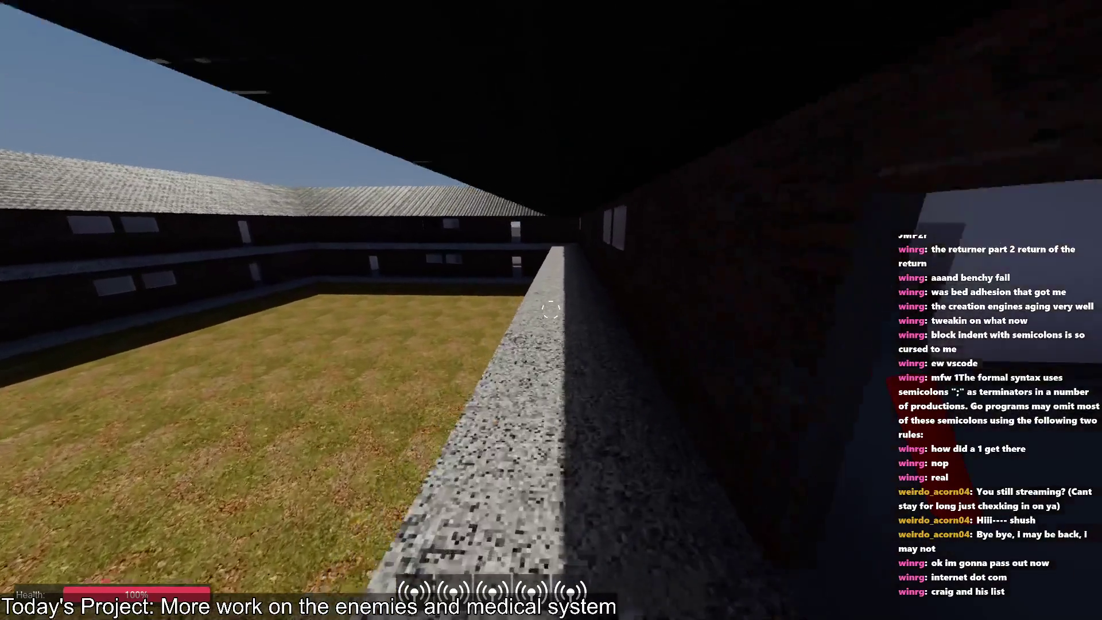
key(w)
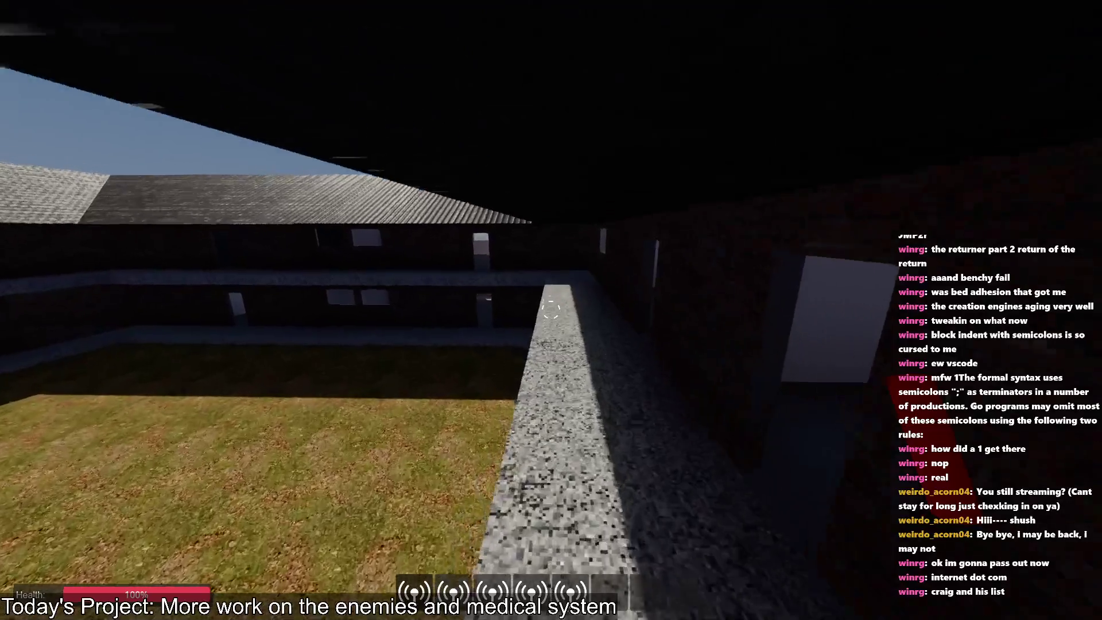
key(w)
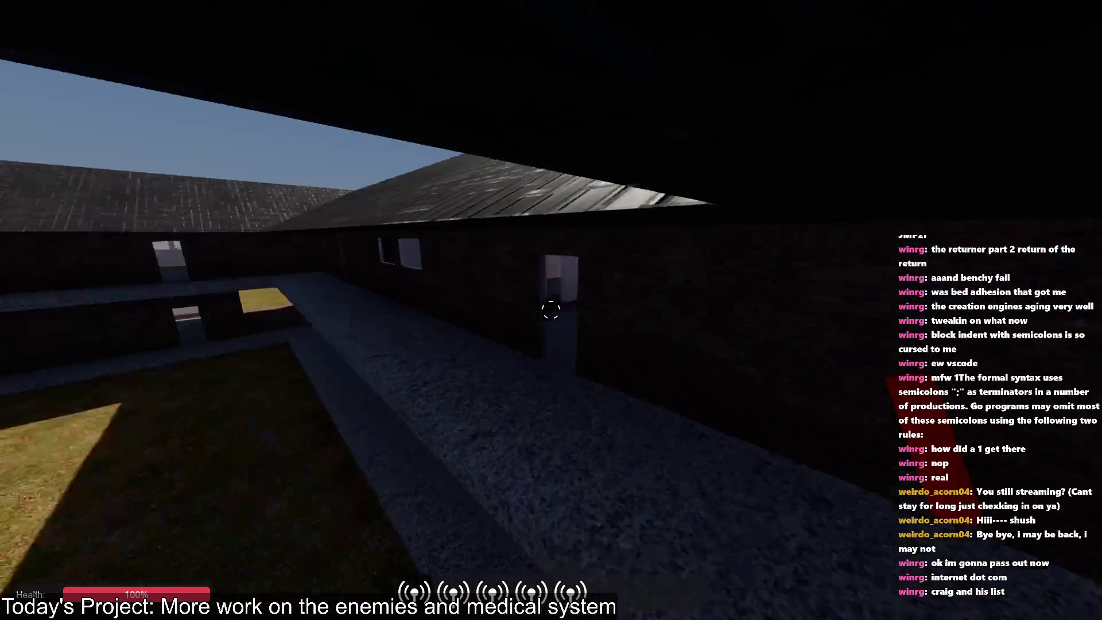
- Drop into the courtyard, cross the grass, and climb back onto the walkway ledge
key(w)
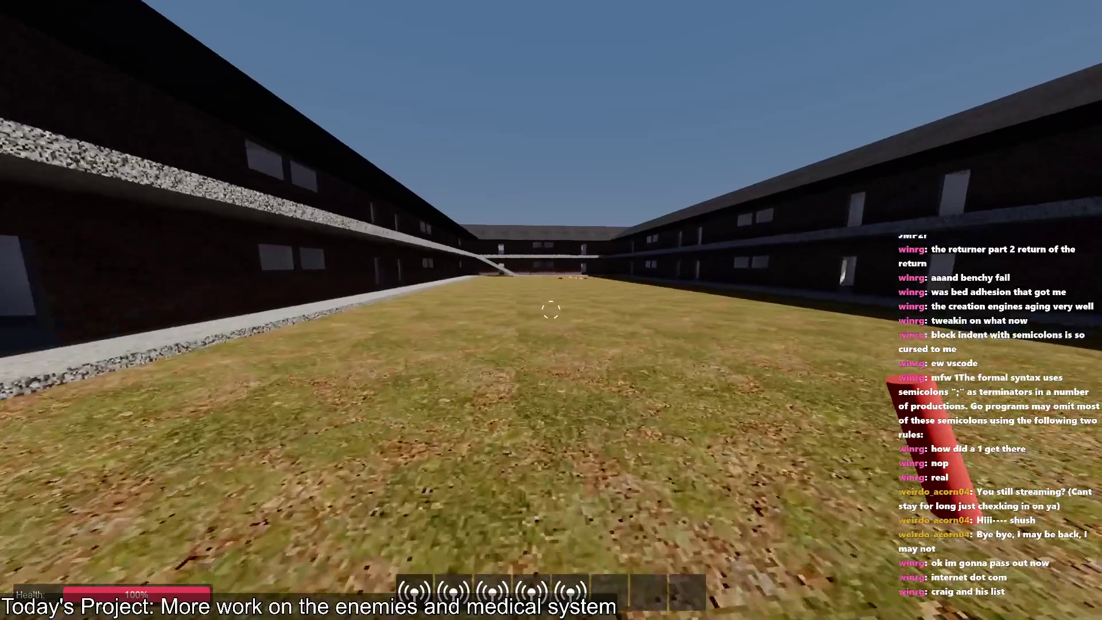
key(w)
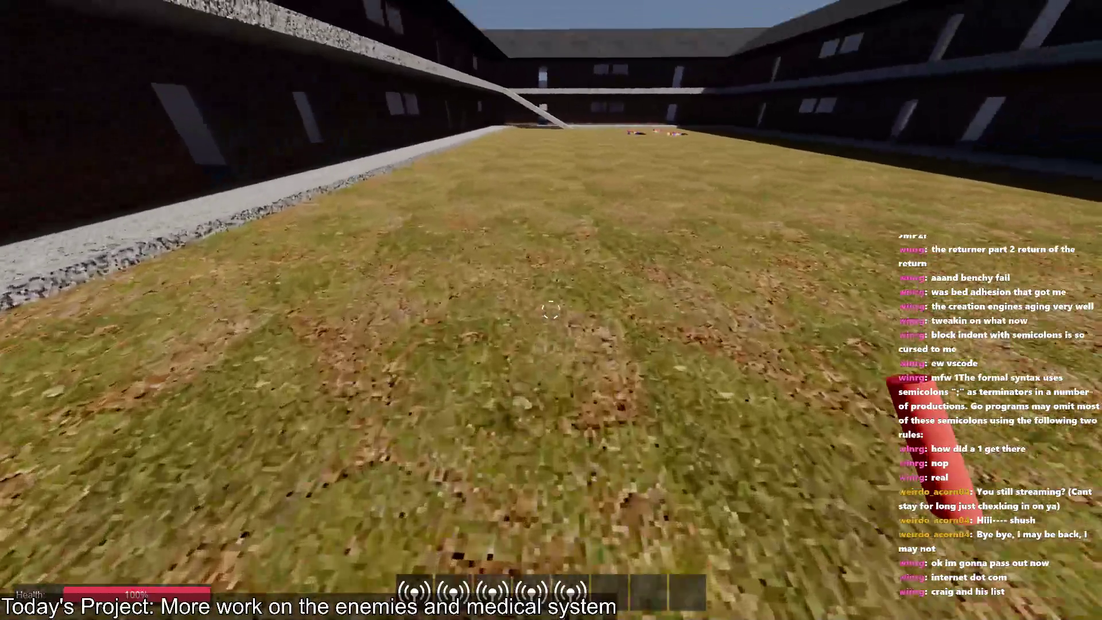
key(w)
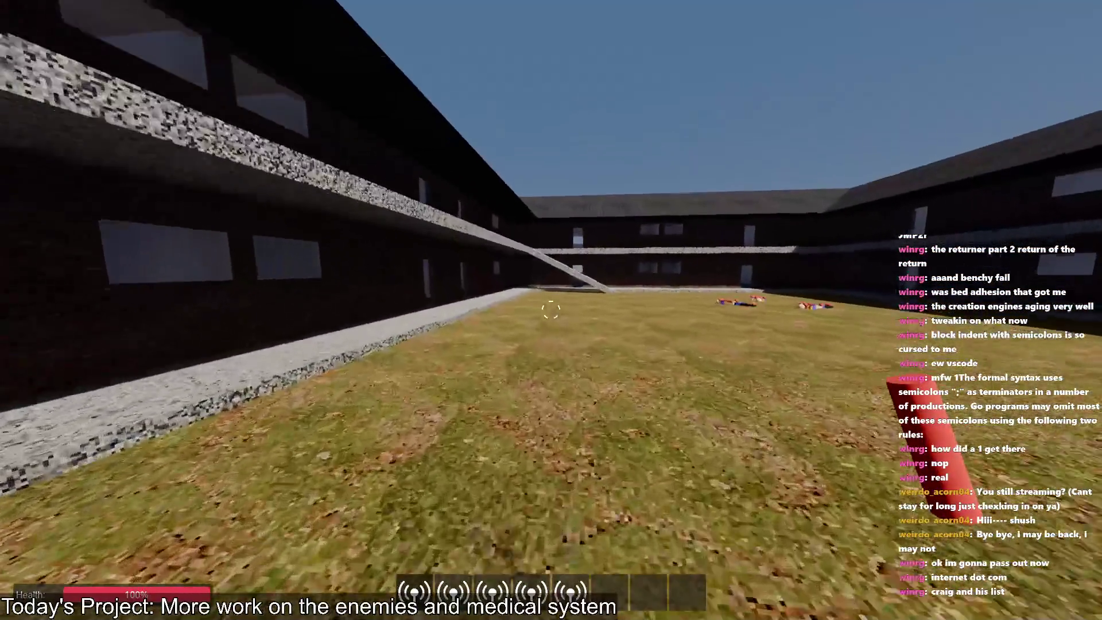
key(w)
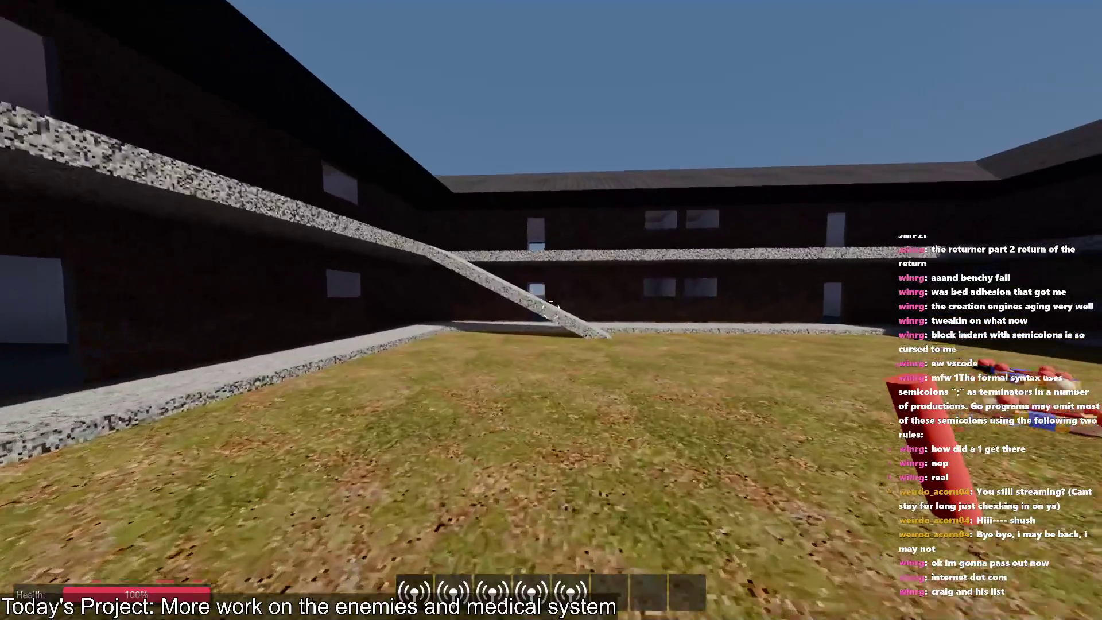
key(w)
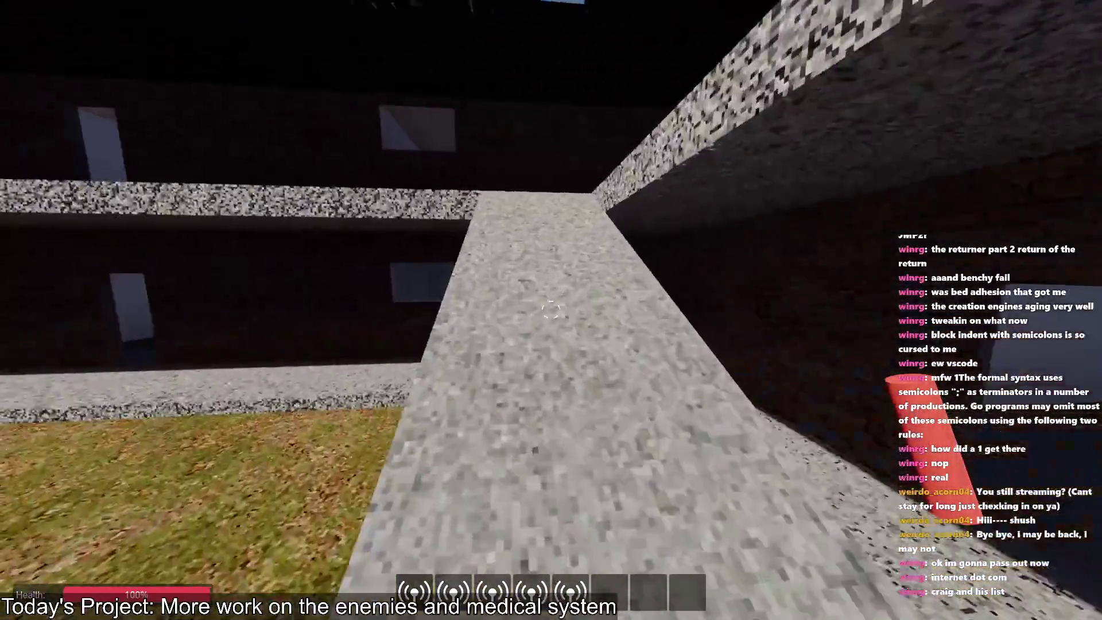
key(w)
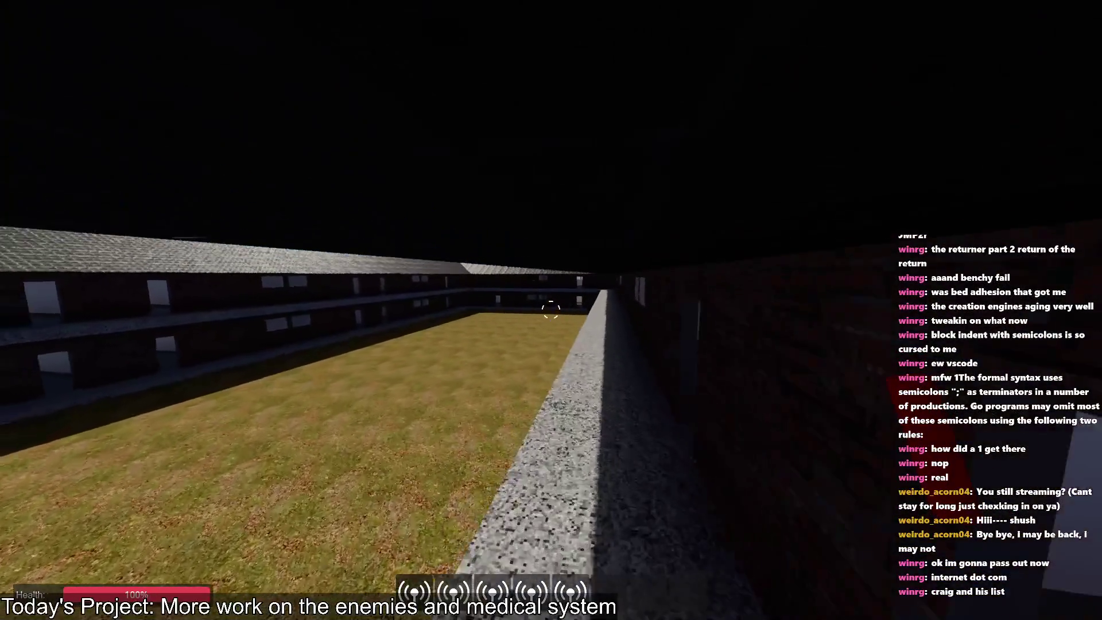
key(w)
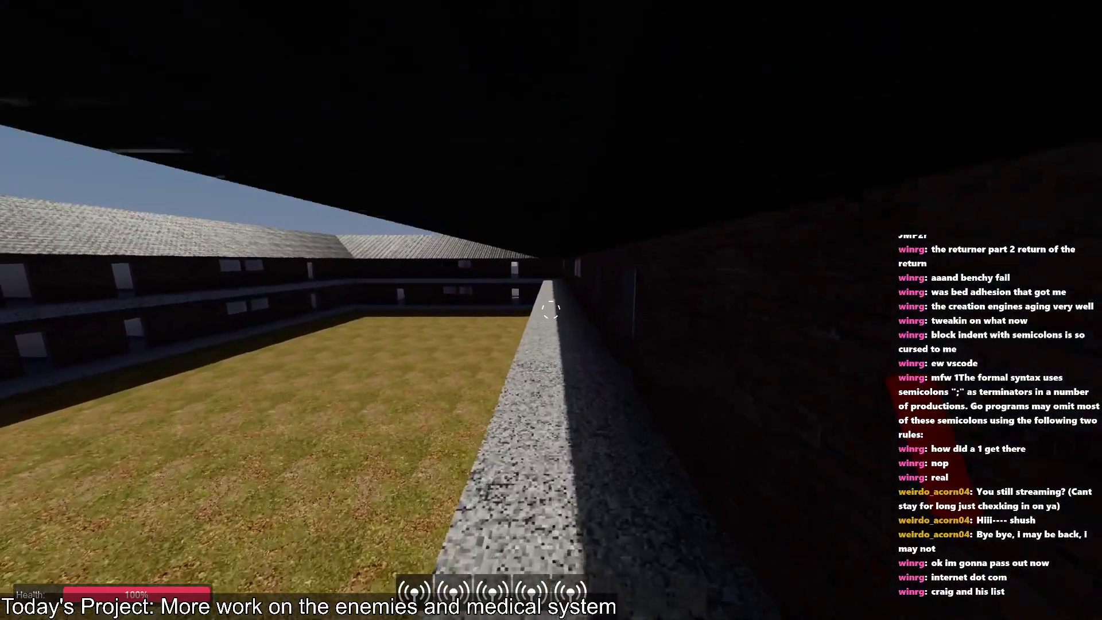
key(w)
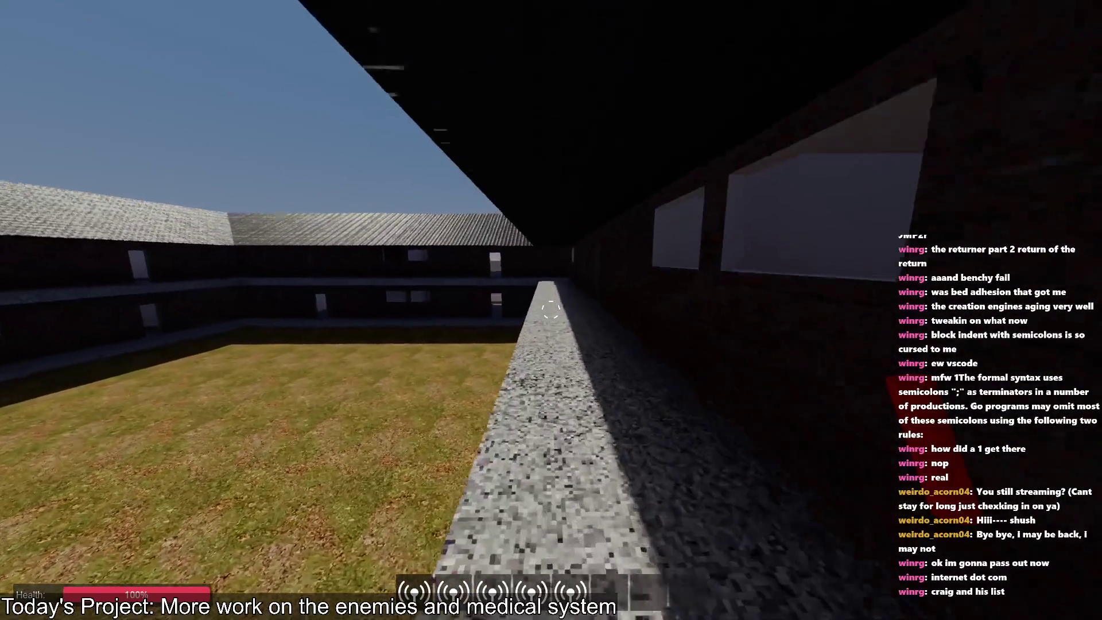
- Move along the ledge toward the dark corner, swinging the bat twice
key(w)
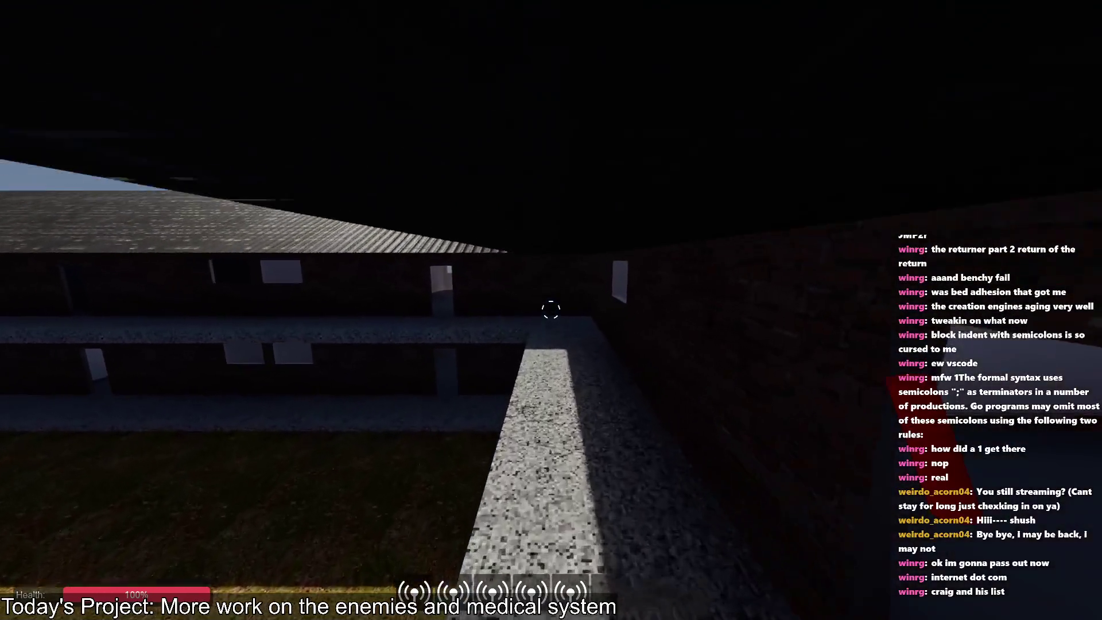
key(w)
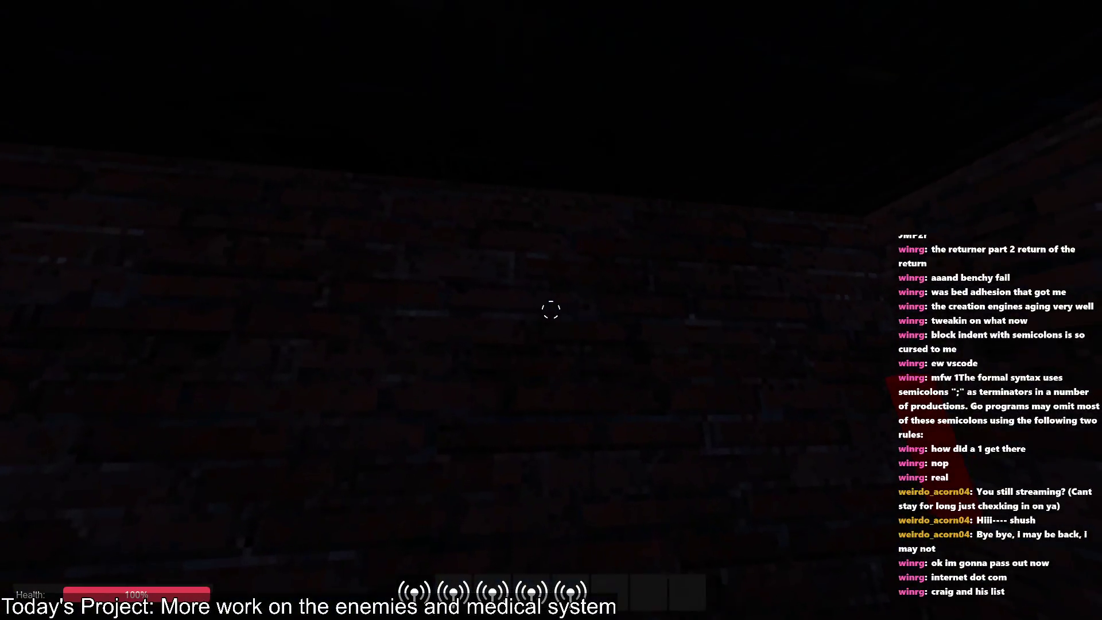
key(w)
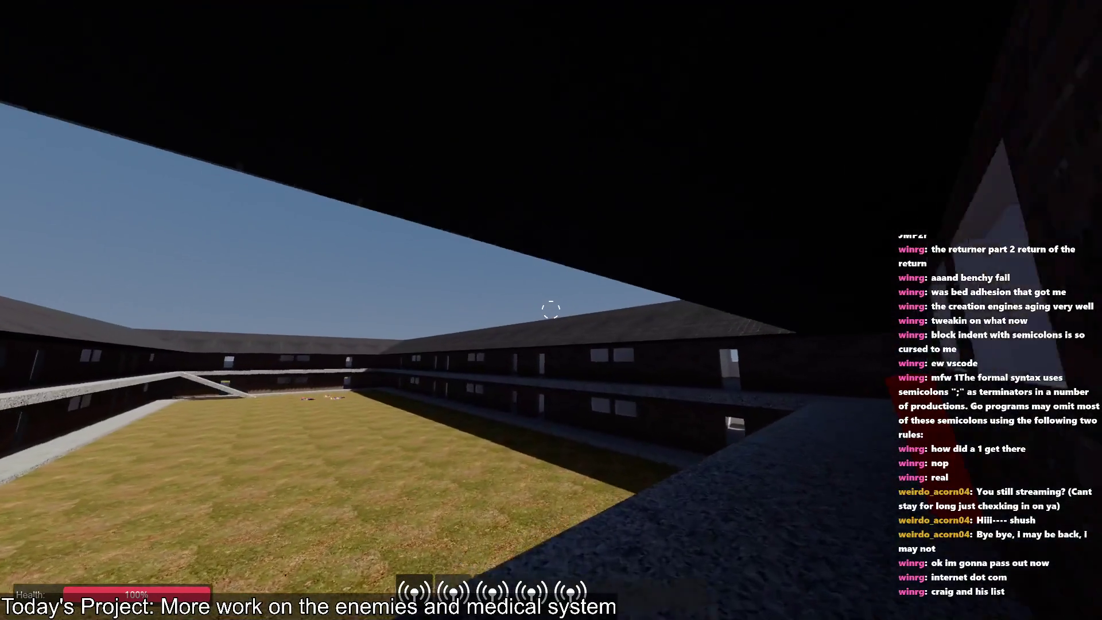
key(w)
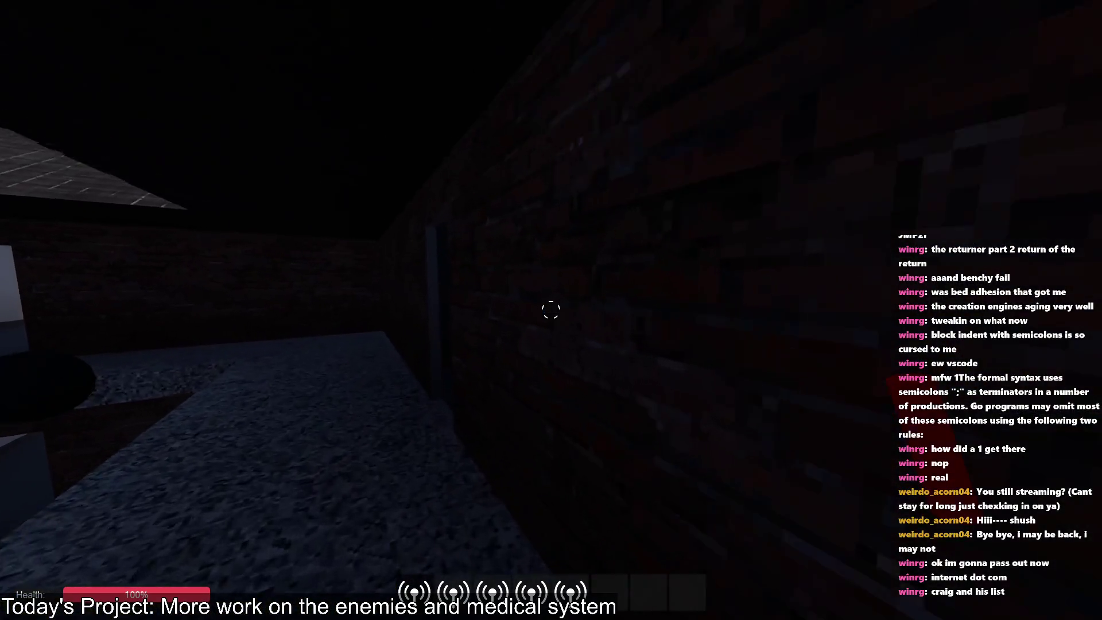
key(w)
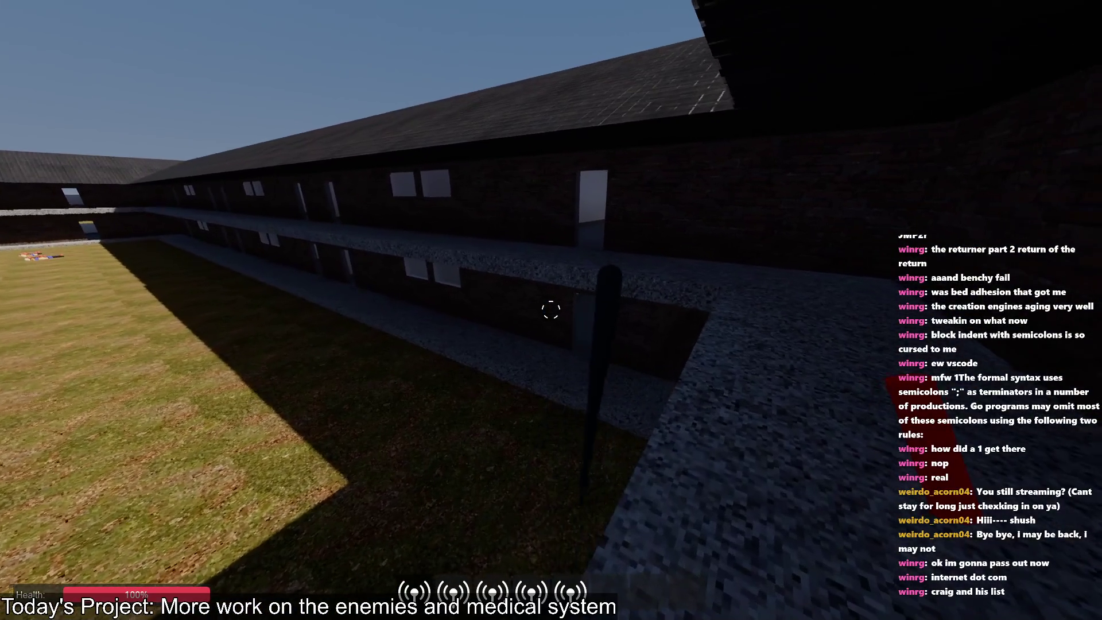
key(w)
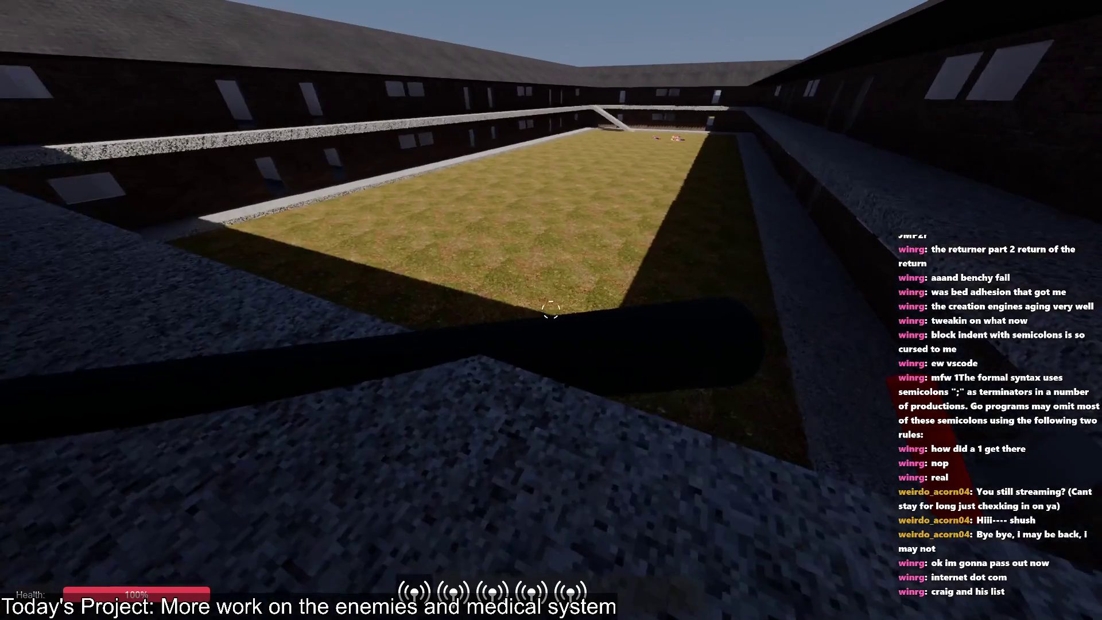
key(w)
click(550, 310)
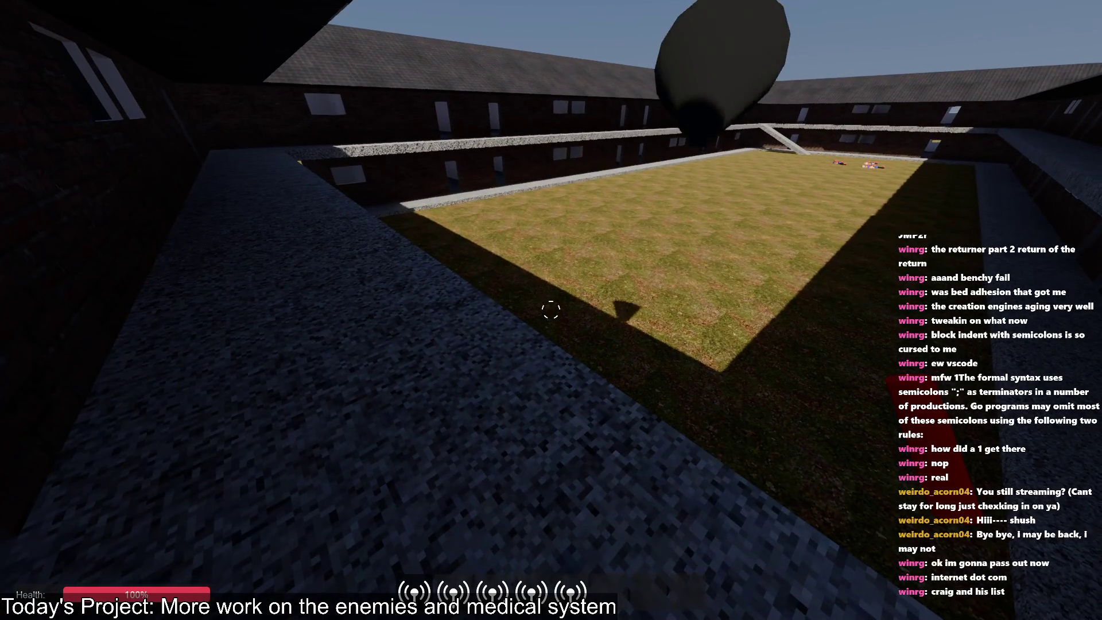
key(w)
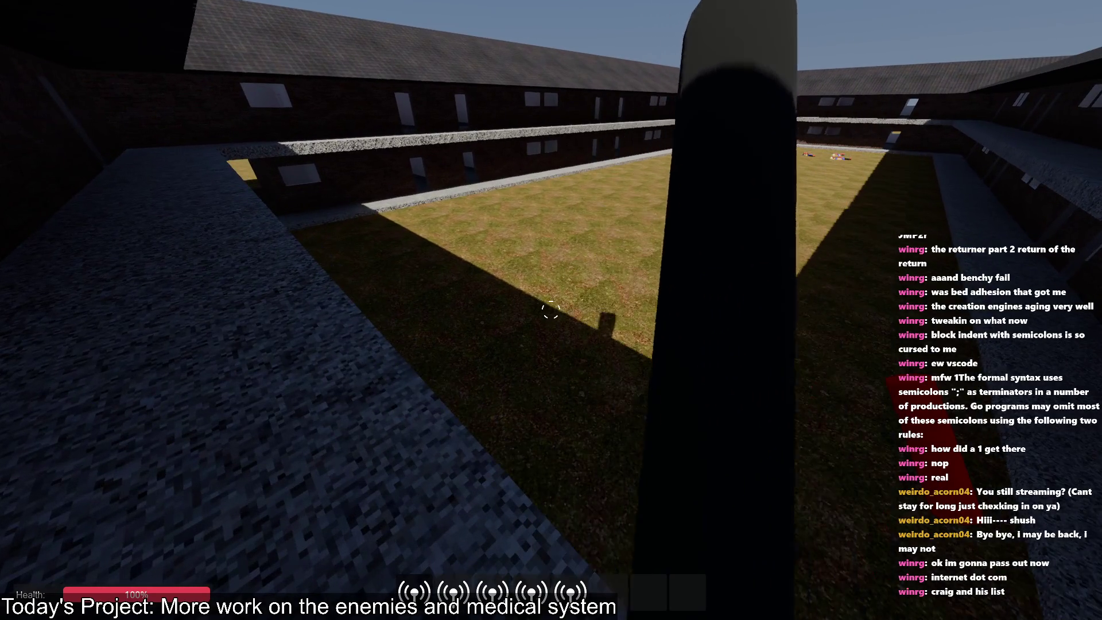
click(550, 310)
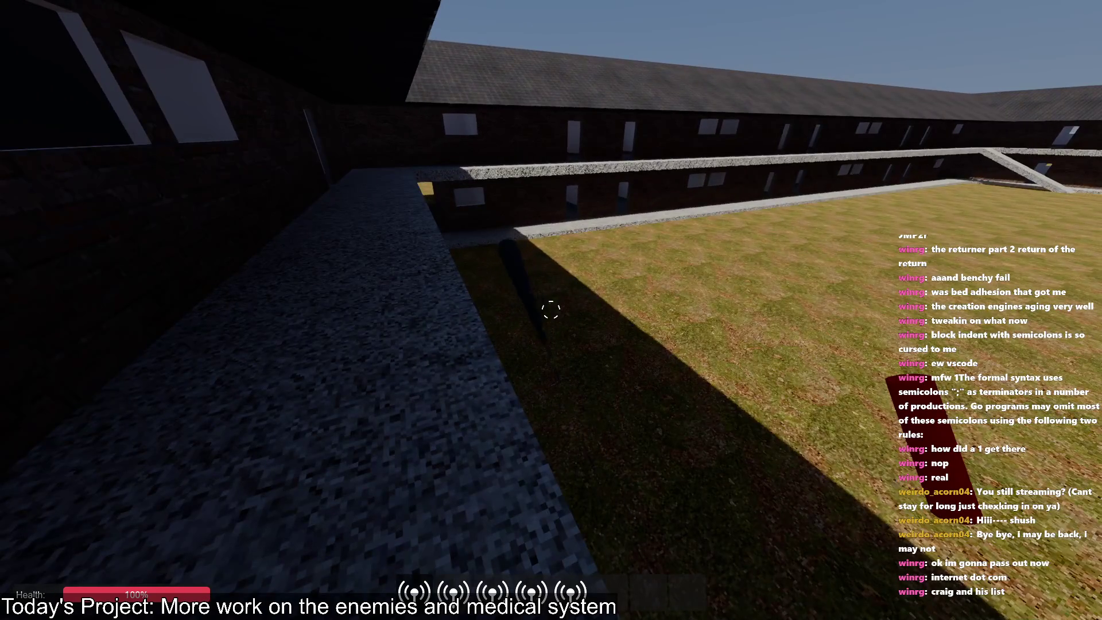
- Walk through the dark windowed room and back out the doorway onto the walkway
key(w)
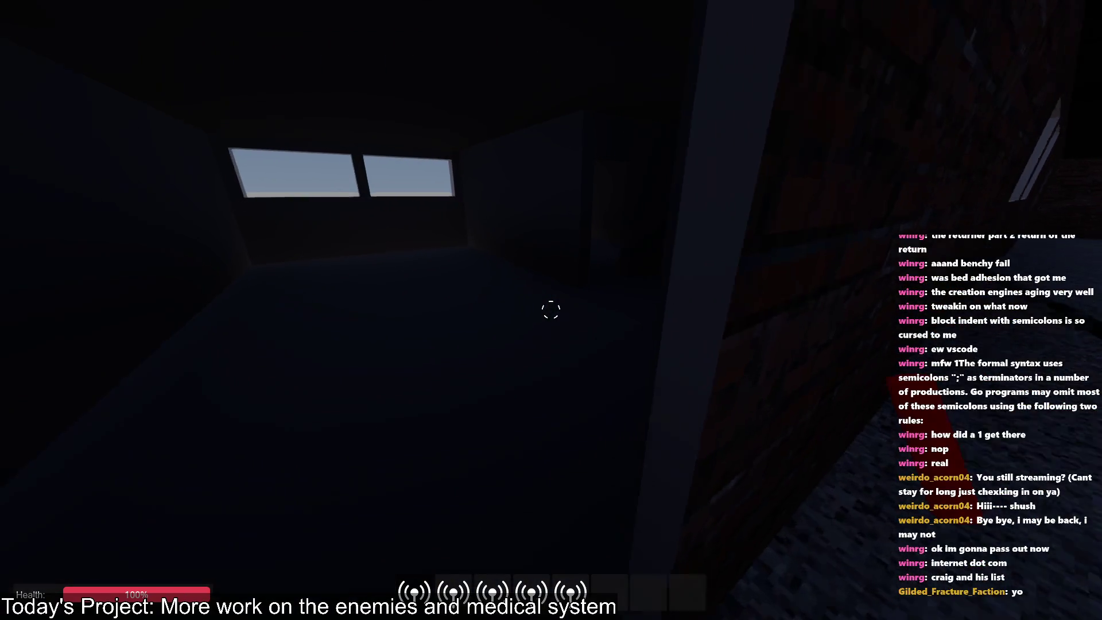
key(w)
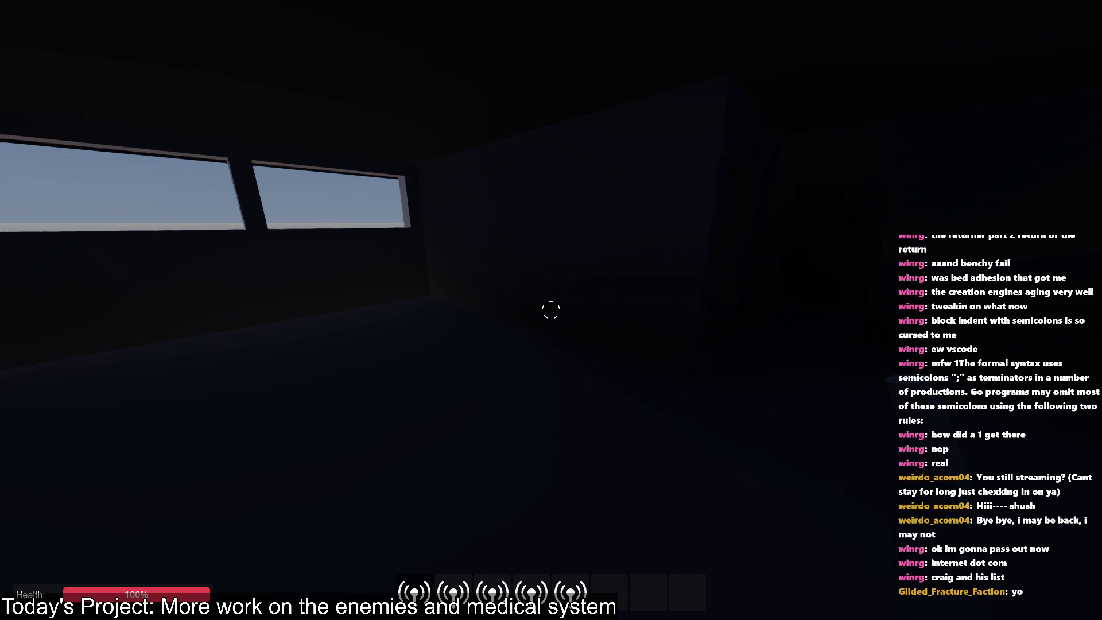
key(w)
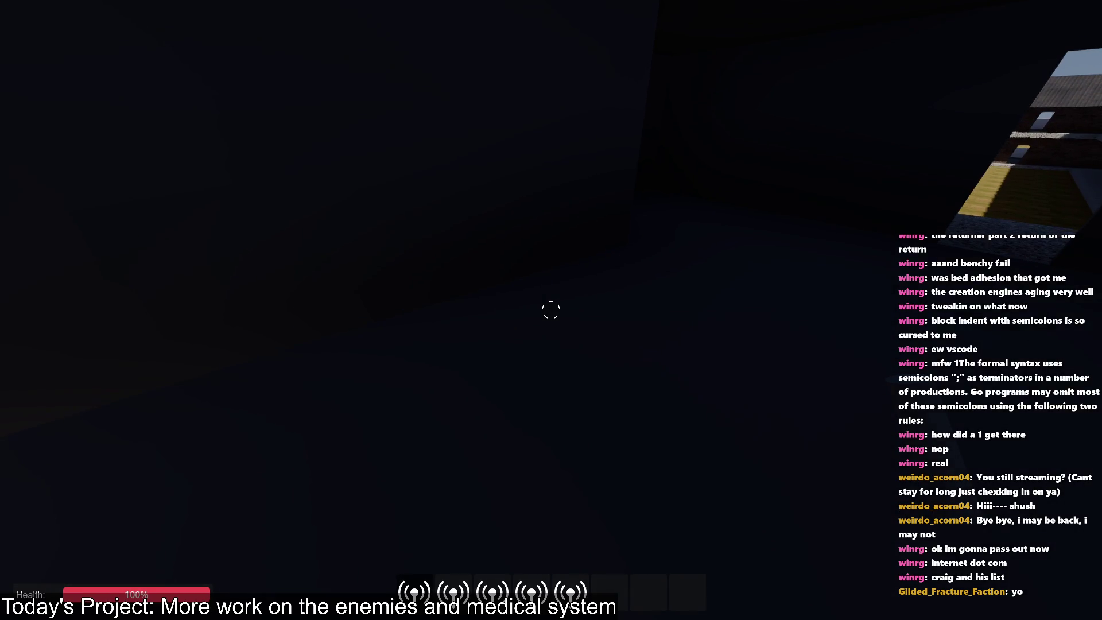
key(w)
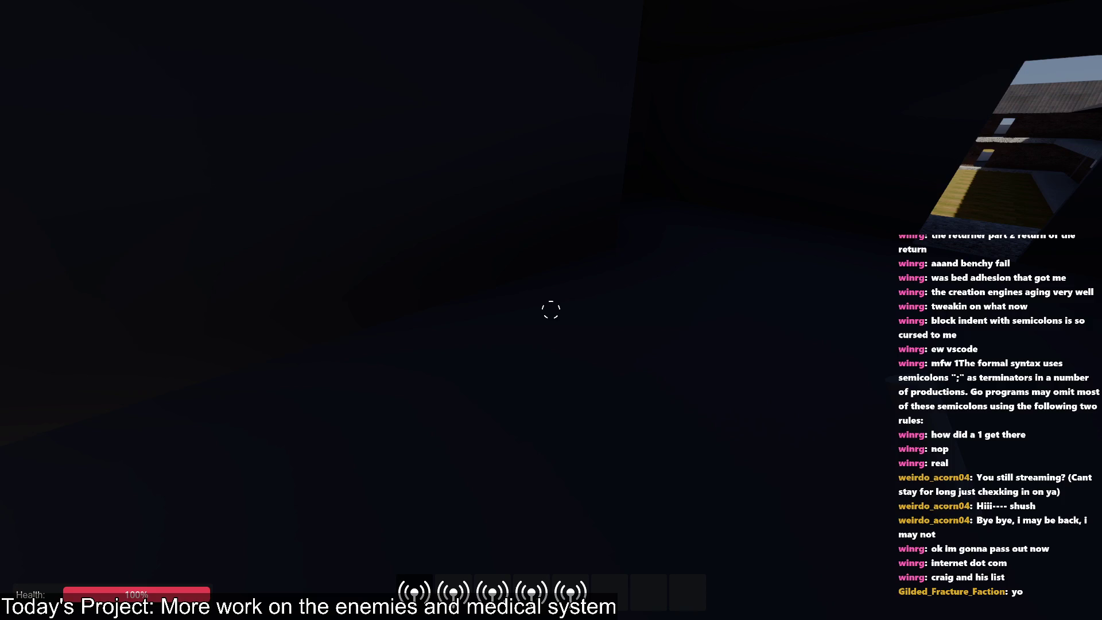
key(w)
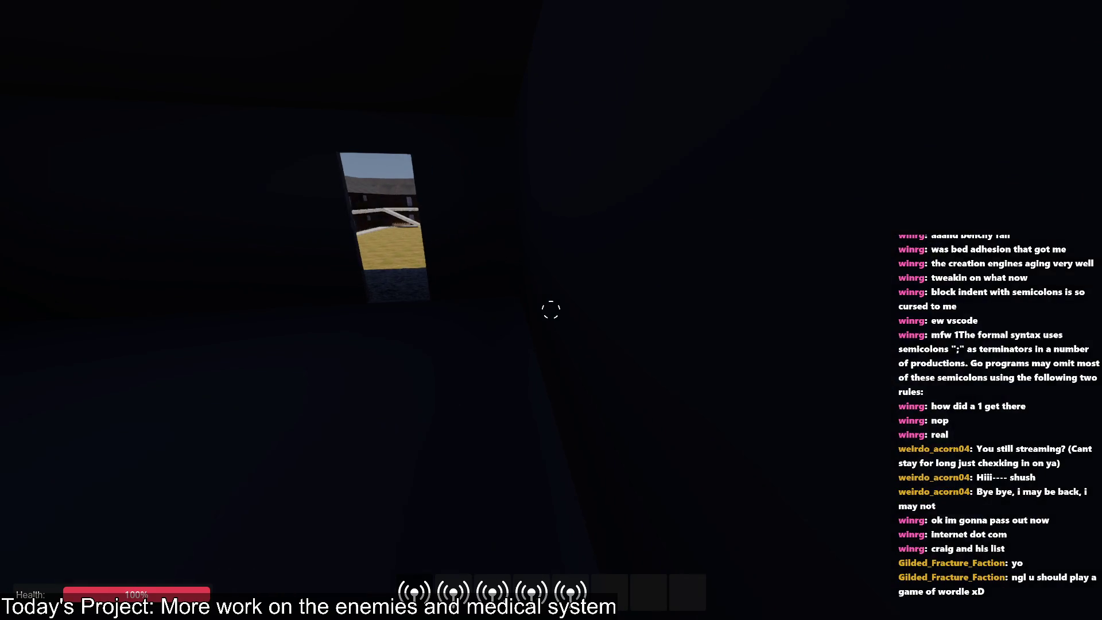
key(w)
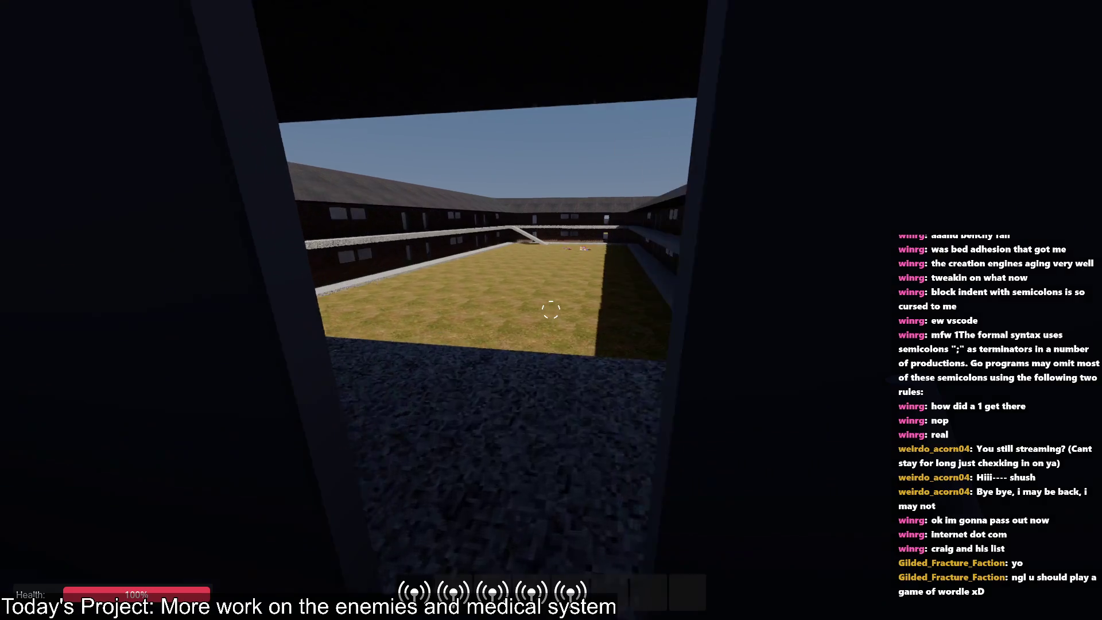
- Follow the walkway, jump the ledge, and enter the dark room up to its far windows
key(w)
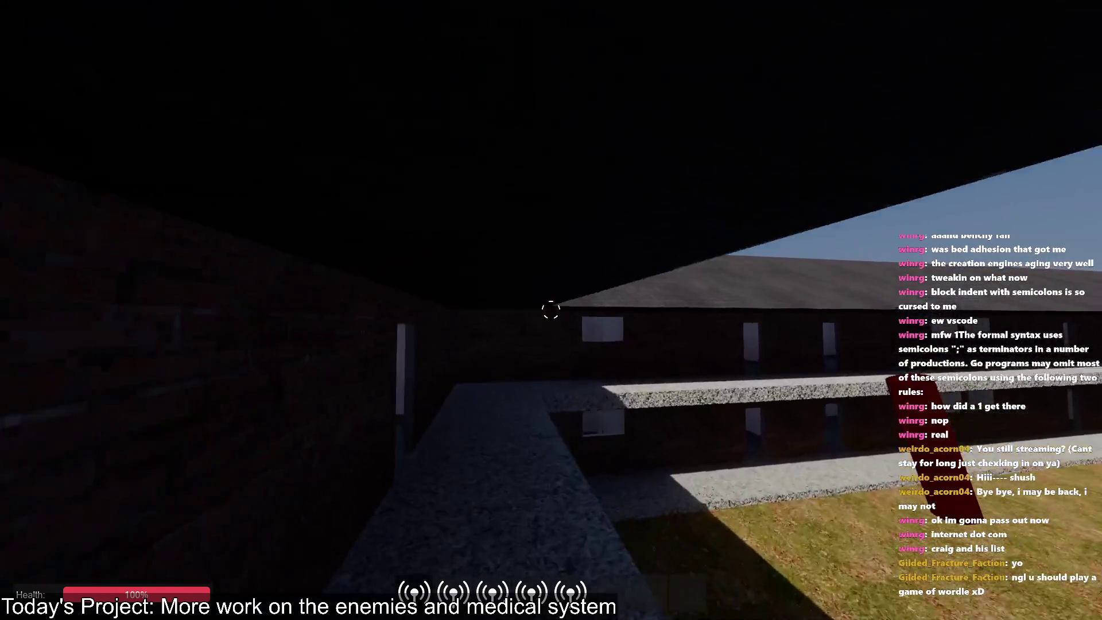
key(w)
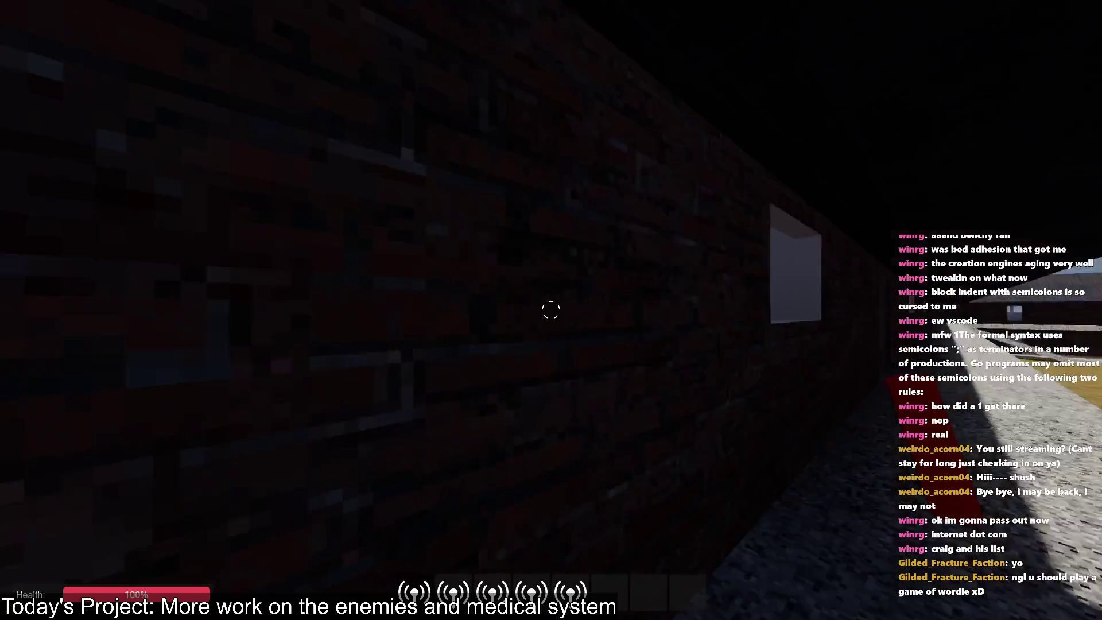
key(w)
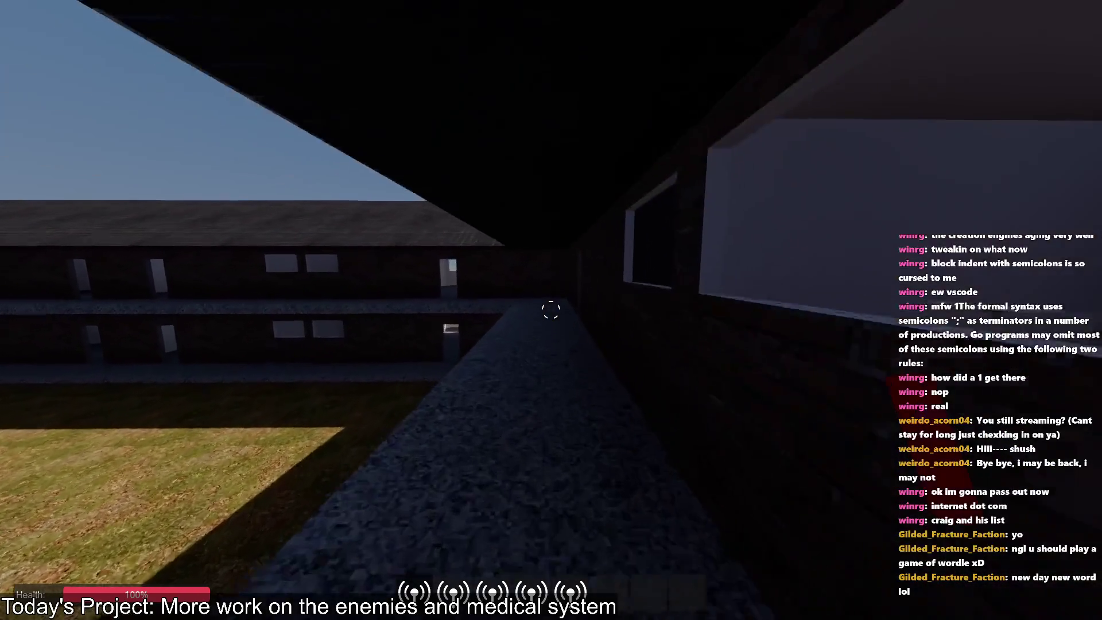
key(w)
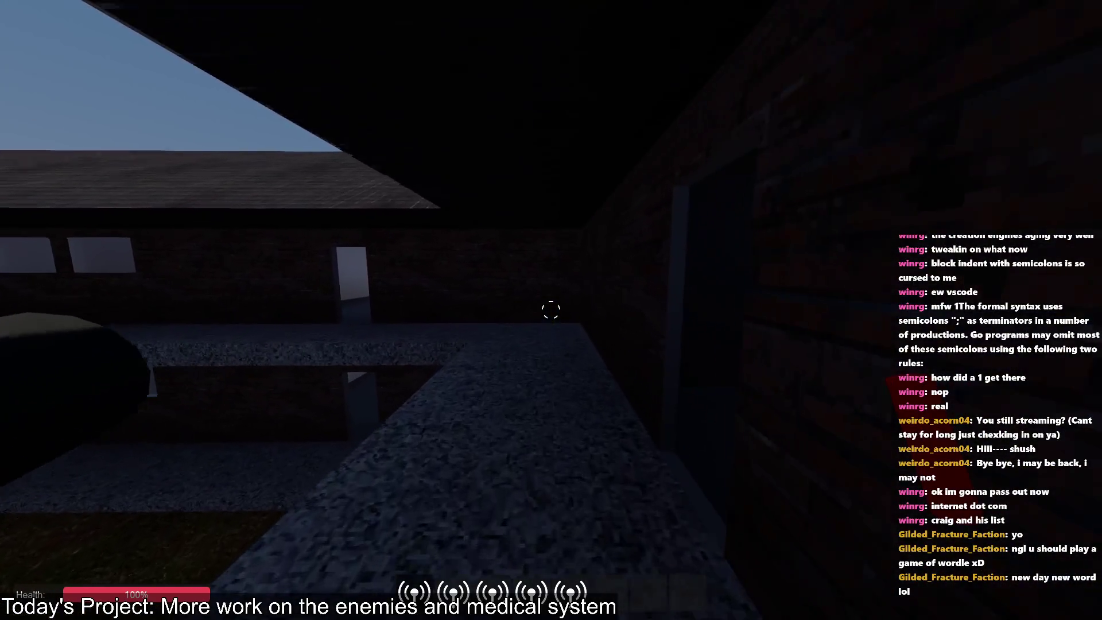
key(w)
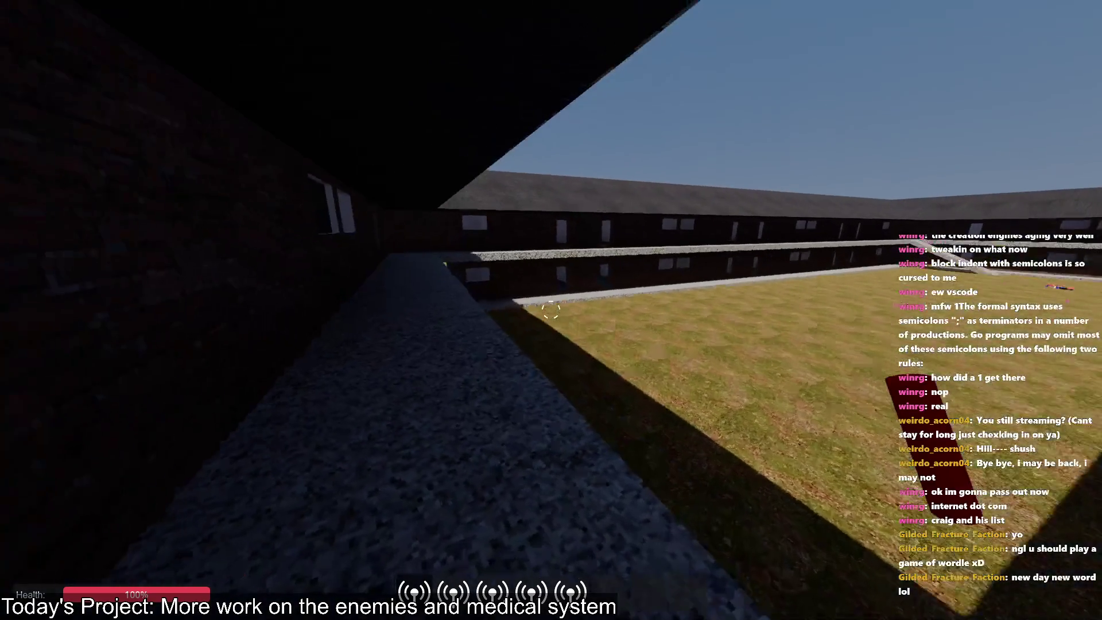
key(w)
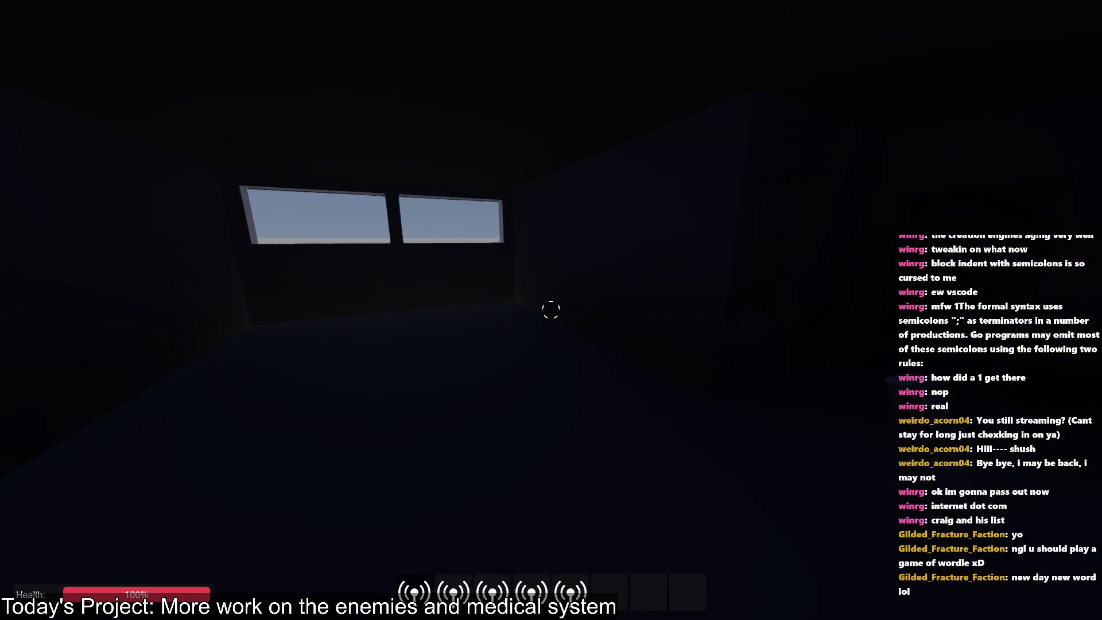
key(w)
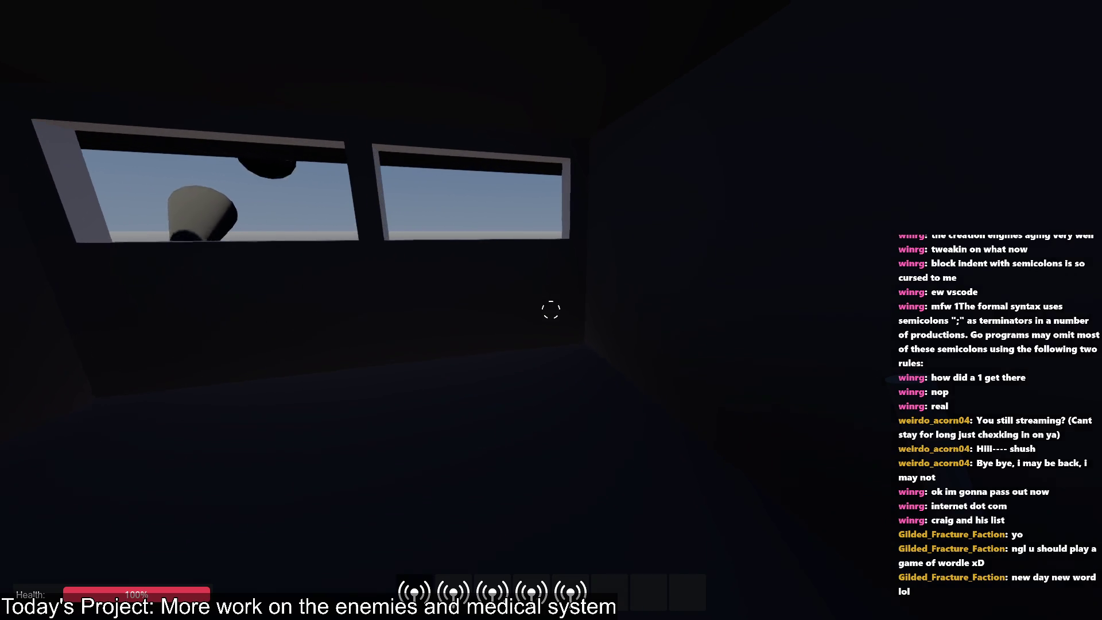
mouse_move(550, 310)
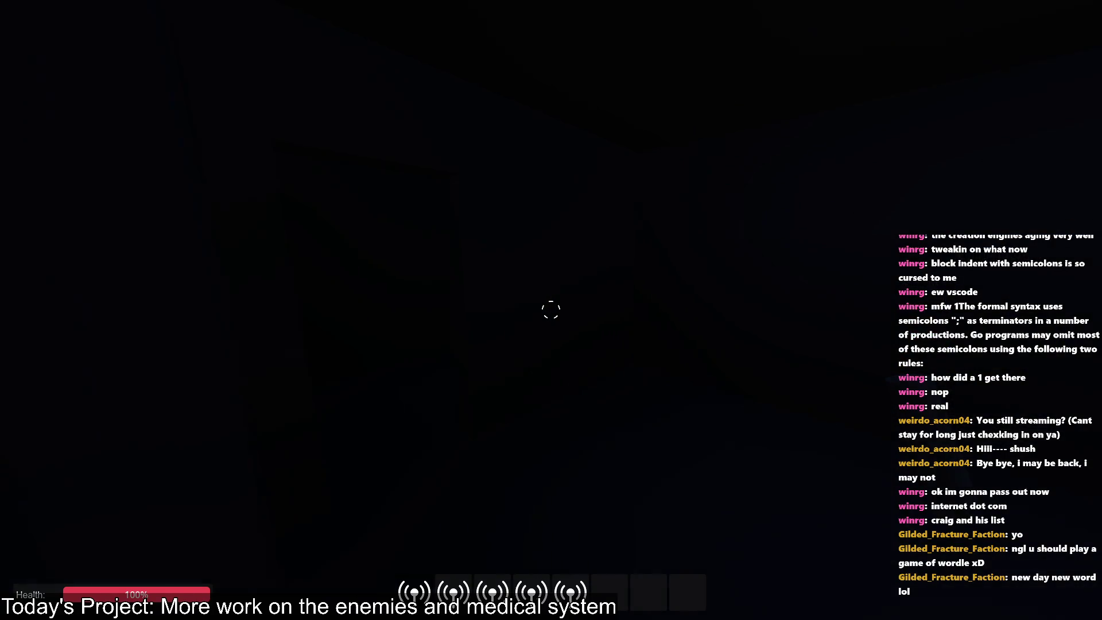
- Throw five flares so the dark room glows red
click(550, 310)
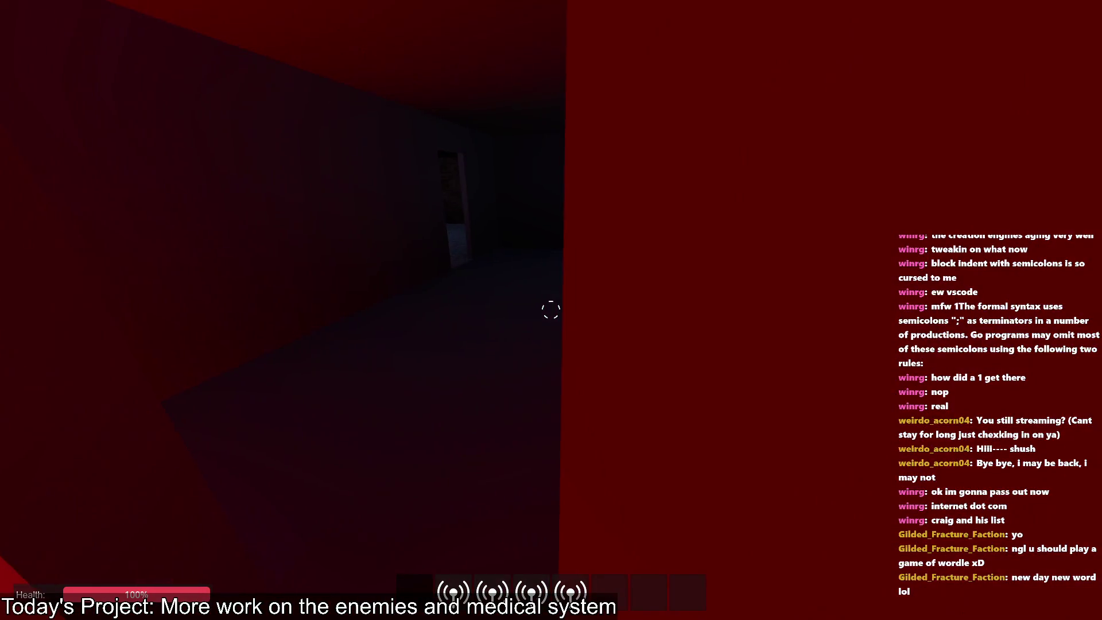
click(551, 310)
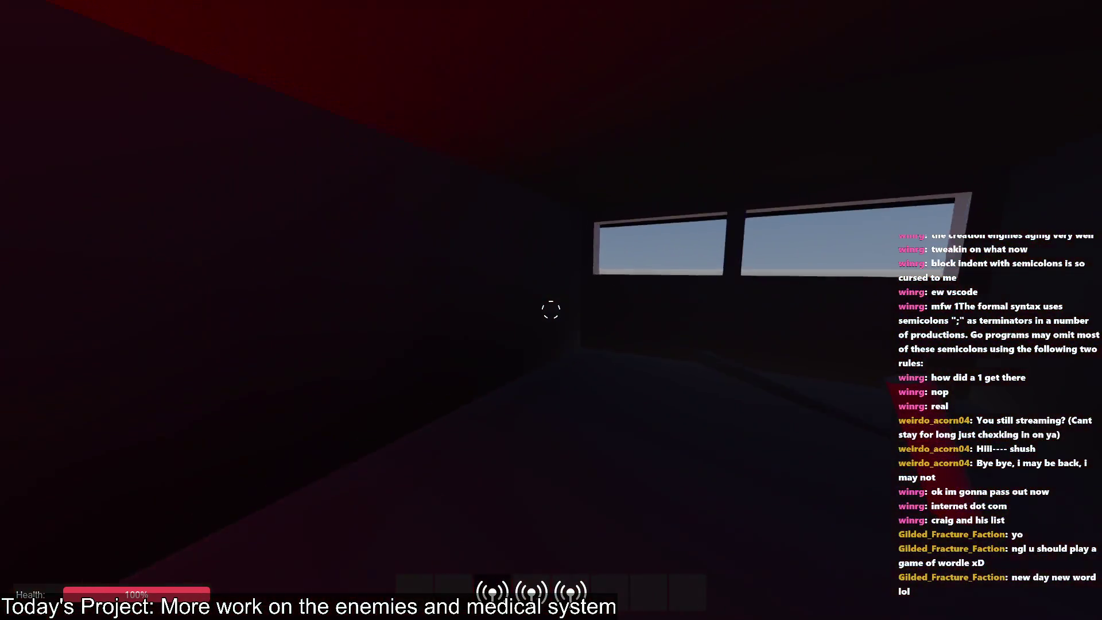
click(551, 310)
mouse_move(550, 310)
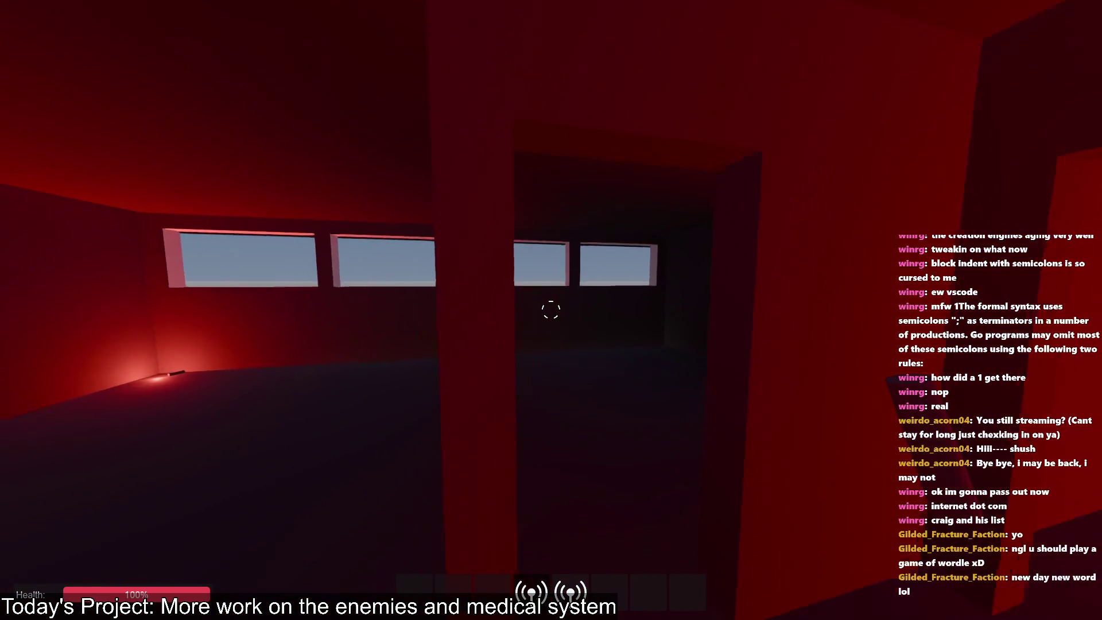
click(550, 310)
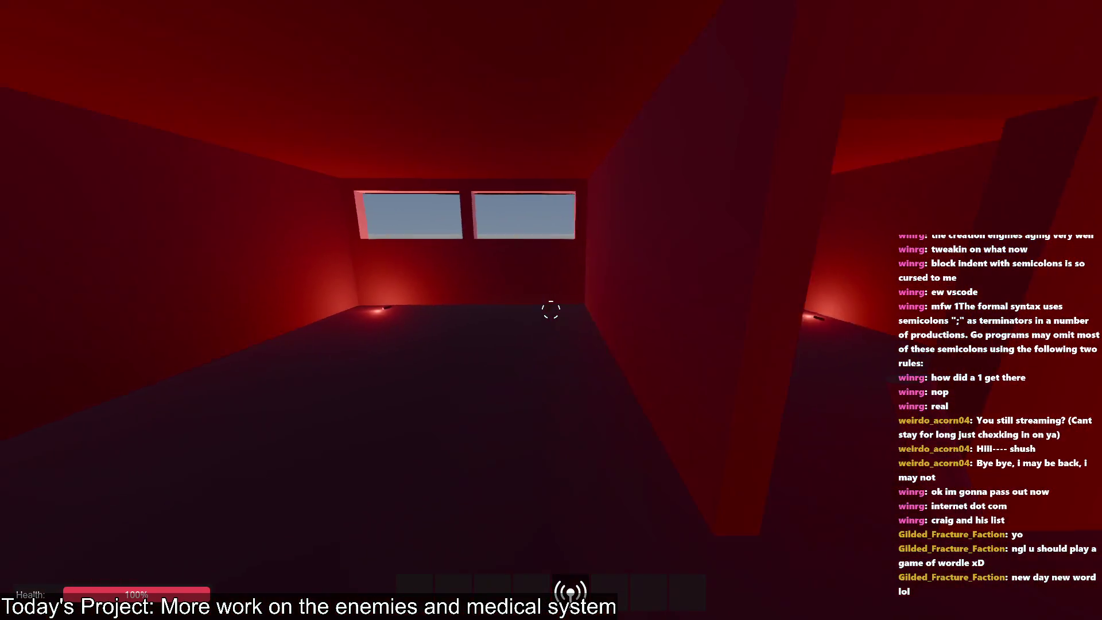
click(550, 310)
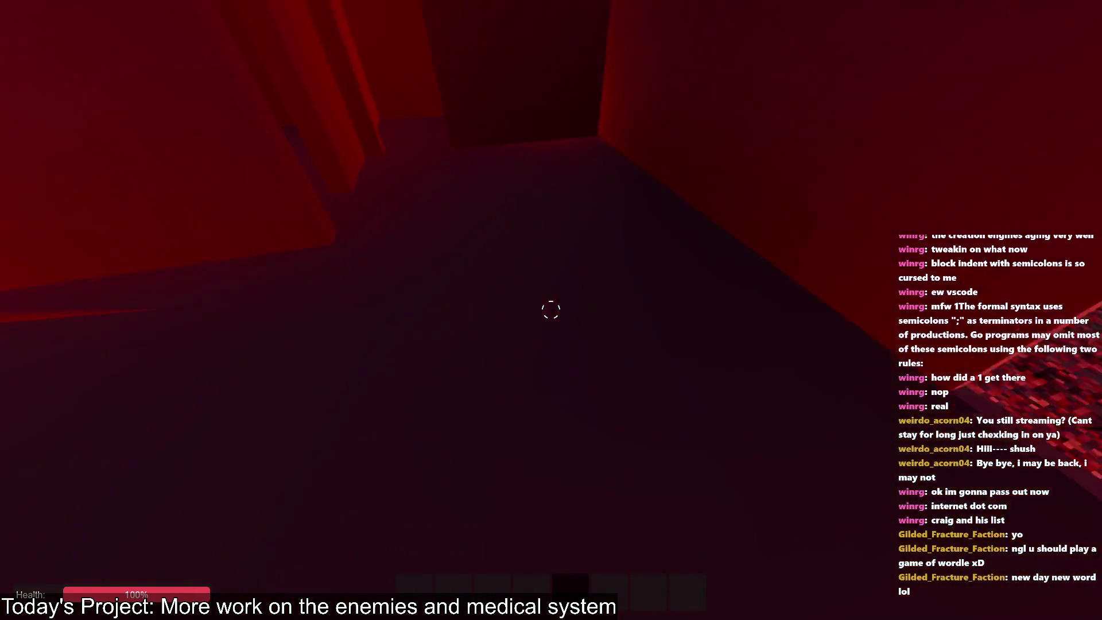
mouse_move(551, 310)
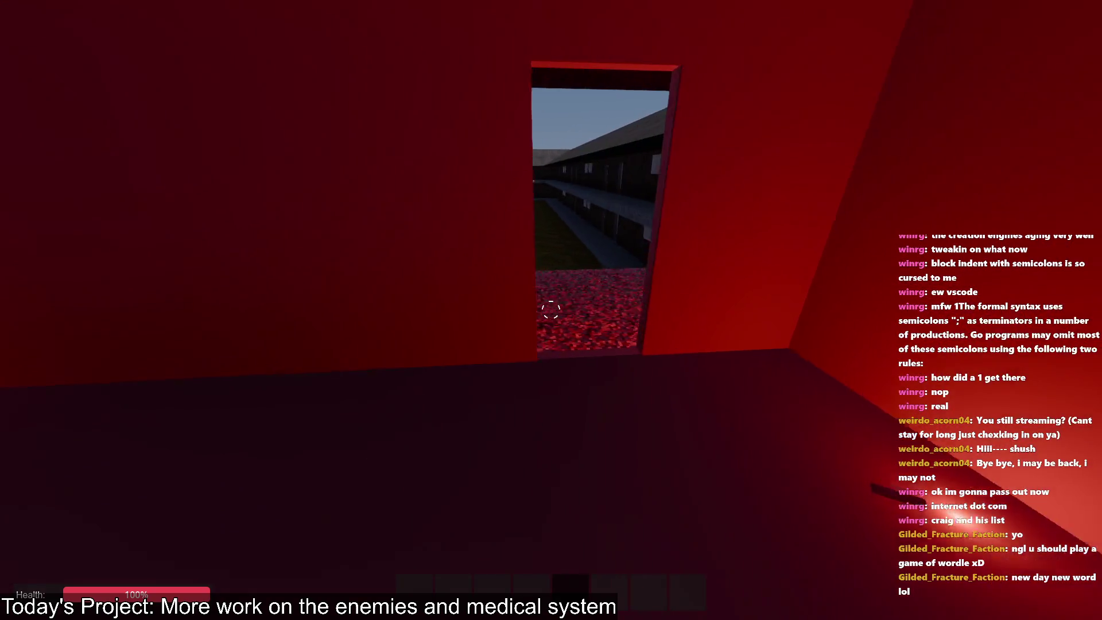
- Change hotbar slot, walk through the red rooms, then back out of the room
scroll(550, 310, up, 3)
scroll(551, 310, up, 1)
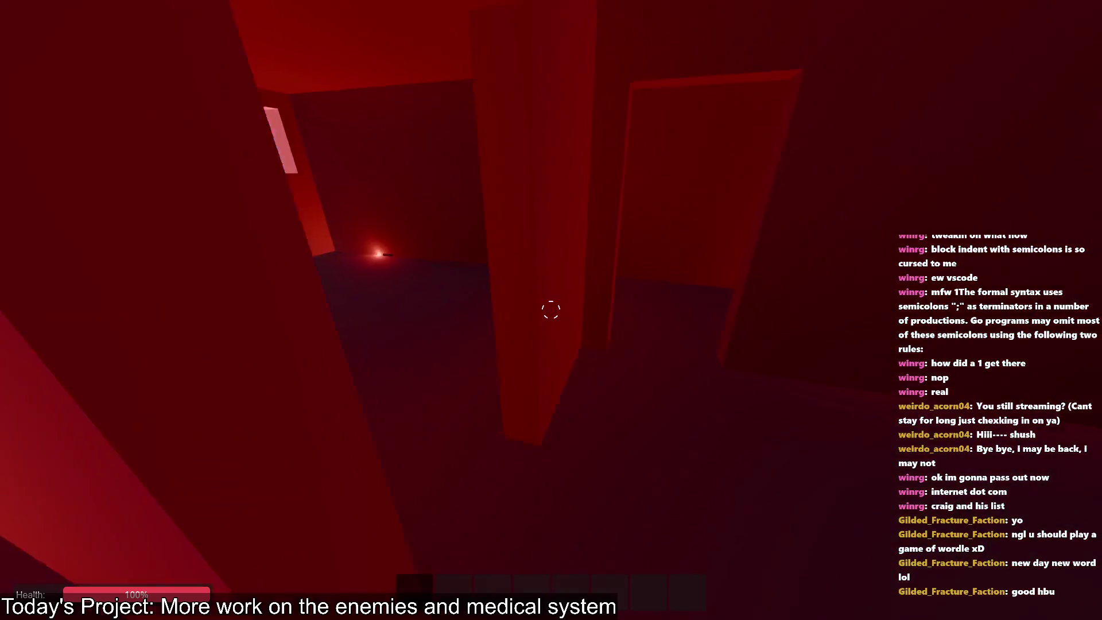
key(w)
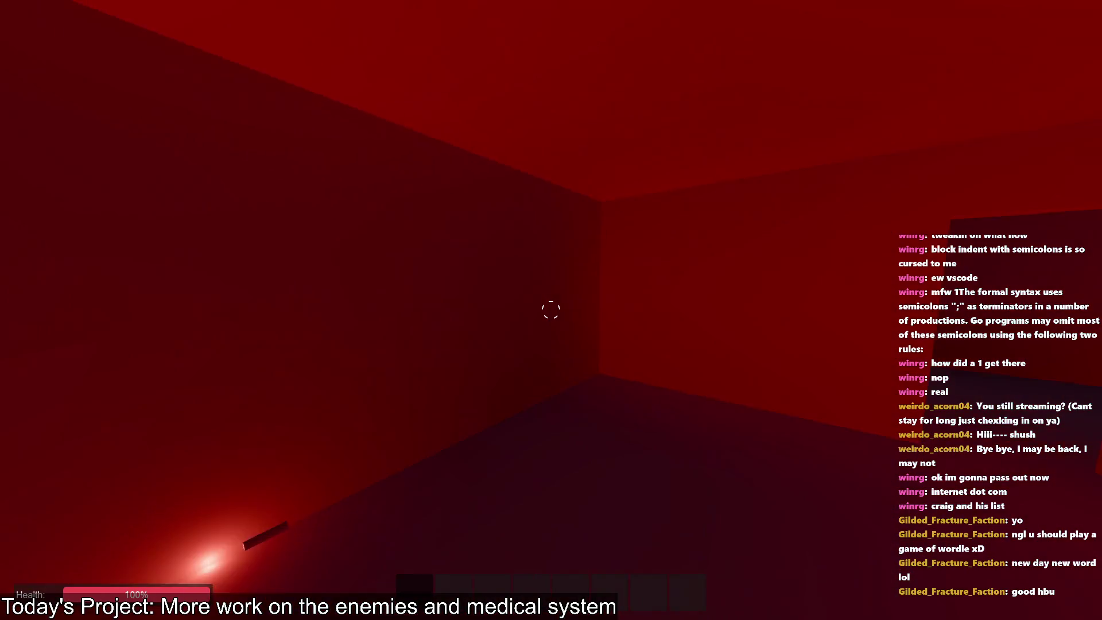
key(w)
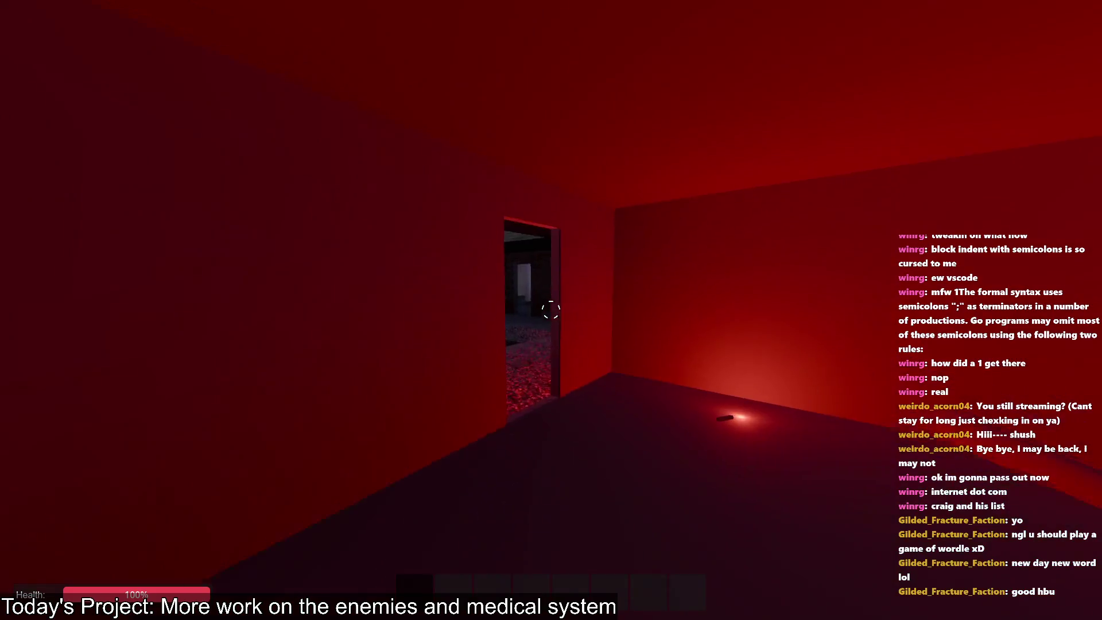
key(s)
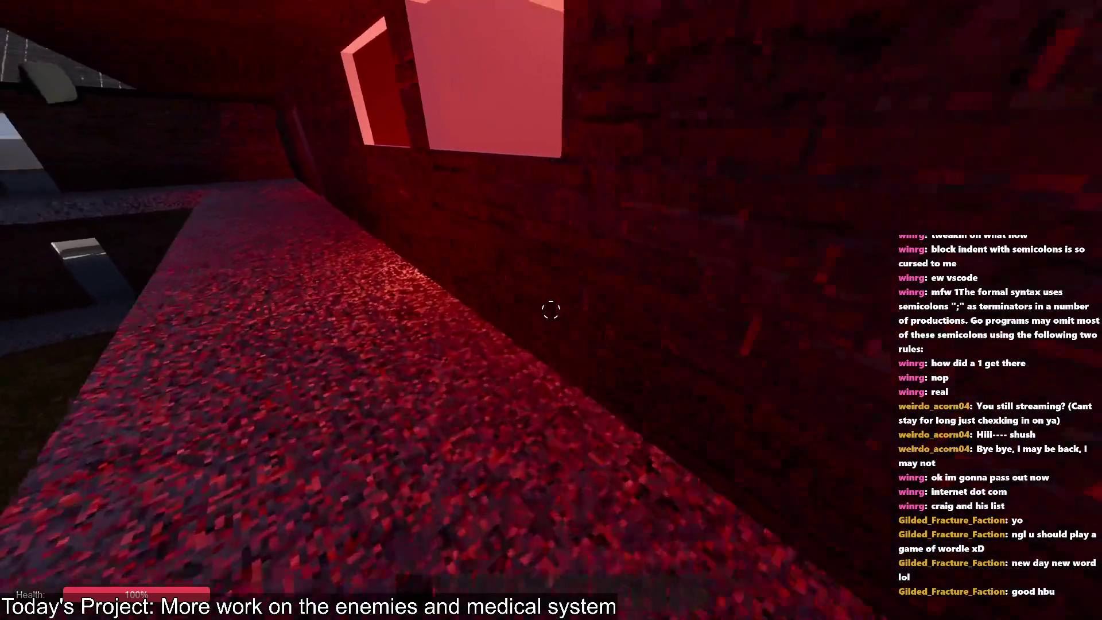
- Walk through the doorways into the red flare-lit rooms
key(w)
key(w)
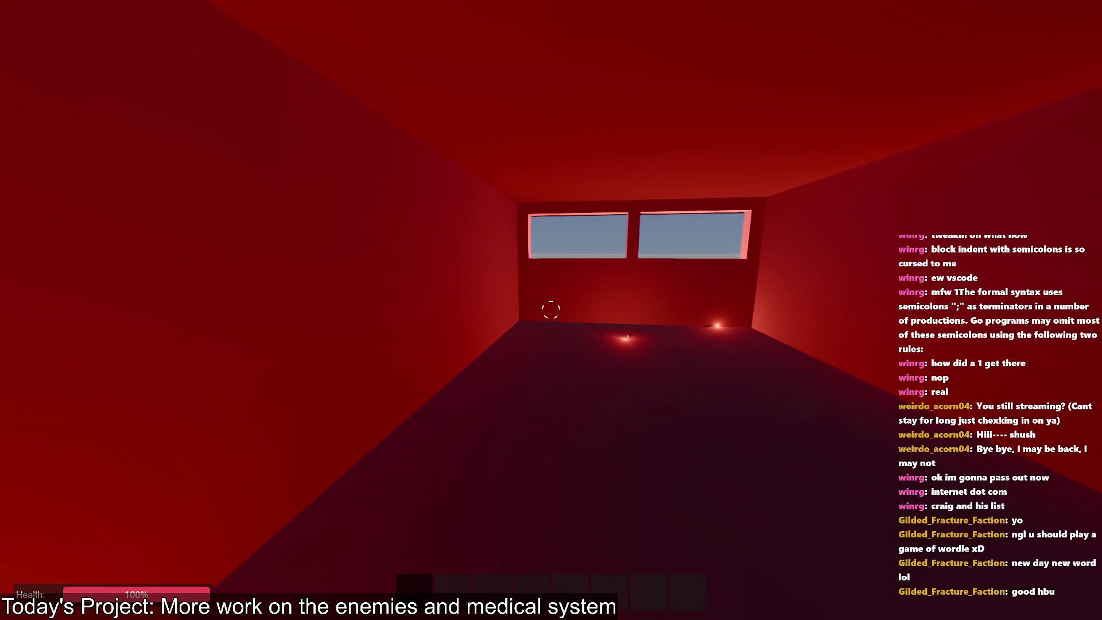
key(w)
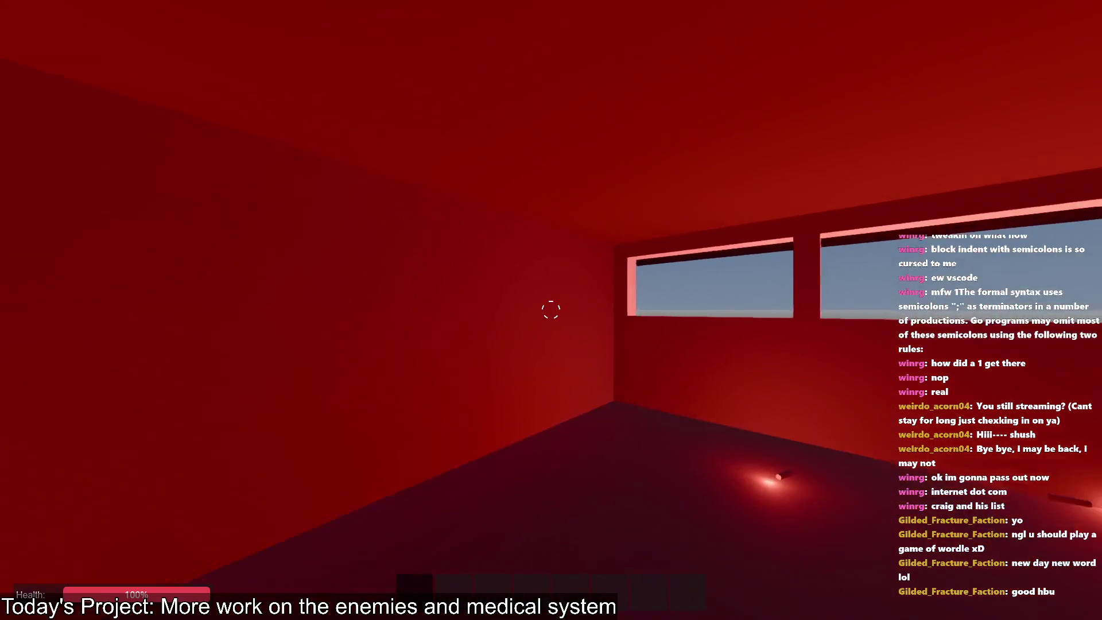
key(w)
key(w)
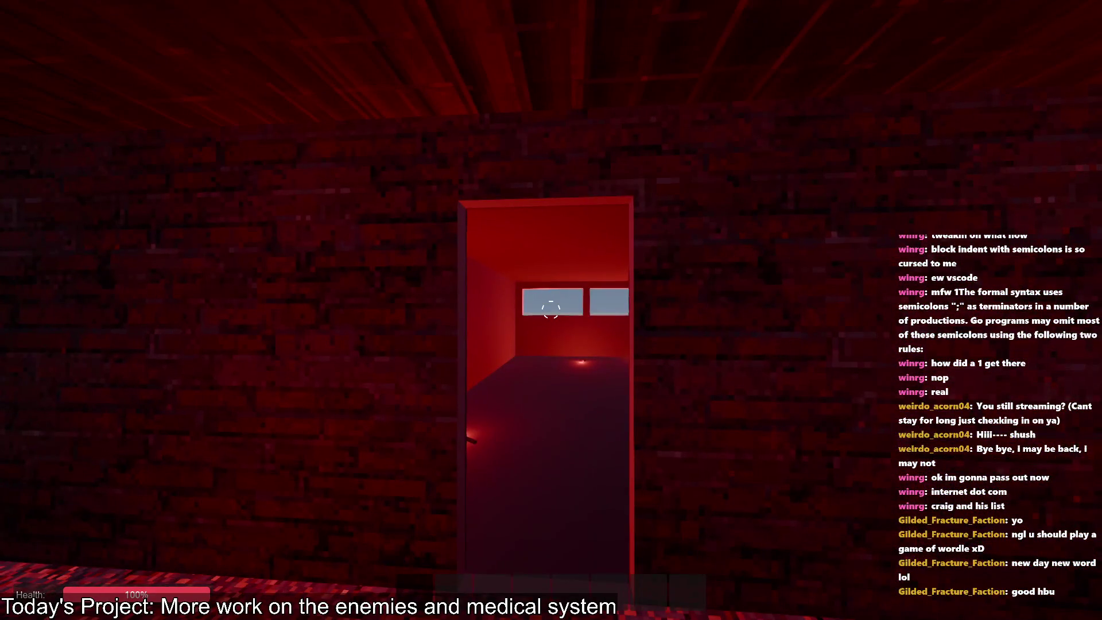
key(w)
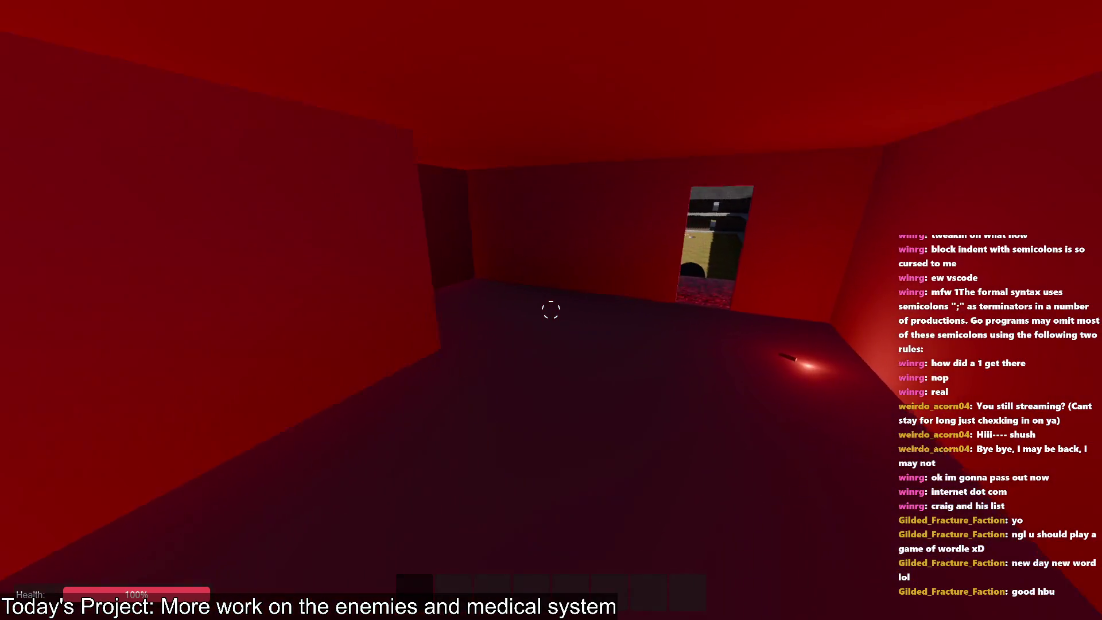
- Step onto the upper walkway, swing the baton, and return into the lit red room
key(w)
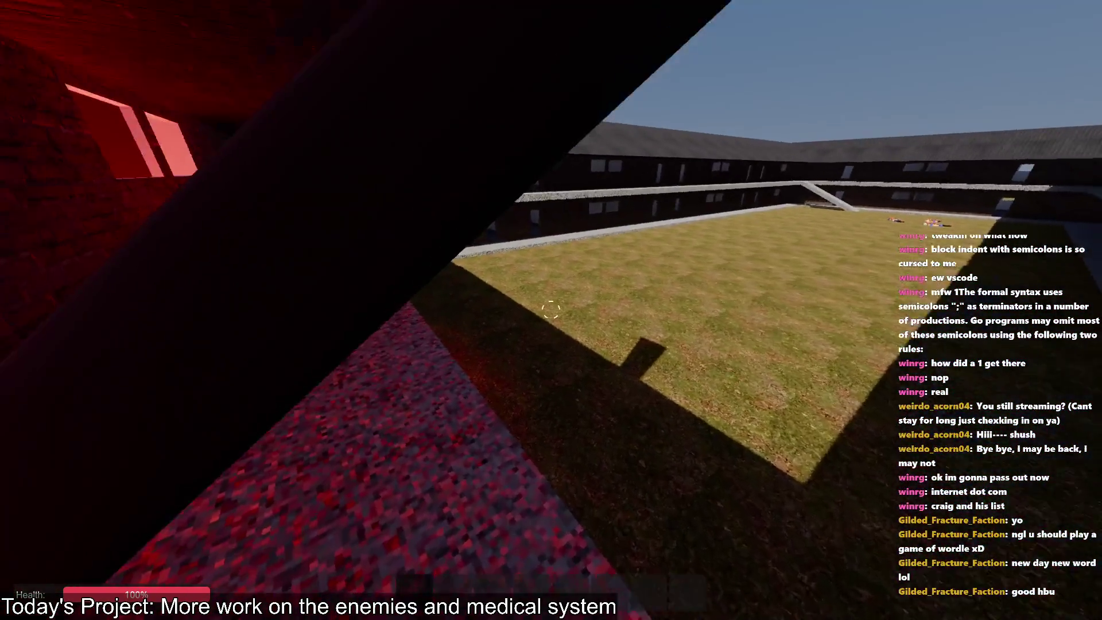
click(551, 309)
mouse_move(550, 310)
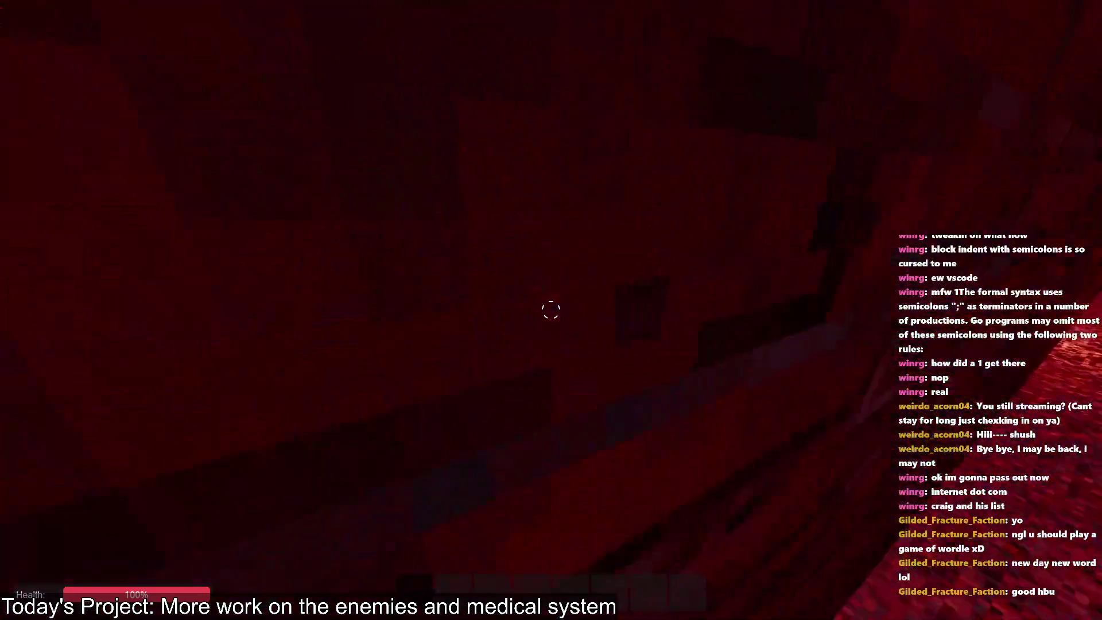
key(w)
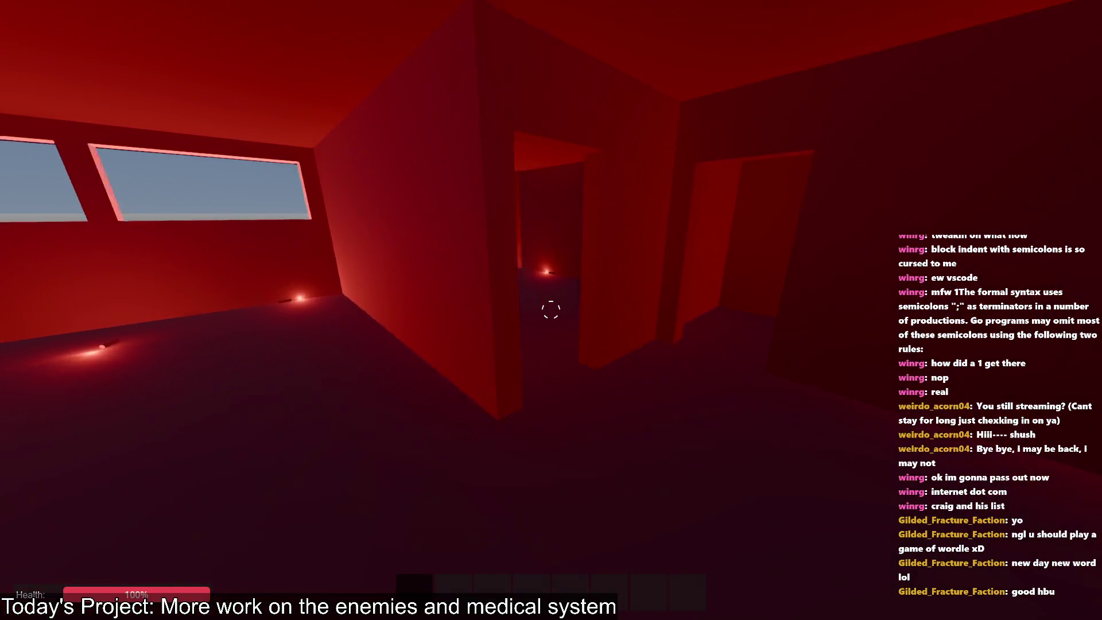
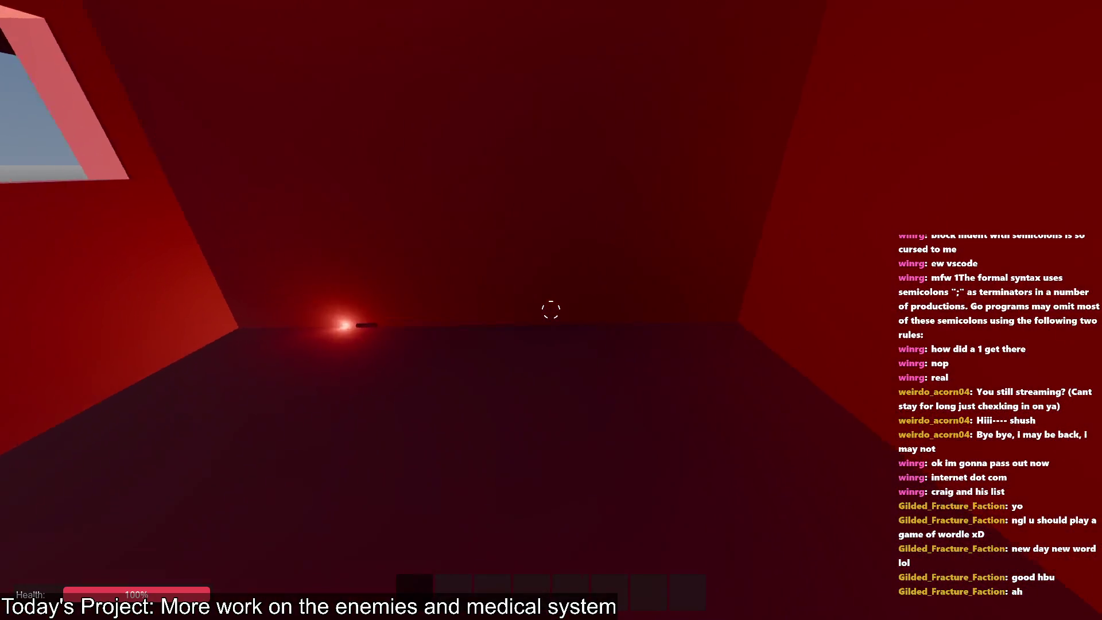
- Stop the game, switch to 3D and open dorm_room_lhs.tscn from res://scenes/environment
key(F8)
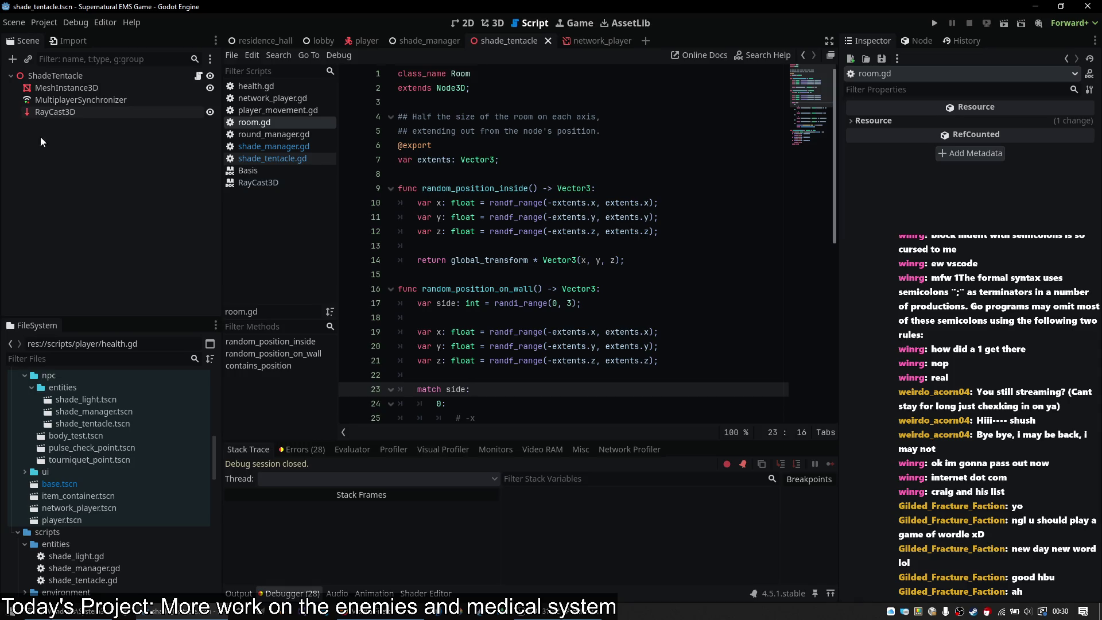
click(504, 23)
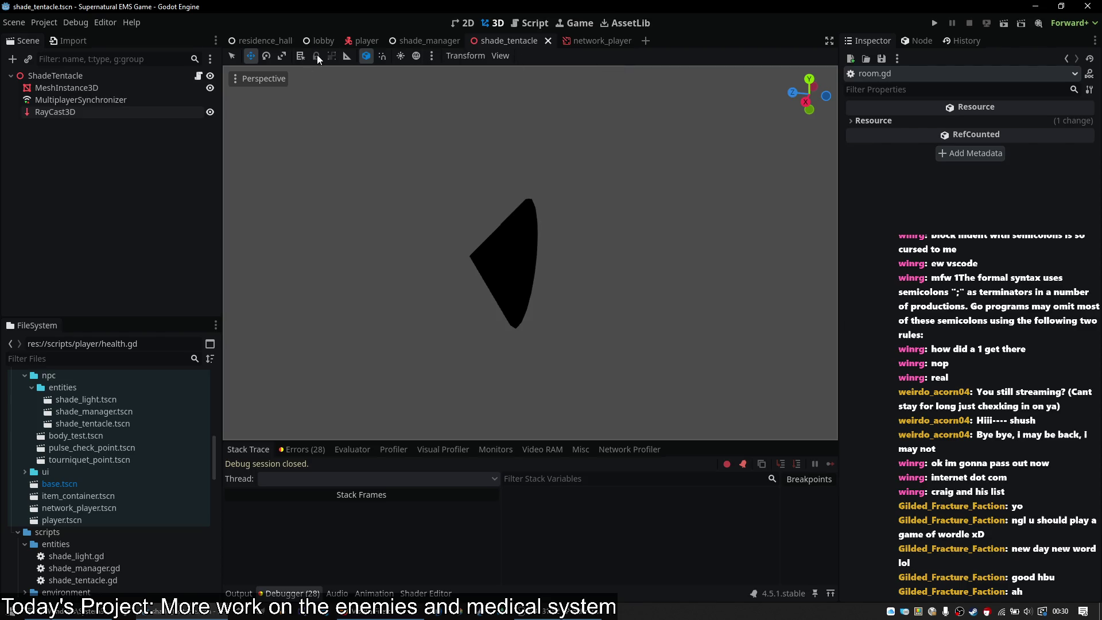
scroll(115, 452, down, 5)
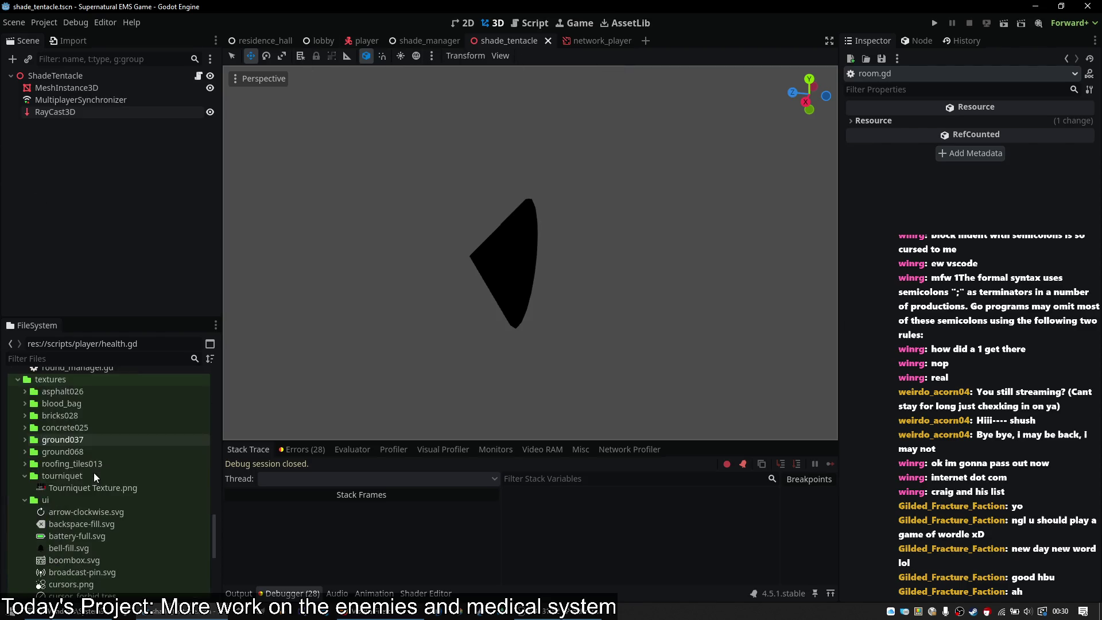
scroll(36, 484, up, 10)
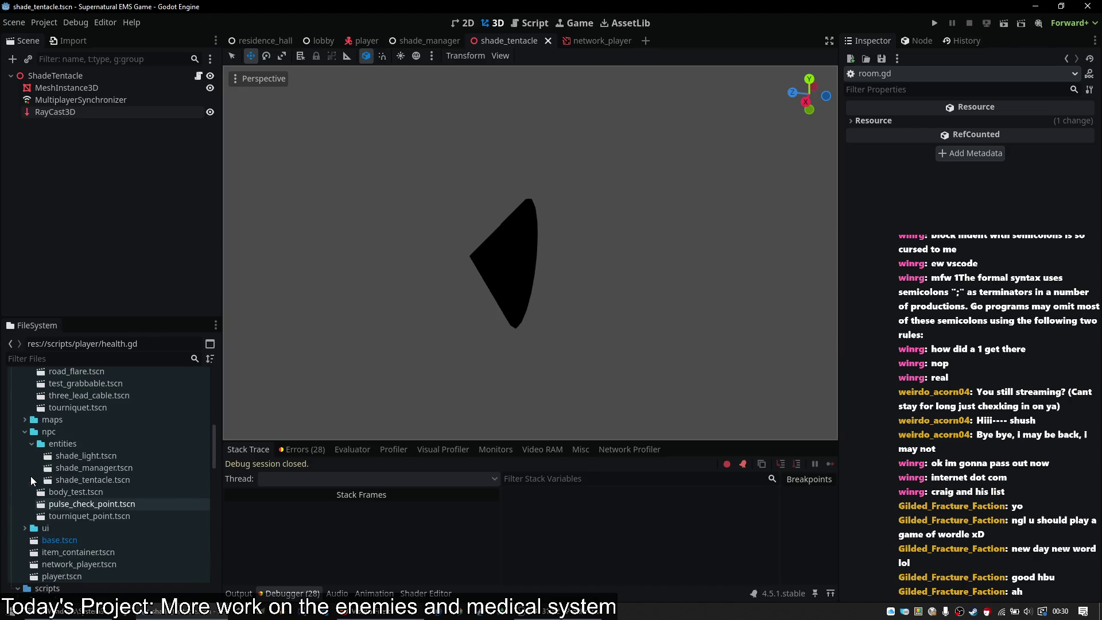
scroll(24, 531, down, 2)
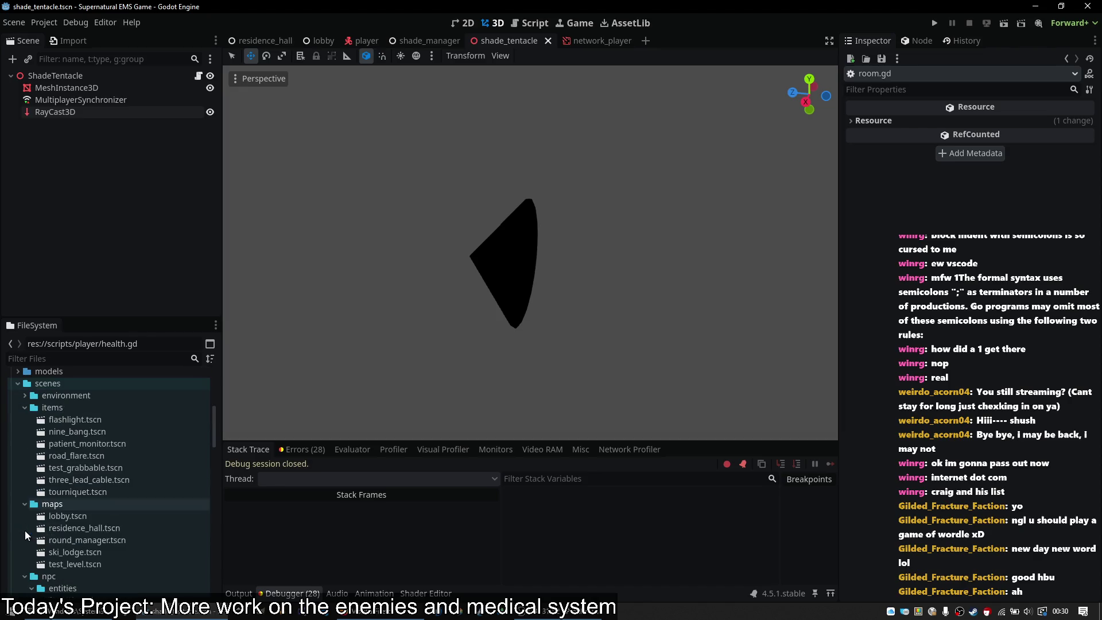
click(25, 397)
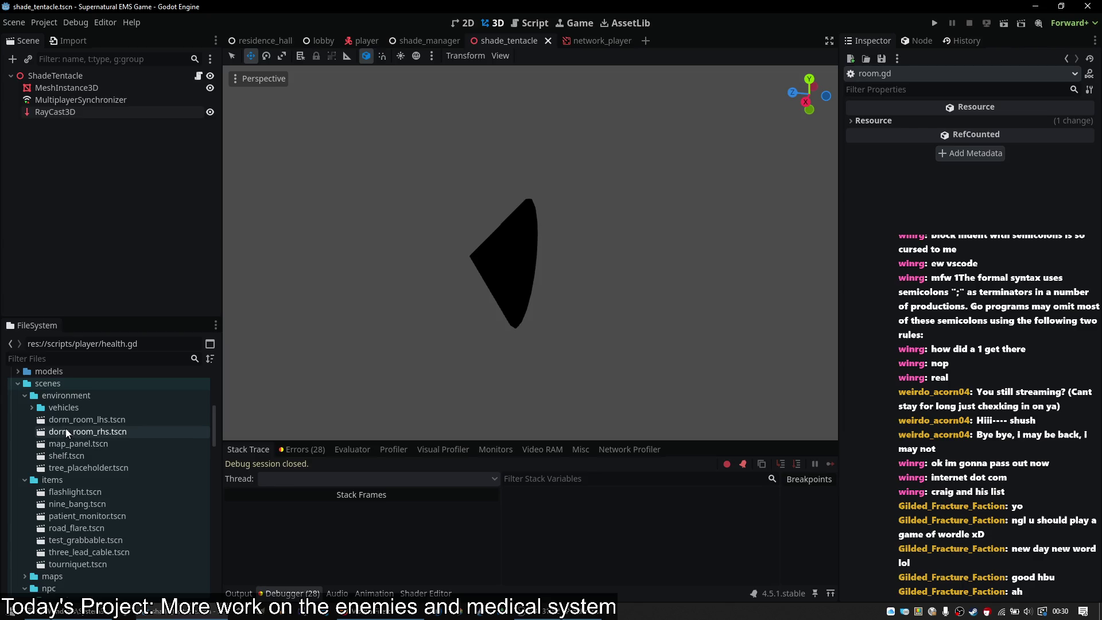
double_click(86, 419)
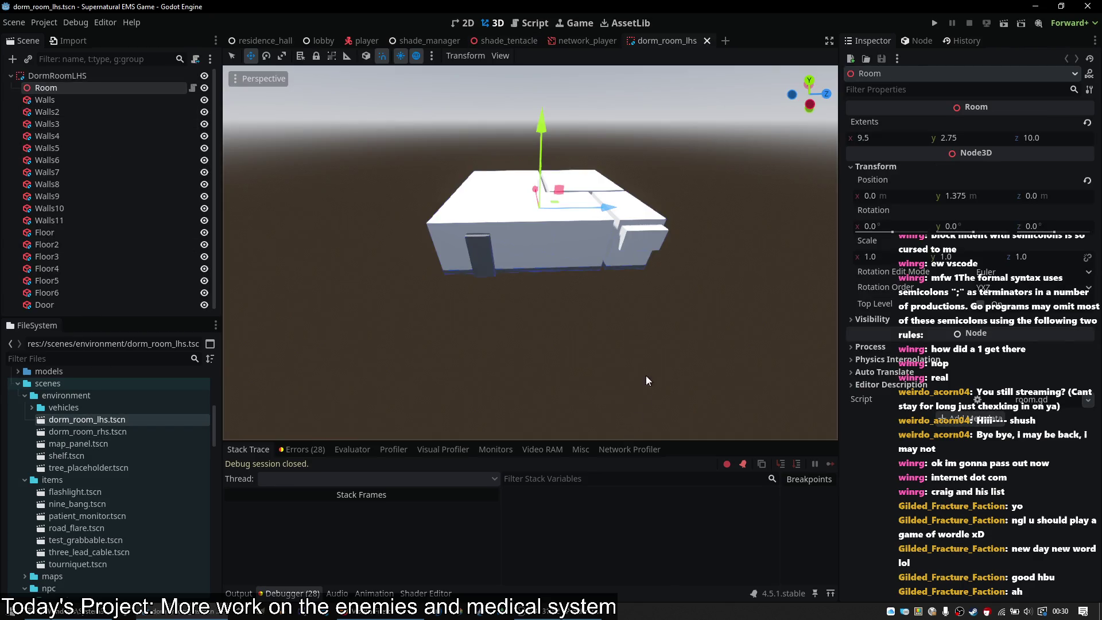
- Add a CSGBox3D child node to the DormRoomLHS root
right_click(87, 77)
click(111, 91)
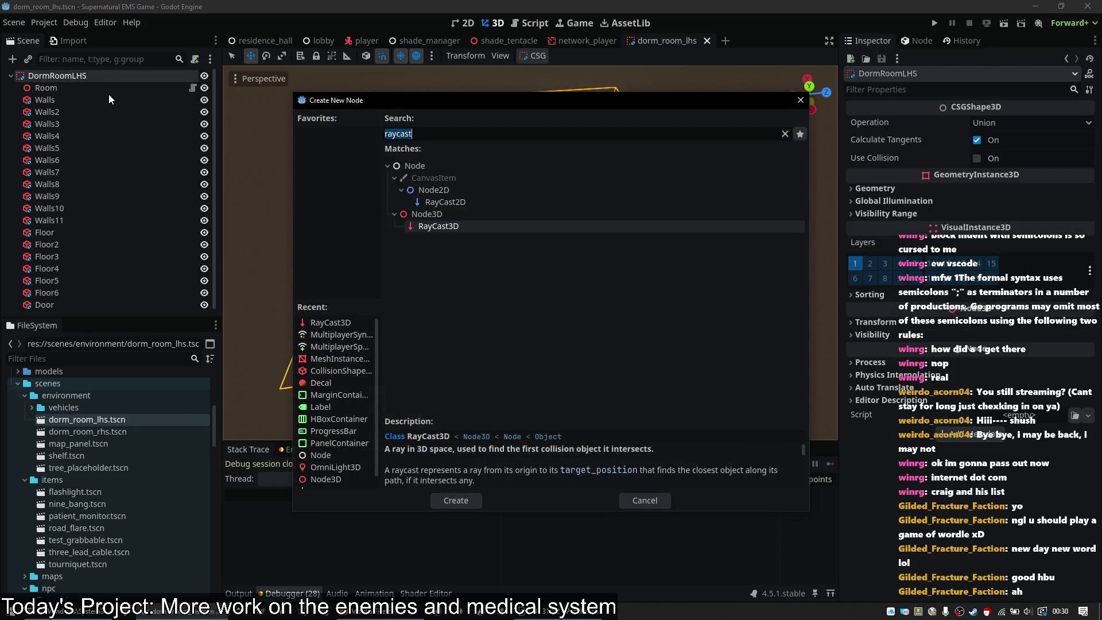
text(mesh)
key(ctrl+a)
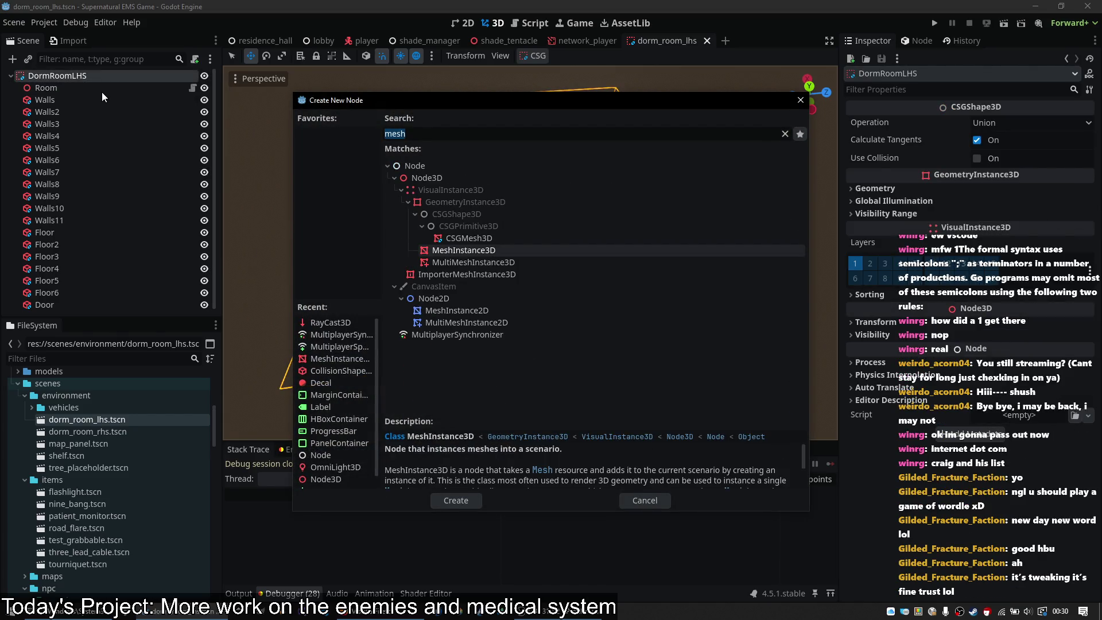
text(csg)
key(Return)
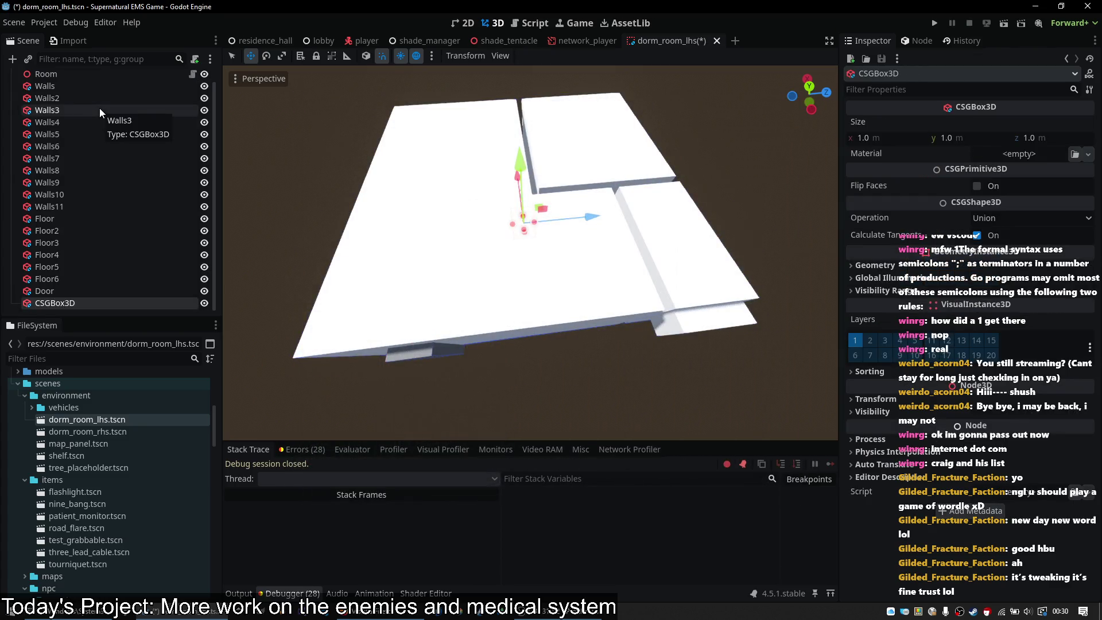
- Paste the Room's extents into the CSGBox3D's Size (9.5 × 2.75 × 10.0) and frame the box
scroll(91, 149, up, 1)
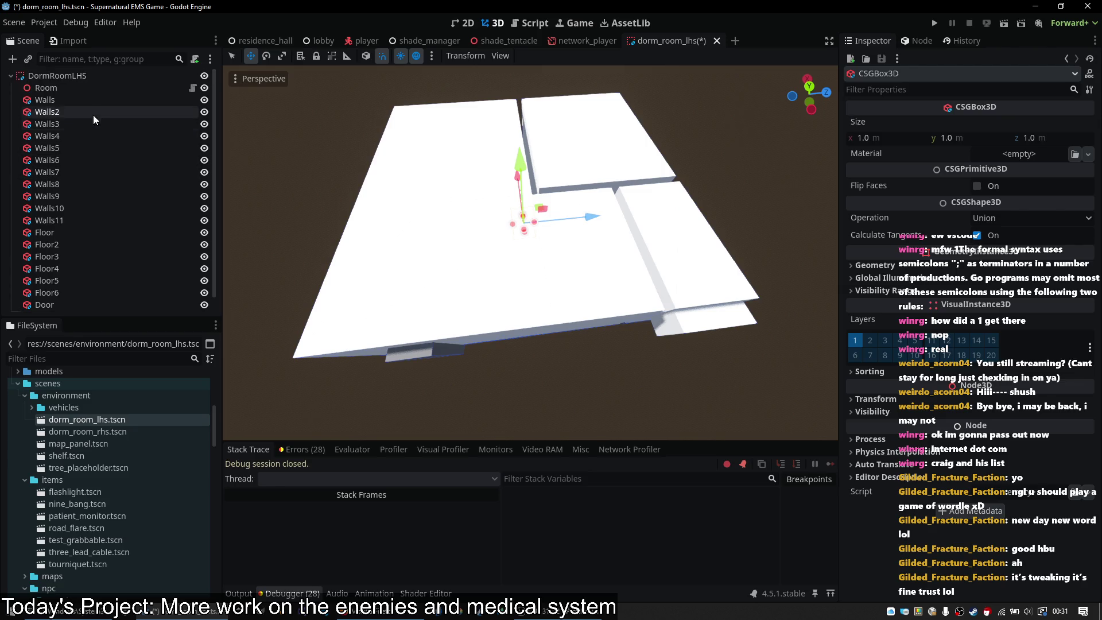
click(102, 91)
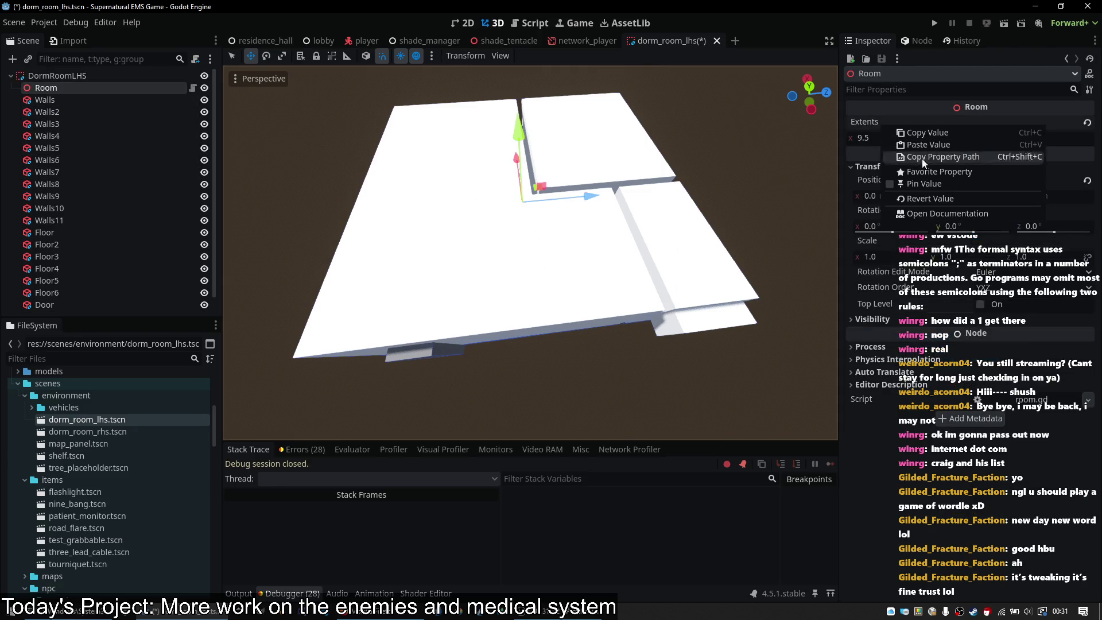
scroll(113, 160, down, 1)
click(63, 304)
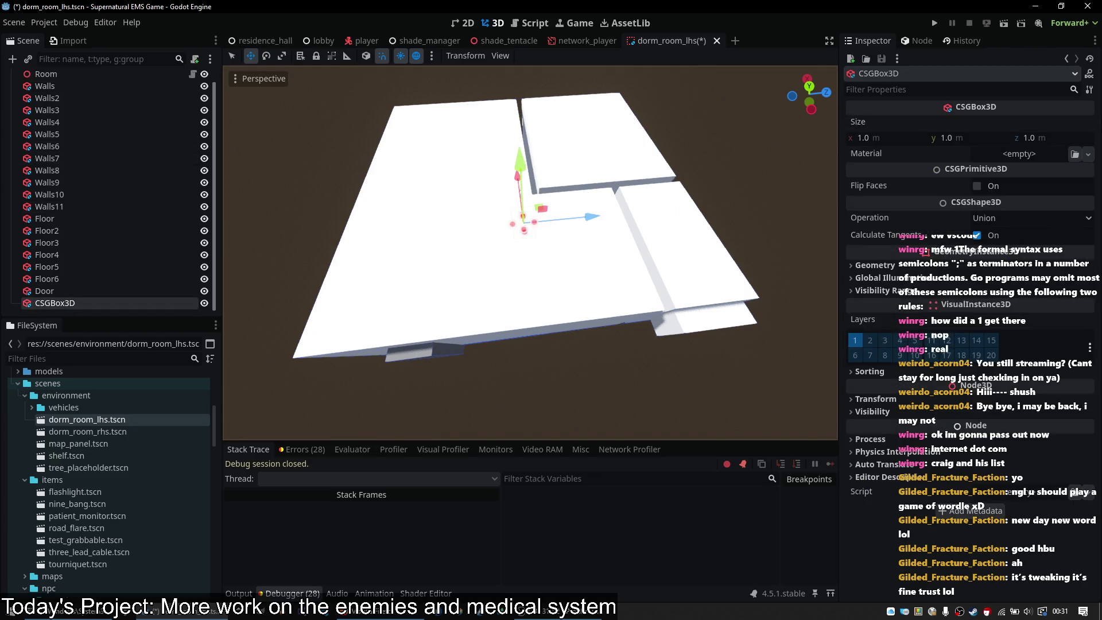
click(907, 143)
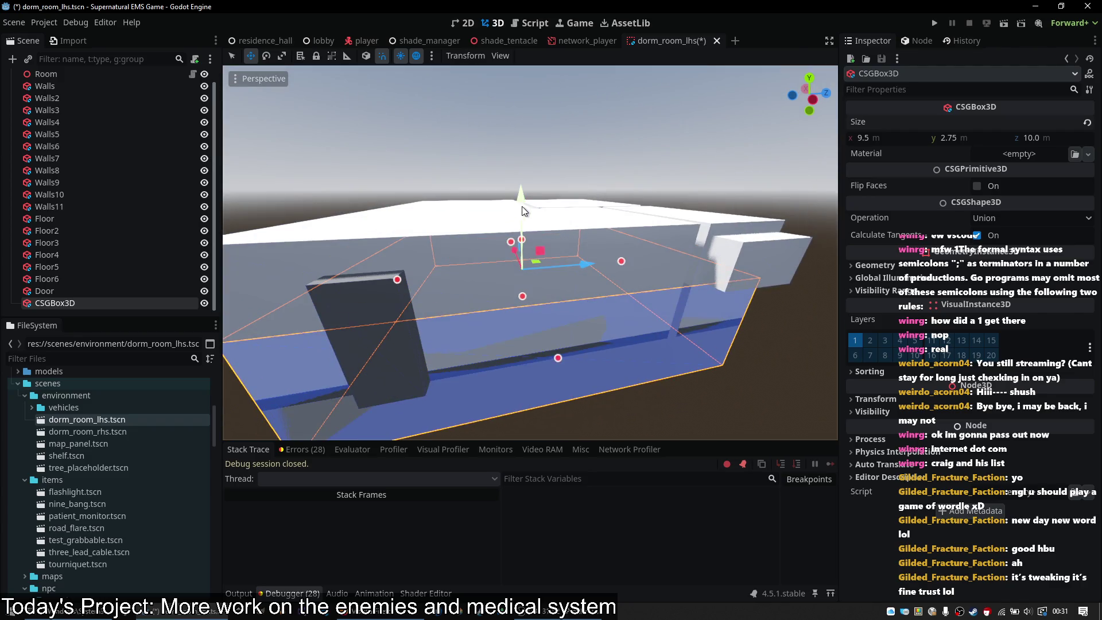
click(81, 293)
click(469, 272)
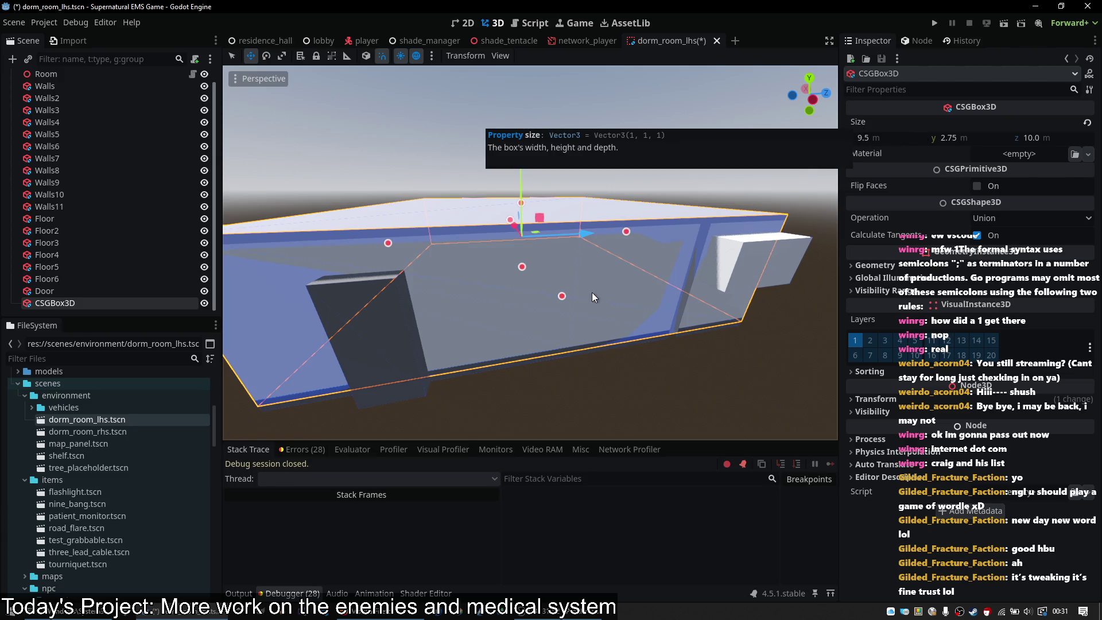
key(f)
scroll(531, 253, up, 5)
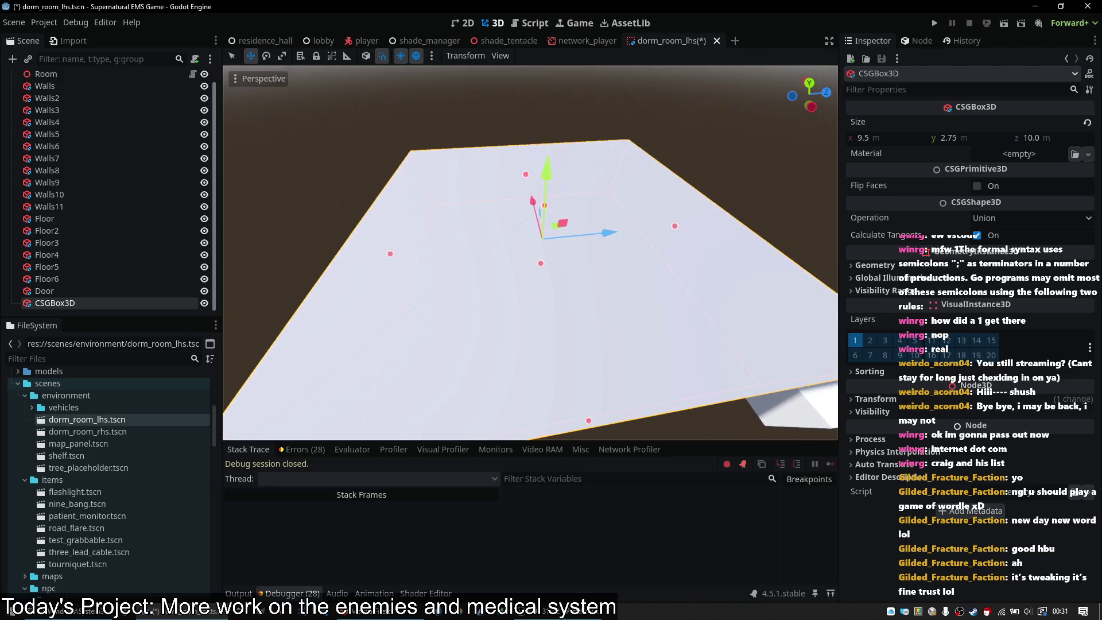
right_click(869, 123)
- Read the Size property docs, delete the test CSGBox3D and check the Room's x extent
click(909, 201)
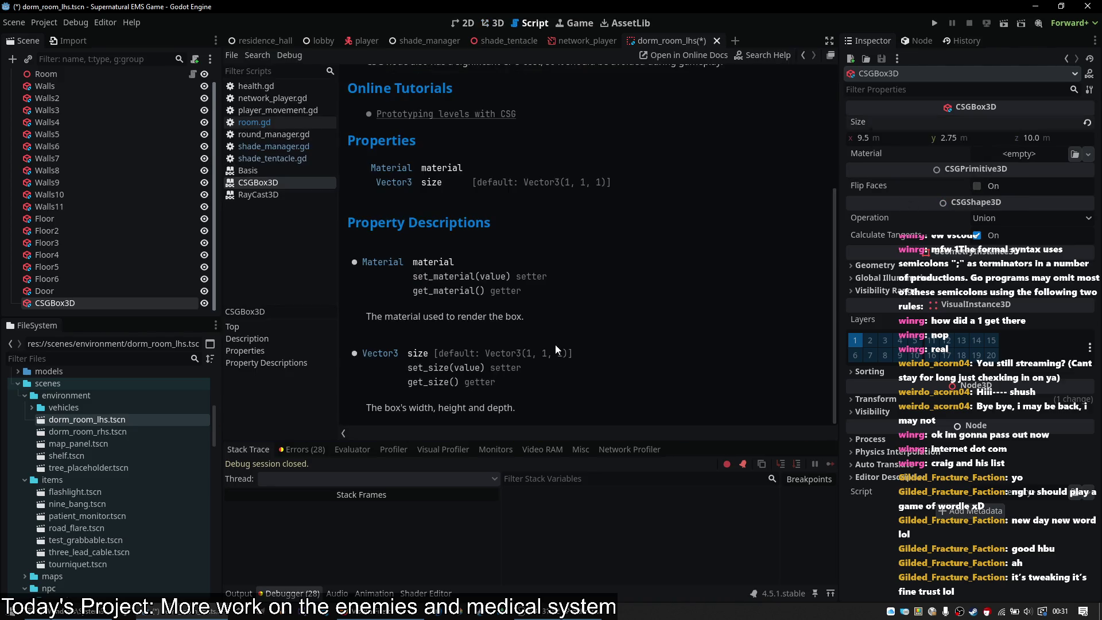
scroll(581, 269, up, 3)
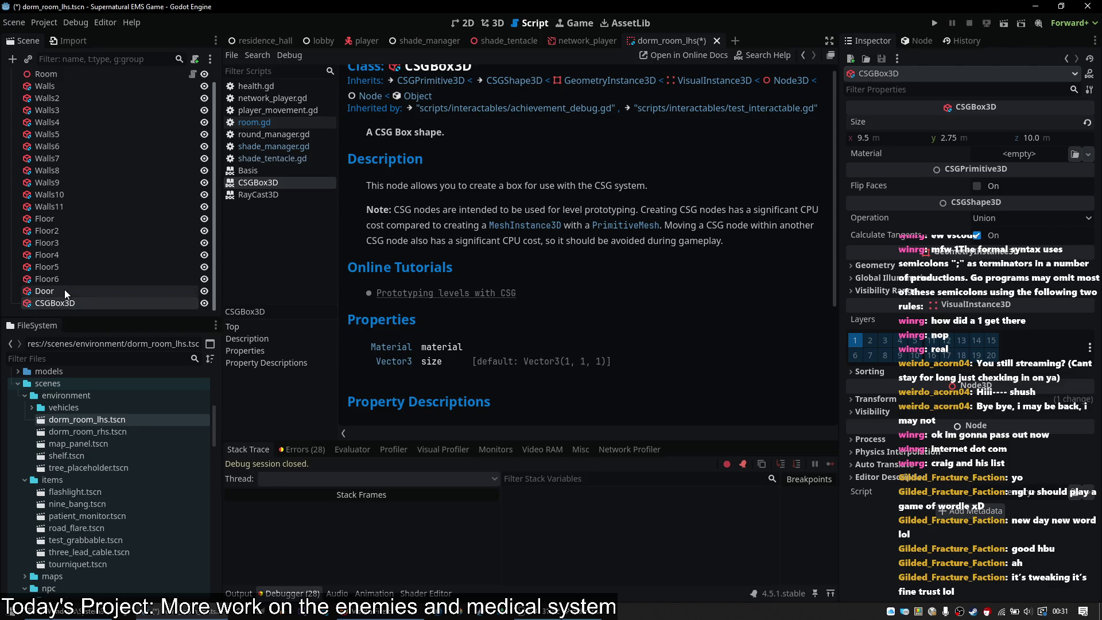
key(Delete)
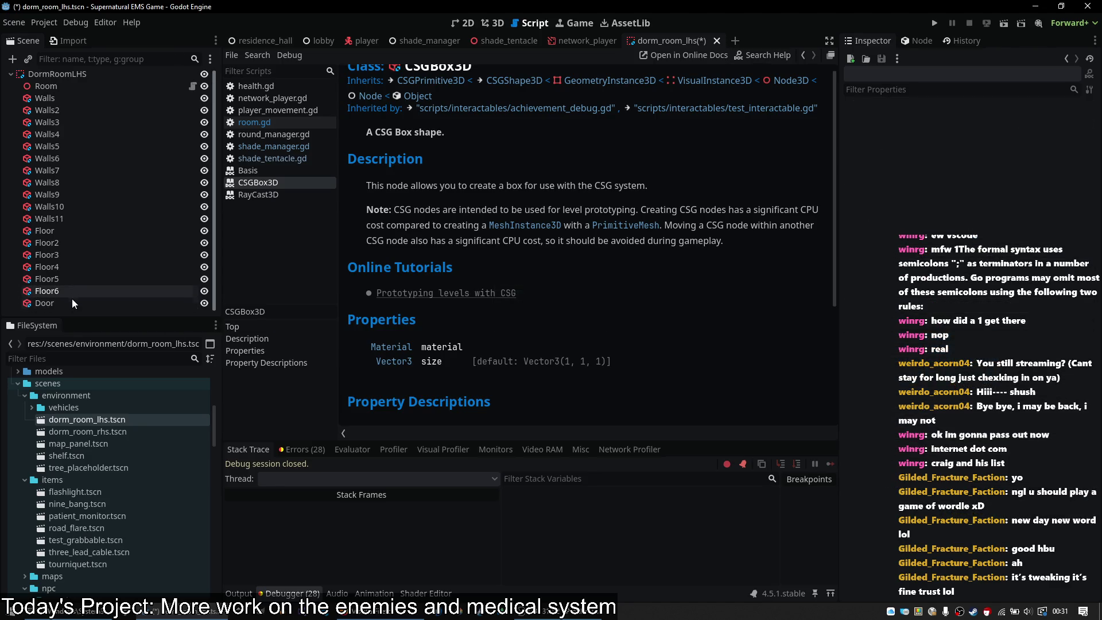
click(94, 86)
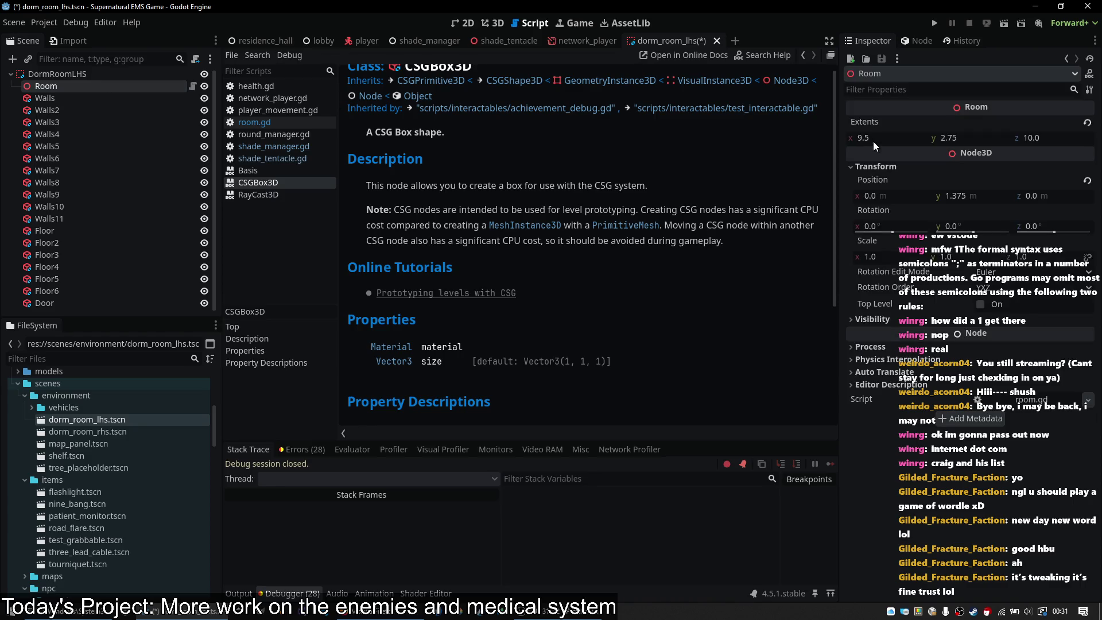
click(891, 132)
- Inspect the Room node in dorm_room_rhs, close that scene and show residence_hall in 3D
double_click(122, 431)
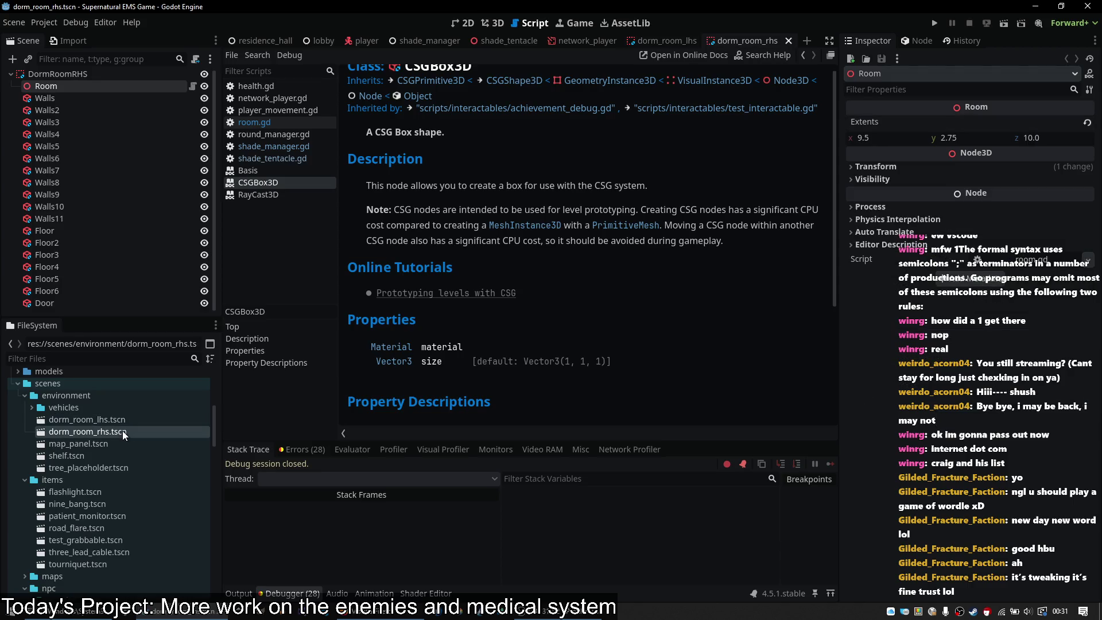
click(88, 102)
click(91, 84)
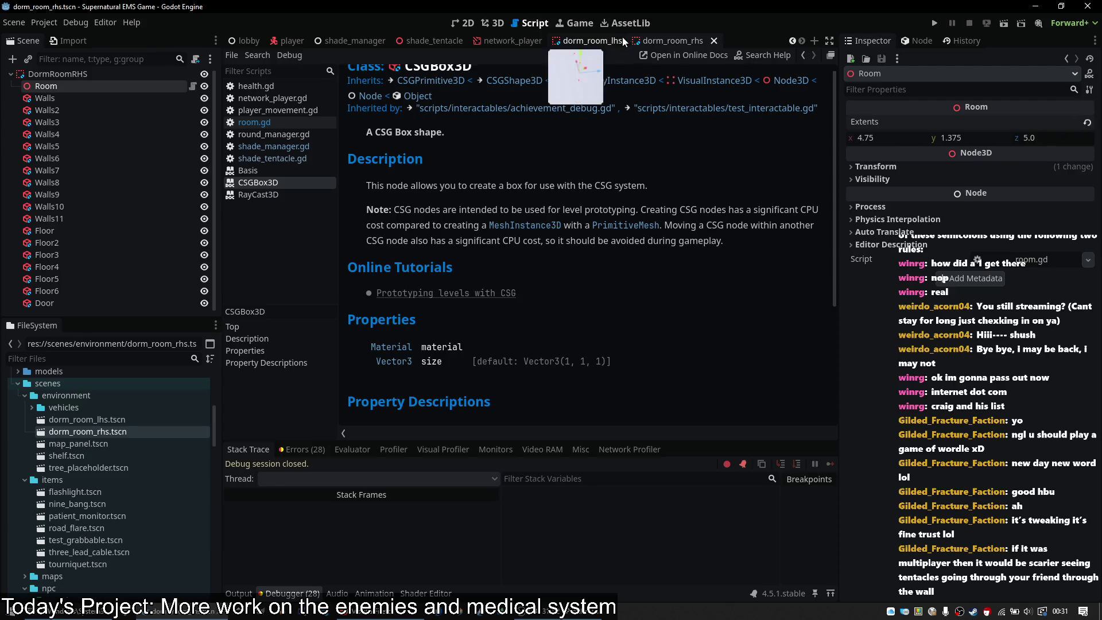
middle_click(595, 41)
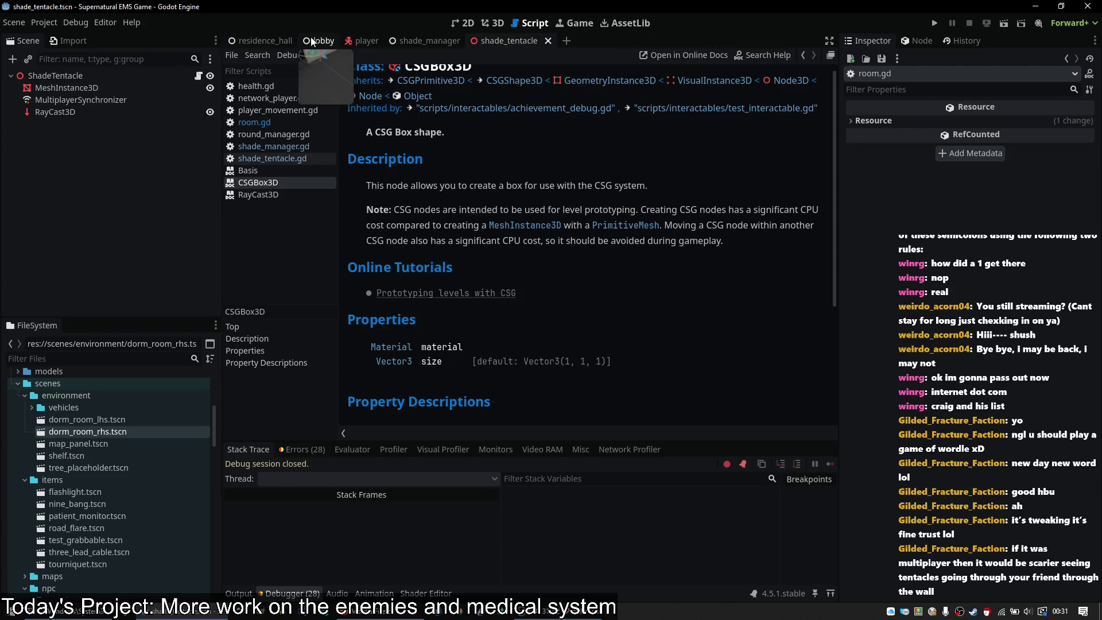
key(ctrl+Tab)
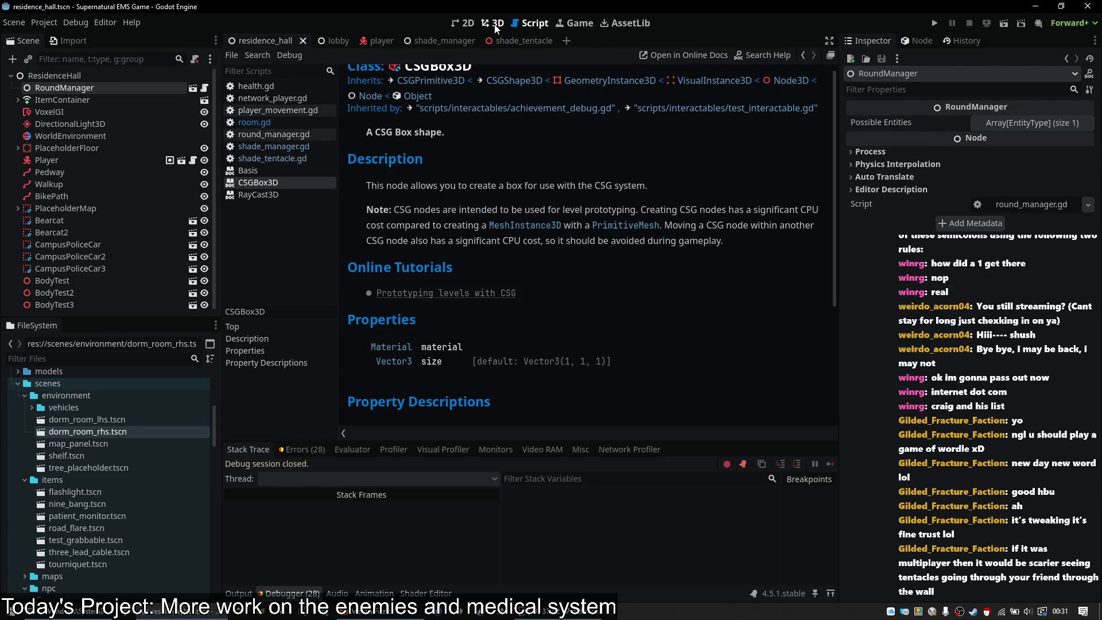
click(494, 24)
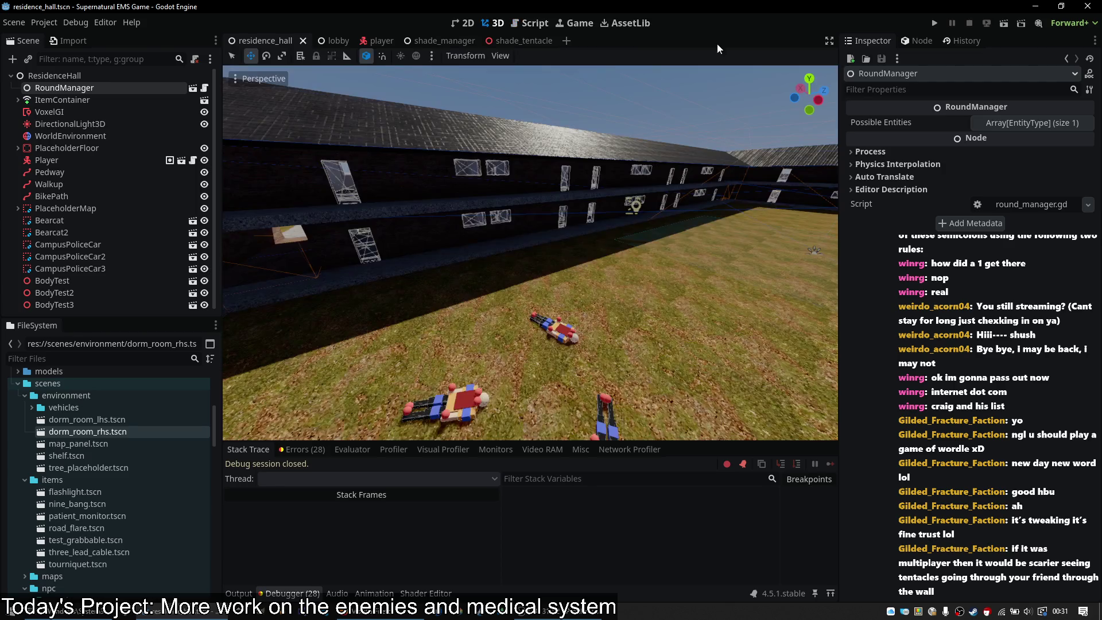
- Run the project, host a lobby, ready up and check the ambulance's patient monitor
click(934, 25)
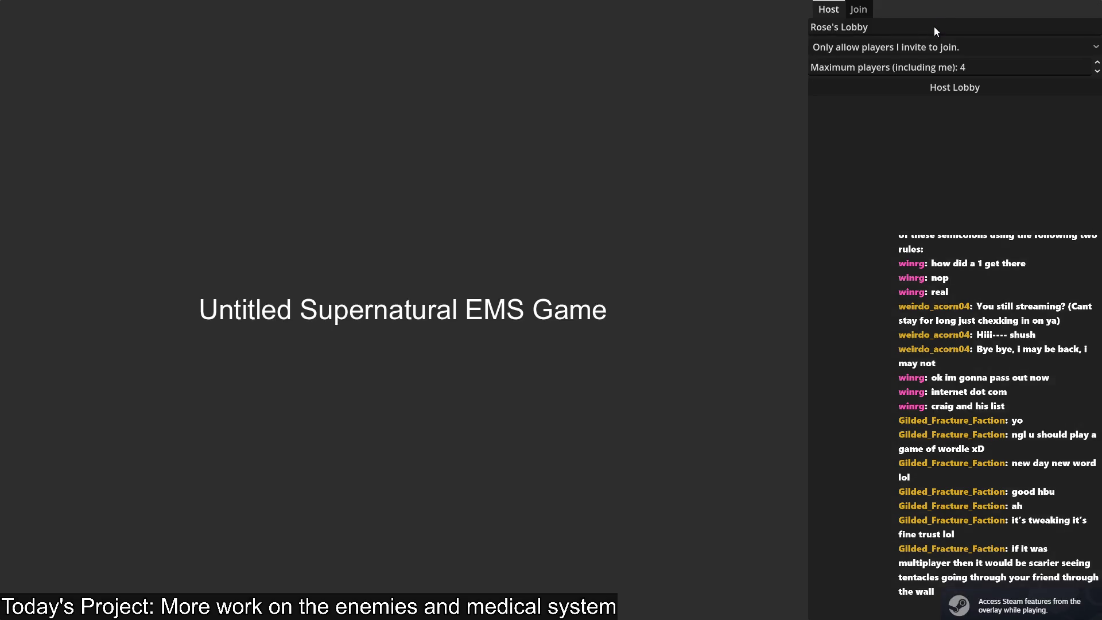
click(989, 93)
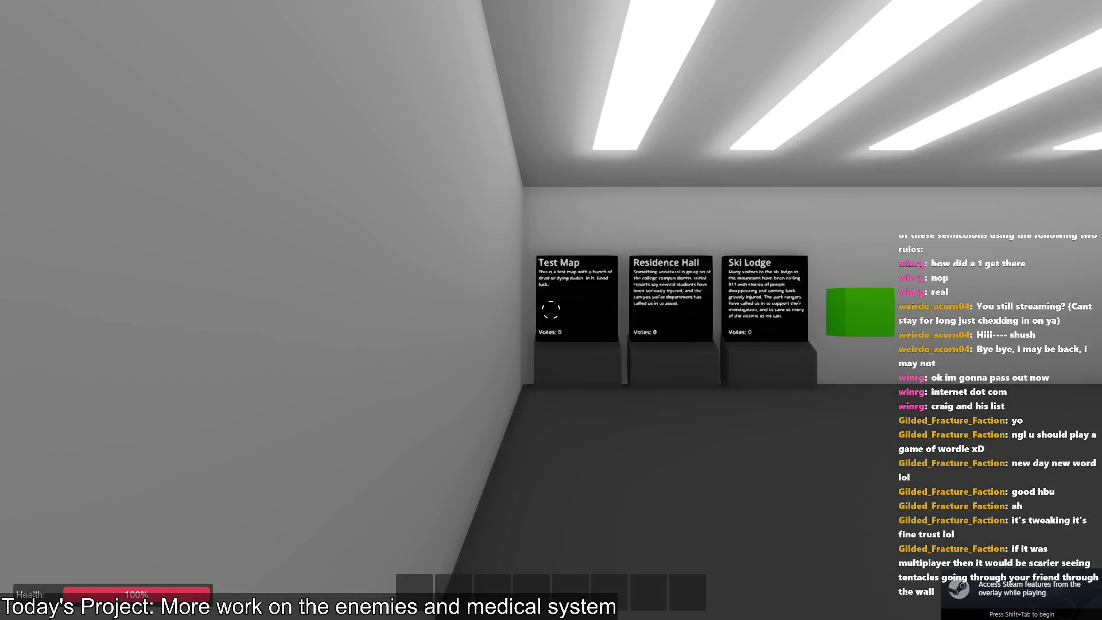
key(w)
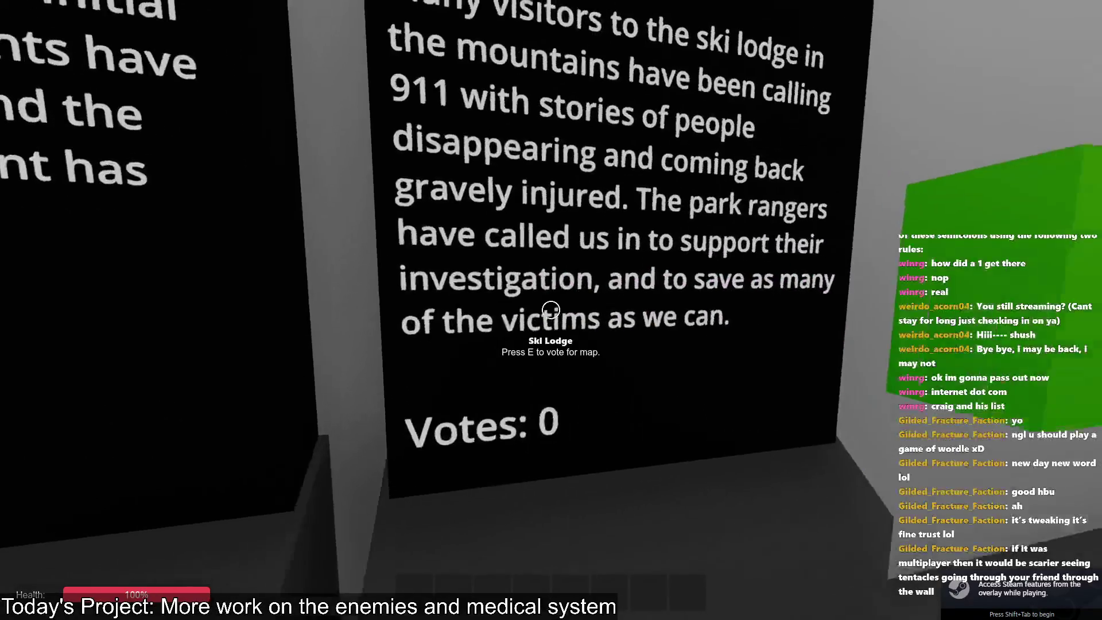
key(e)
key(w)
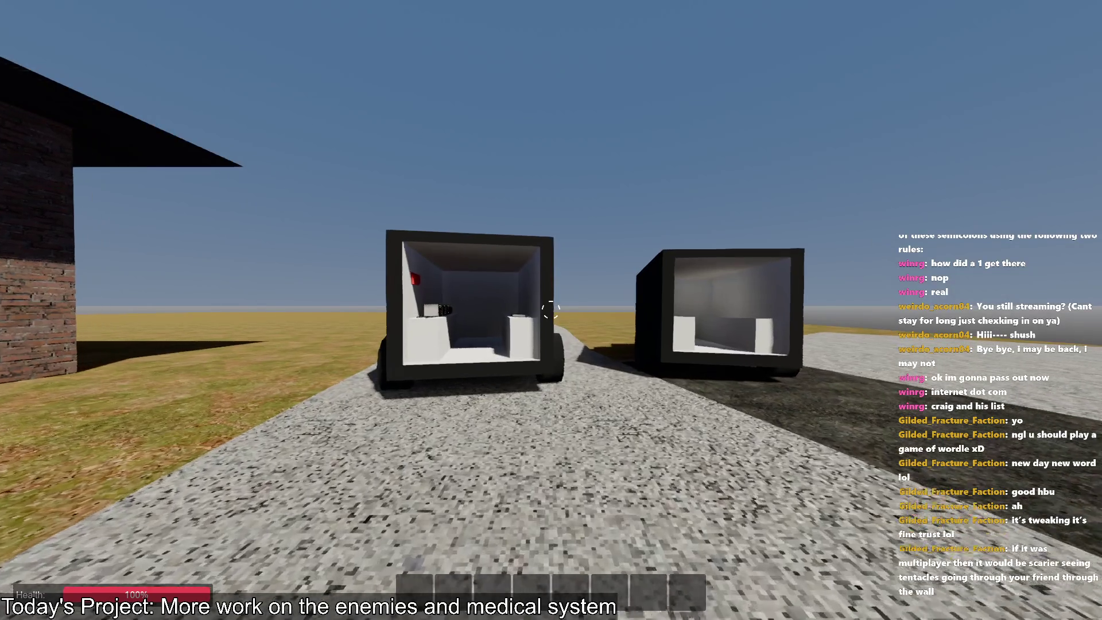
key(e)
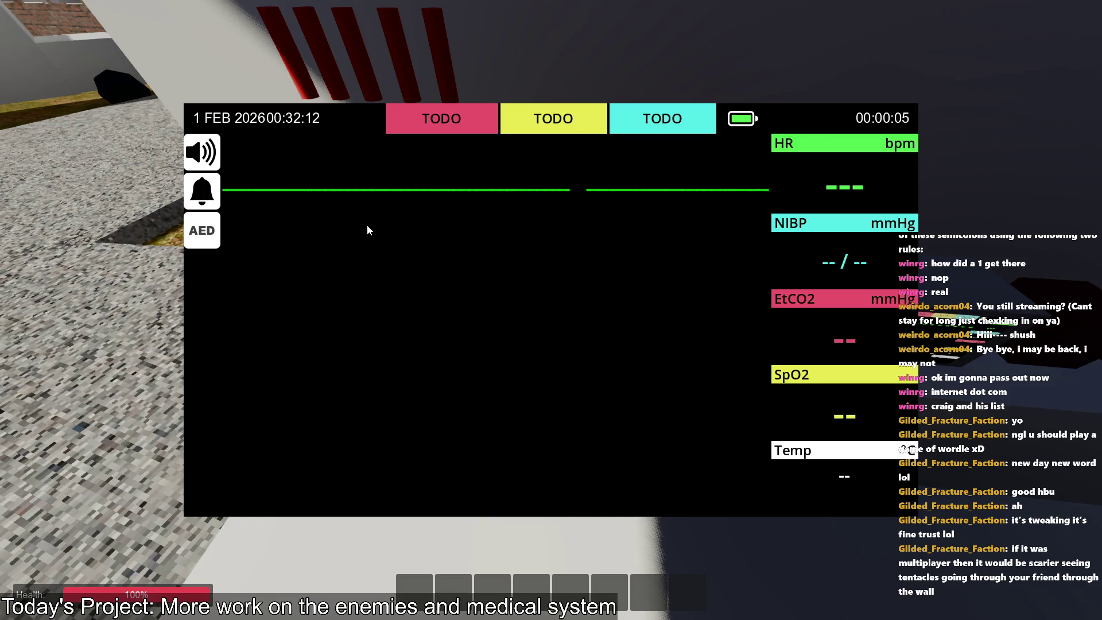
key(Escape)
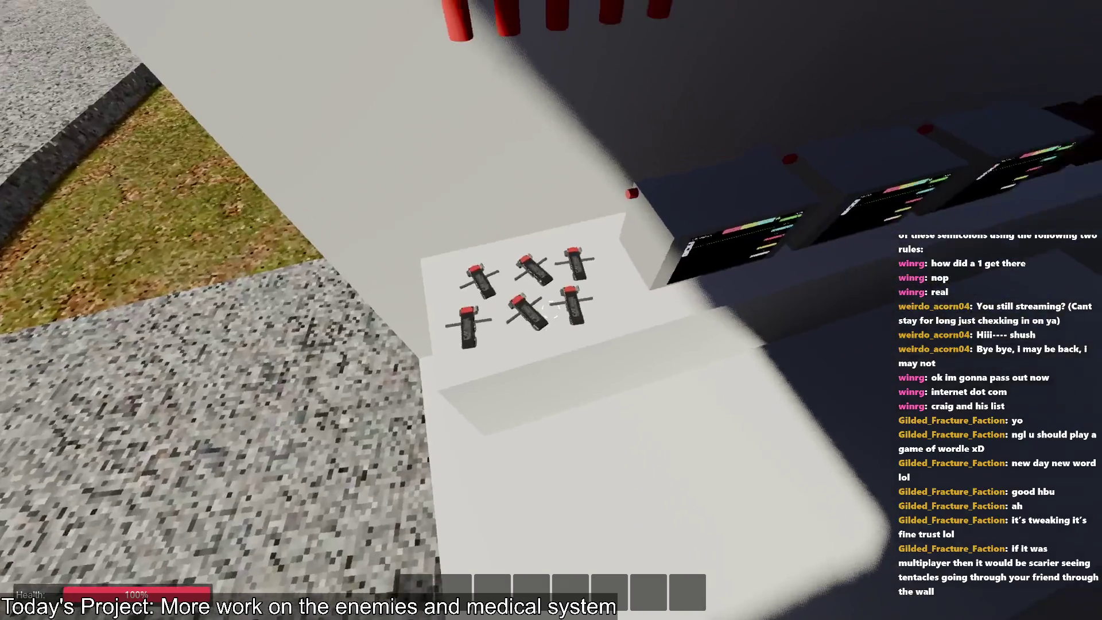
- Pick up and use a tourniquet, then take a road flare from the truck
key(e)
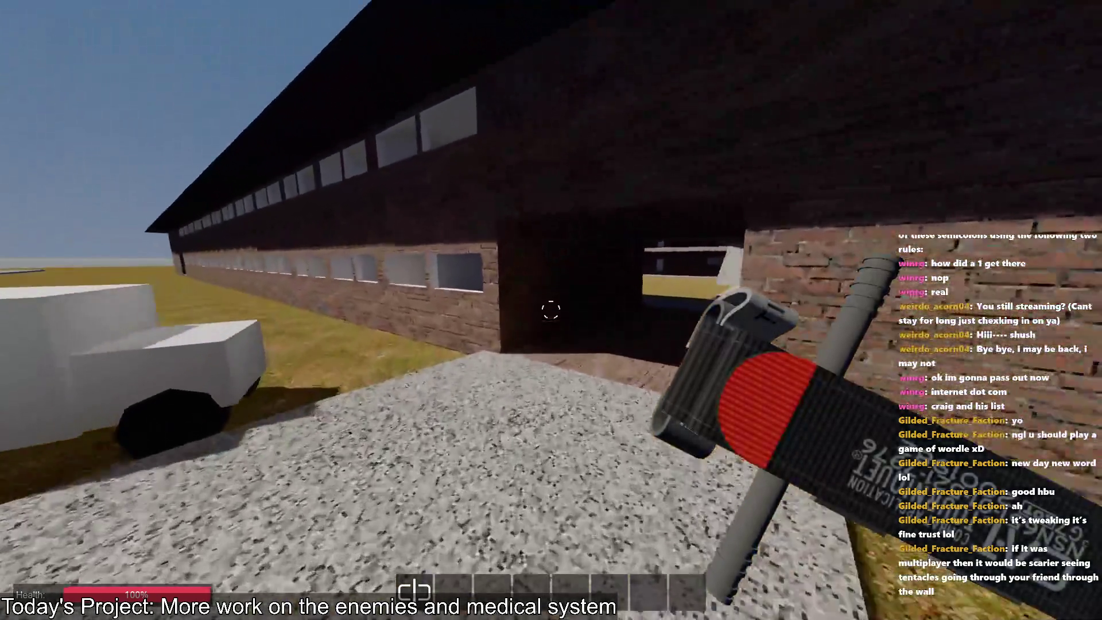
click(550, 310)
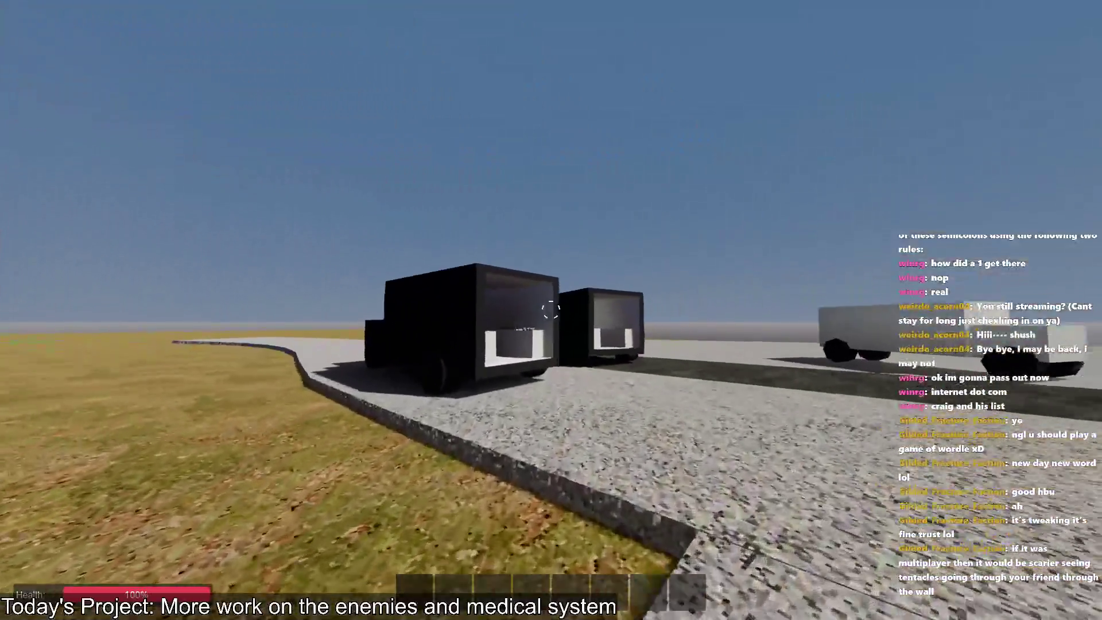
key(w)
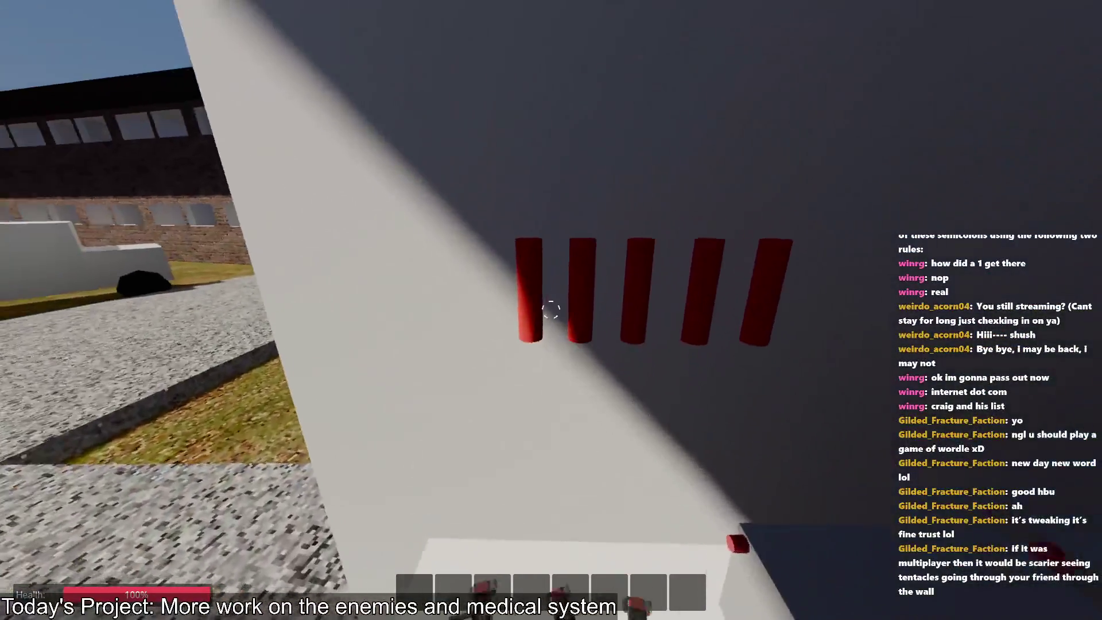
key(e)
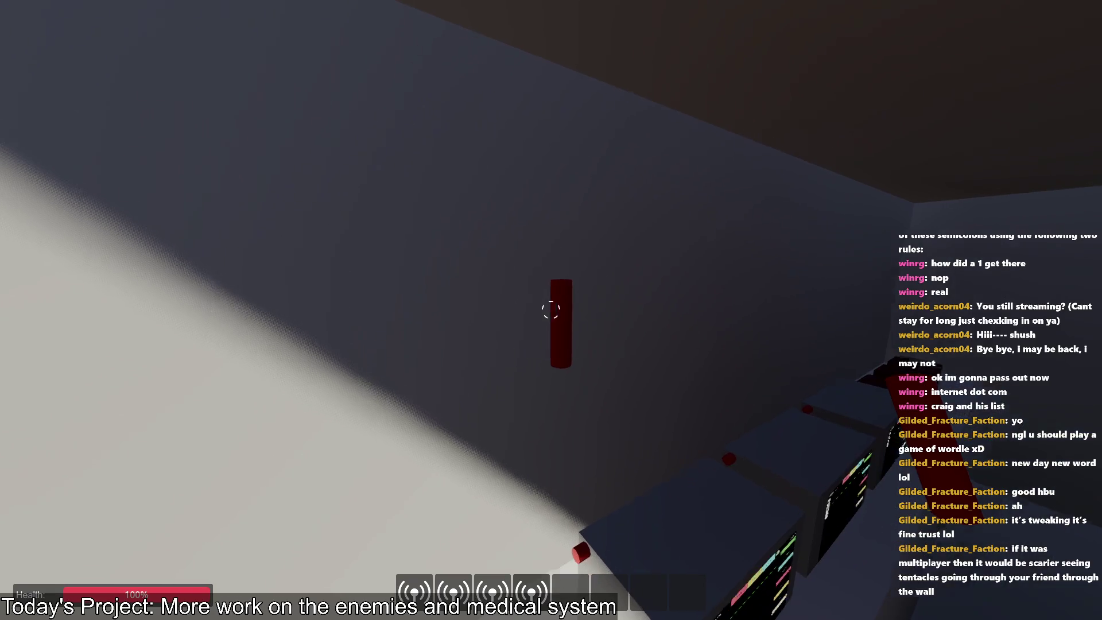
- Walk through the dark brick building into the courtyard and along the ledge to its corner
key(w)
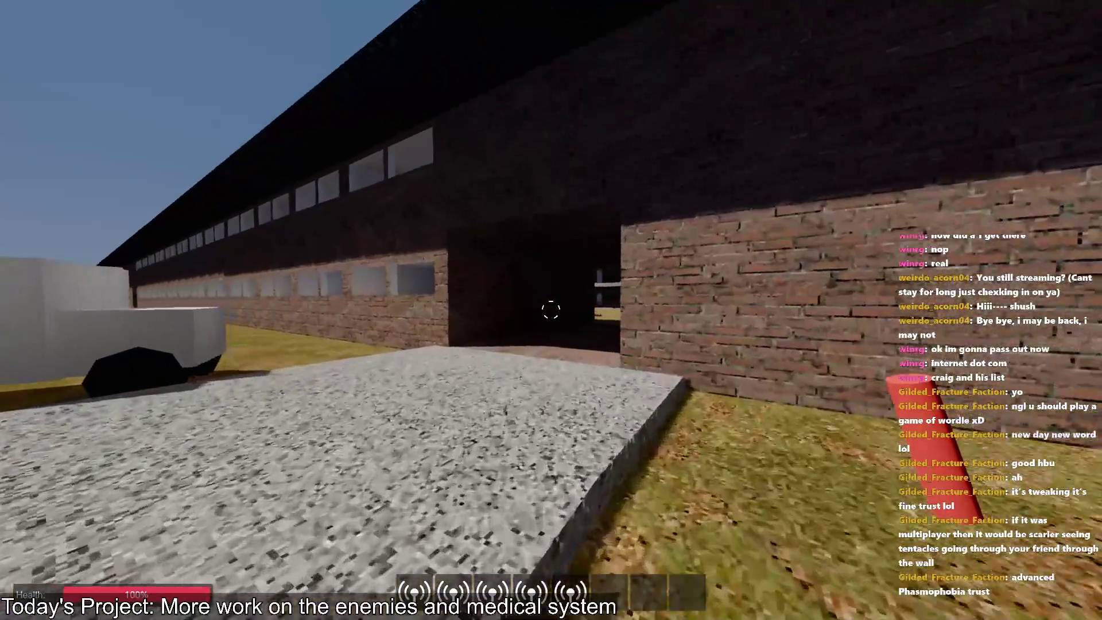
key(w)
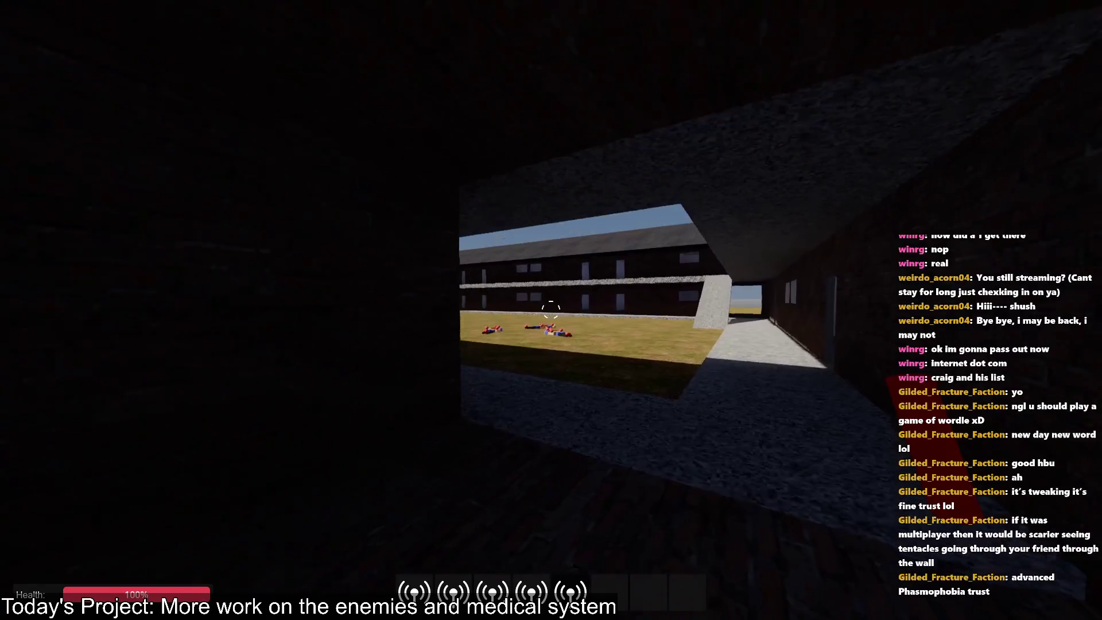
key(w)
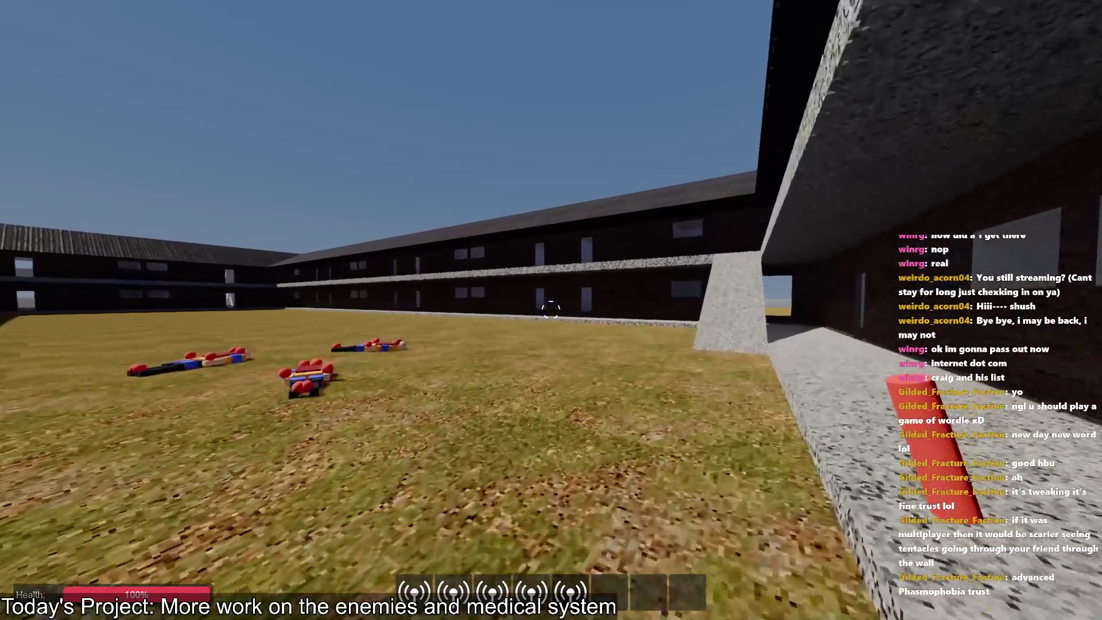
mouse_move(550, 309)
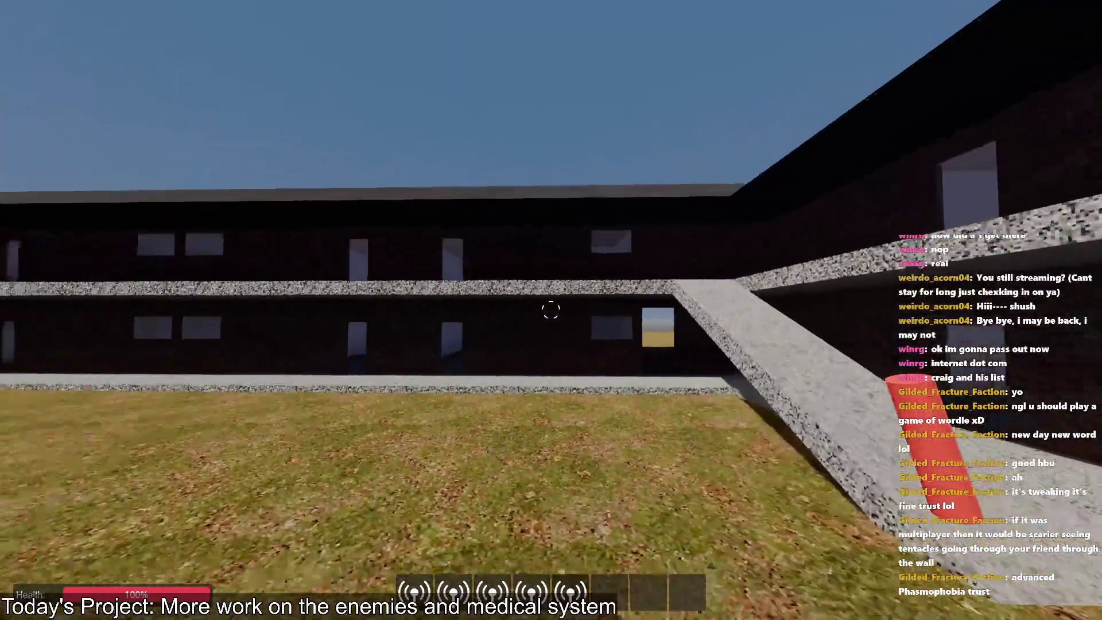
key(w)
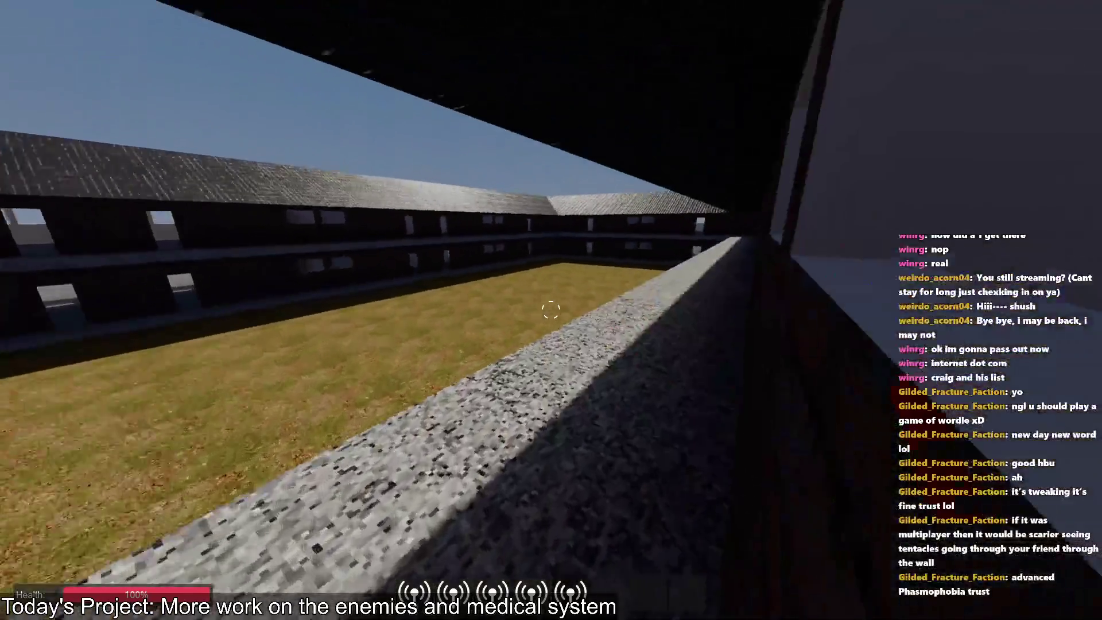
key(w)
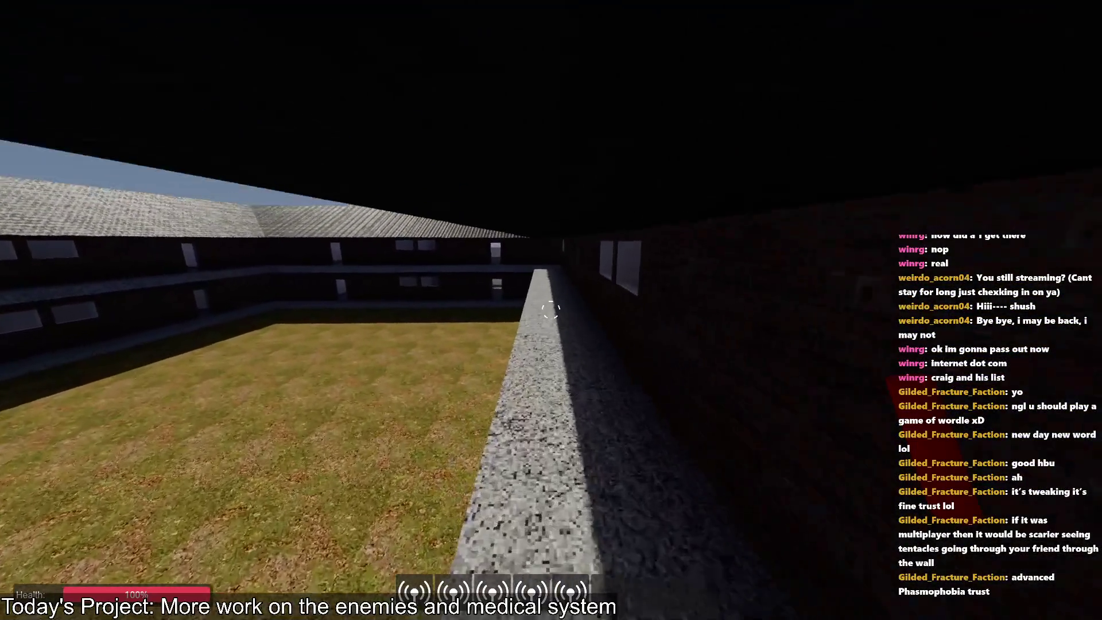
key(w)
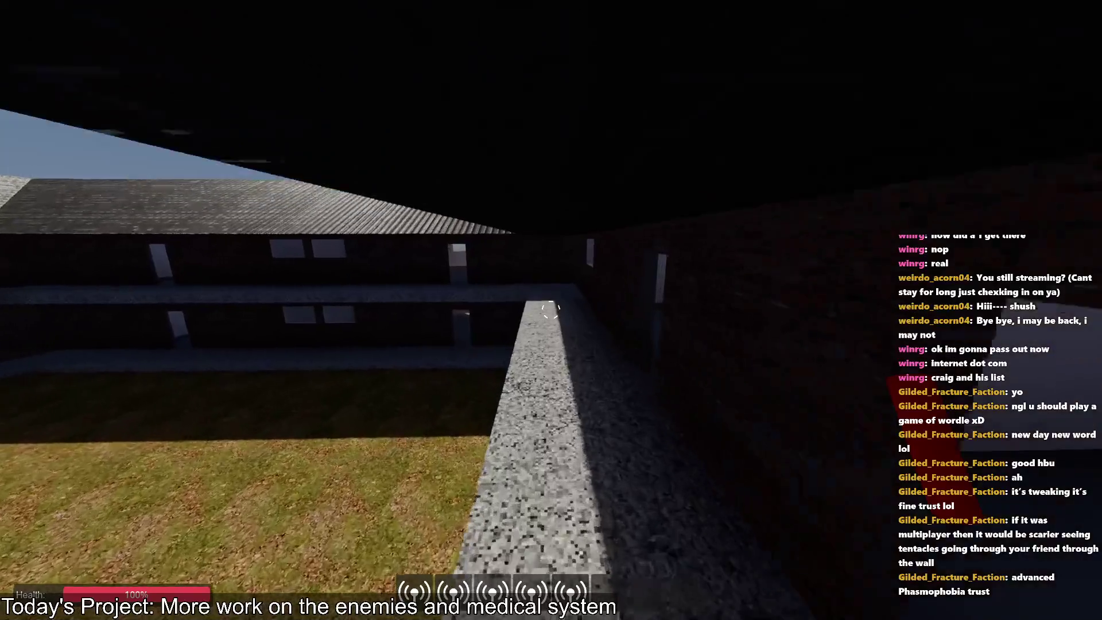
key(w)
key(w)
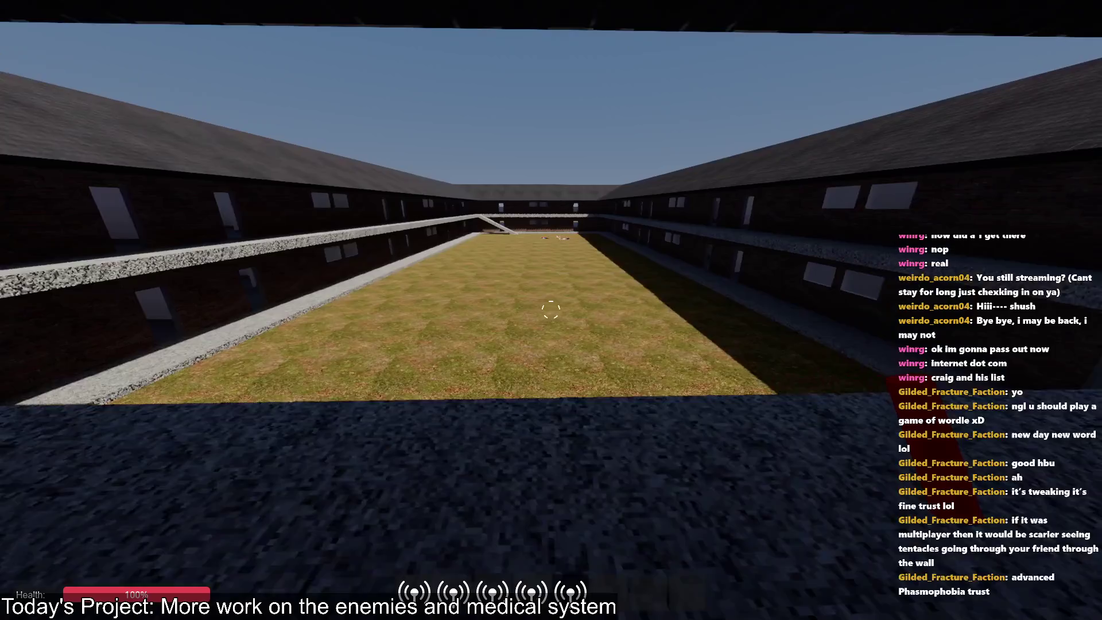
key(w)
key(w)
key(w)
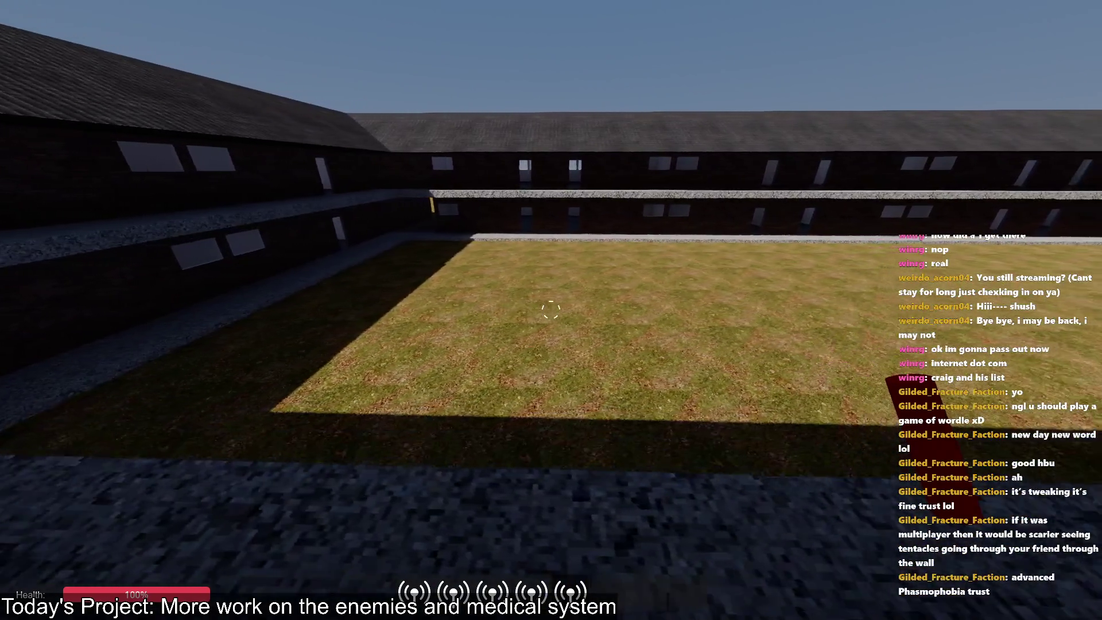
key(w)
key(w)
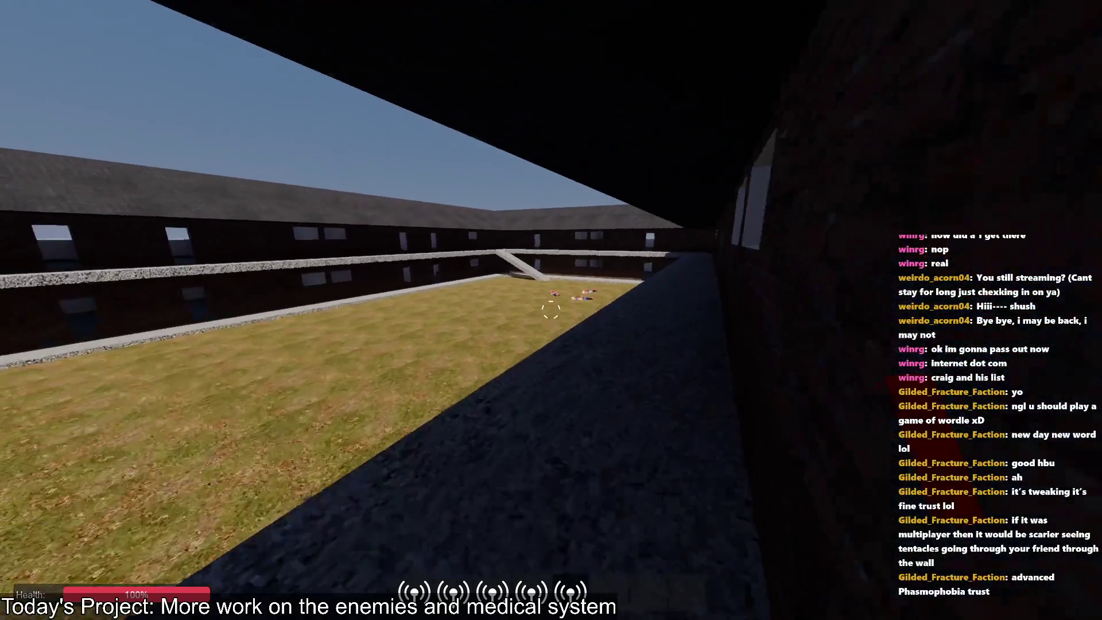
key(w)
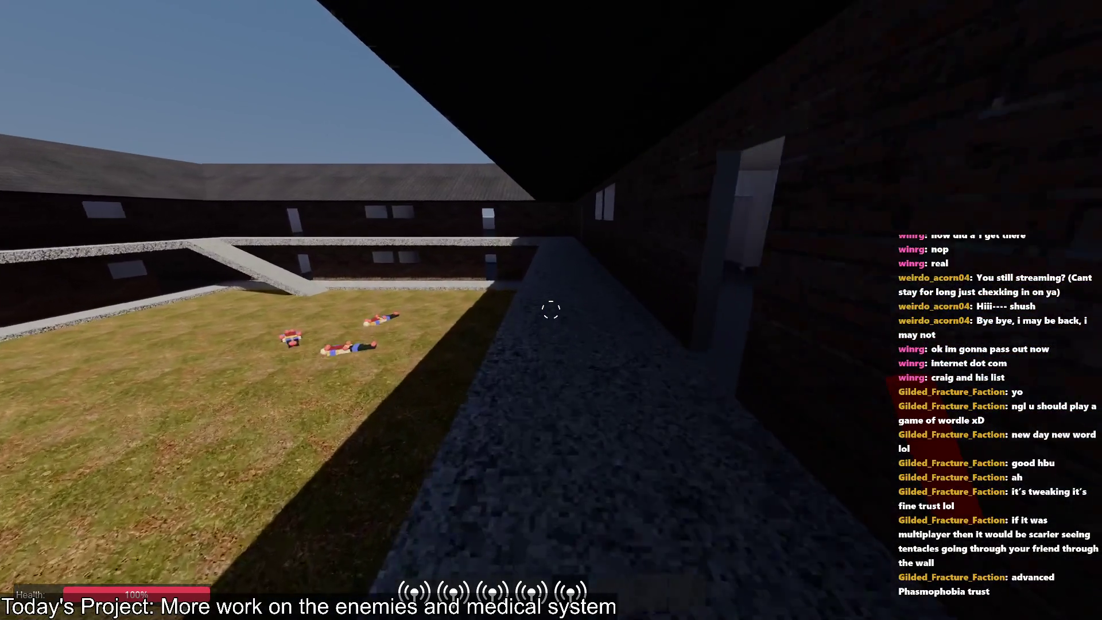
key(w)
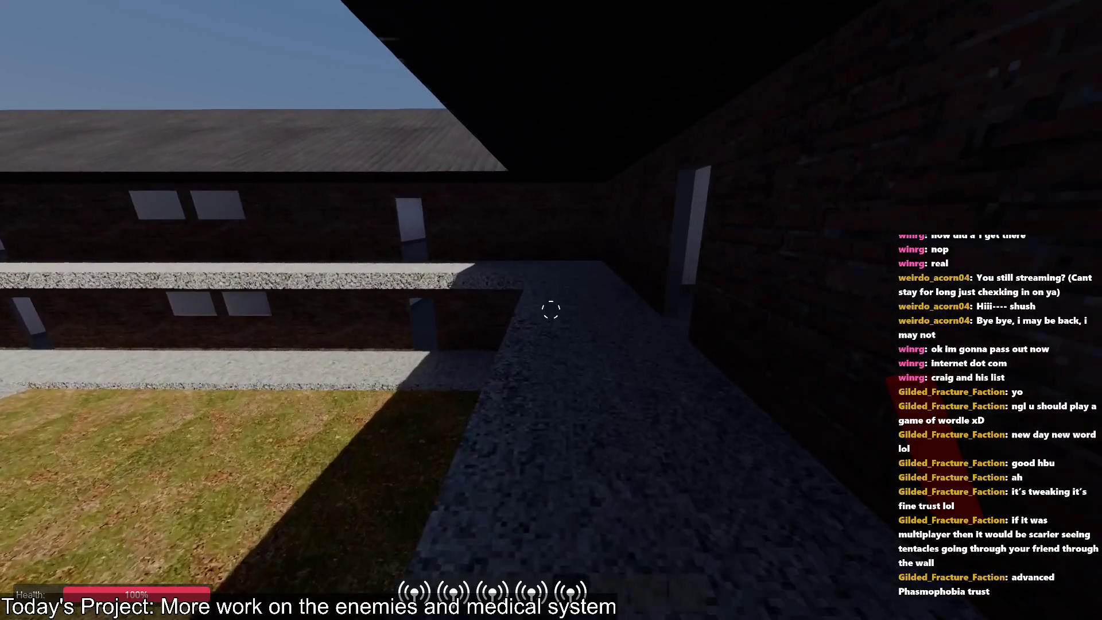
key(w)
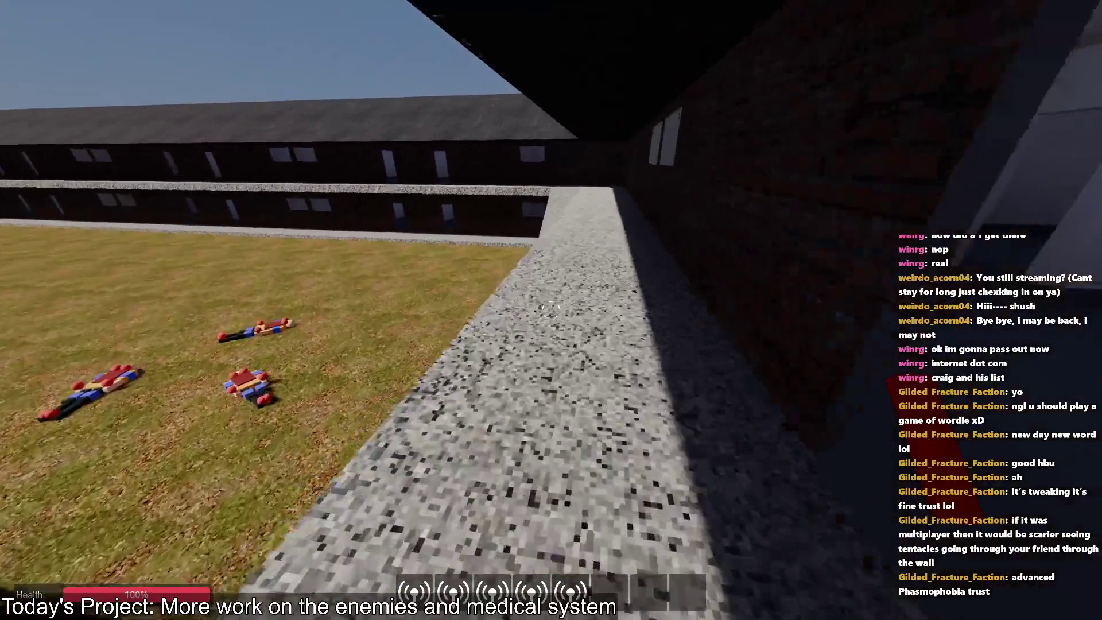
key(w)
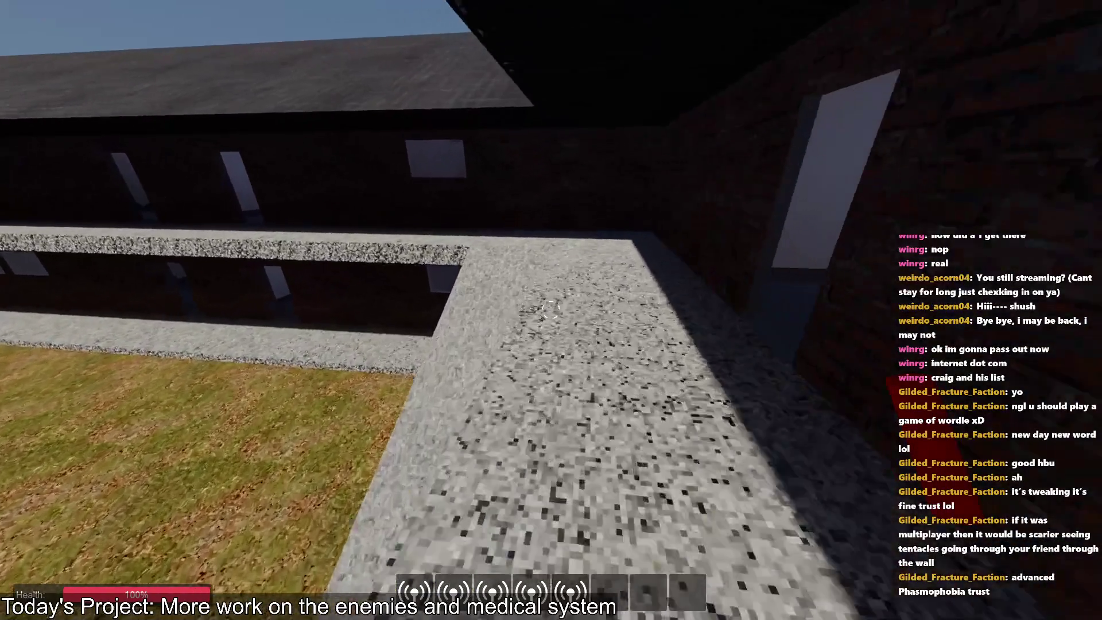
- Cross the courtyard and walkways toward the far building, then stop the game with F8
key(w)
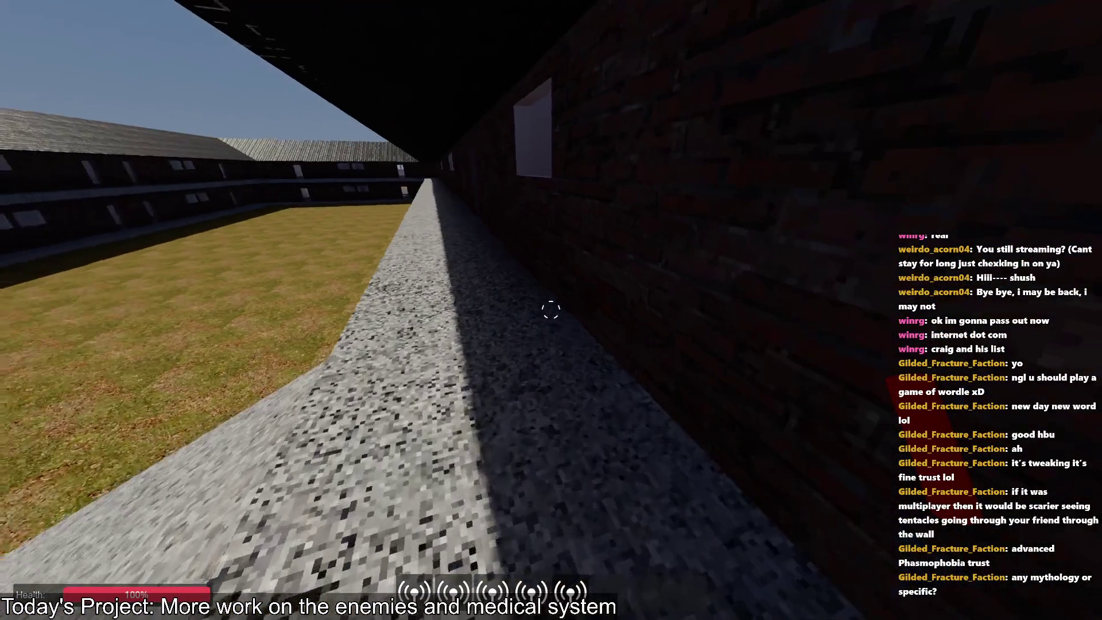
key(w)
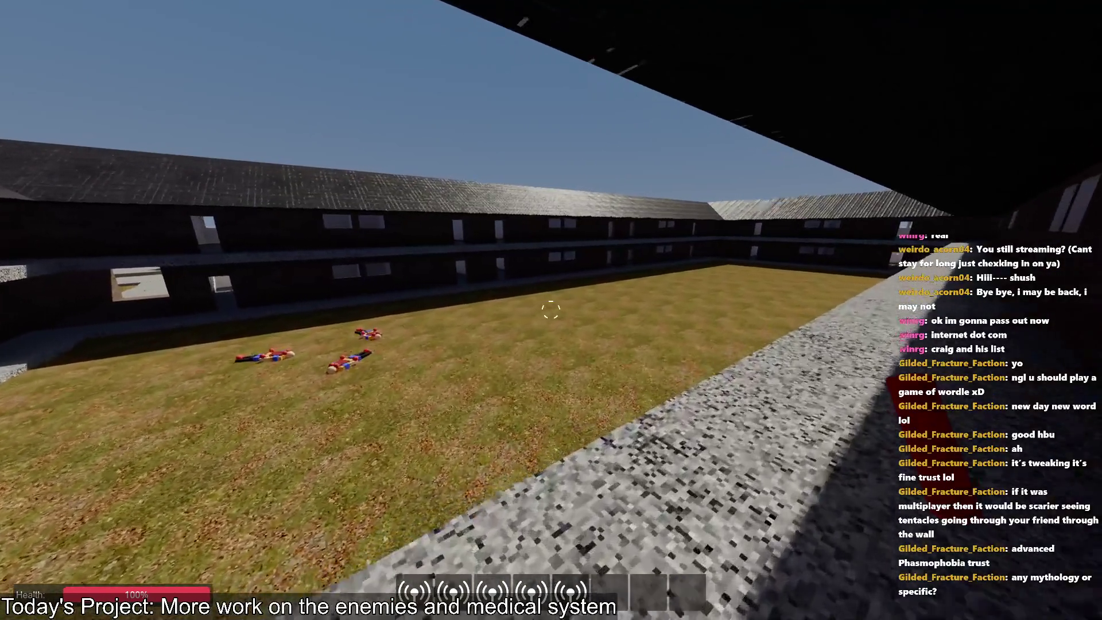
key(w)
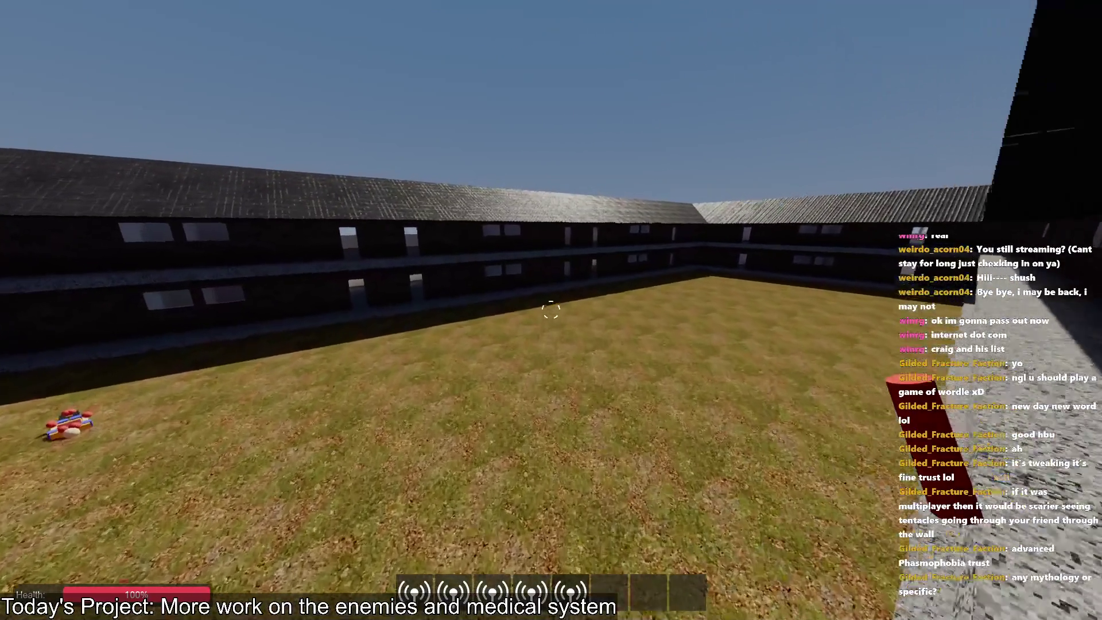
key(w)
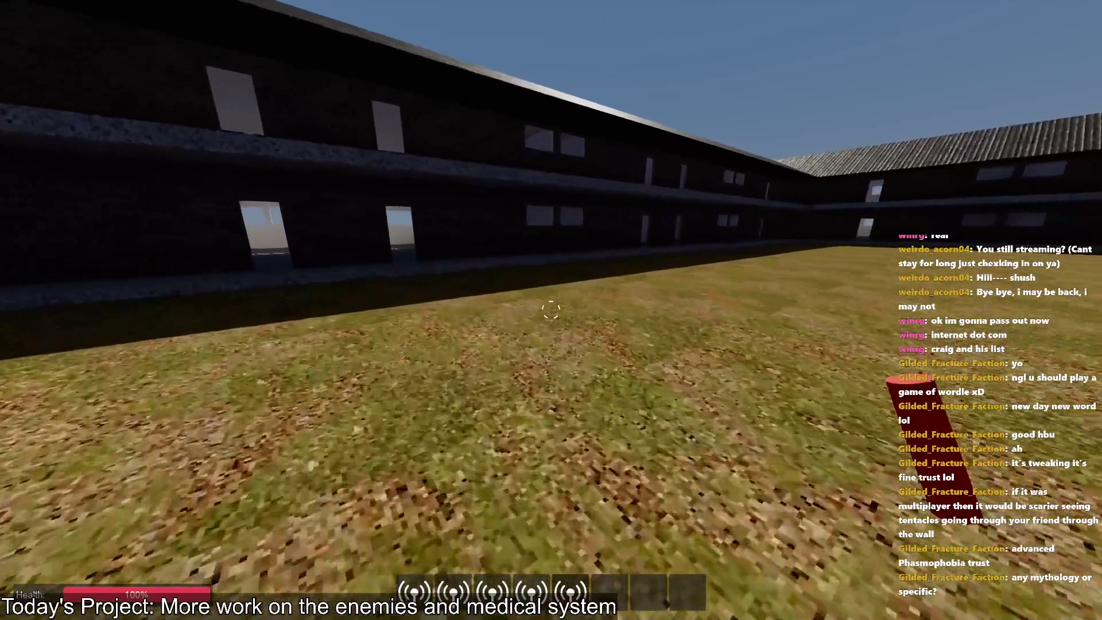
key(w)
key(w)
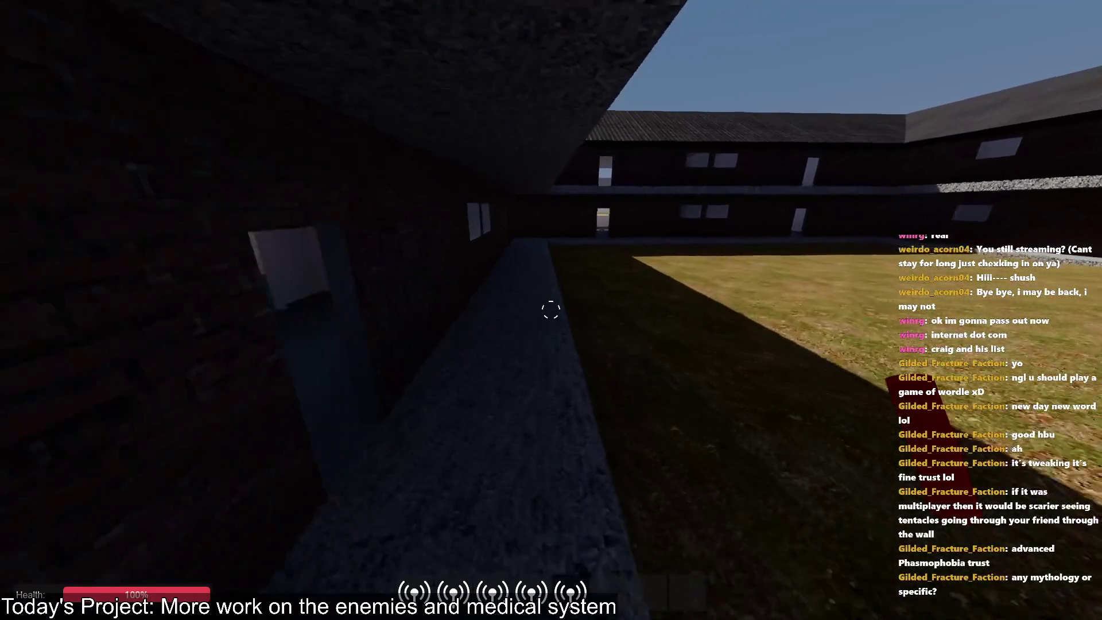
key(w)
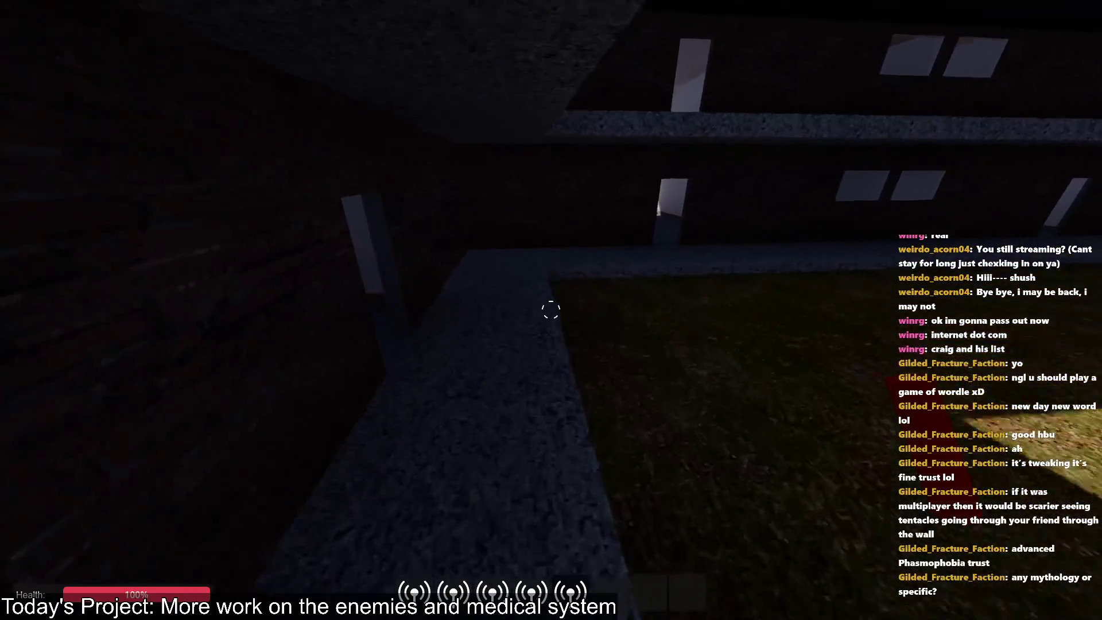
key(w)
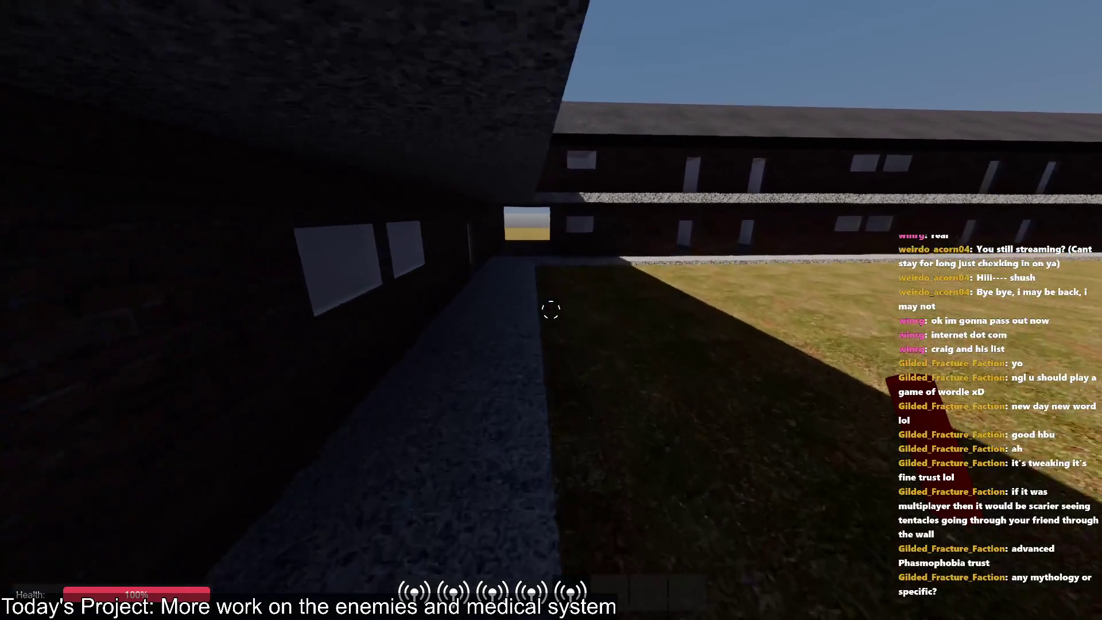
key(w)
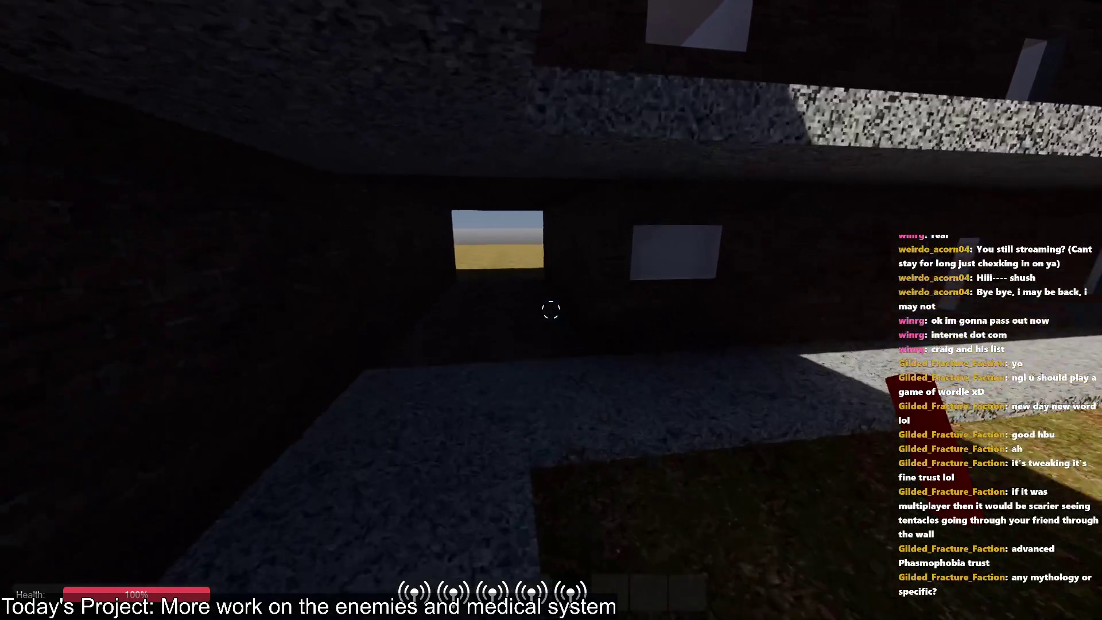
key(w)
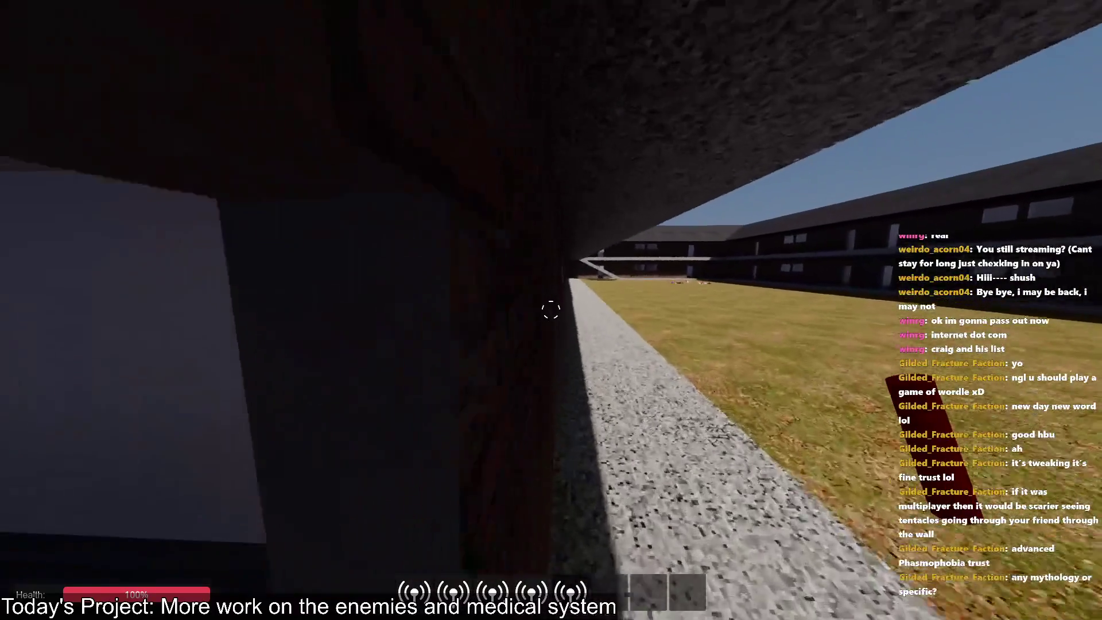
key(w)
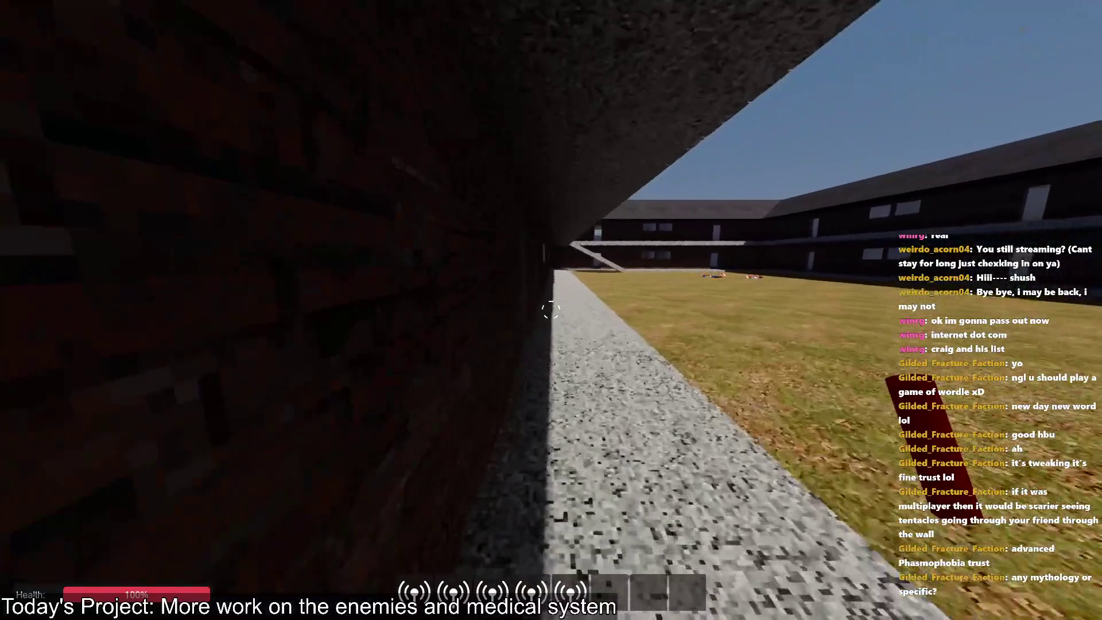
key(w)
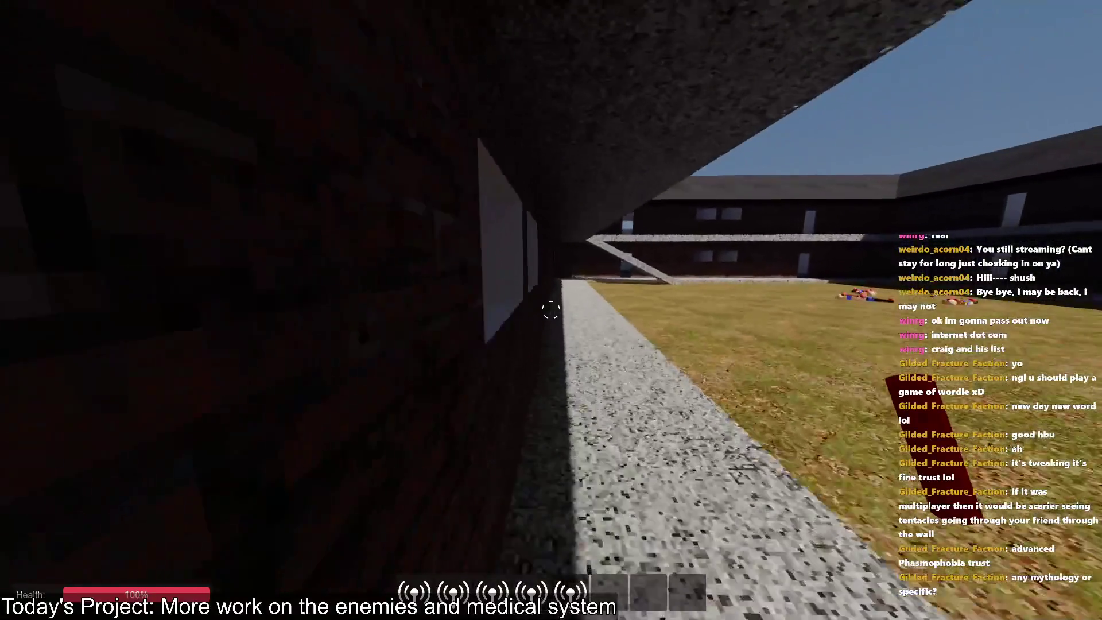
key(w)
key(w)
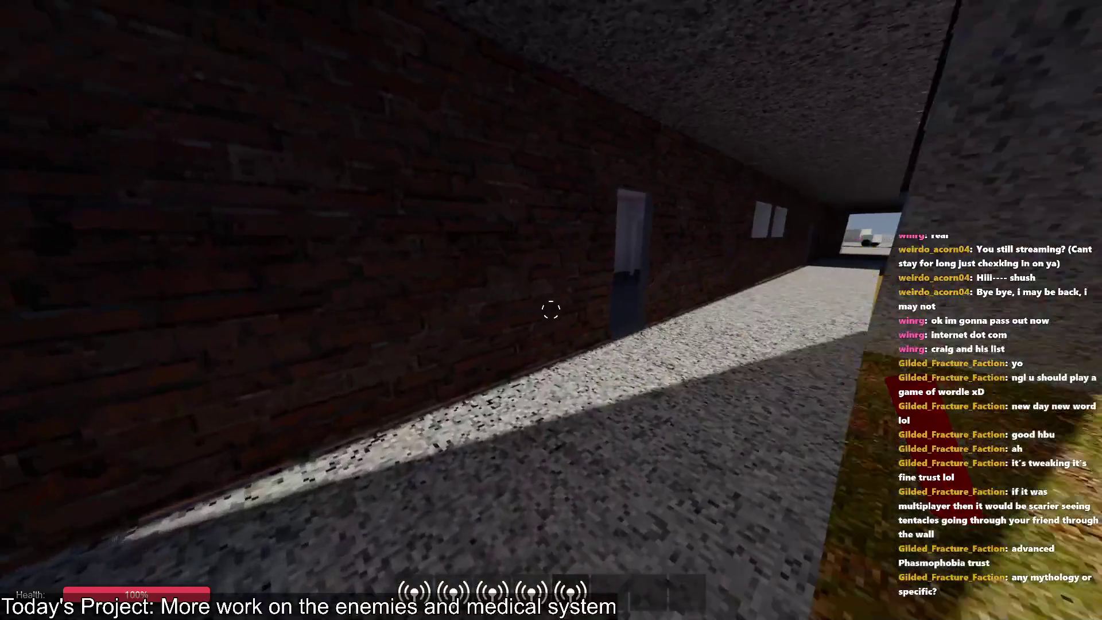
key(w)
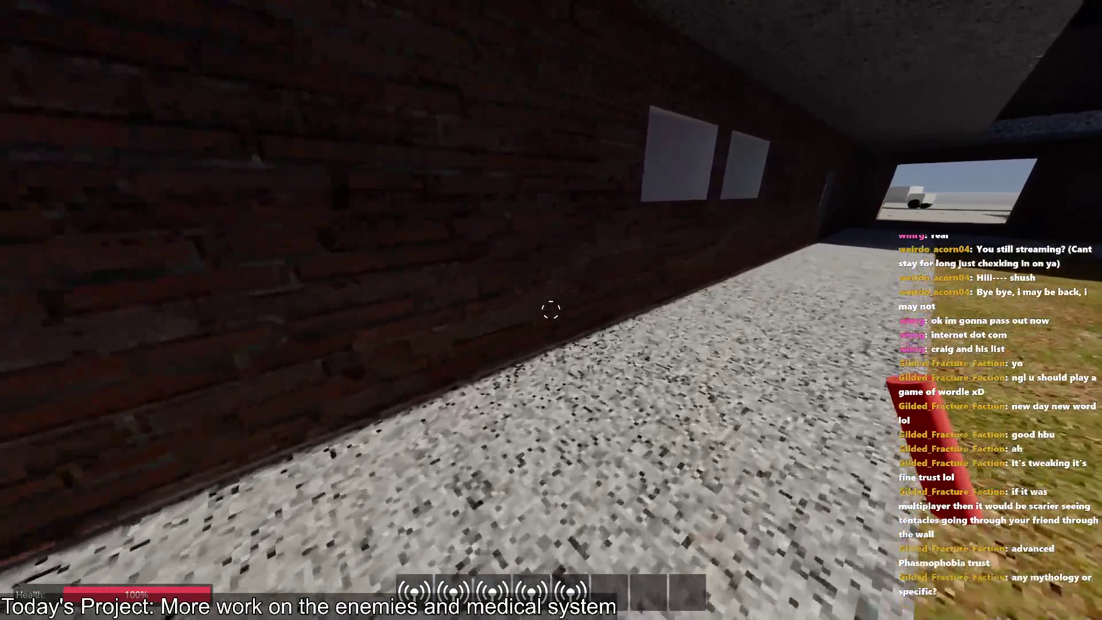
key(w)
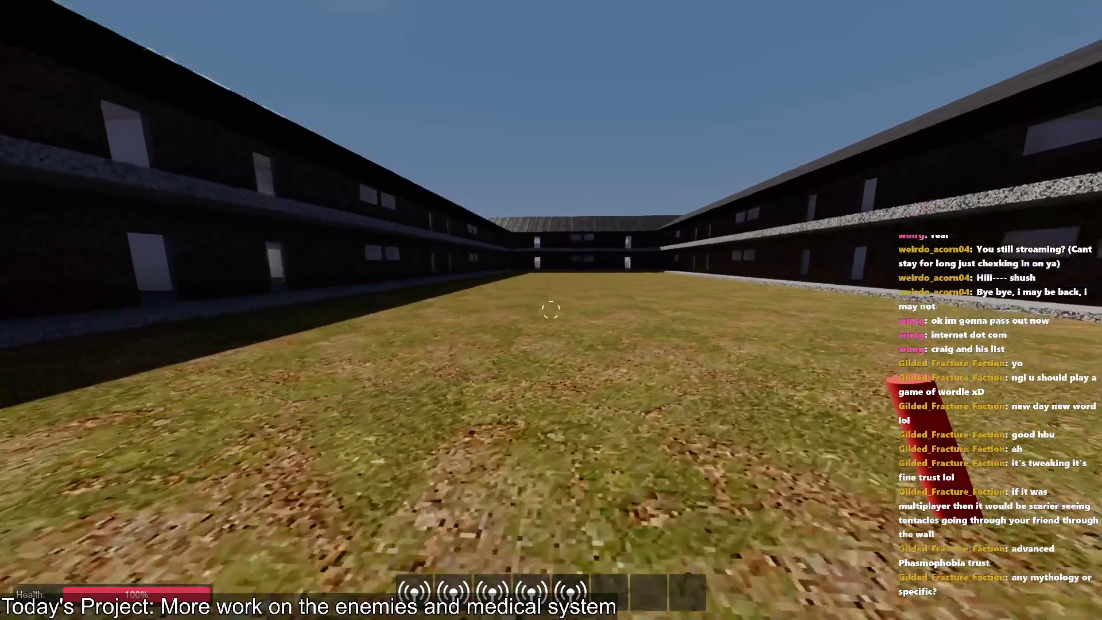
key(w)
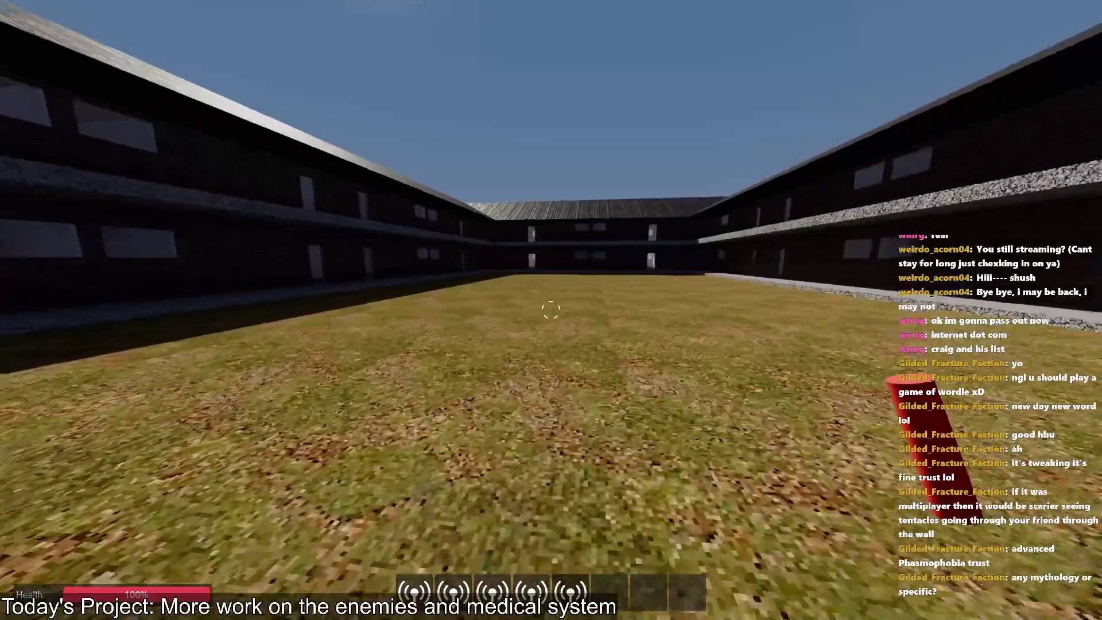
key(w)
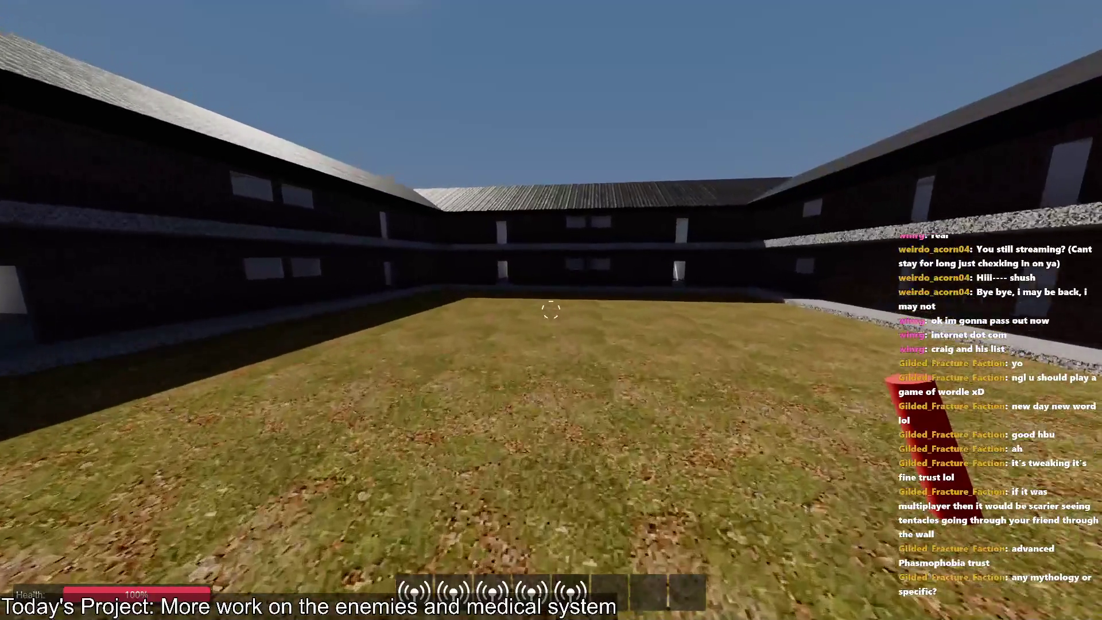
key(F8)
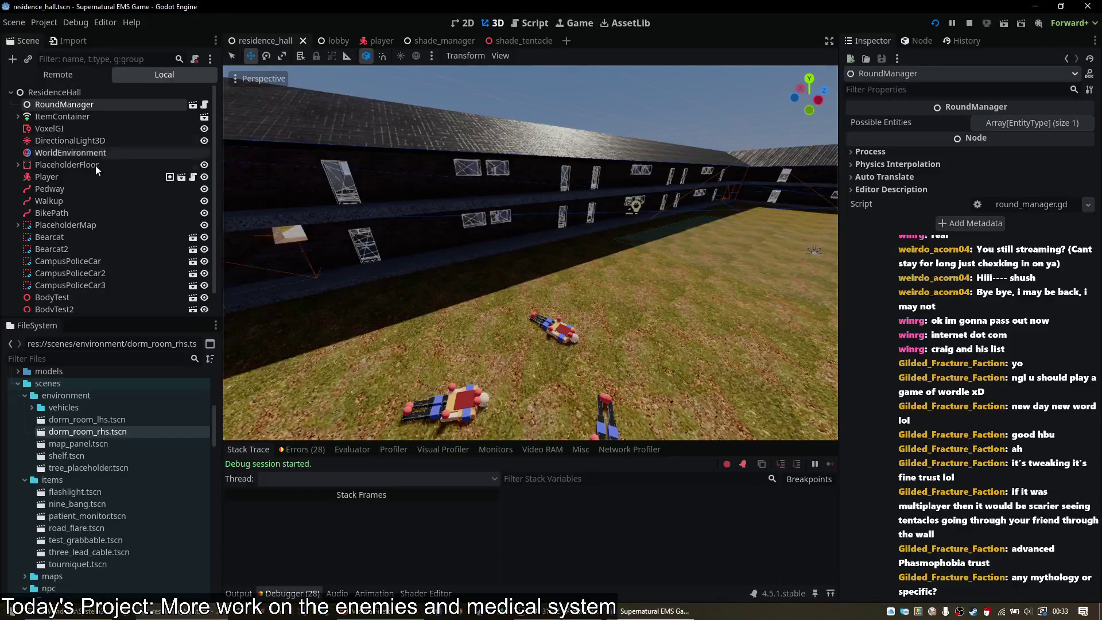
- In the Remote tree, expand ResidenceHall > RoundManager > MultiplayerSpawner and inspect ShadeManager
double_click(102, 179)
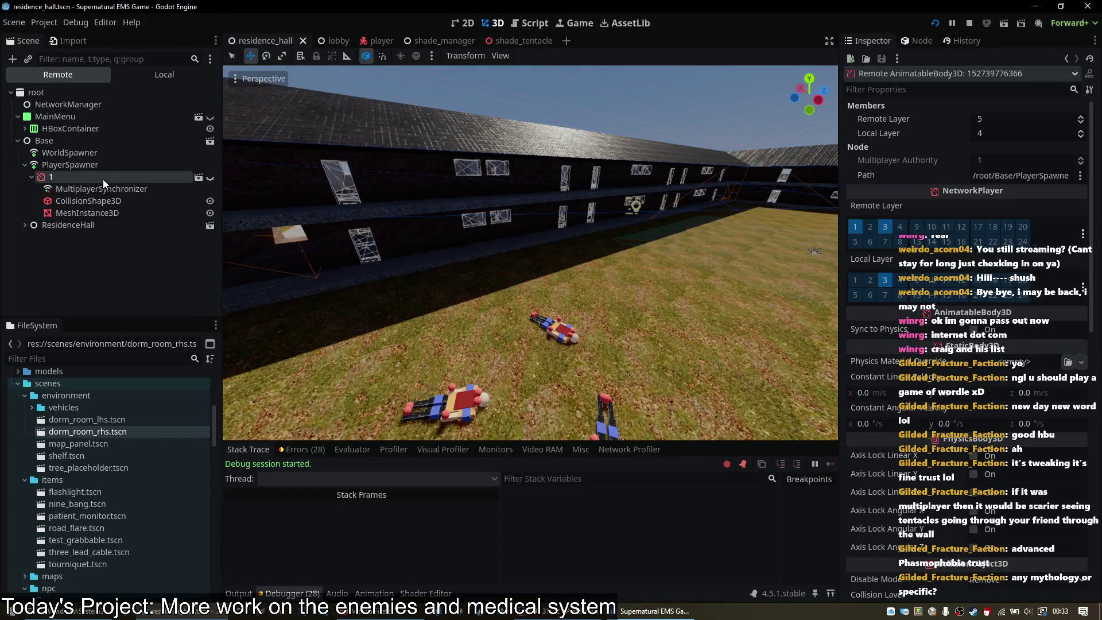
click(31, 177)
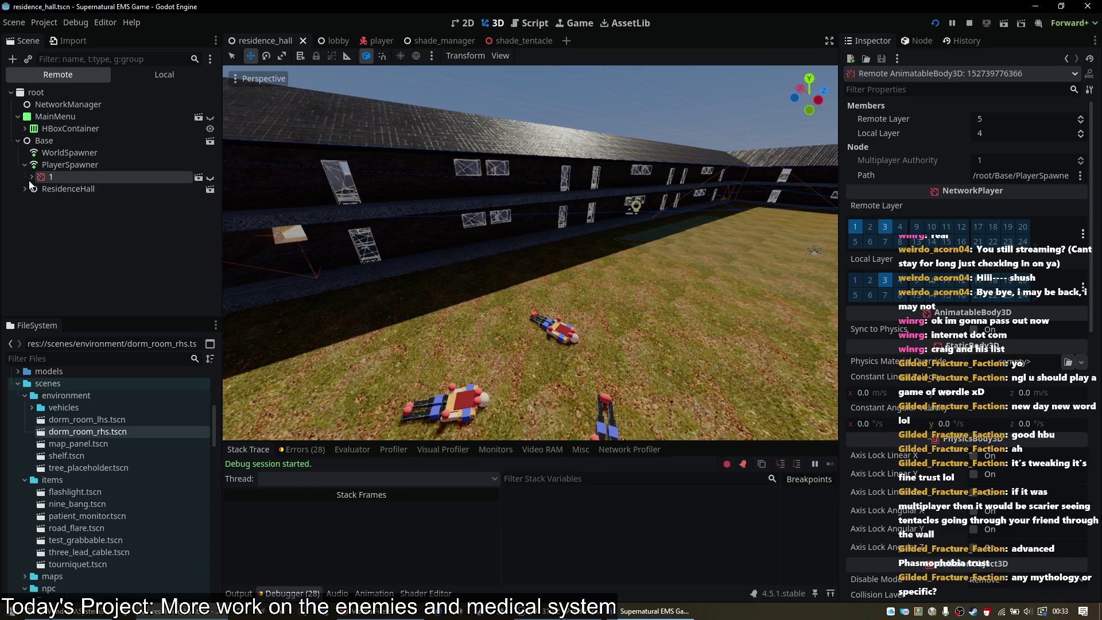
click(25, 189)
scroll(78, 191, down, 3)
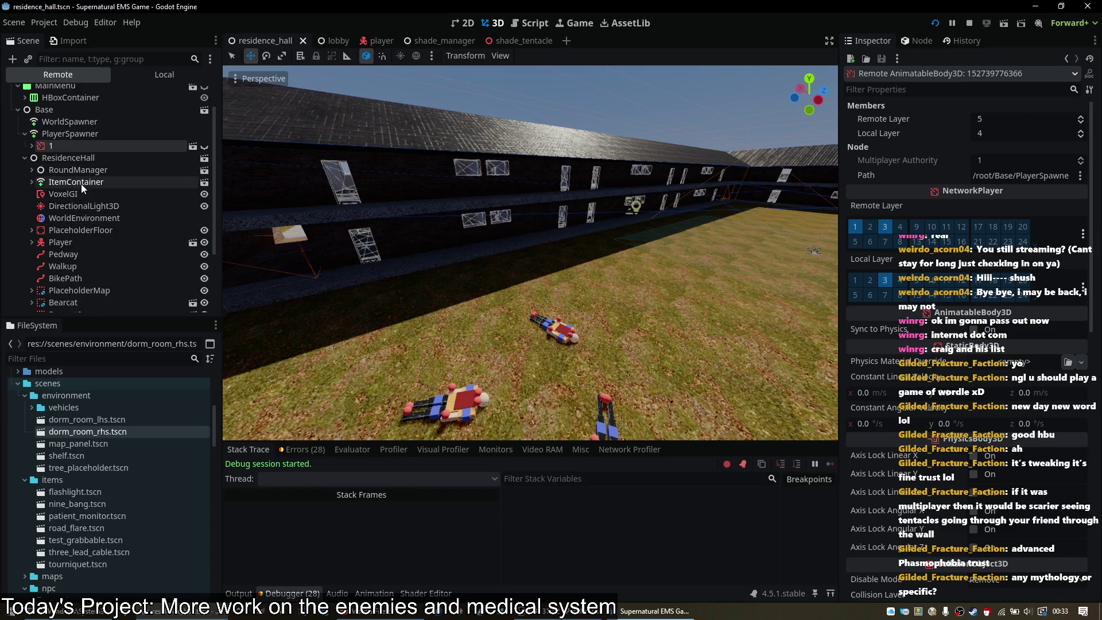
double_click(91, 167)
double_click(93, 182)
click(102, 195)
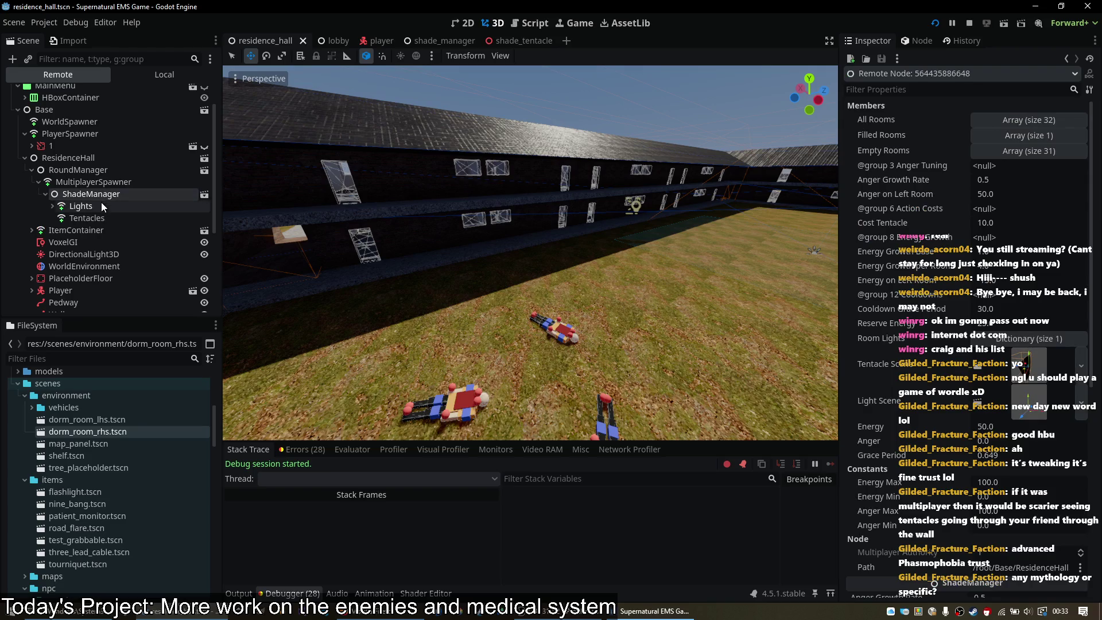
- Expand Lights > ShadeLight and inspect the live Decal's properties
double_click(93, 206)
click(96, 229)
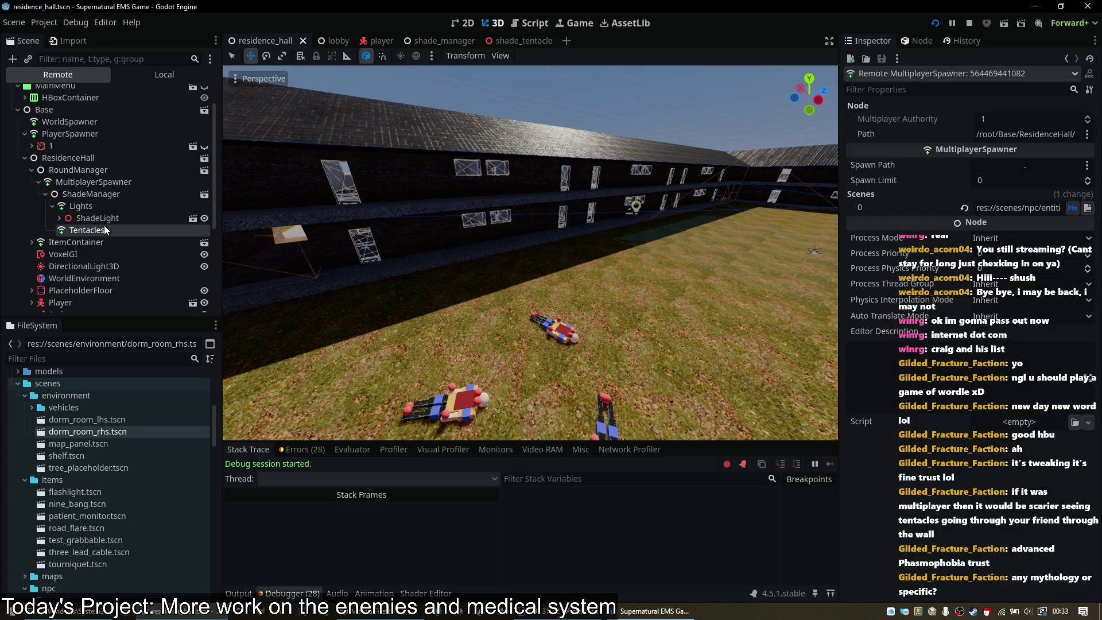
key(Up)
key(Right)
click(107, 242)
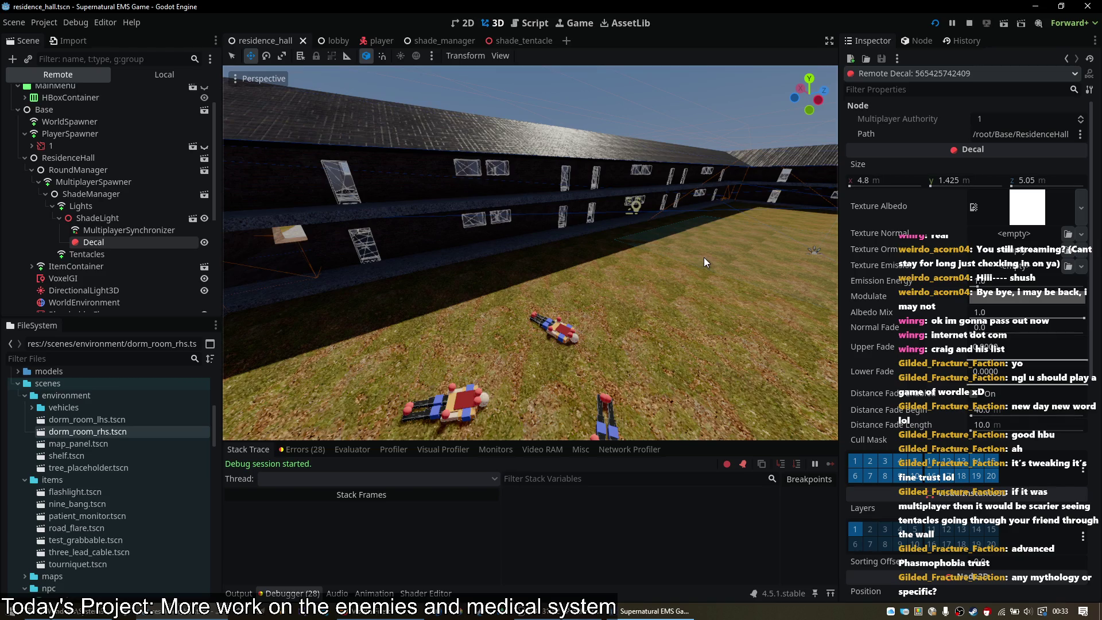
key(alt+Tab)
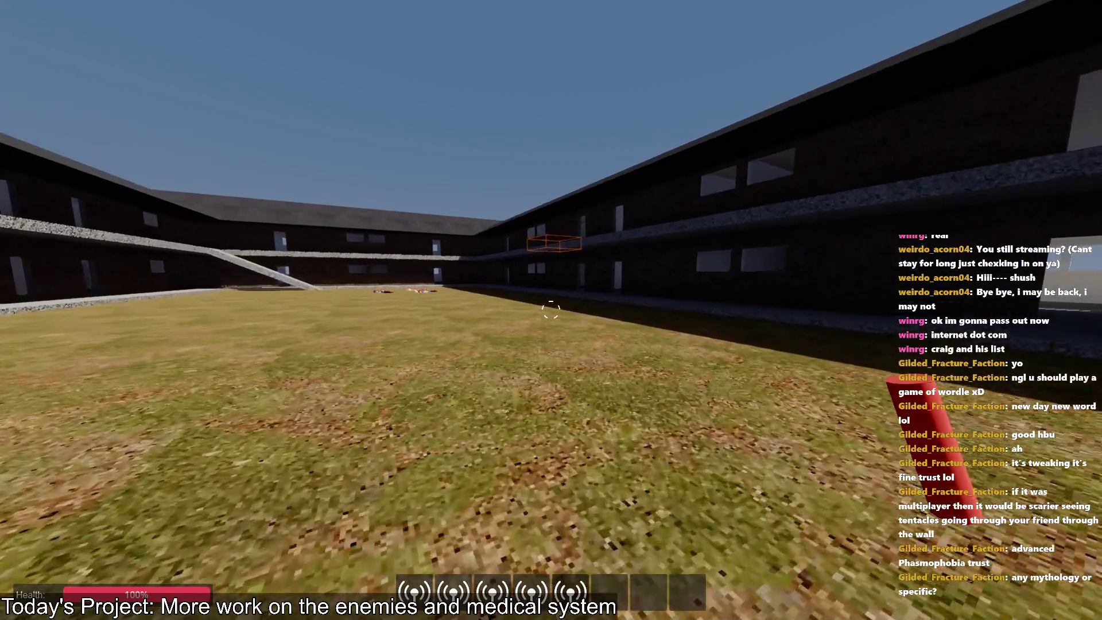
- Return to the game and walk past the ragdolls, up the ramp and along the ledge into a dorm room
key(alt+Tab)
scroll(56, 114, up, 2)
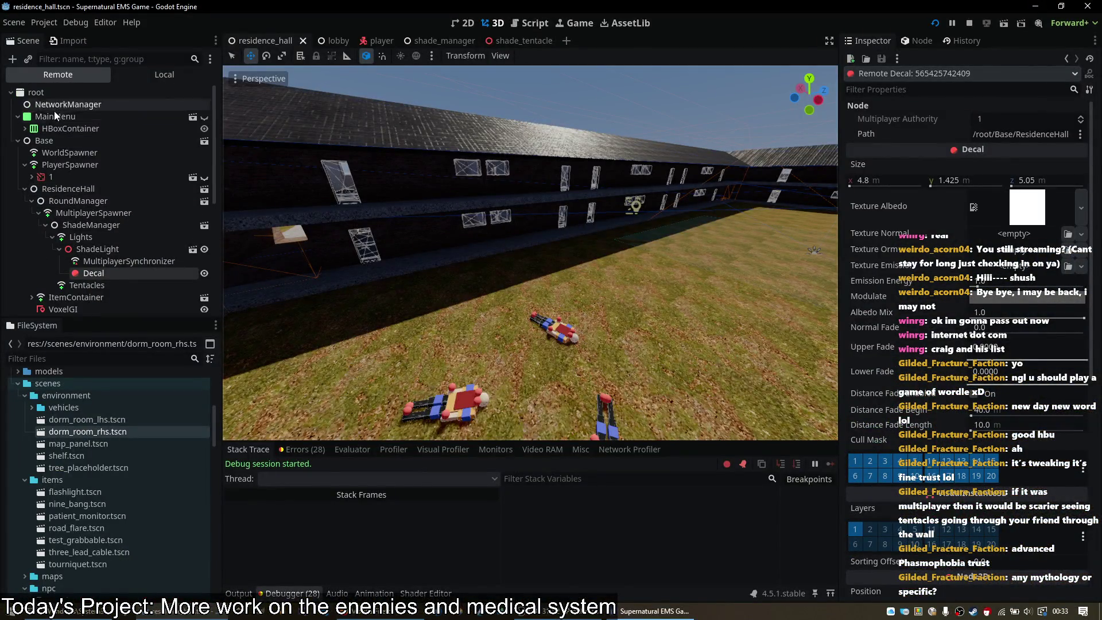
key(alt+Tab)
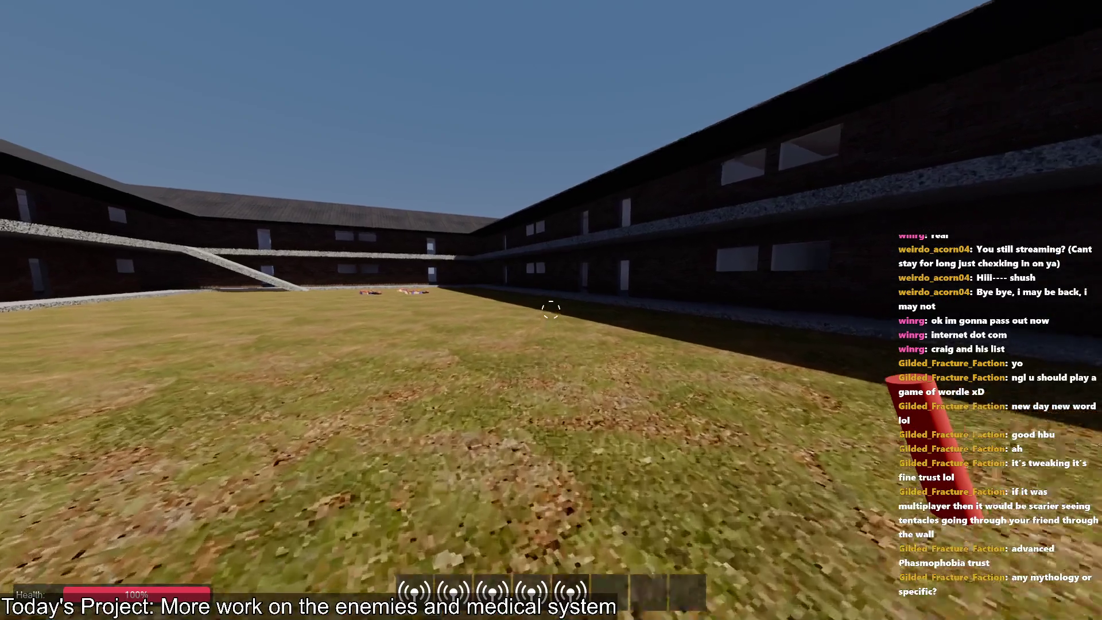
key(w)
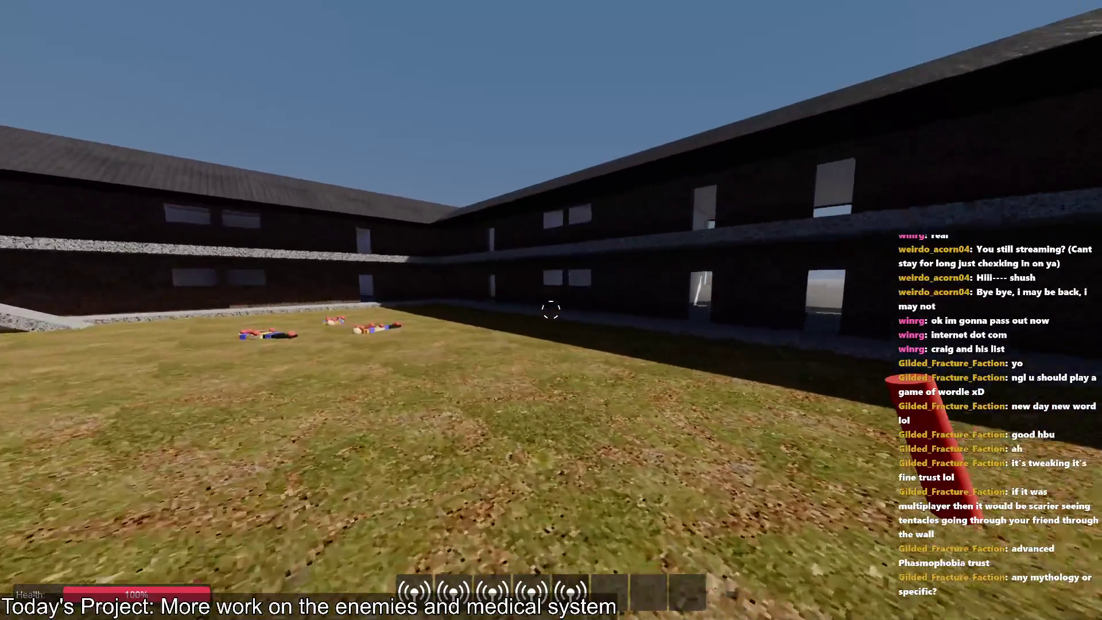
key(w)
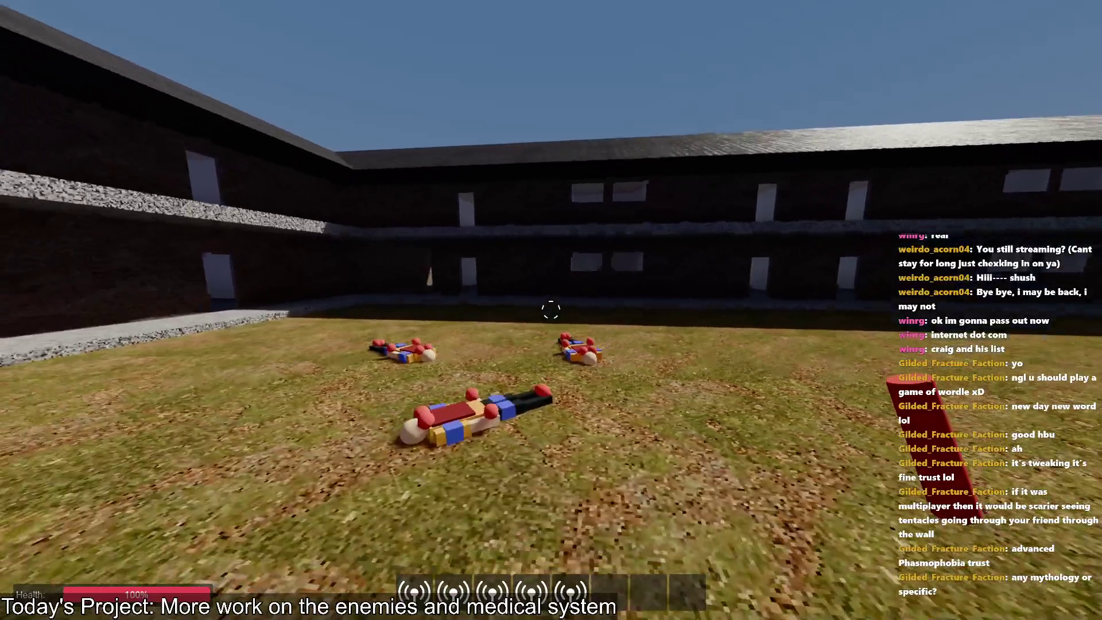
key(w)
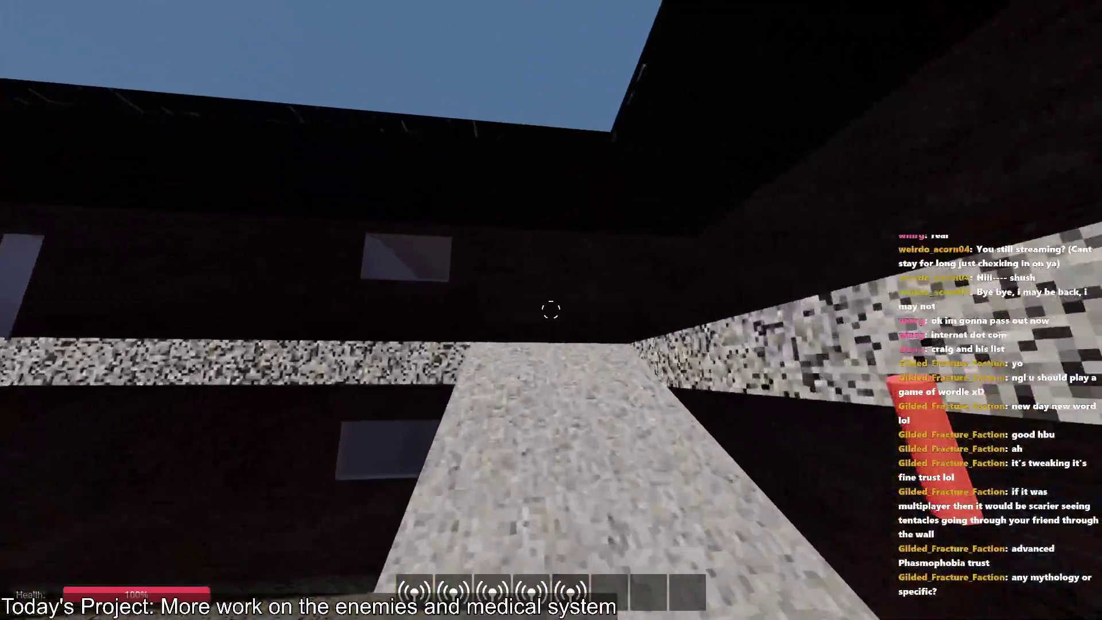
key(w)
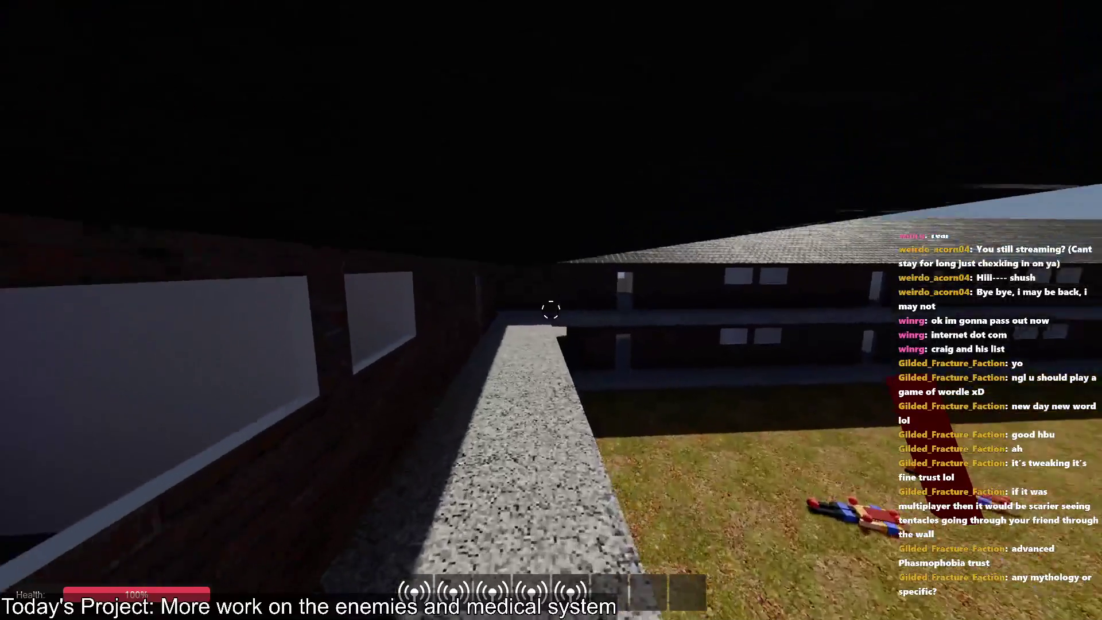
key(w)
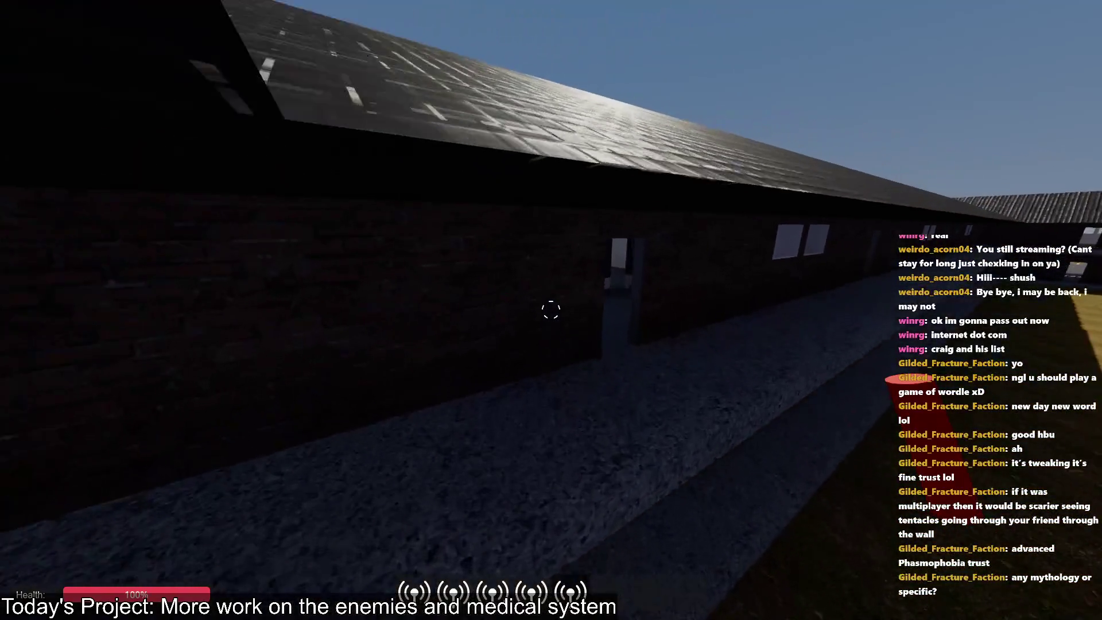
key(w)
key(w)
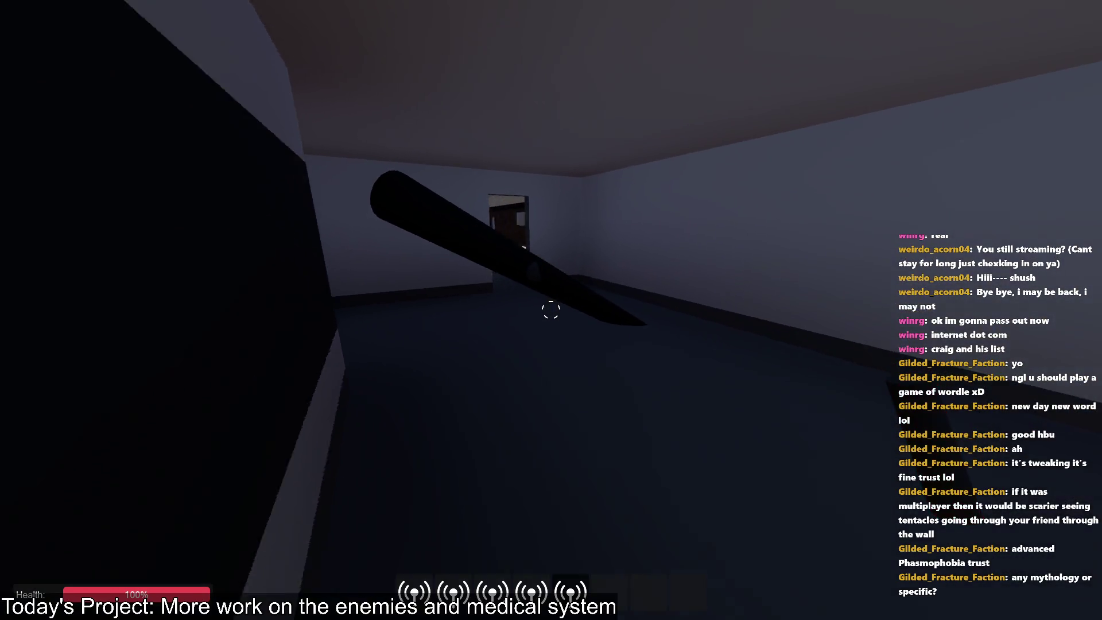
- Look around the dark dorm room and move toward the panels by the doorway
key(w)
key(w)
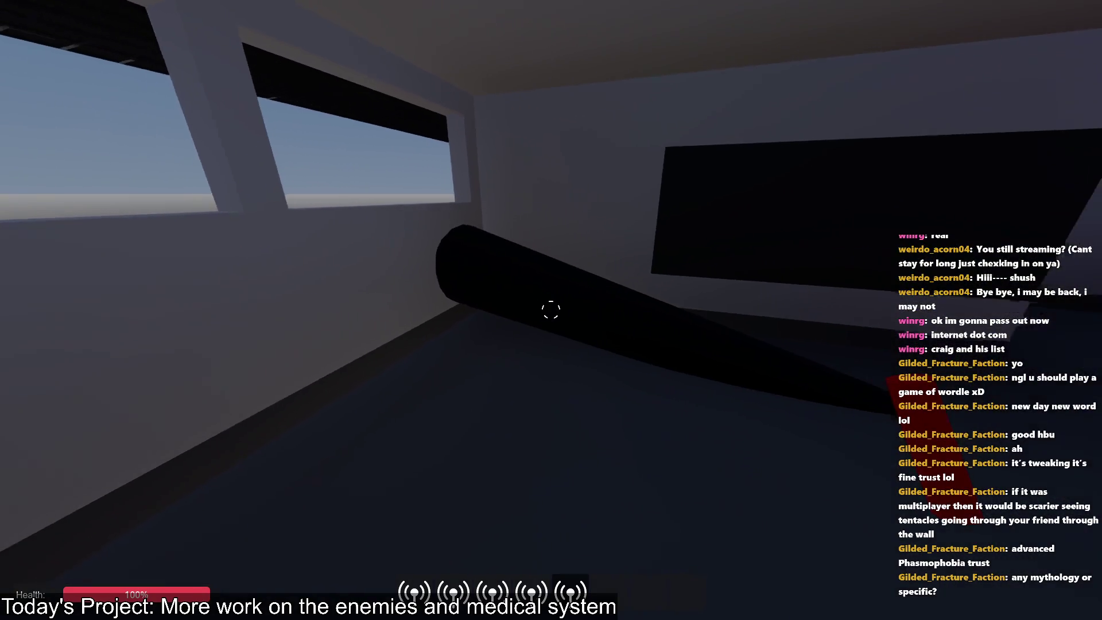
key(w)
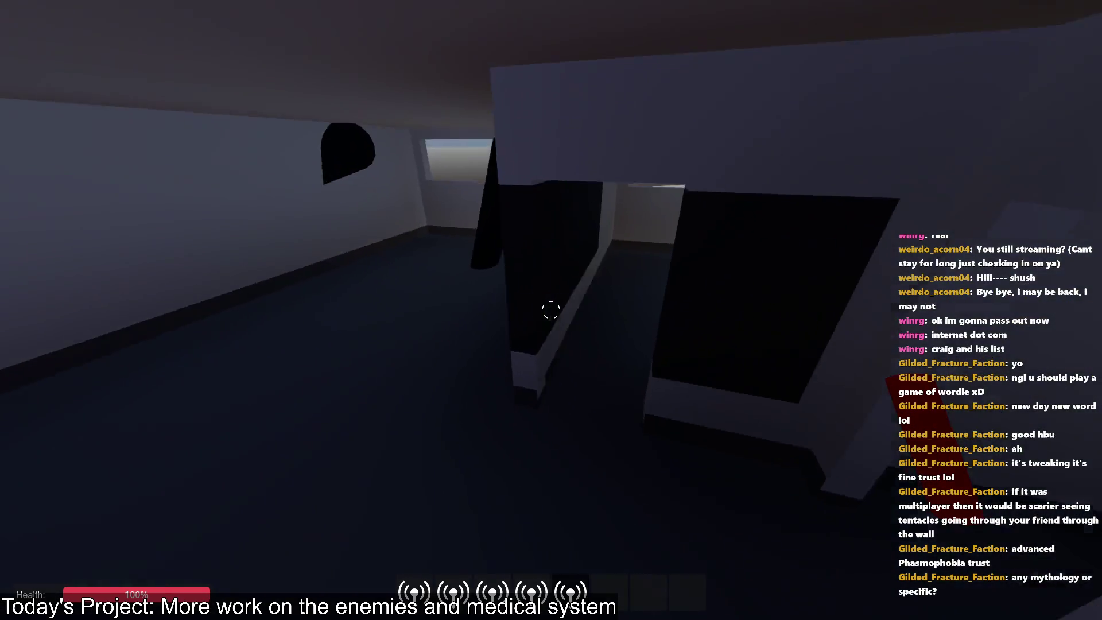
key(w)
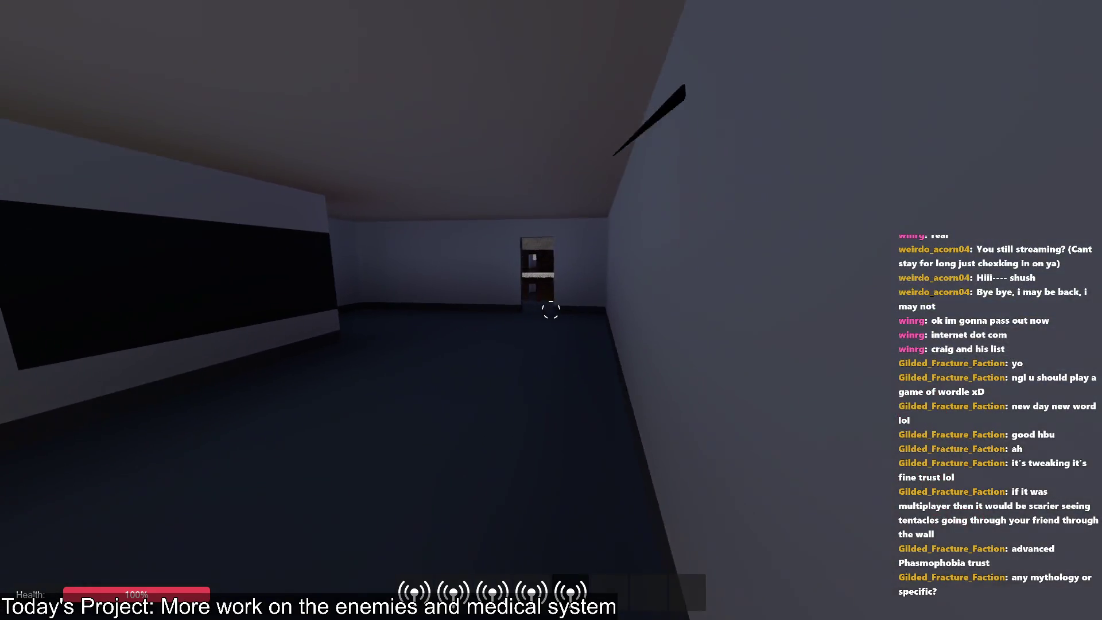
key(w)
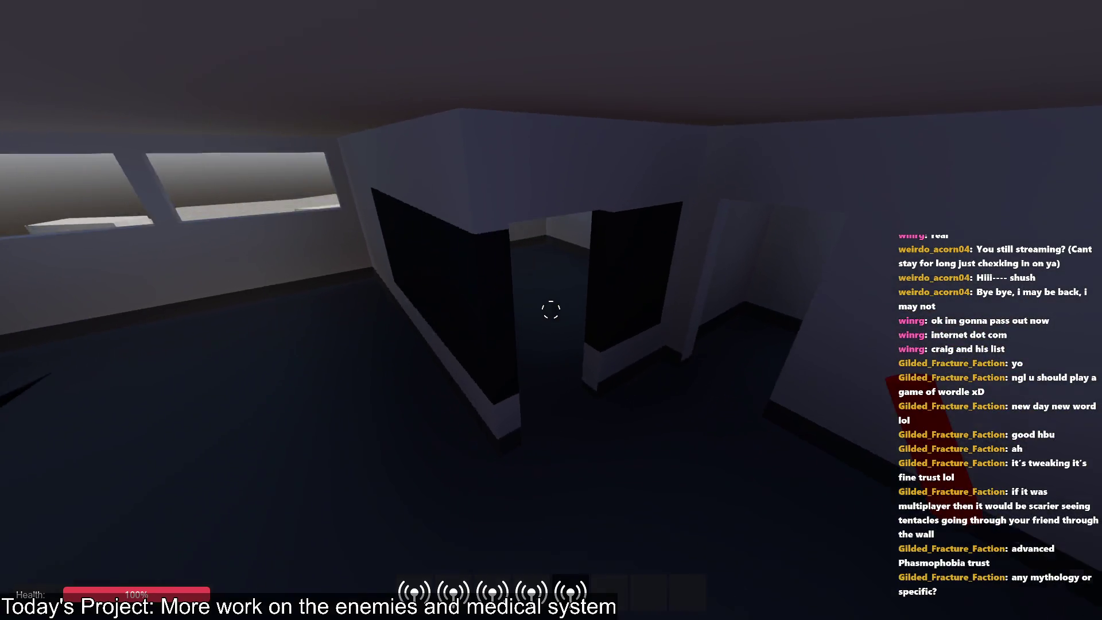
key(w)
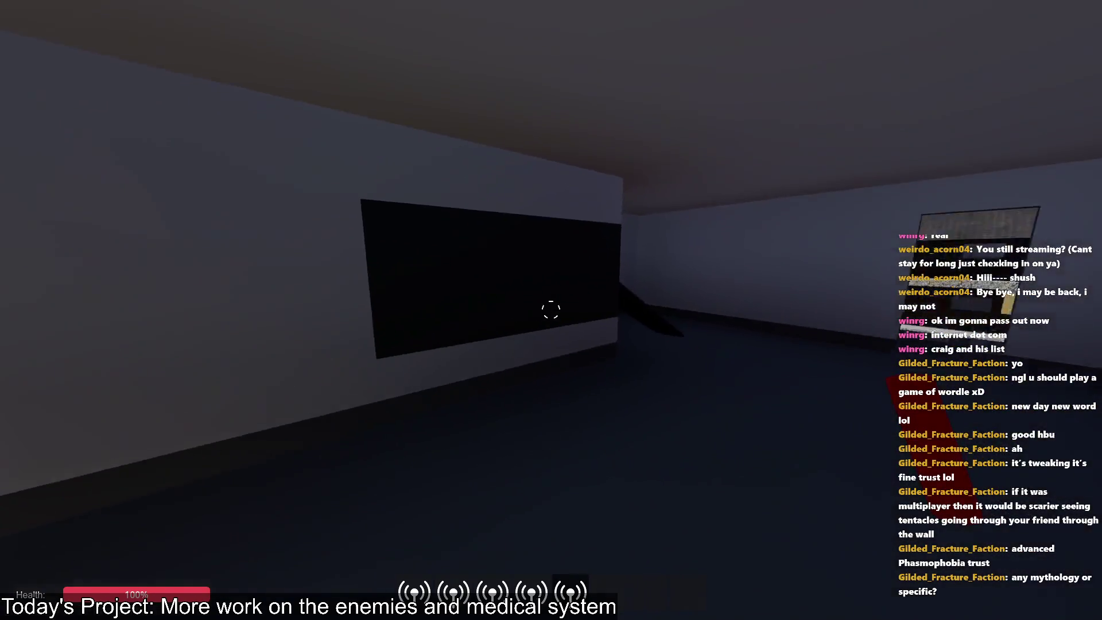
key(w)
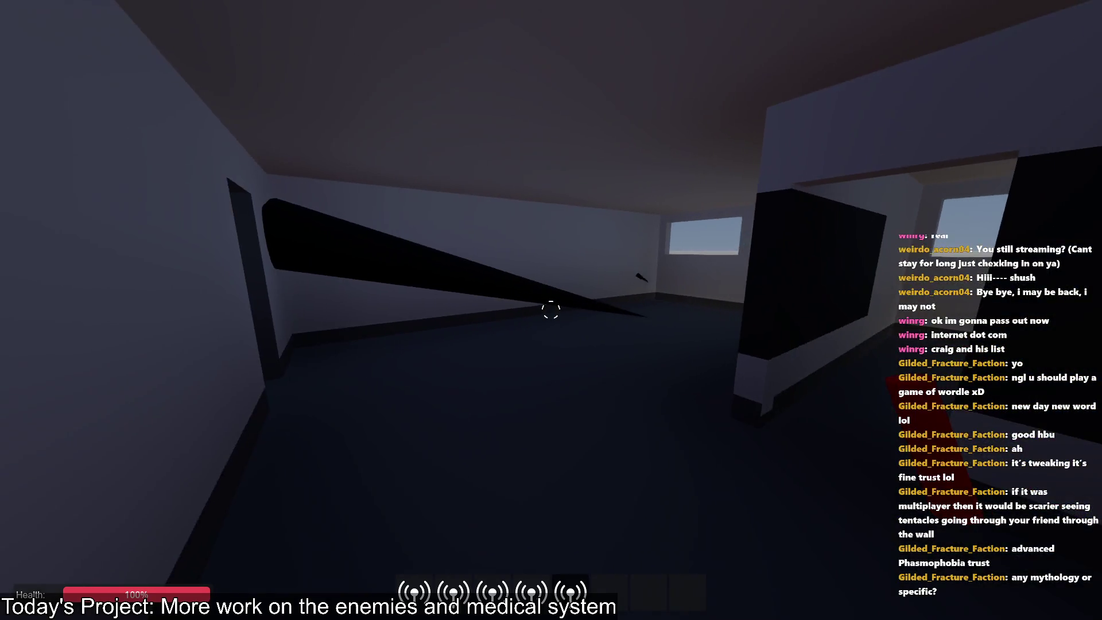
key(w)
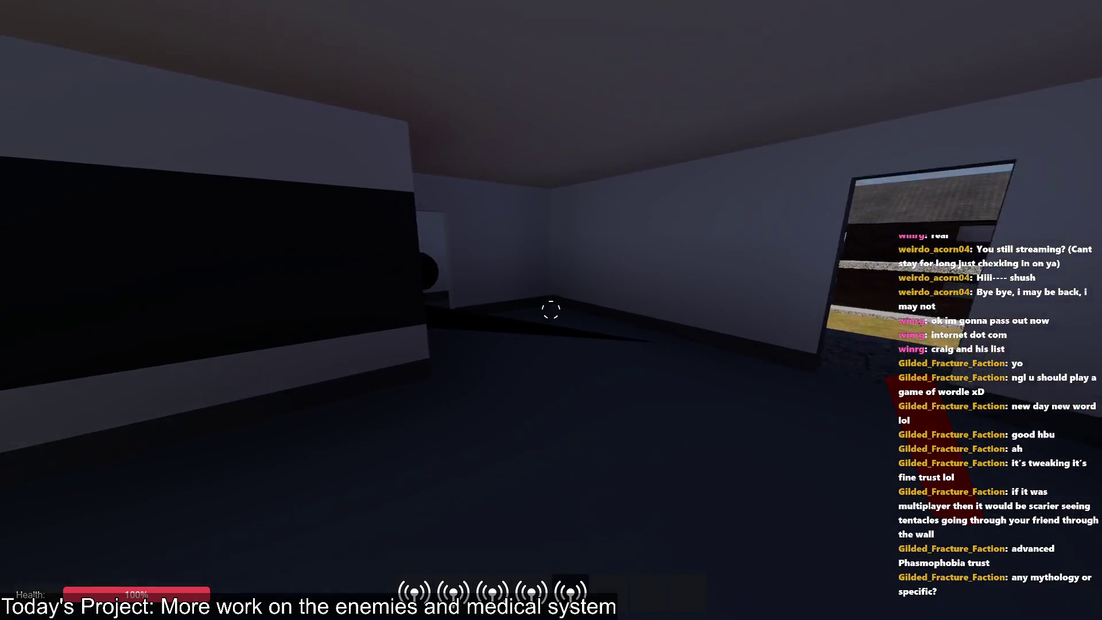
key(w)
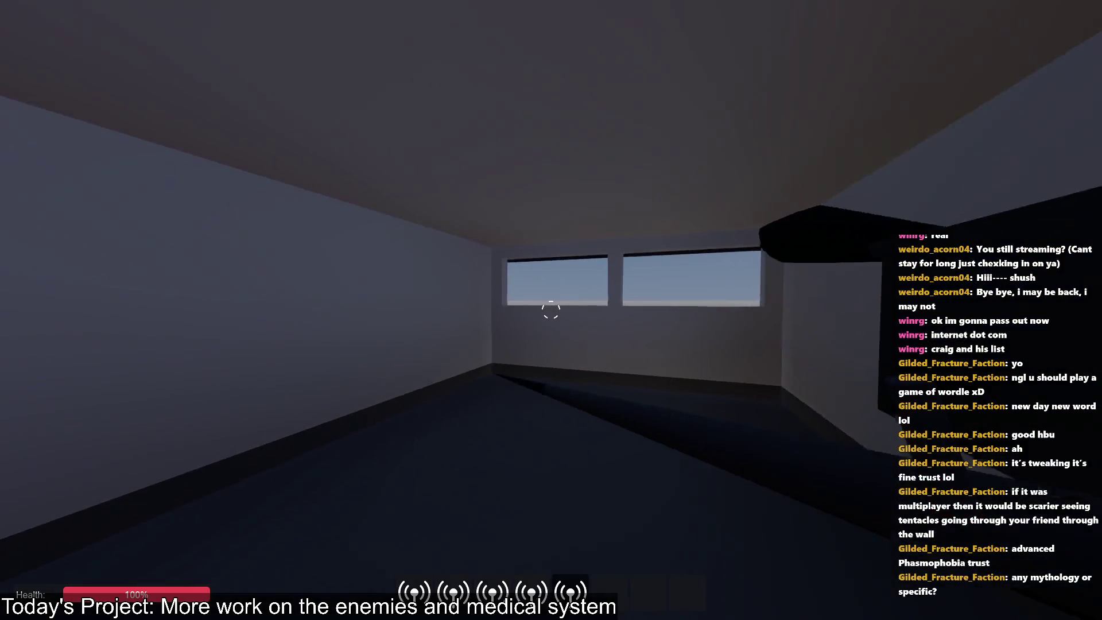
- Drop all five radios from the hotbar in the red-lit room
click(551, 310)
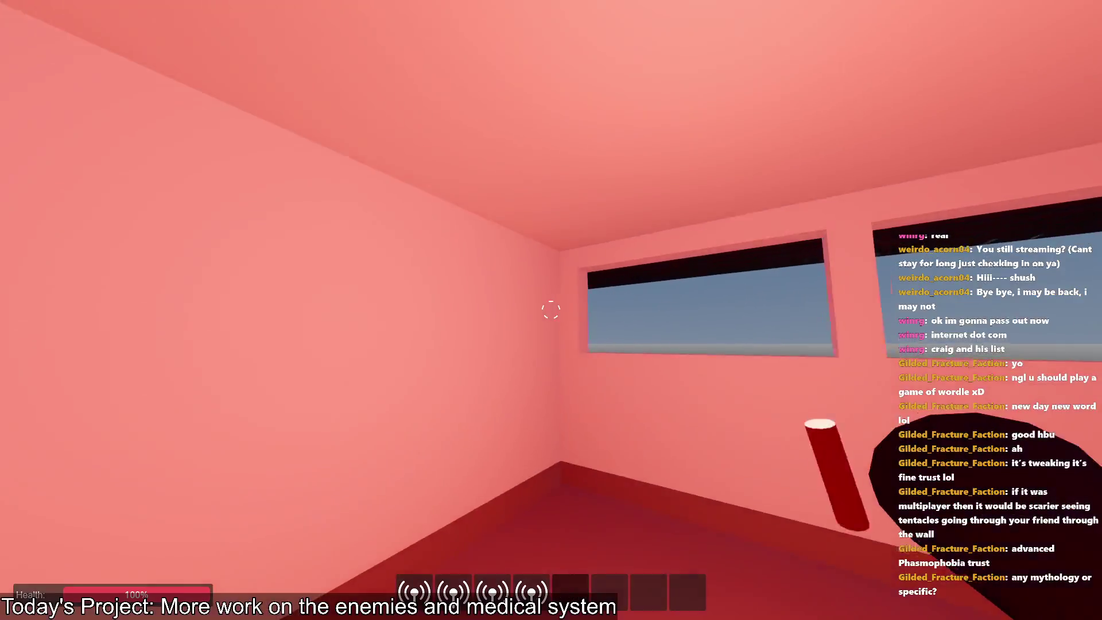
key(w)
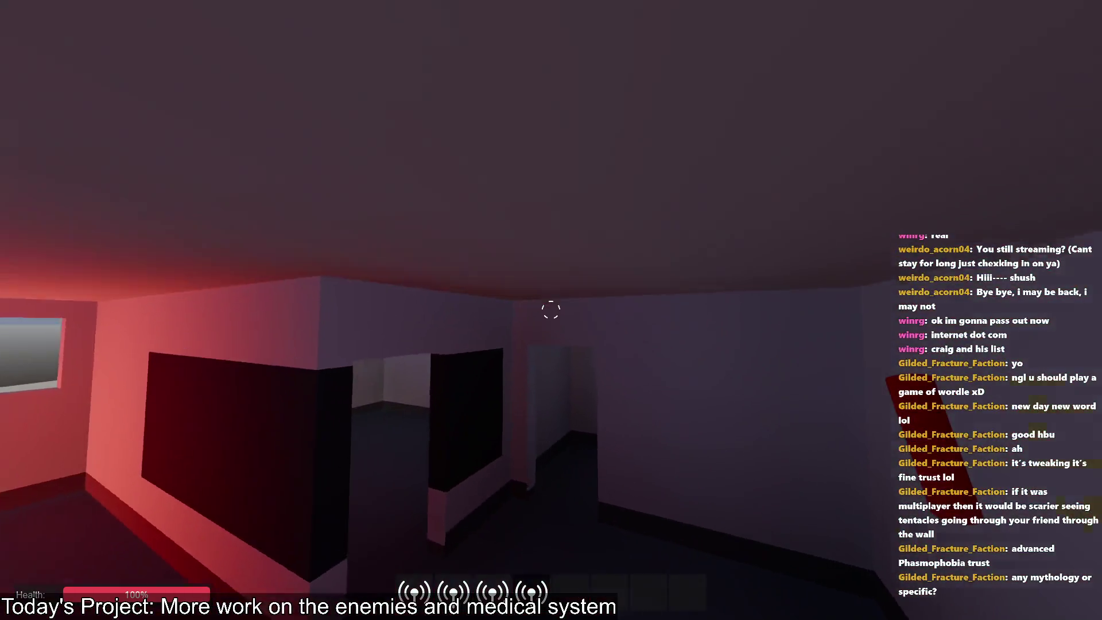
click(550, 310)
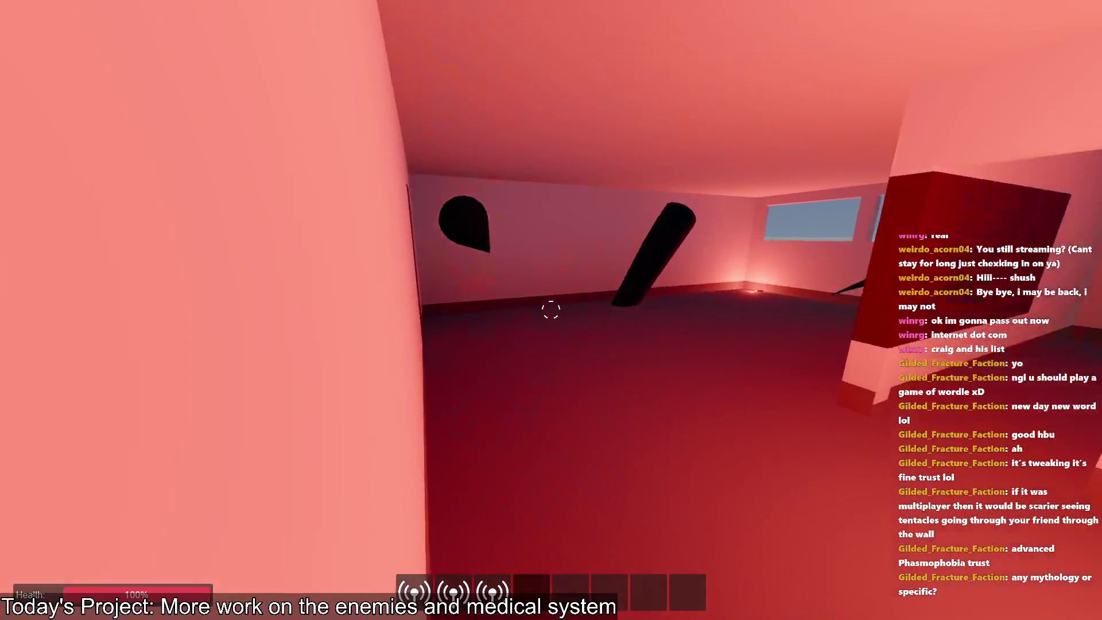
click(550, 310)
click(551, 310)
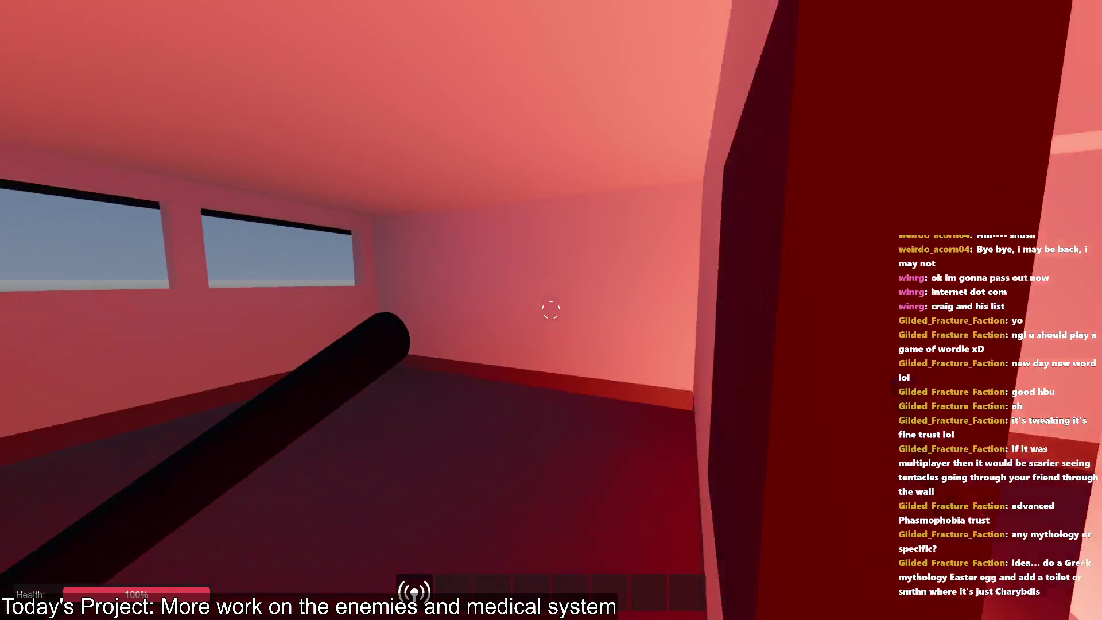
click(551, 309)
- Walk out along the outside walkway and stop the game with F8
key(w)
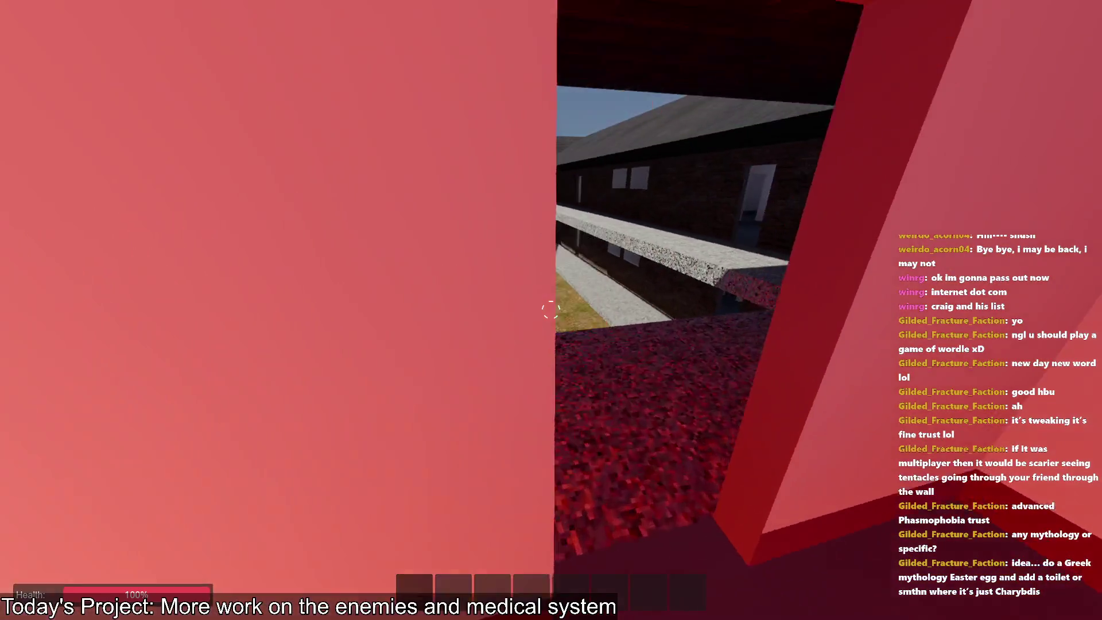
key(w)
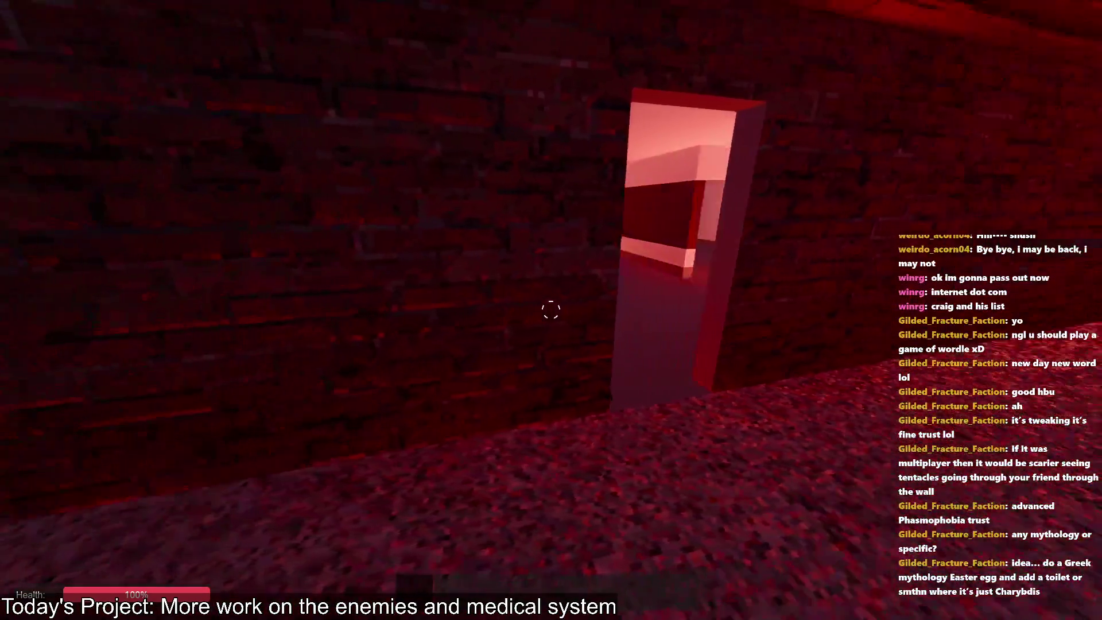
key(w)
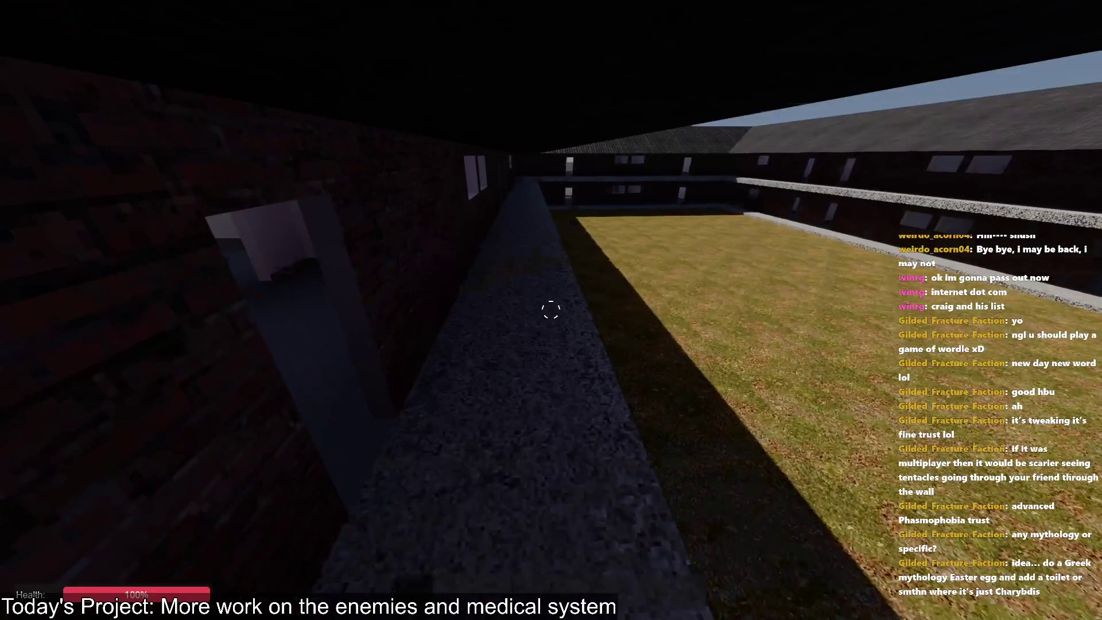
key(F8)
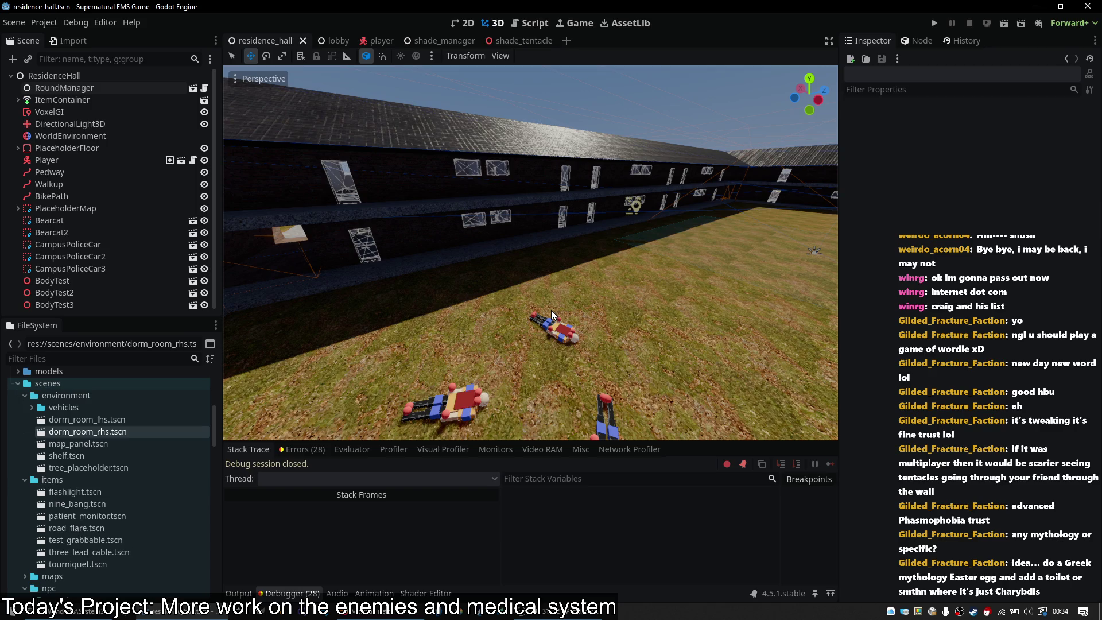
mouse_move(468, 174)
mouse_down()
mouse_move(479, 258)
mouse_move(485, 223)
mouse_move(576, 317)
mouse_move(563, 347)
mouse_move(574, 342)
mouse_up()
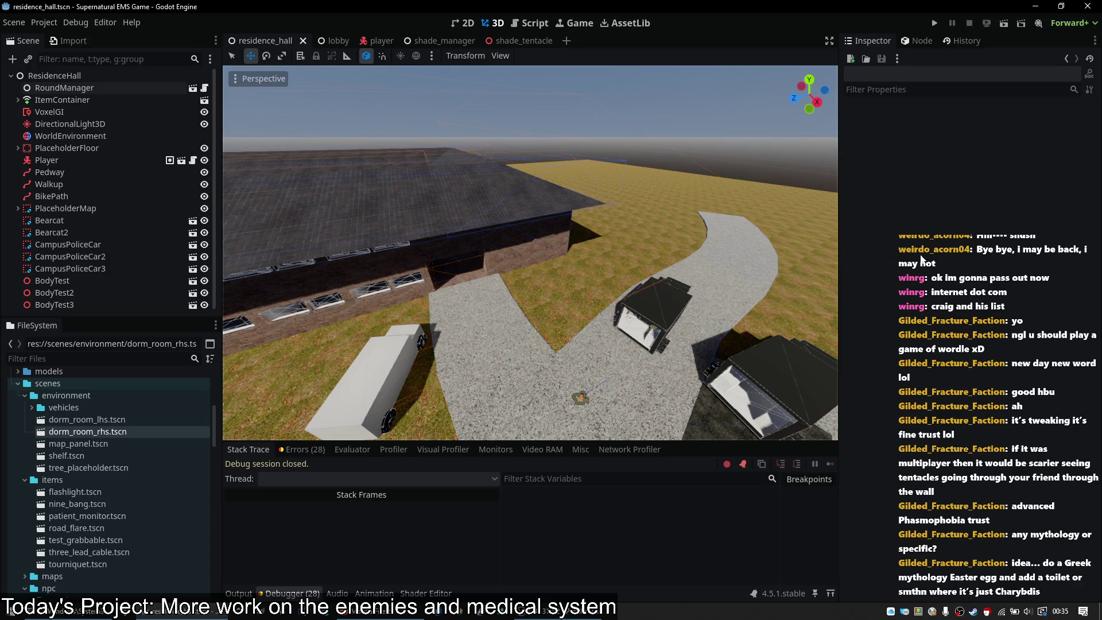
key(w)
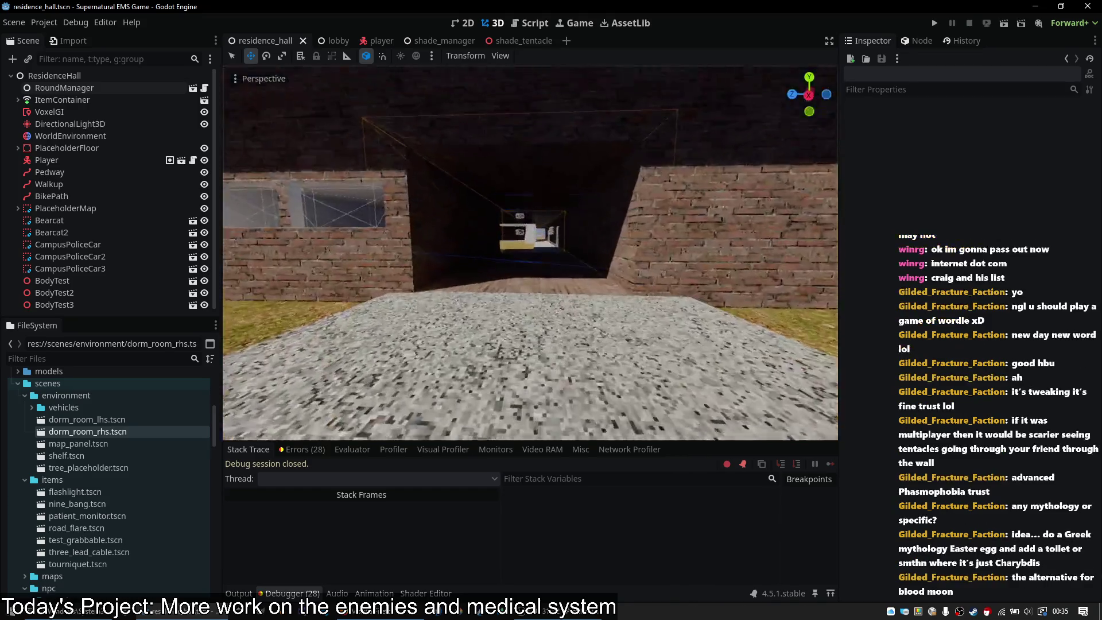
key(w)
key(s)
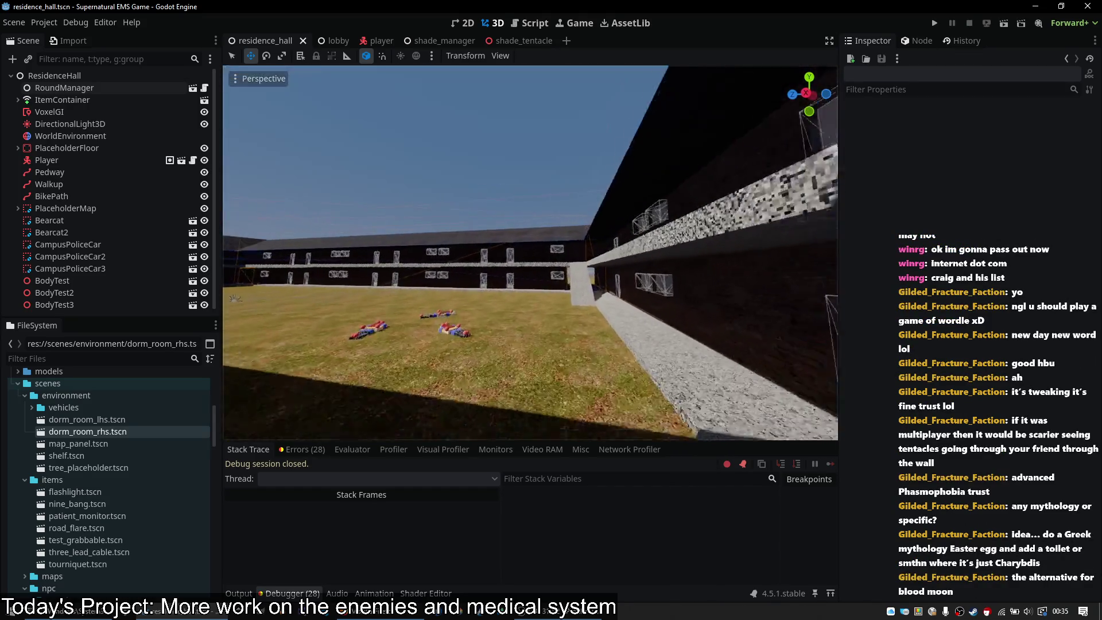
key(a)
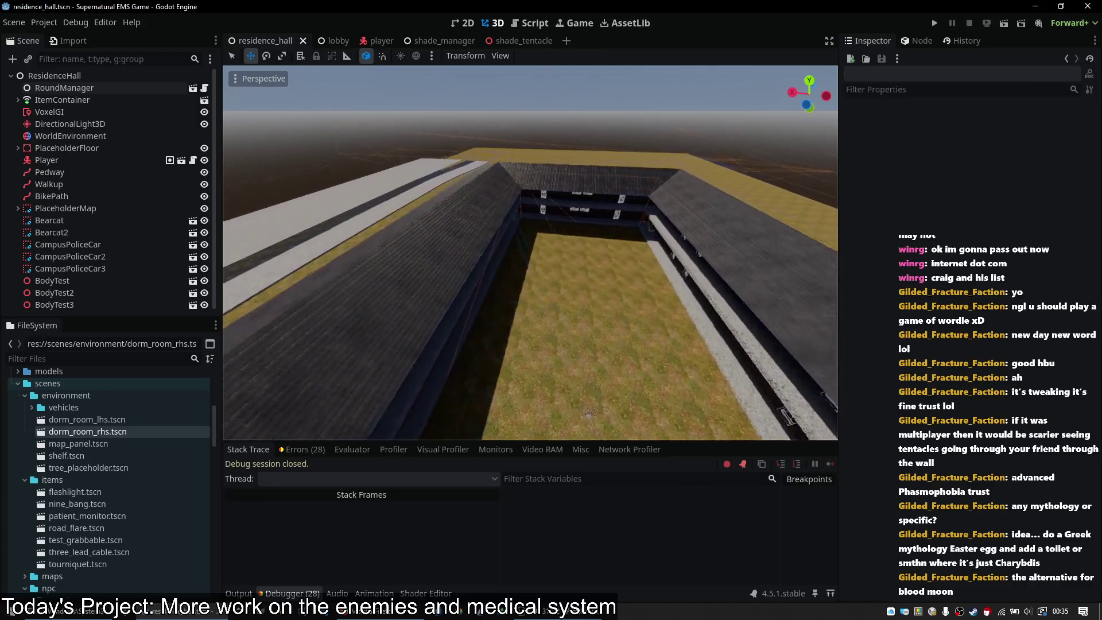
key(s)
key(w)
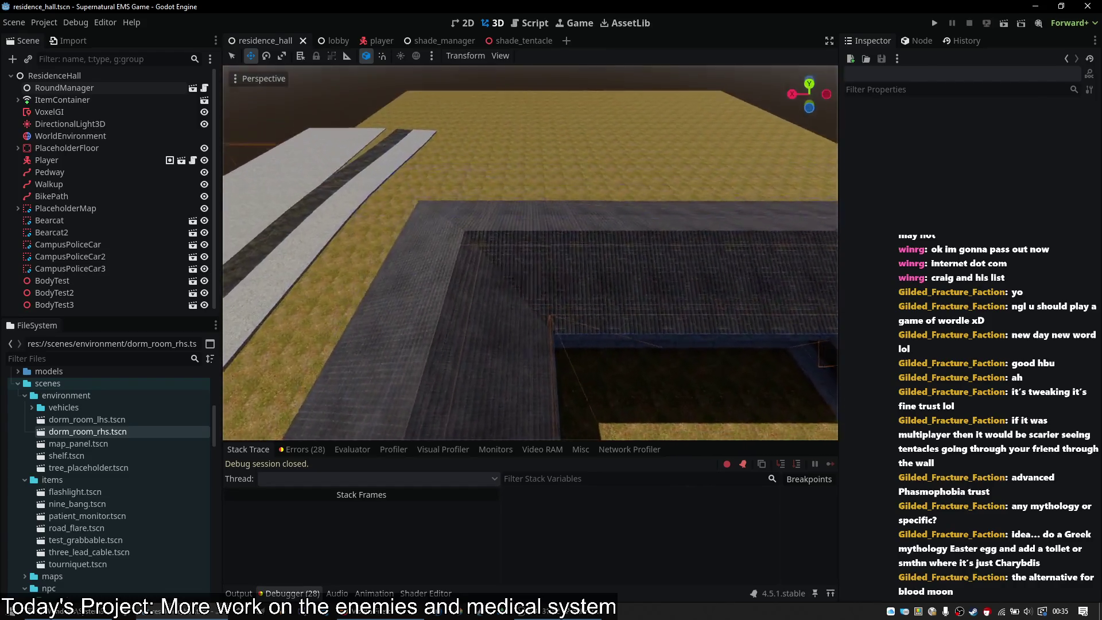
key(q)
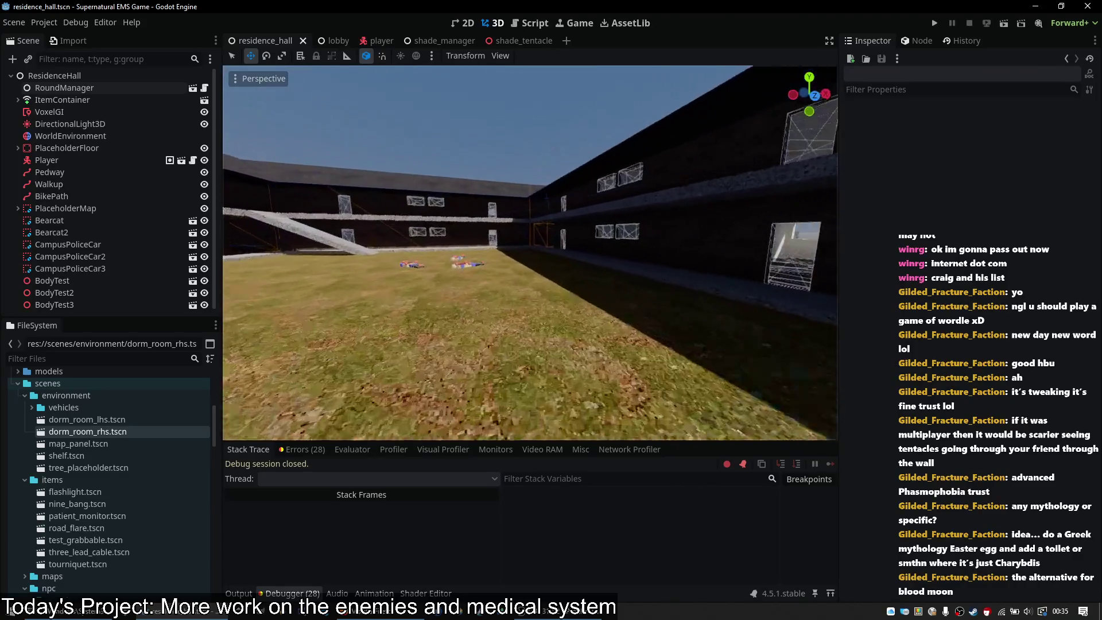
key(w)
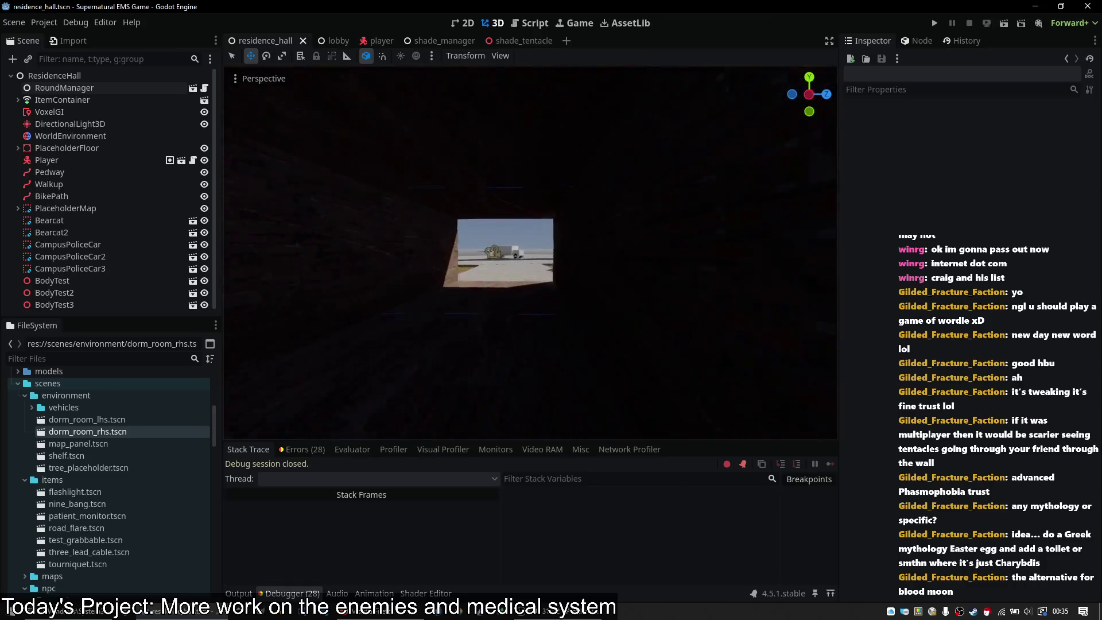
key(w)
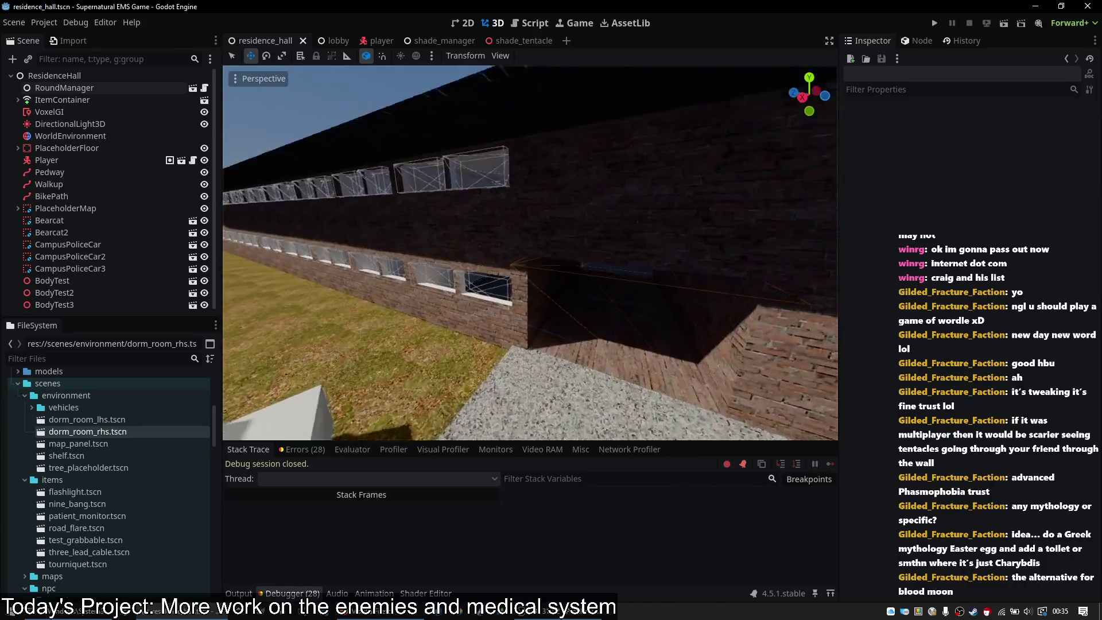
key(w)
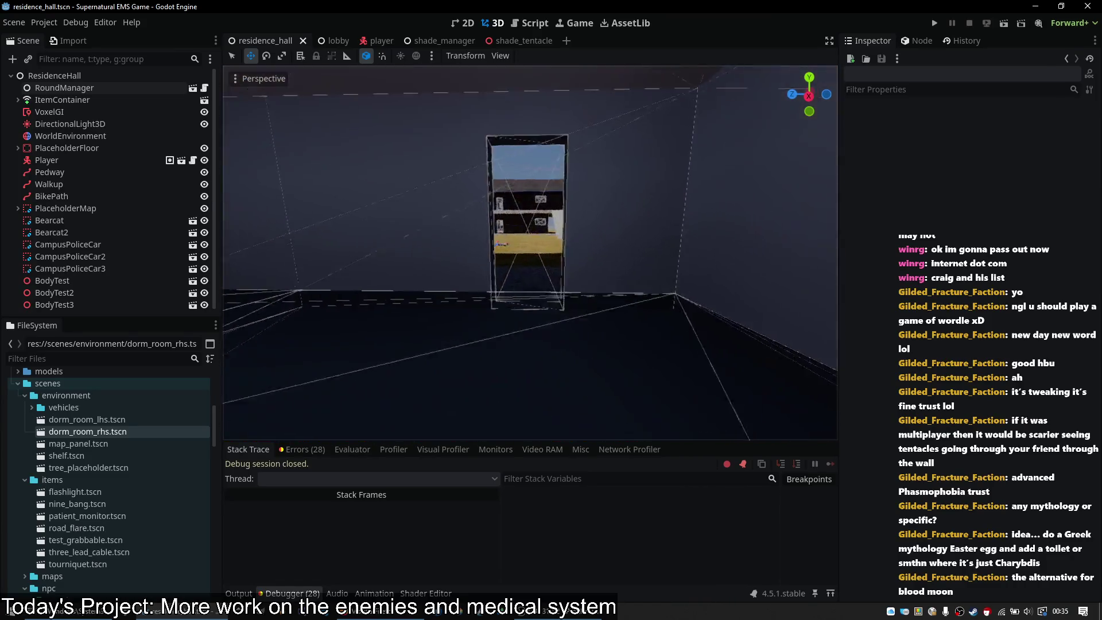
key(s)
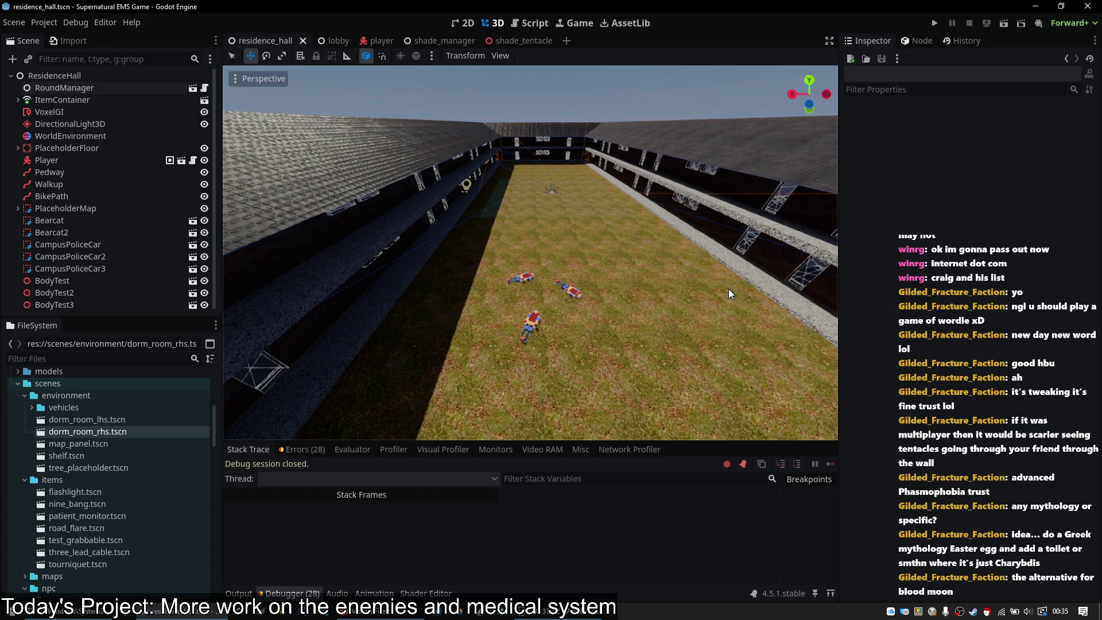
key(w)
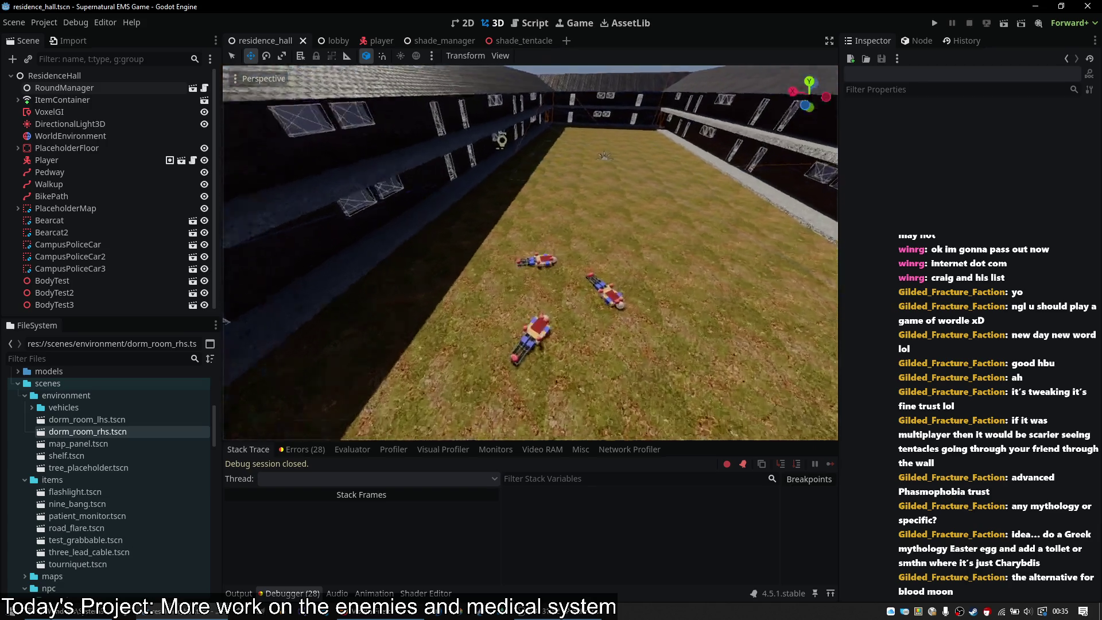
key(s)
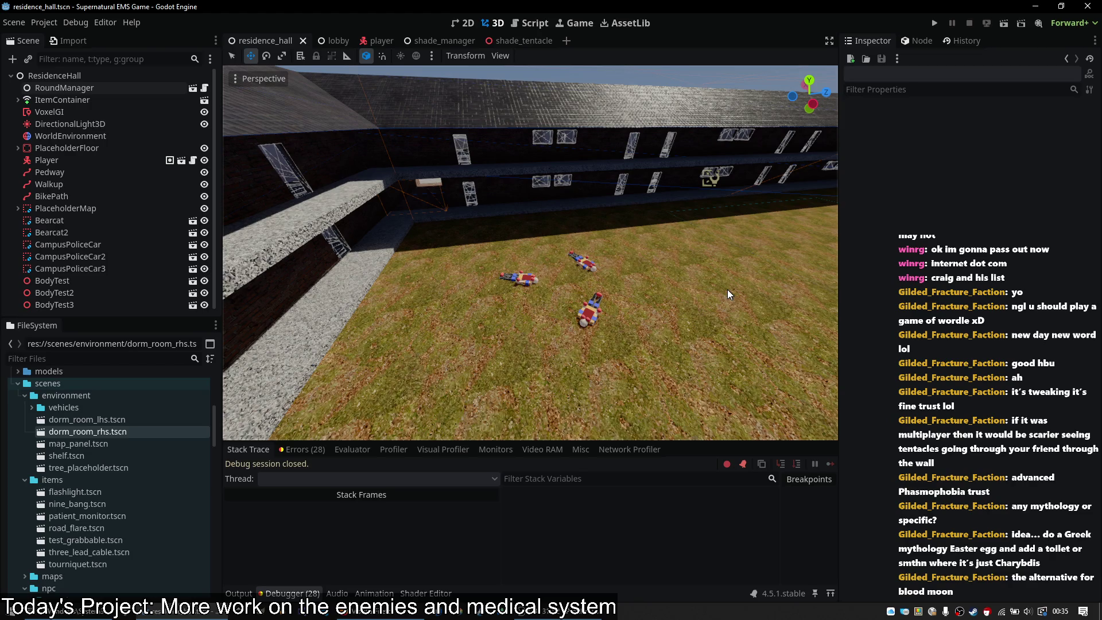
key(w)
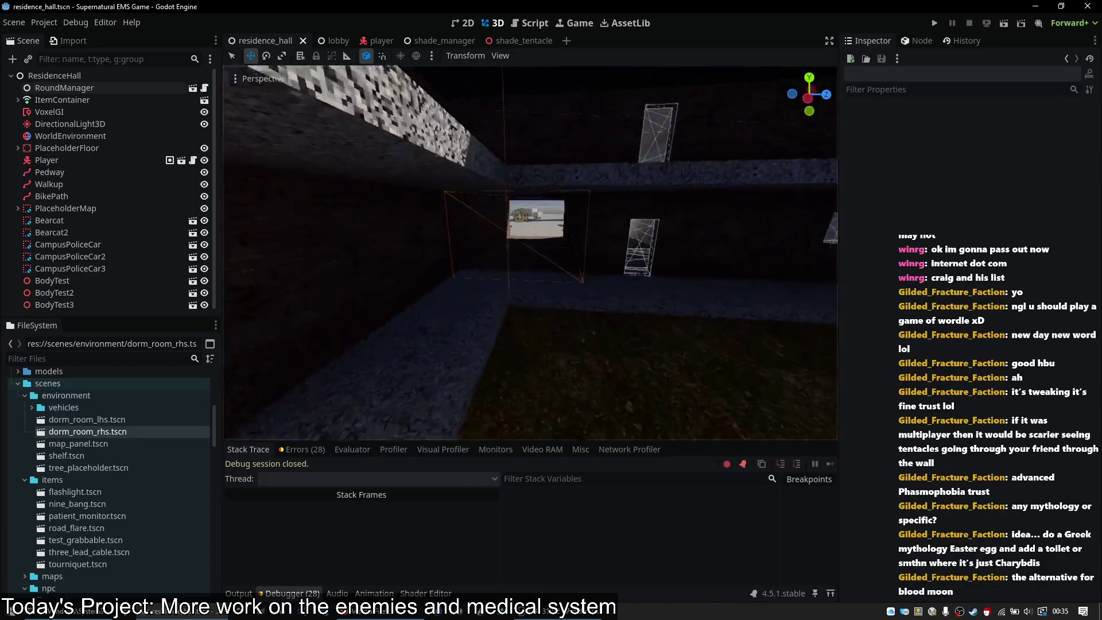
key(w)
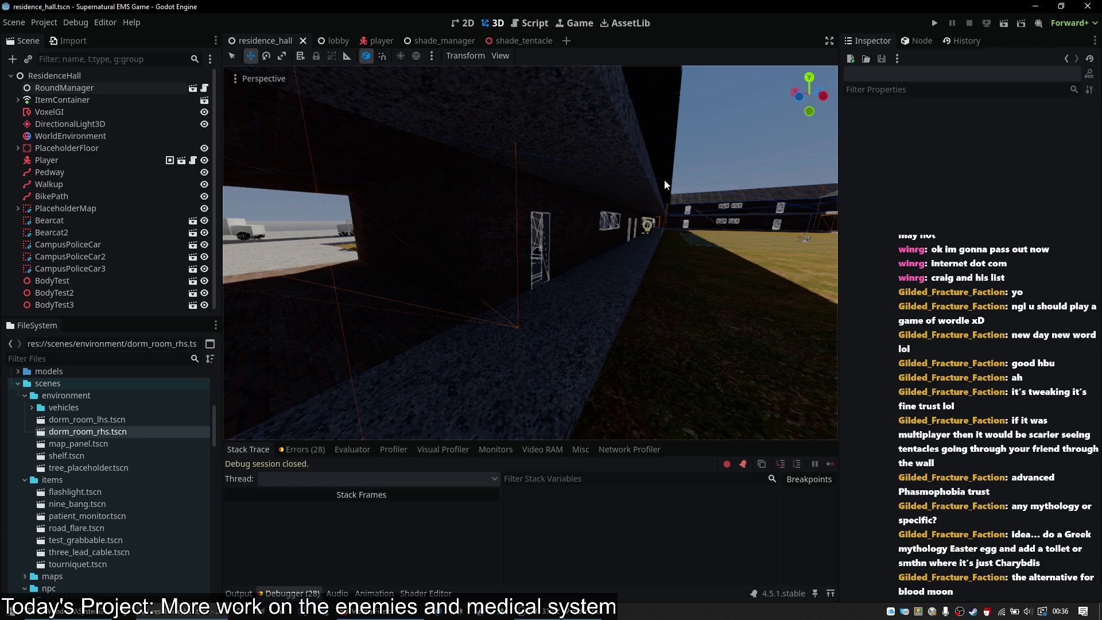
key(w)
key(w)
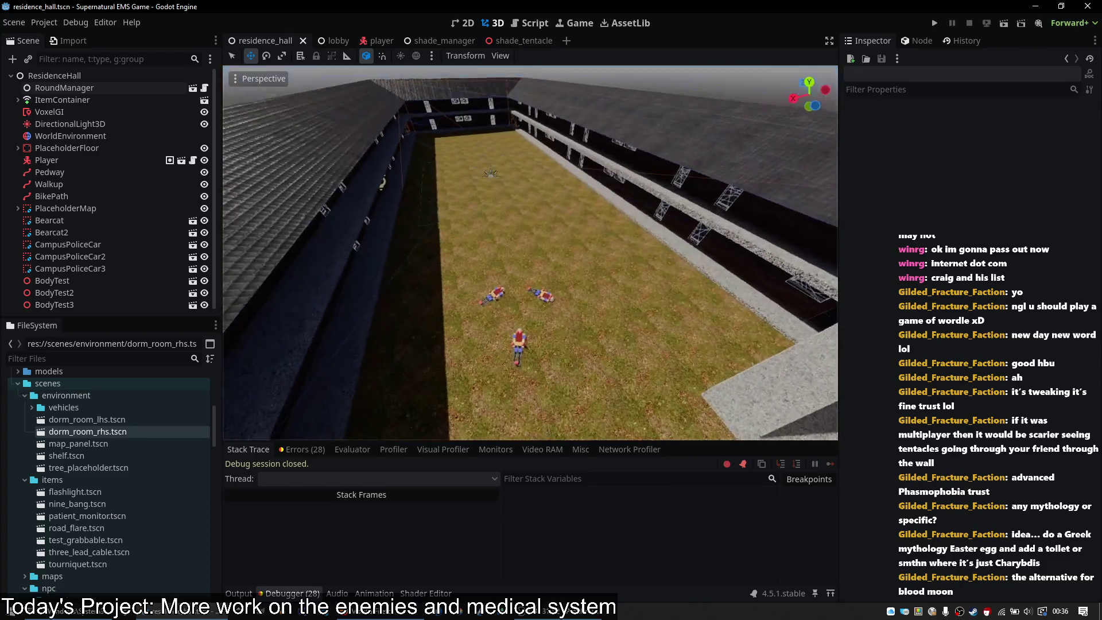
right_click(230, 159)
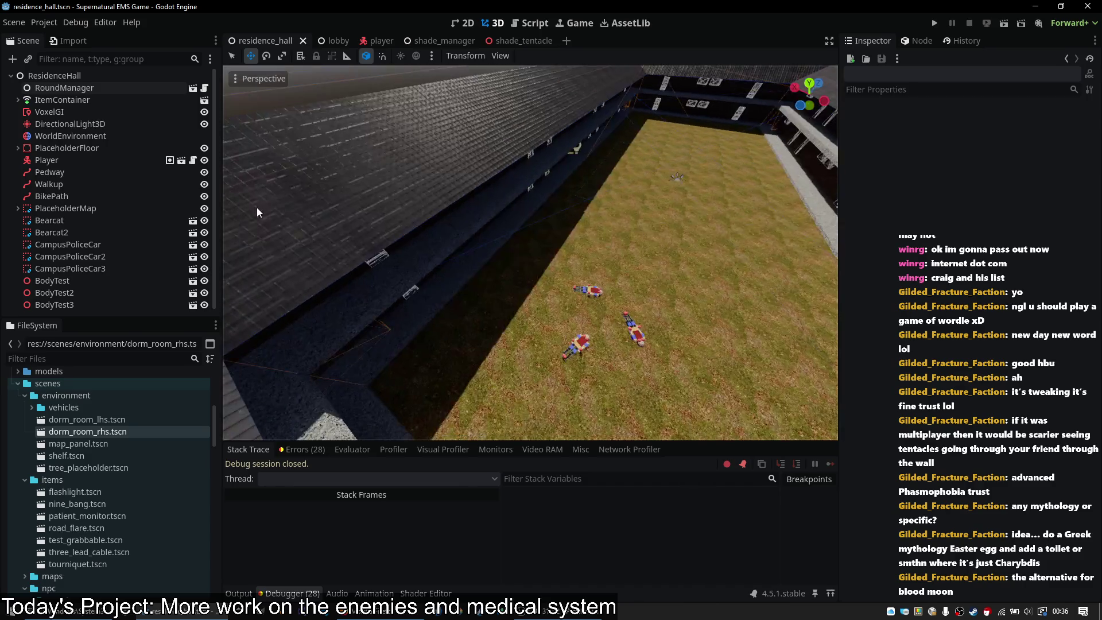
- In the Script workspace, open shade_tentacle.gd and place the caret at line 16
click(516, 22)
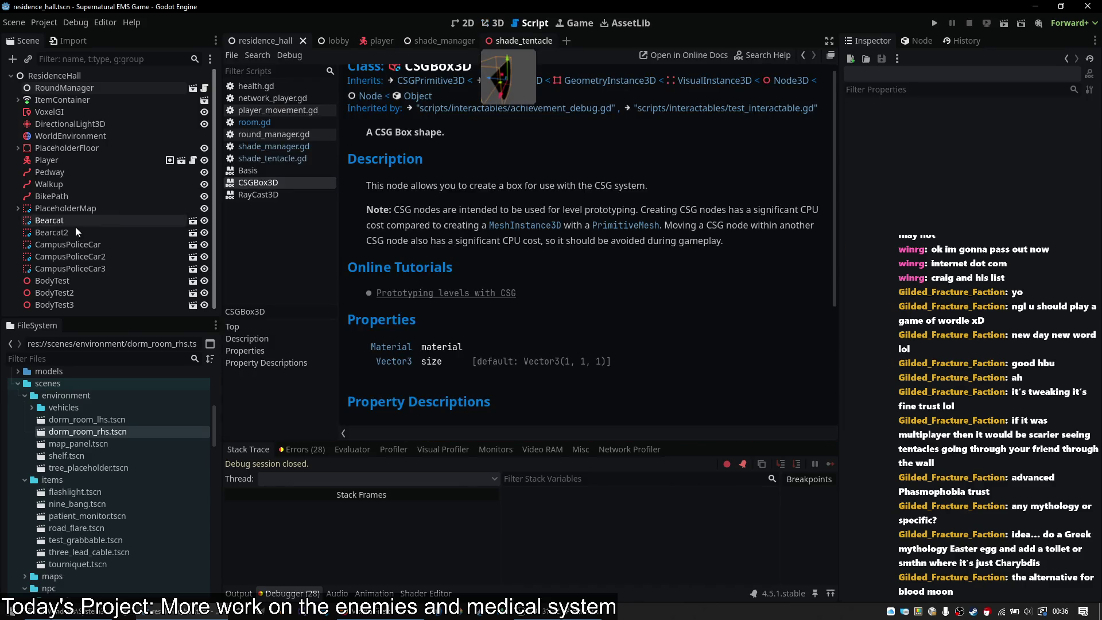
click(312, 122)
click(550, 249)
click(280, 157)
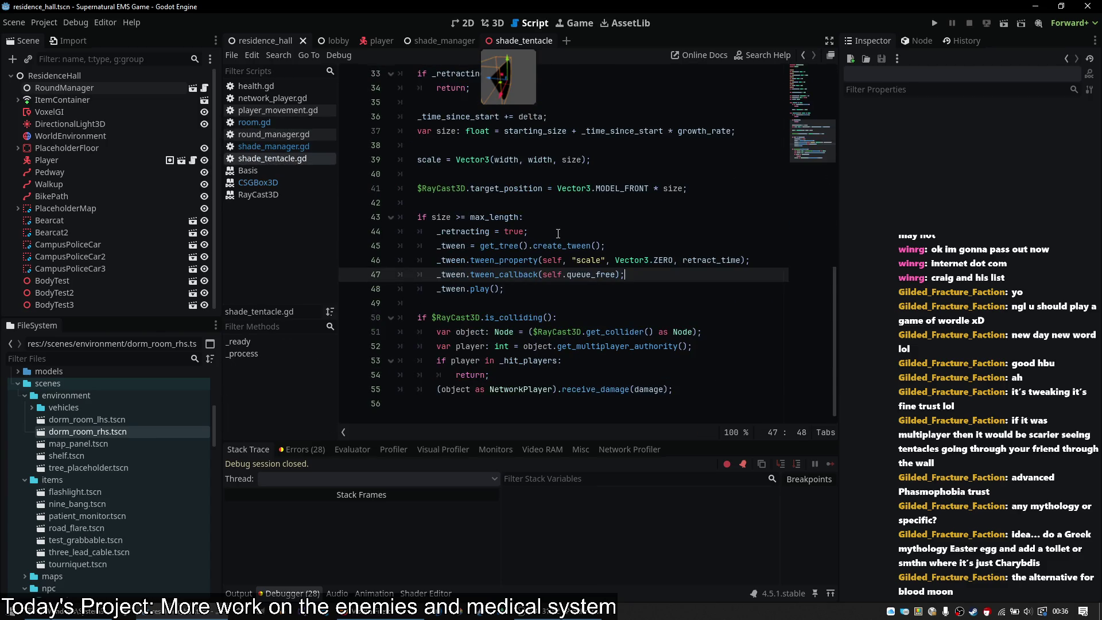
scroll(517, 229, up, 7)
click(487, 131)
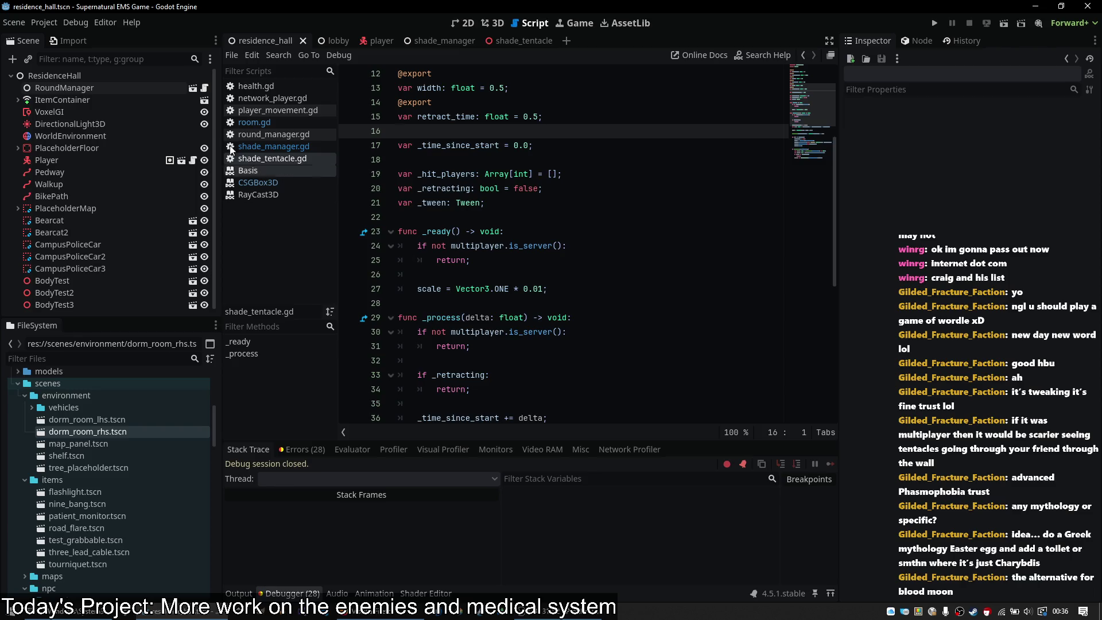
- Scroll through shade_manager.gd, then open the shade_light.tscn scene
click(294, 145)
scroll(612, 224, up, 6)
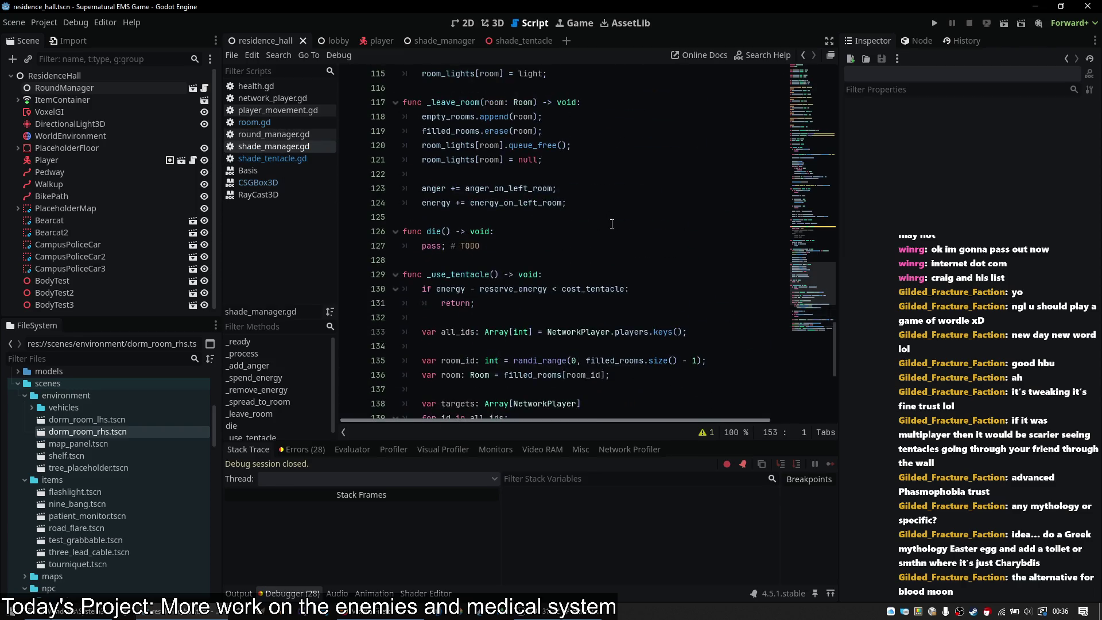
scroll(569, 293, up, 8)
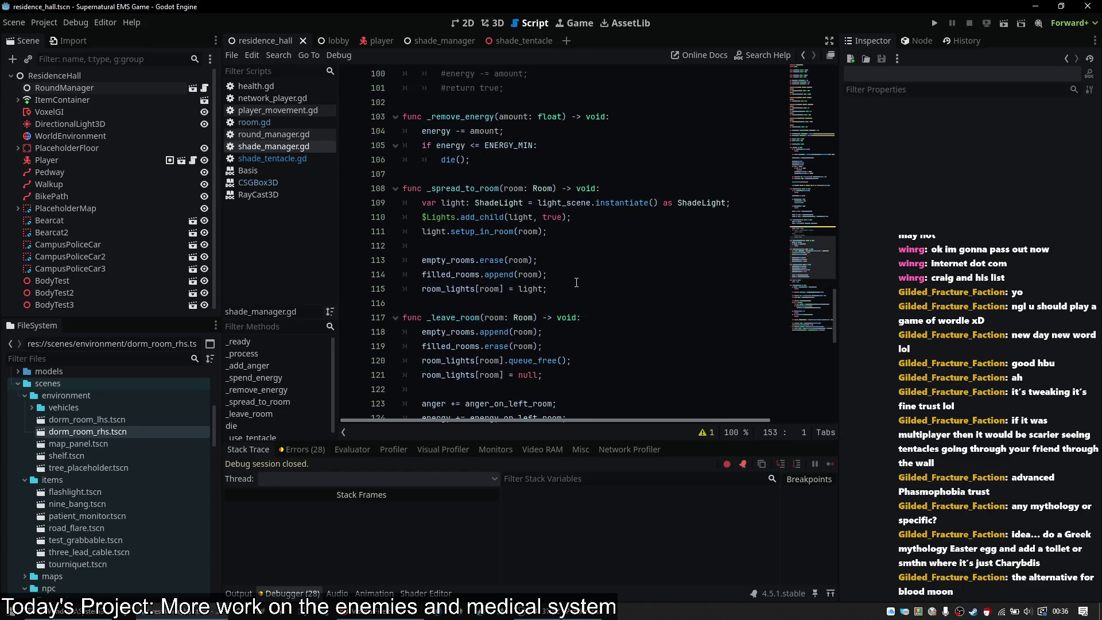
scroll(499, 354, up, 4)
scroll(546, 333, down, 3)
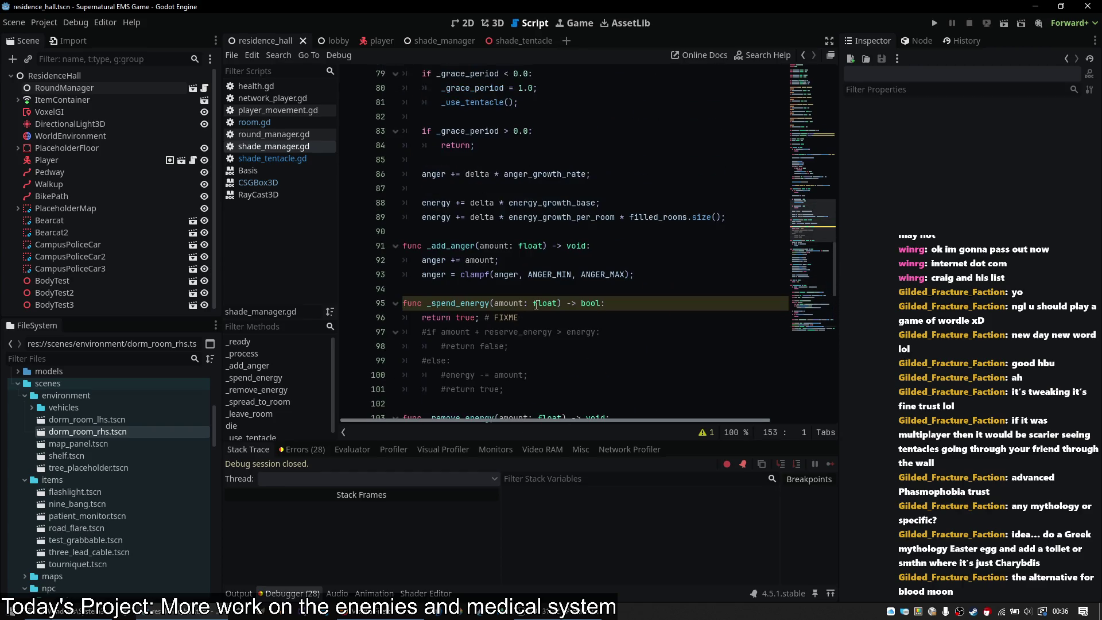
scroll(596, 301, up, 2)
scroll(597, 301, up, 4)
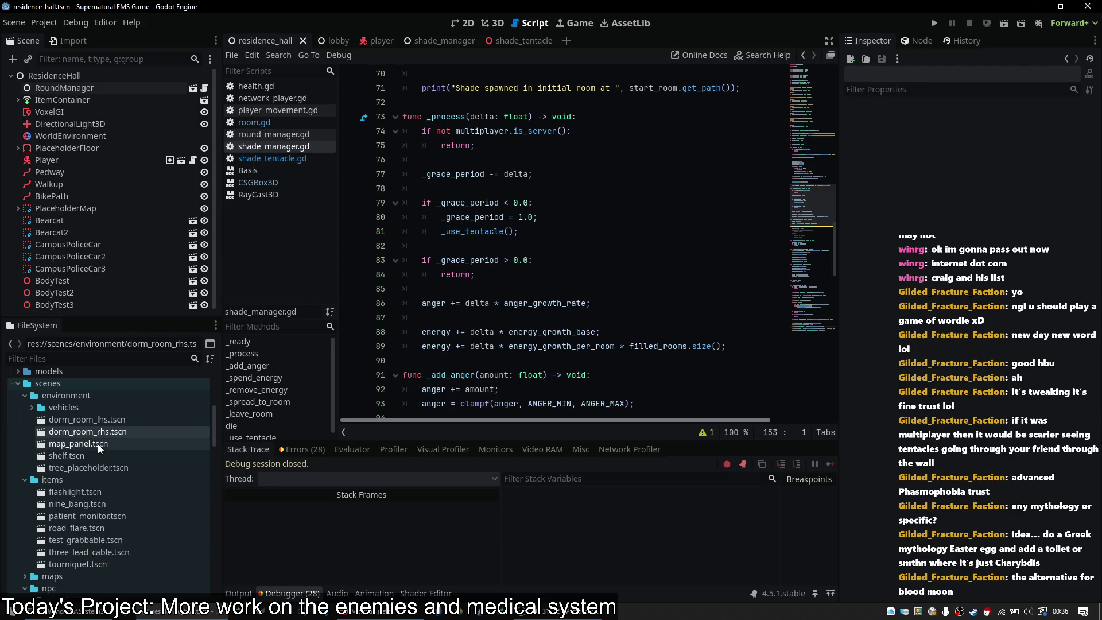
scroll(98, 453, down, 5)
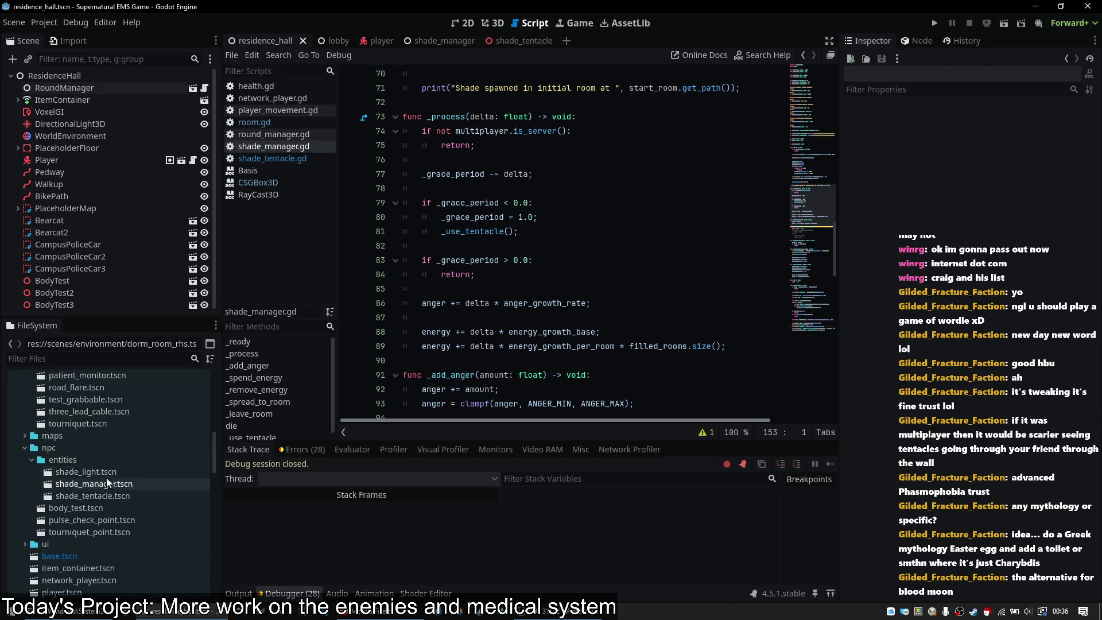
double_click(111, 472)
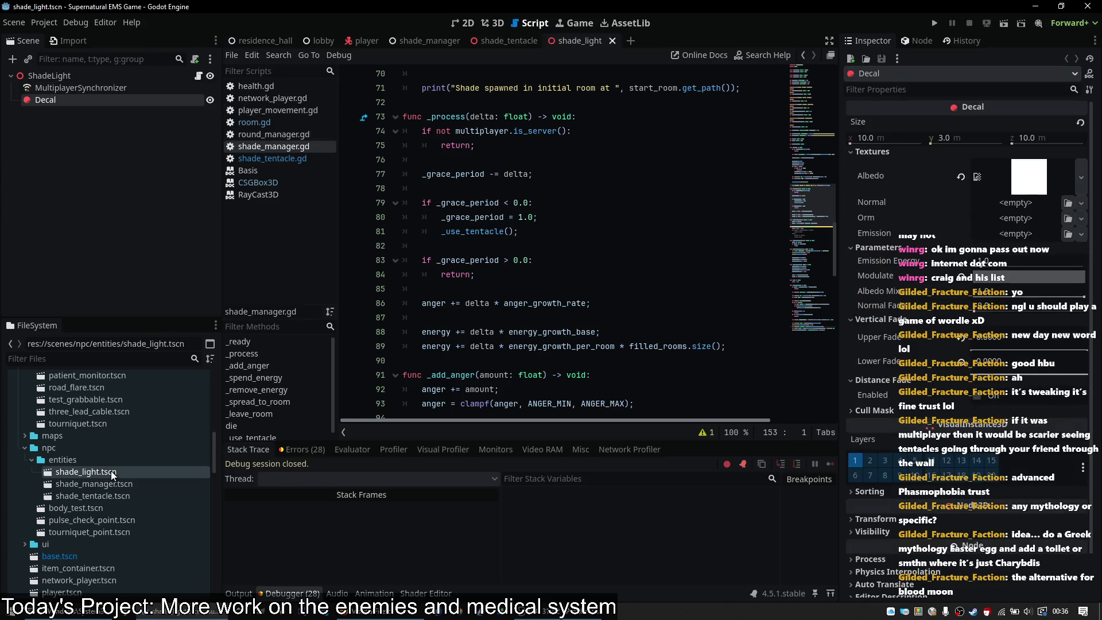
- Edit shade_light.gd line 7 to $Decal.size = room.extents * 2 + Vector3.ONE * MARGIN
click(199, 77)
click(652, 167)
click(671, 158)
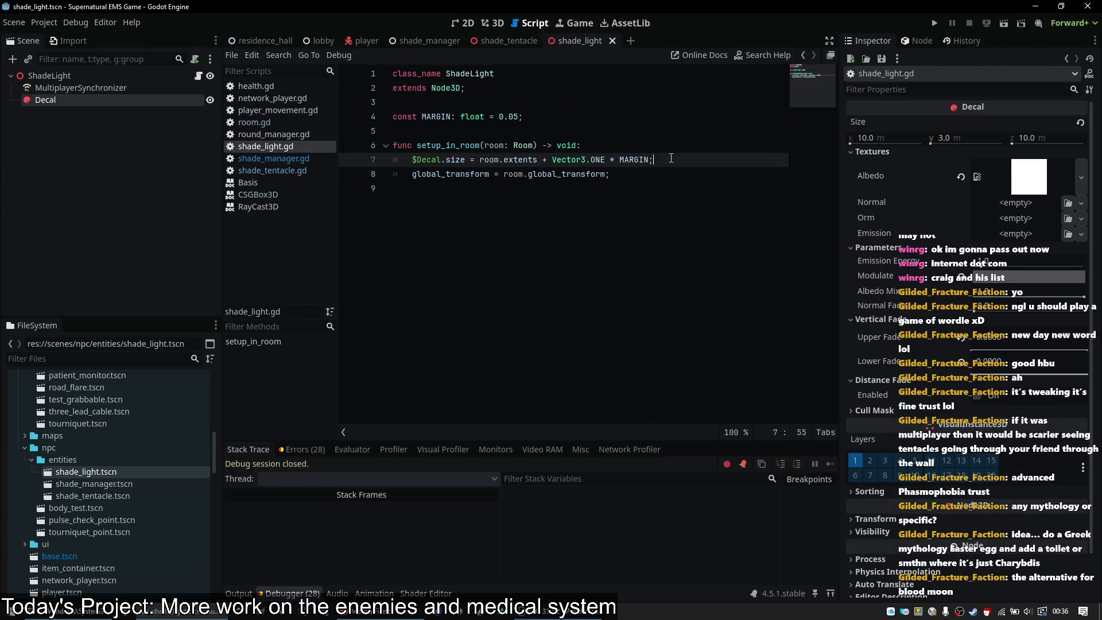
text(* 2)
- Close the shade_light and shade_tentacle scene tabs and run the game to test
middle_click(567, 35)
middle_click(522, 41)
click(935, 23)
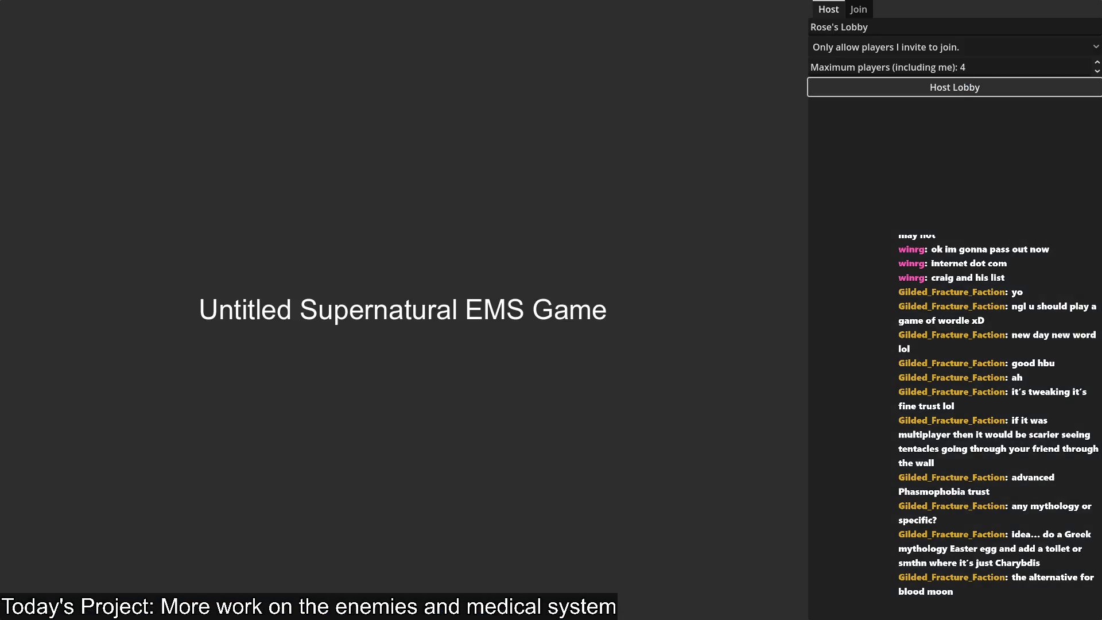
- Host a lobby, ready up for the outdoor map, and pick up then put back a tourniquet
click(960, 86)
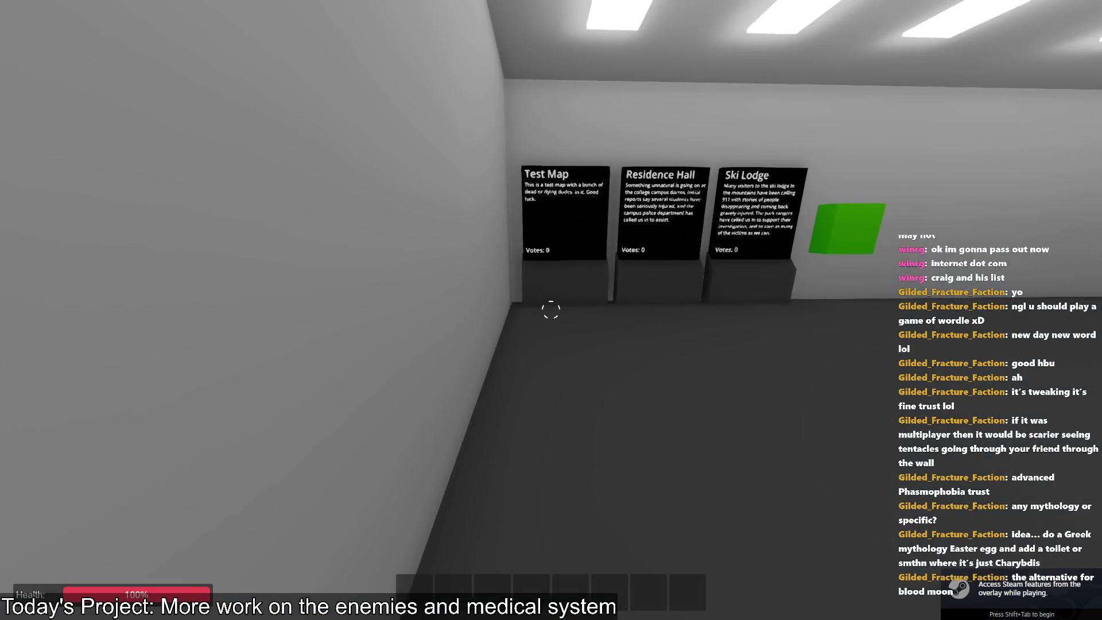
key(w)
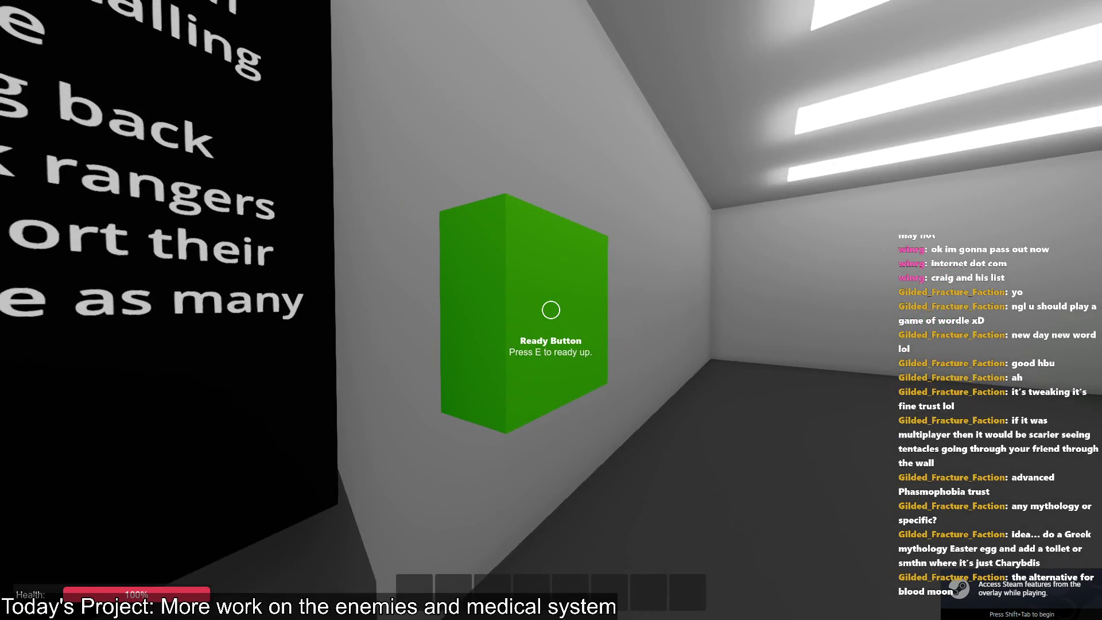
key(e)
key(w)
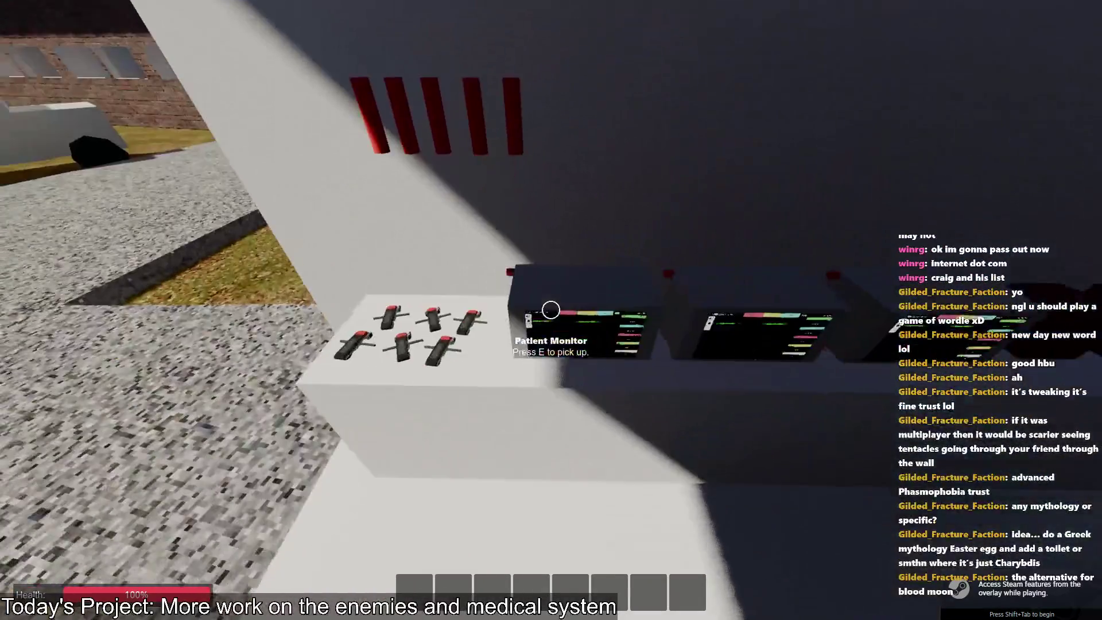
key(e)
key(w)
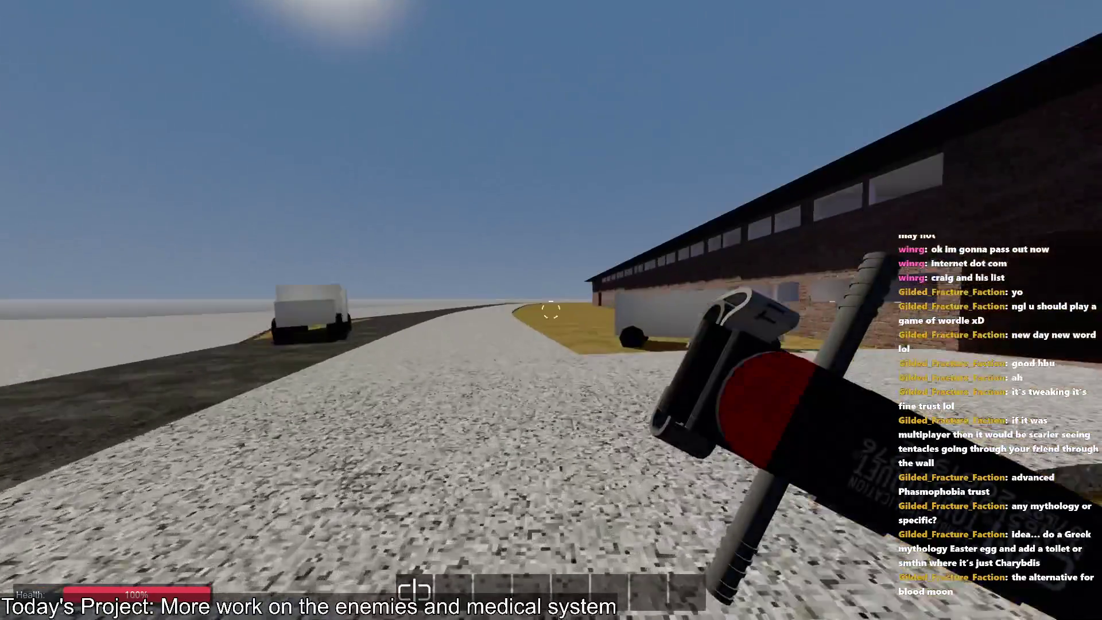
key(w)
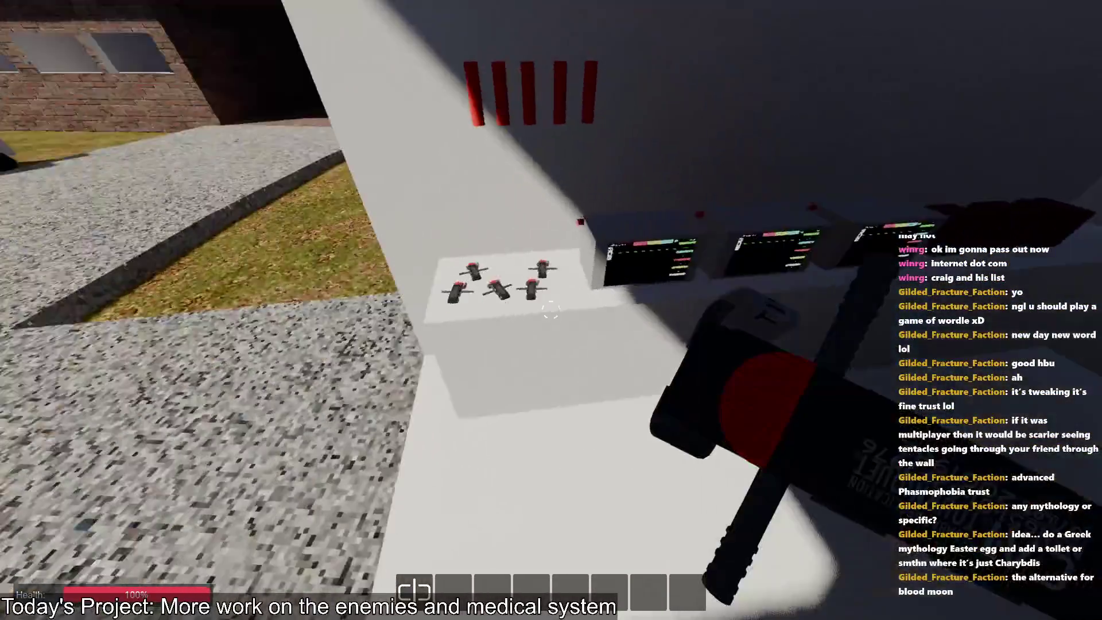
key(q)
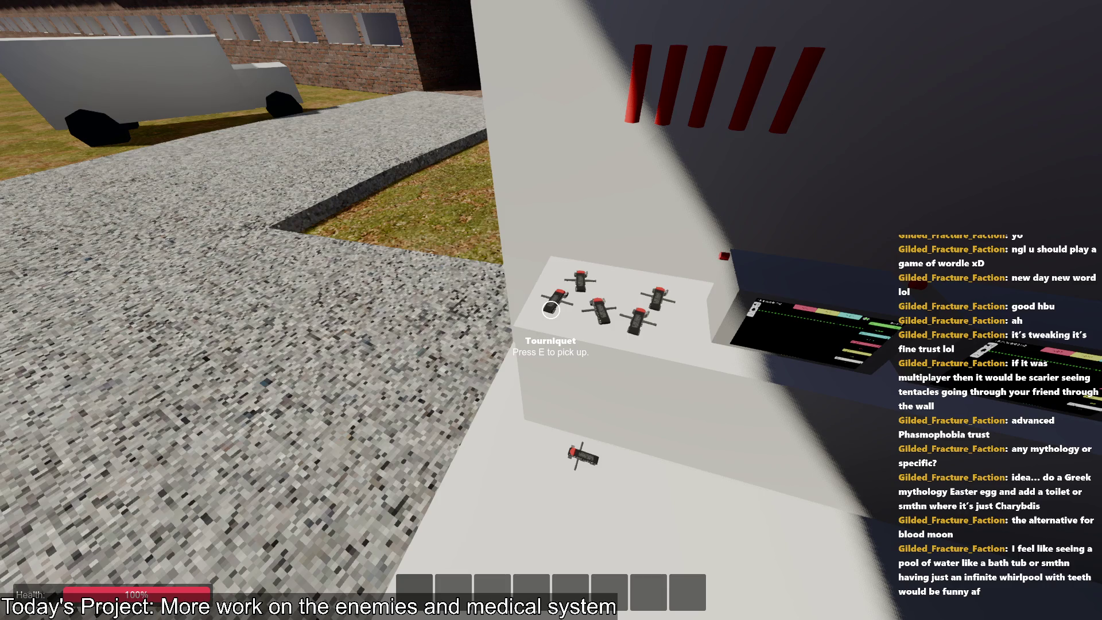
- Cross over the white van's roof to the medical supply table and pick up the patient monitors
key(w)
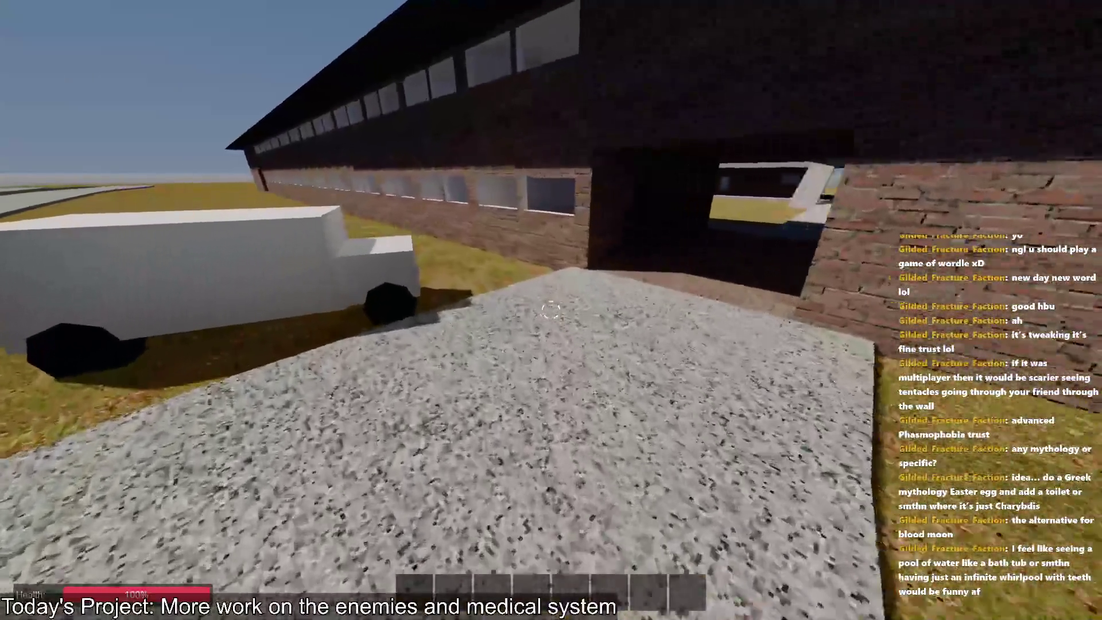
key(w)
key(space)
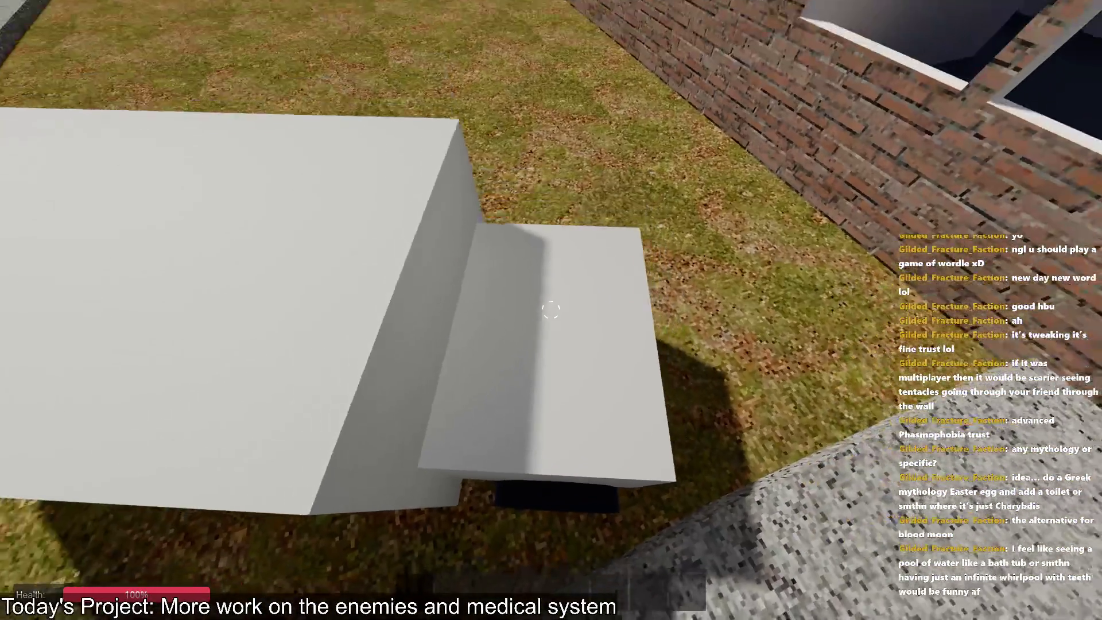
key(w)
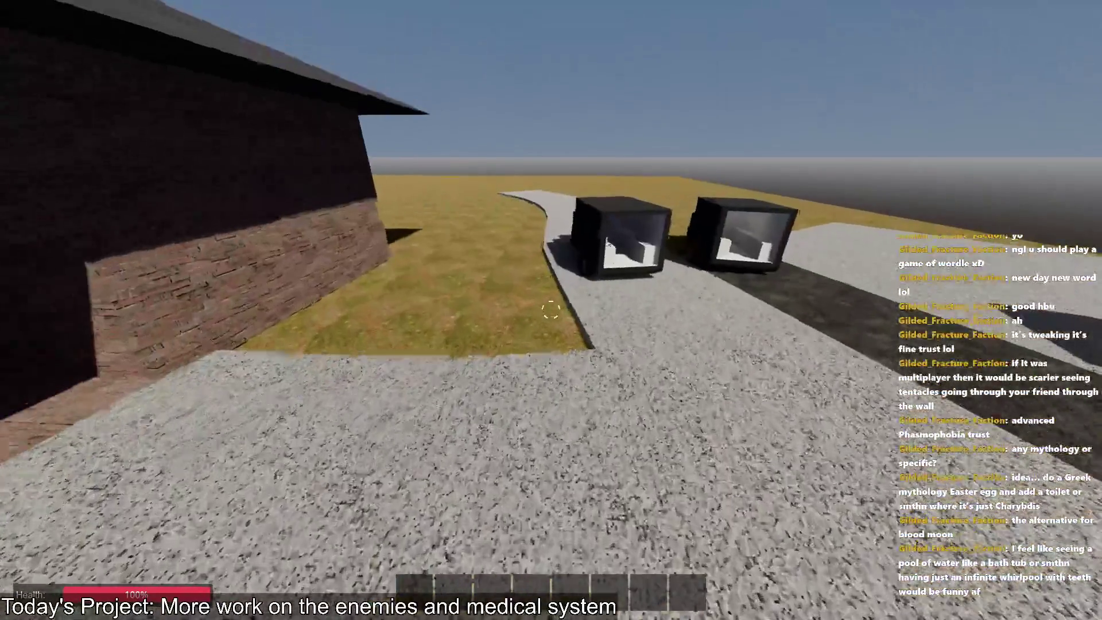
key(w)
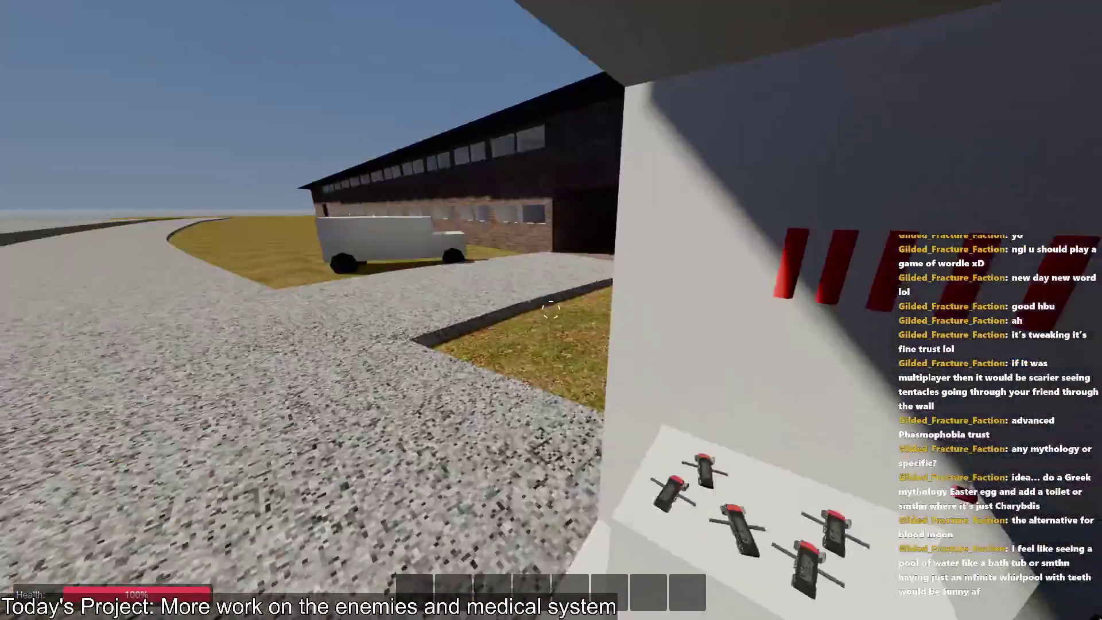
key(e)
key(e)
key(e)
key(e)
key(e)
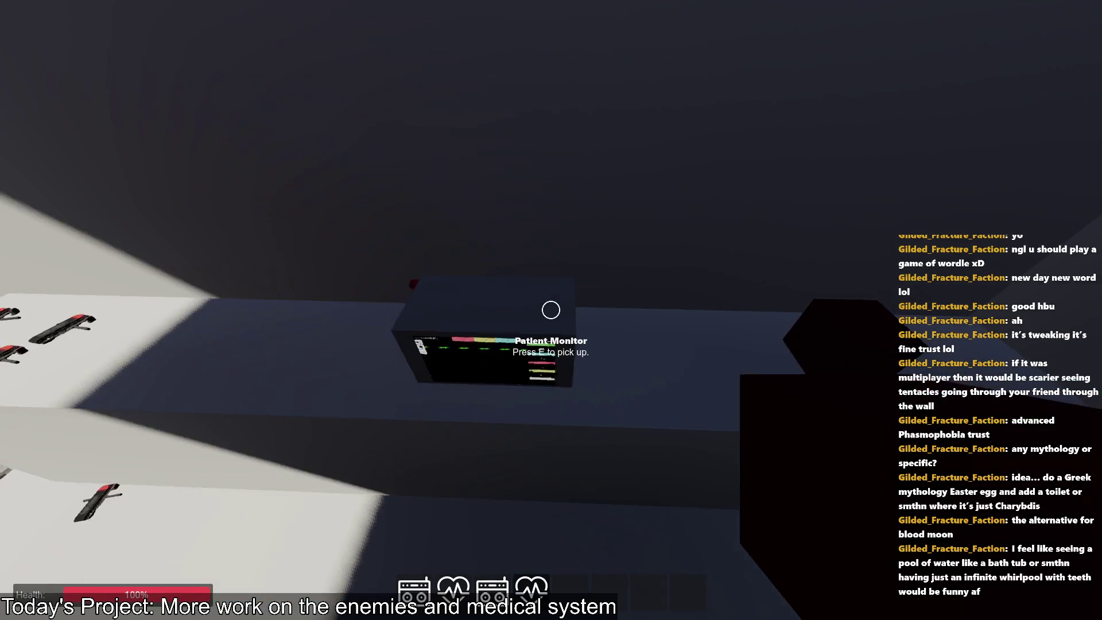
- Grab the three-lead cable and carry it through the passage to the patient monitor on the grass
key(e)
key(w)
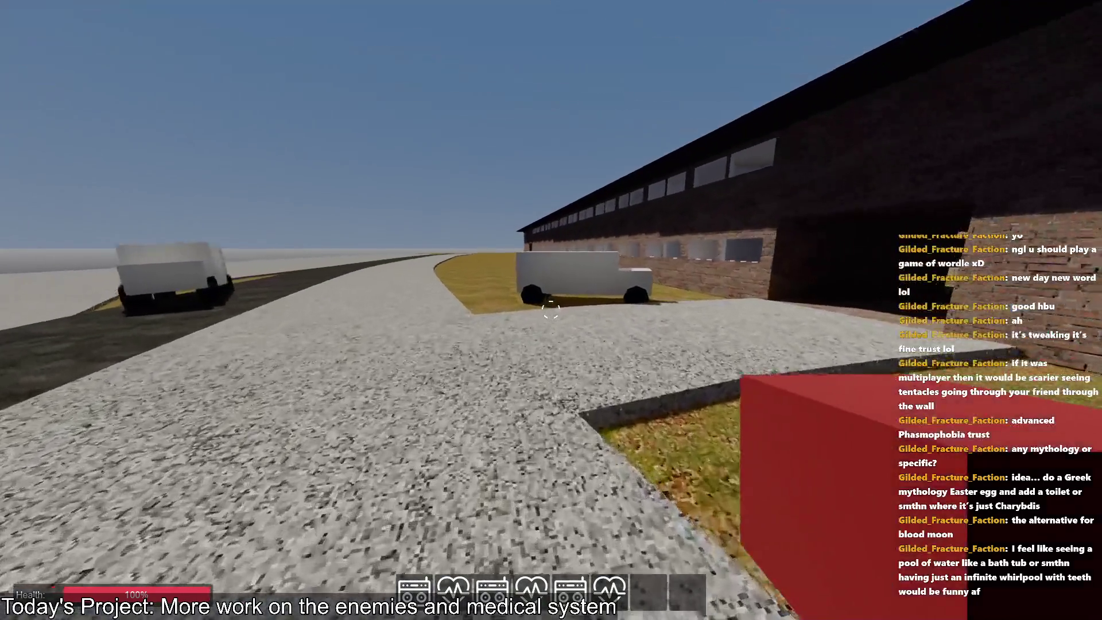
key(w)
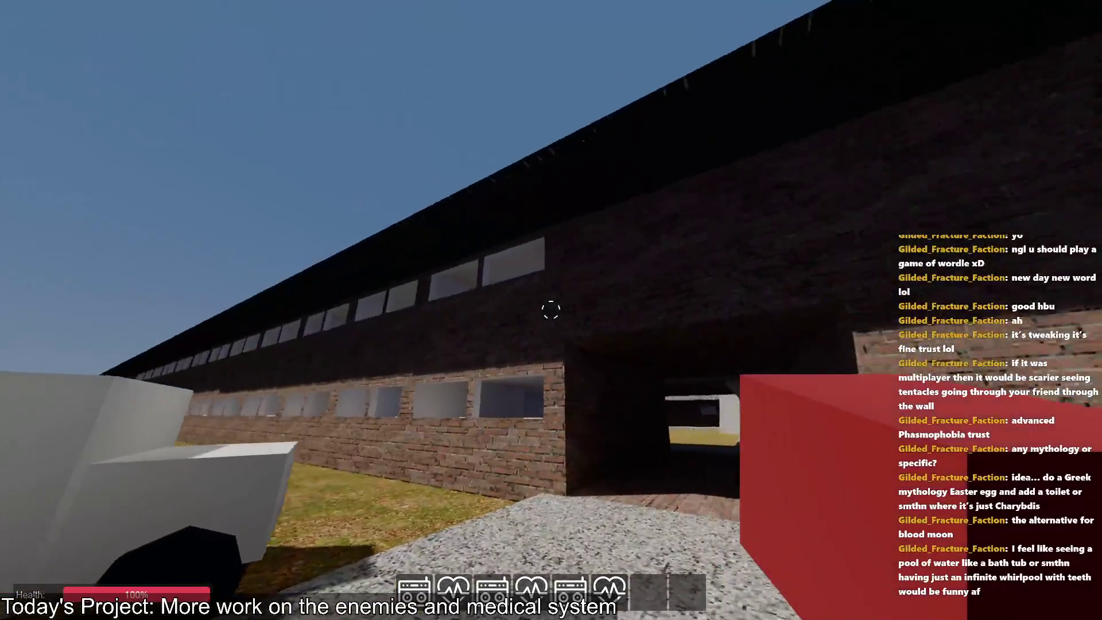
key(w)
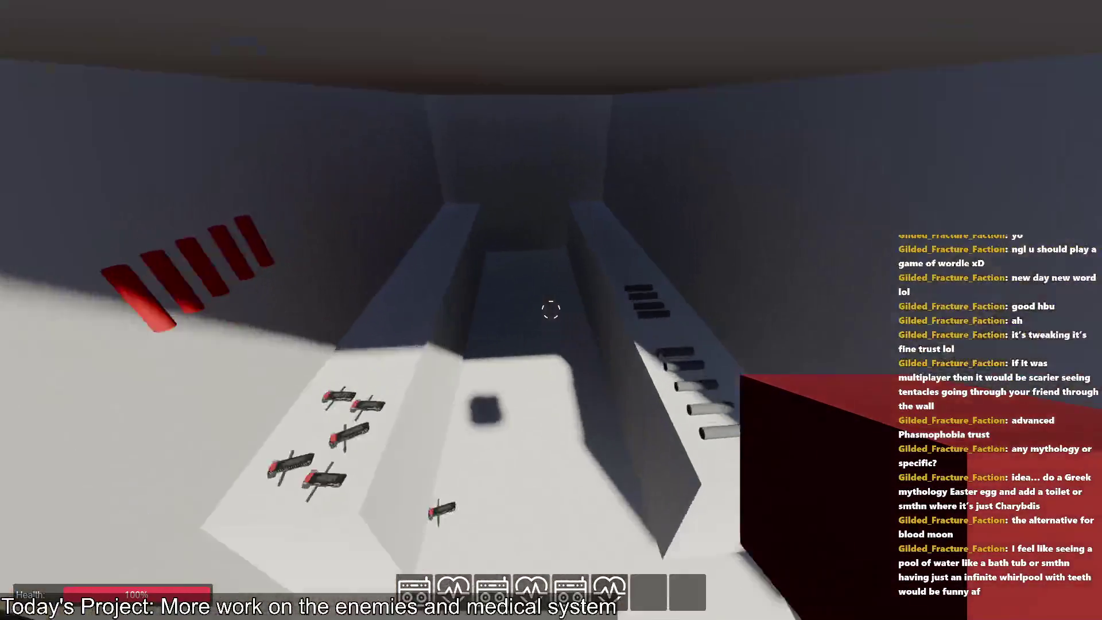
key(w)
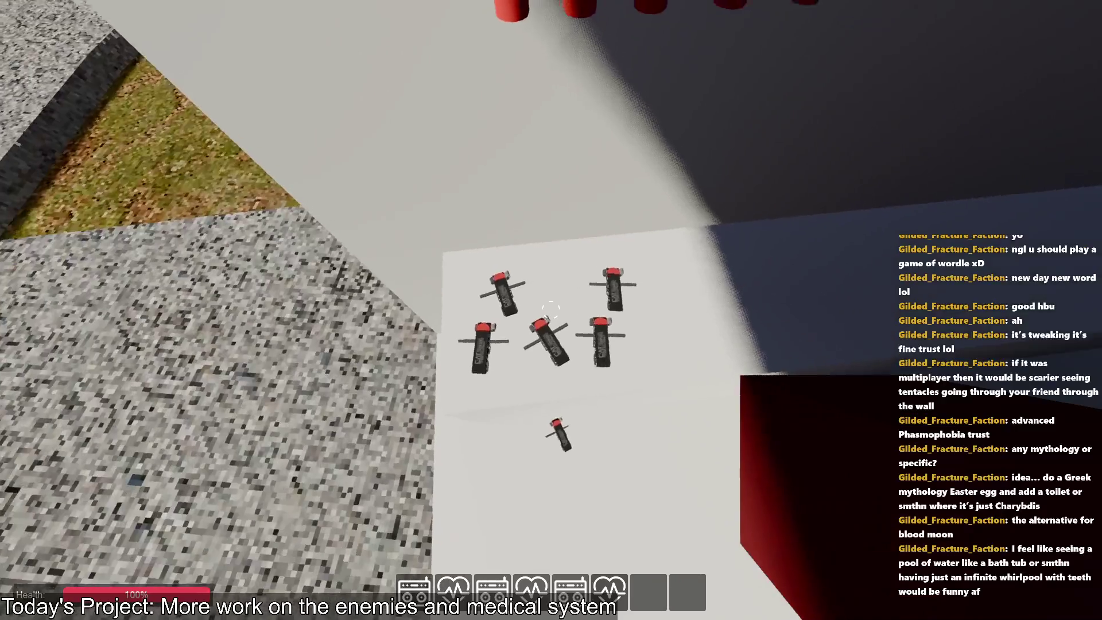
key(w)
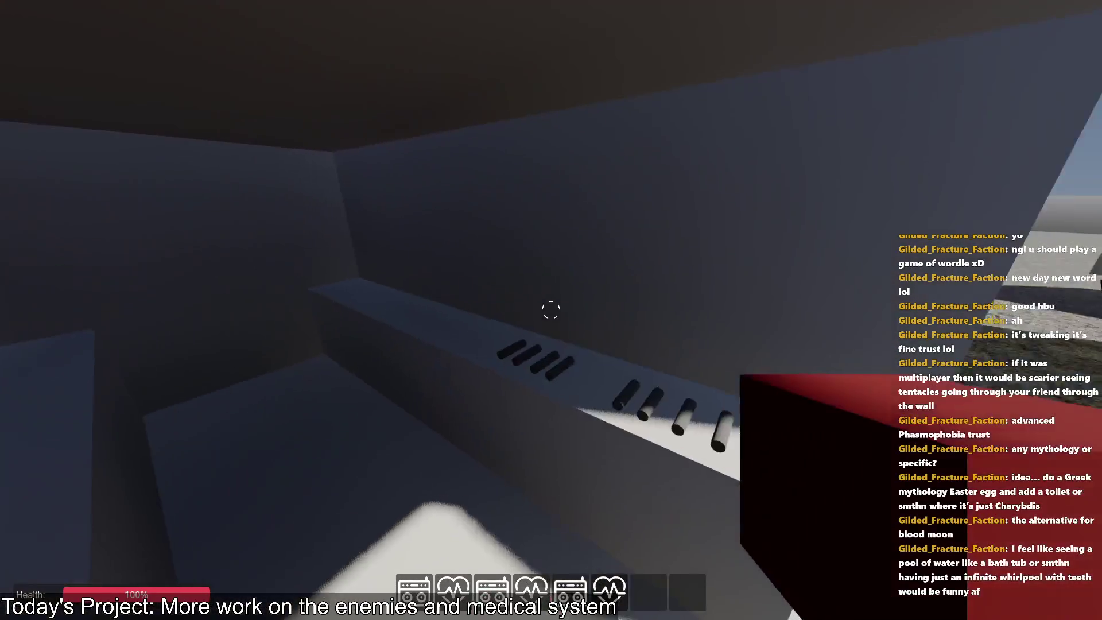
key(w)
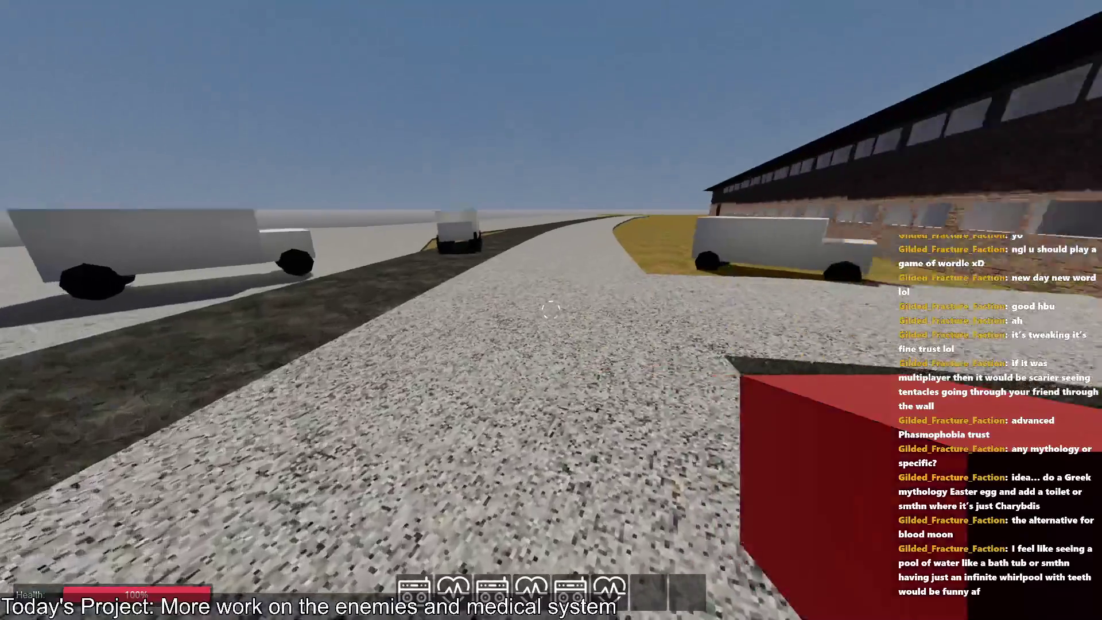
key(w)
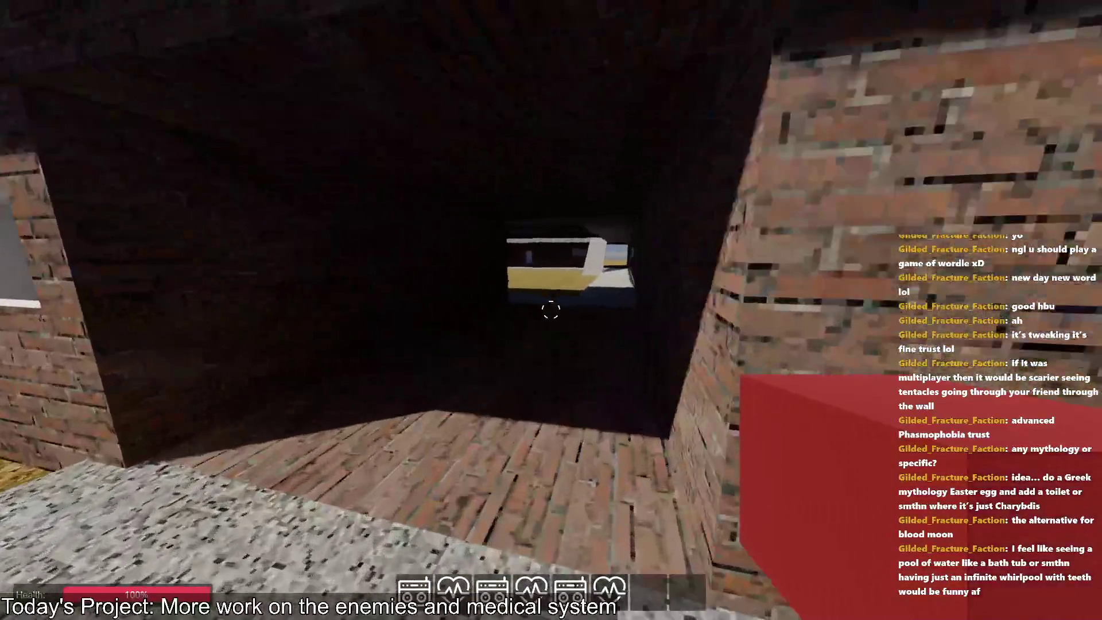
key(w)
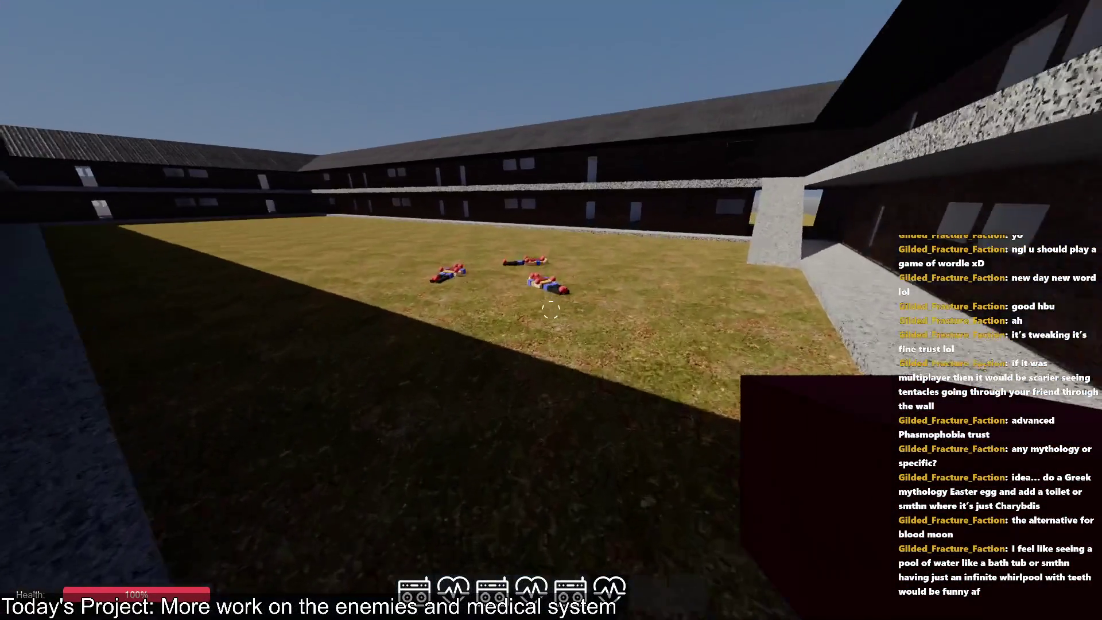
key(w)
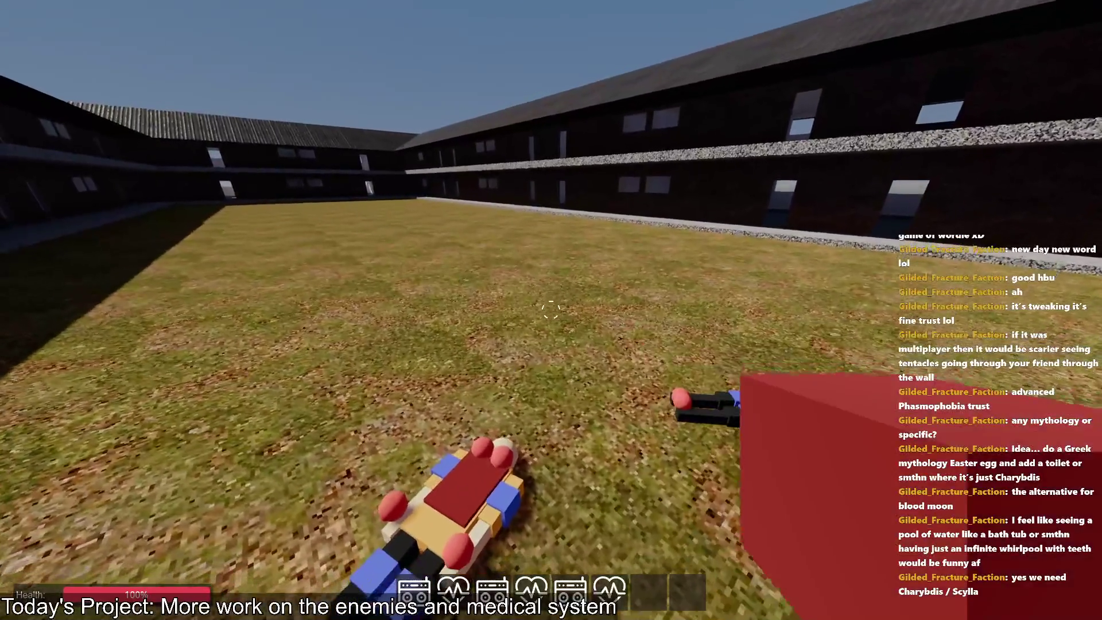
key(w)
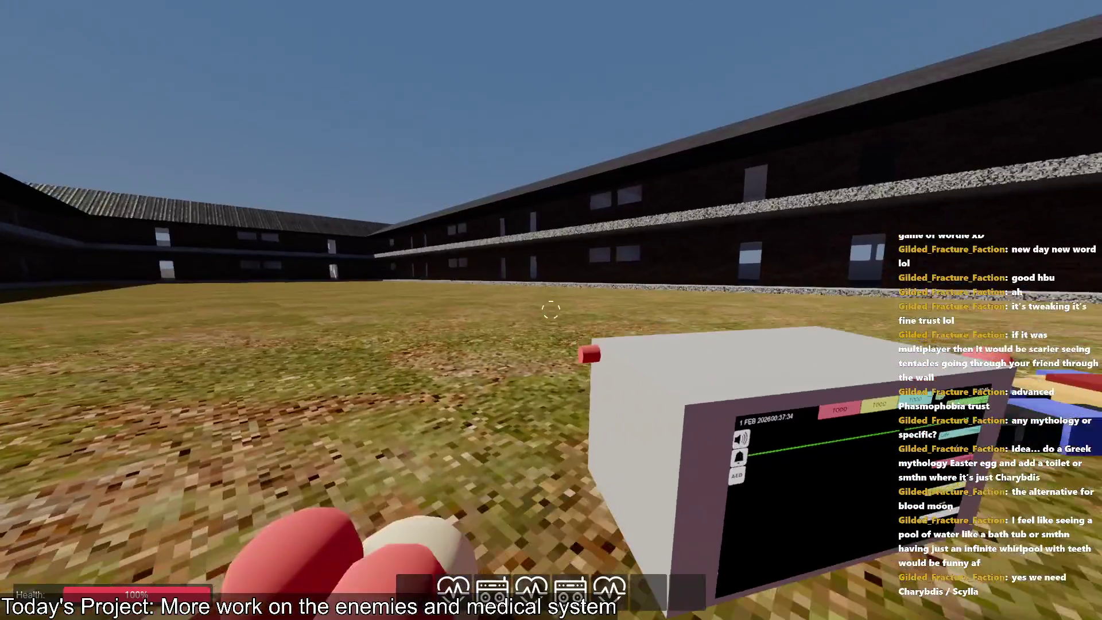
key(w)
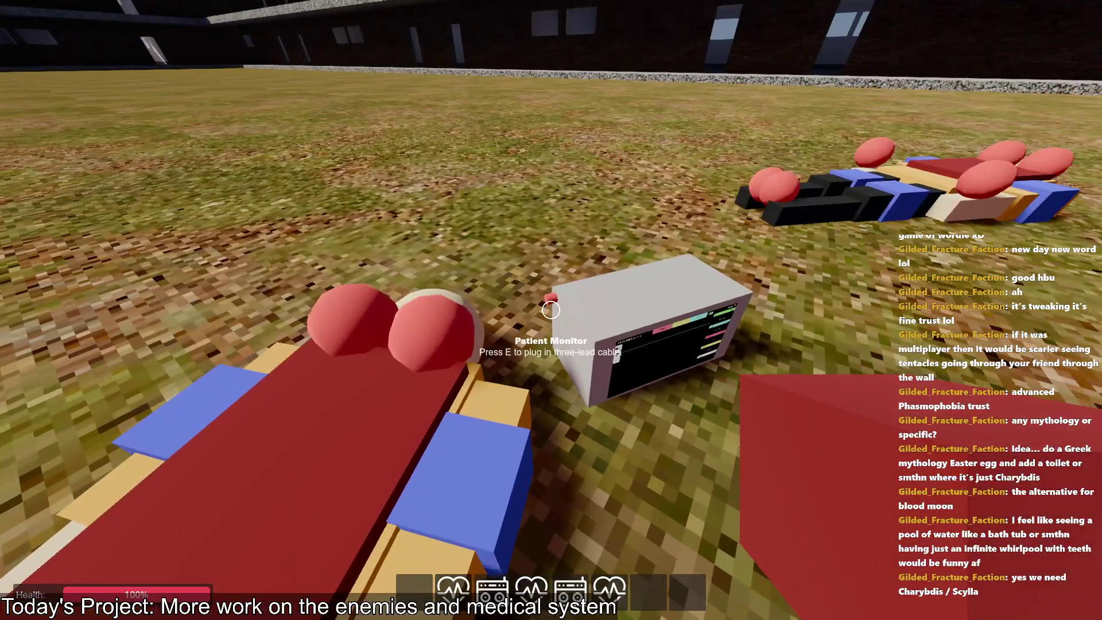
- Plug in the cable, read the 79 bpm heart trace, check the radial pulse, and head to the road
key(e)
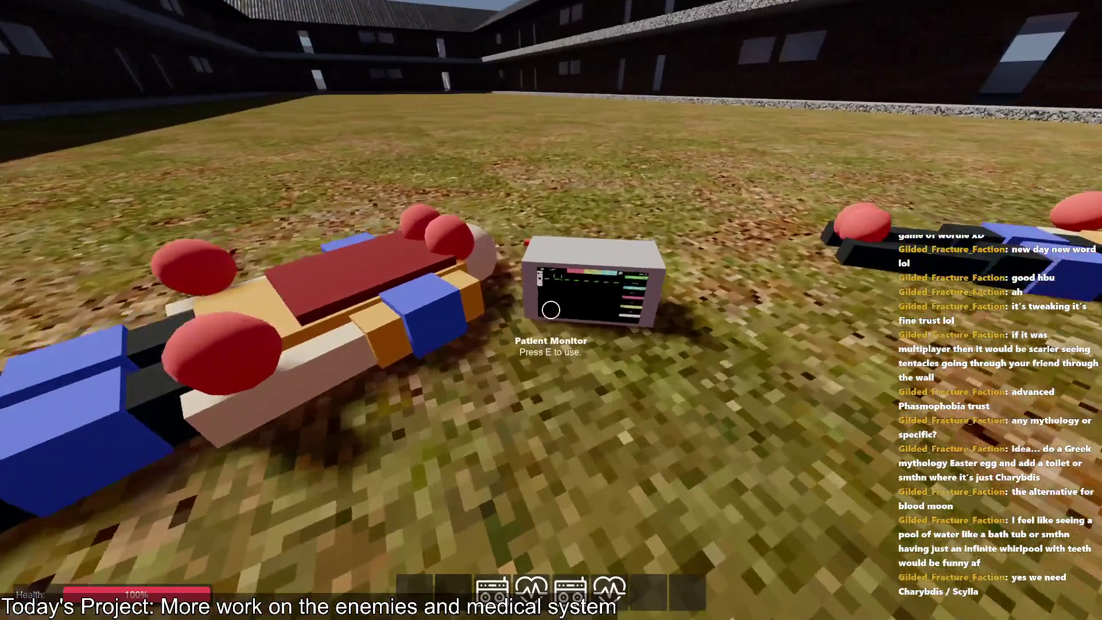
key(e)
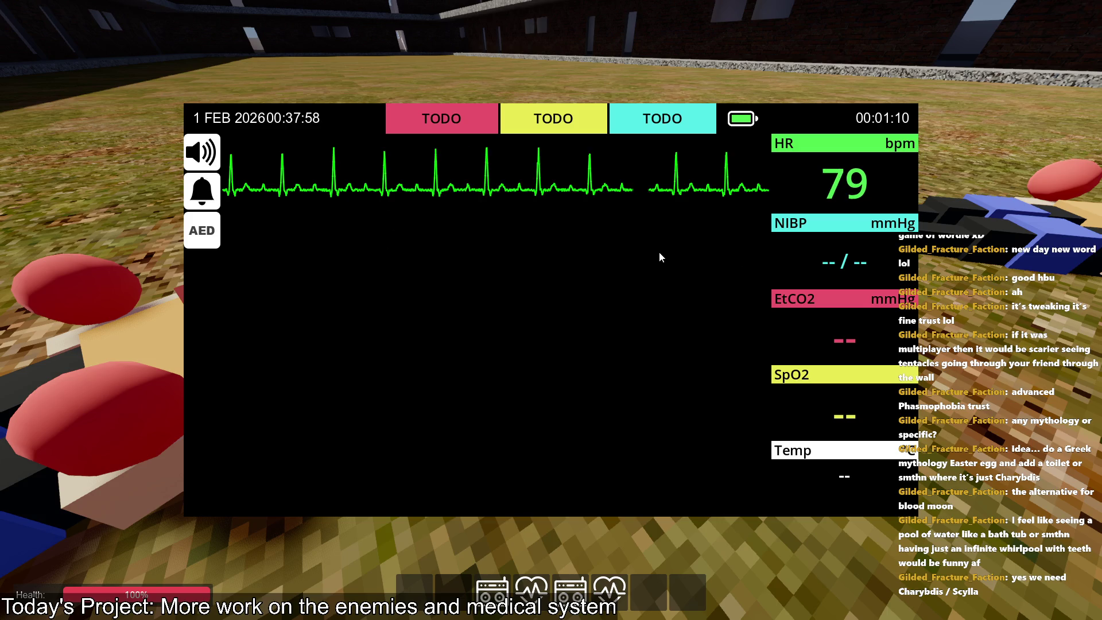
key(Escape)
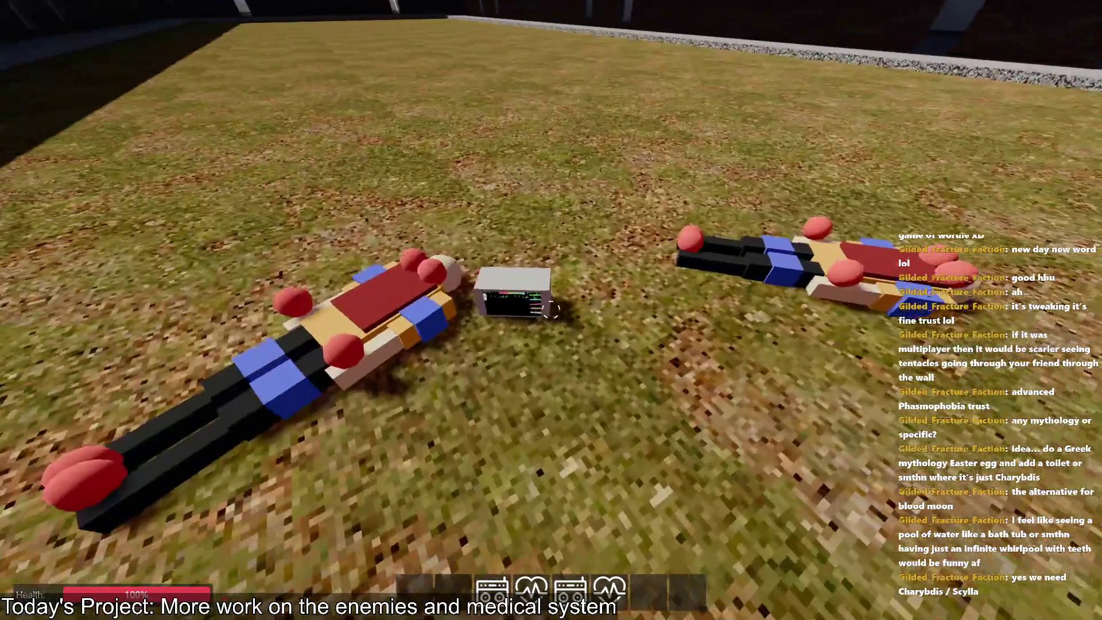
key(w)
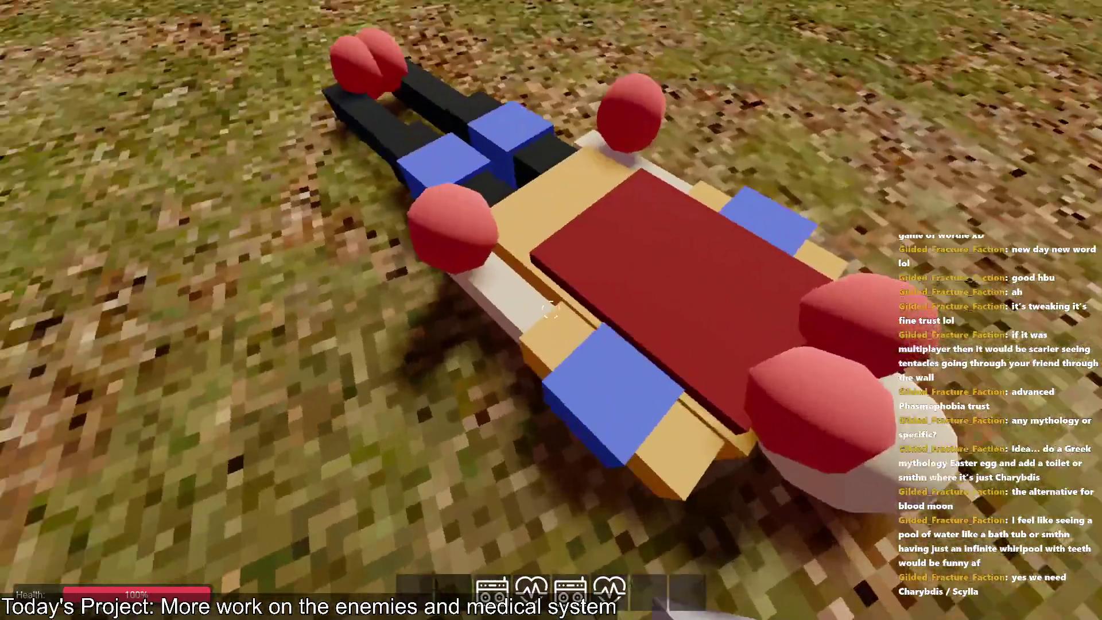
key(s)
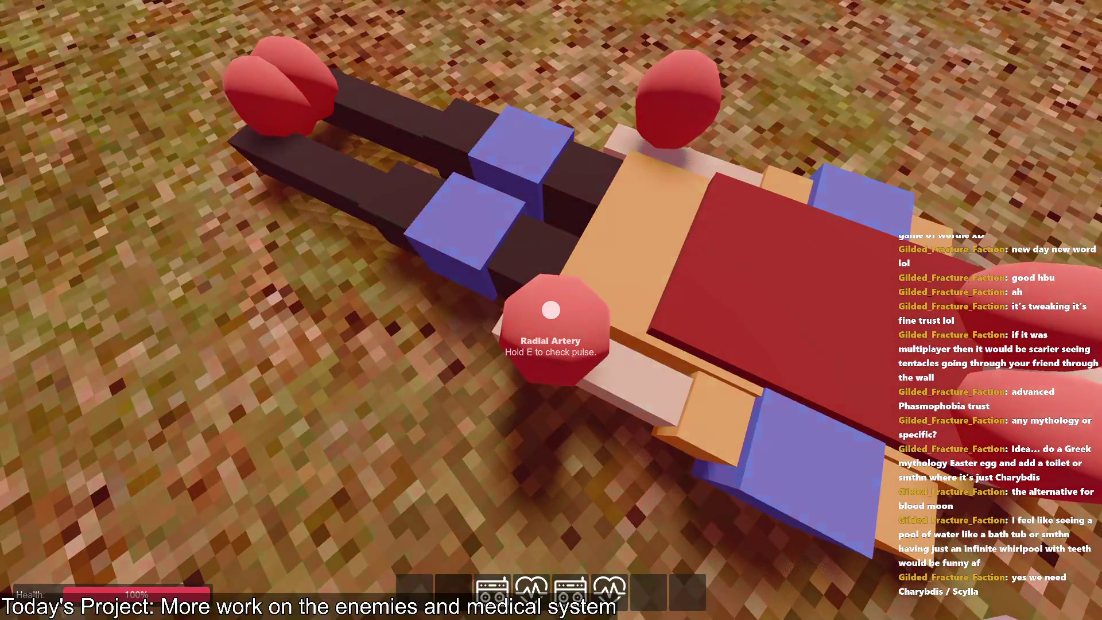
key(w)
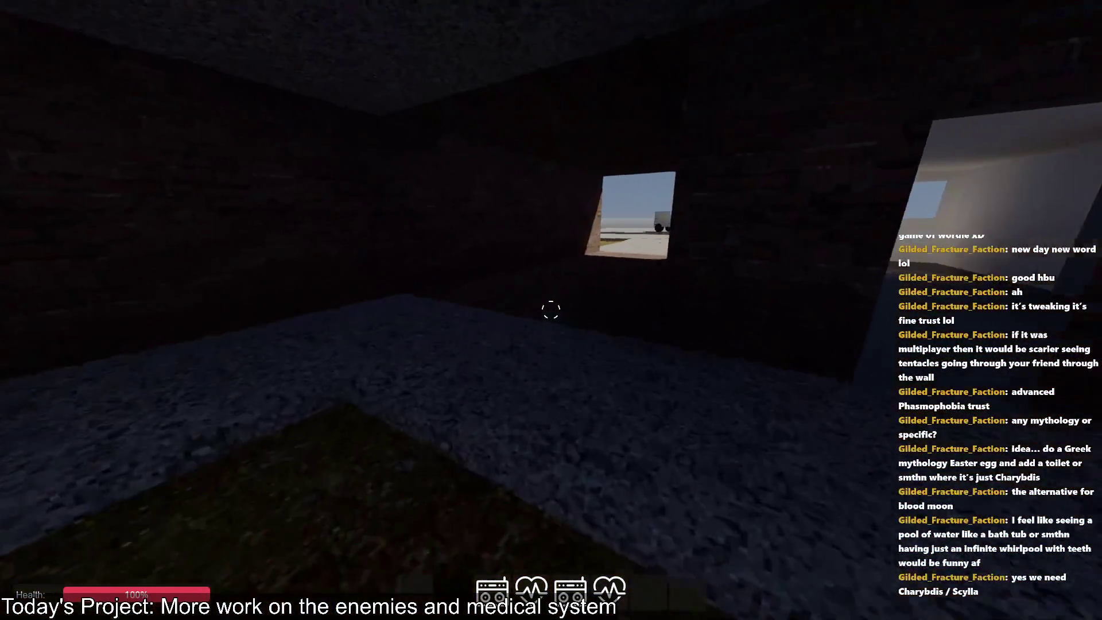
key(w)
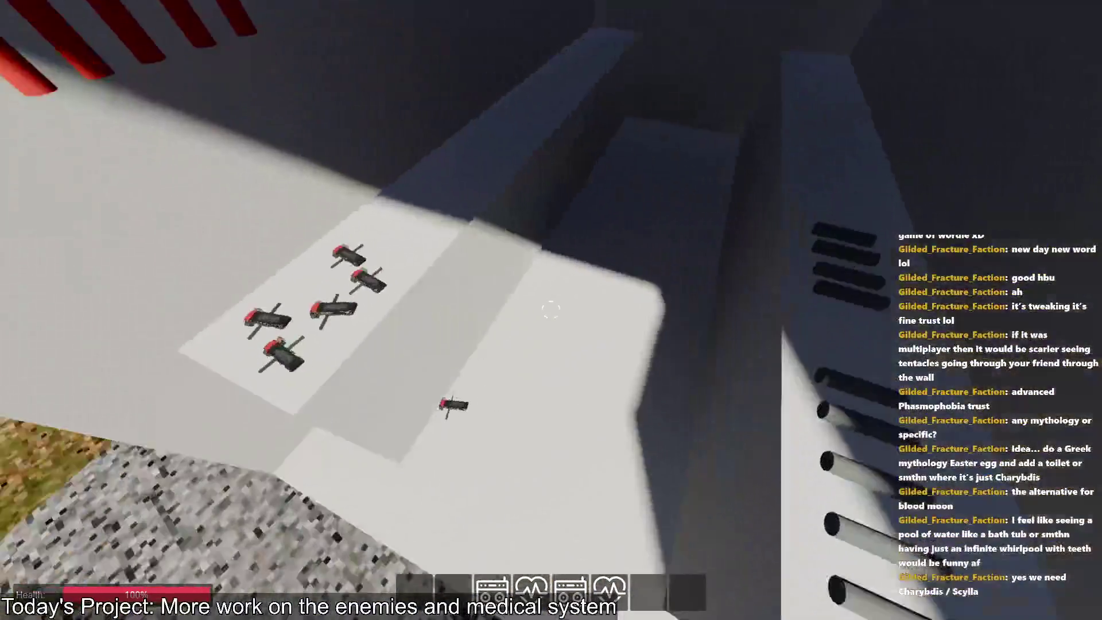
- Pick up a tourniquet and walk into the brick building toward the courtyard window
key(e)
key(w)
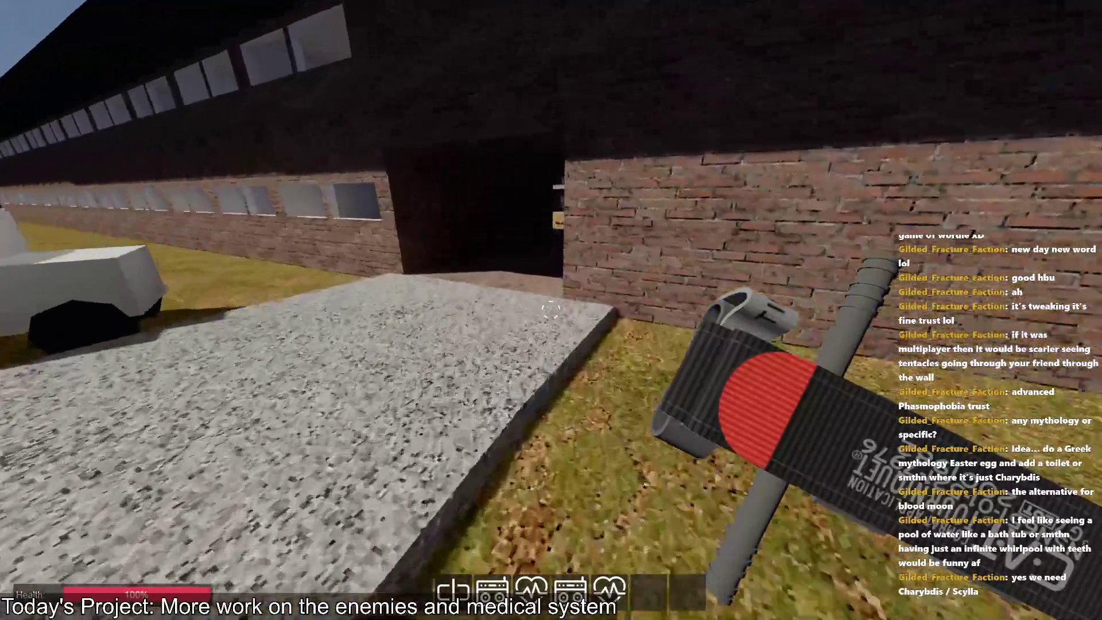
key(w)
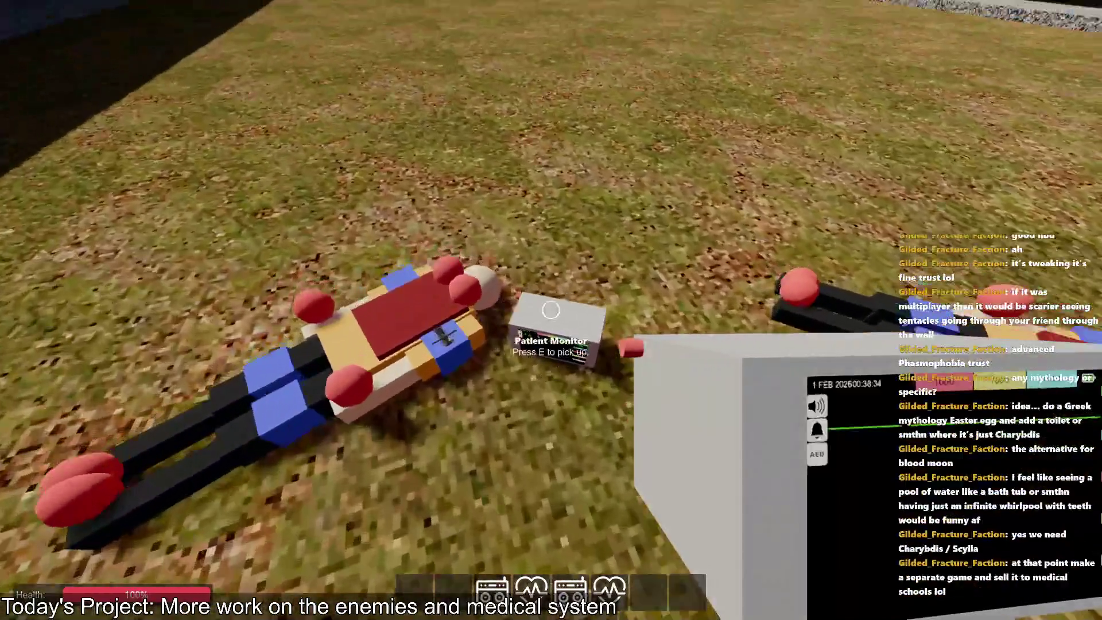
key(s)
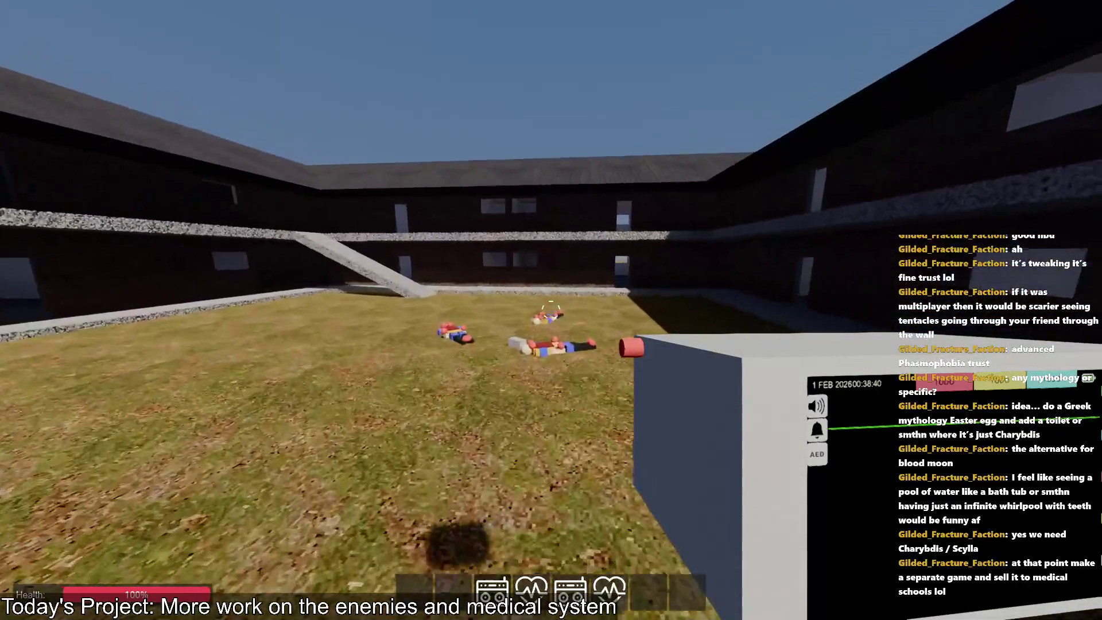
- Drop the held patient monitor and remaining items, then walk past the ramp into a dark room
key(w)
key(q)
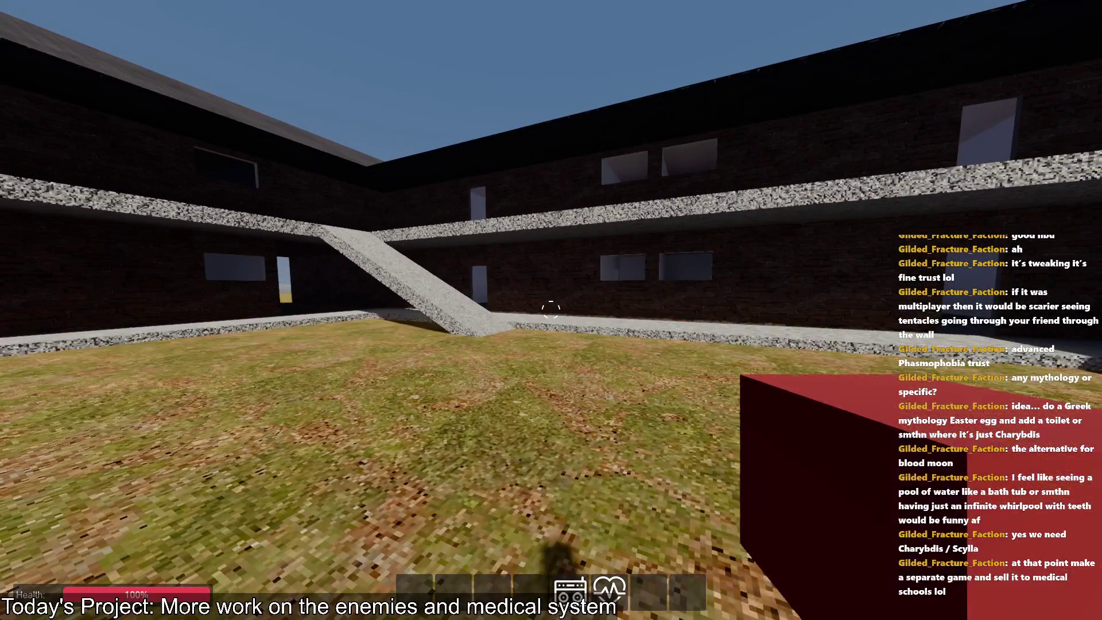
key(w)
key(q)
key(q)
key(q)
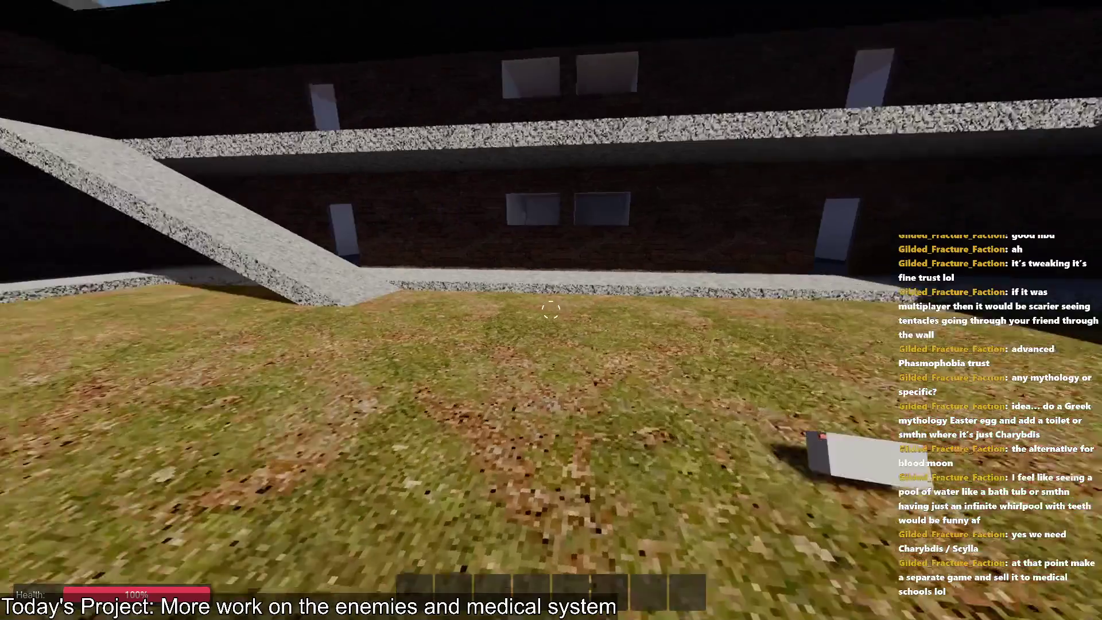
key(w)
key(w)
key(w)
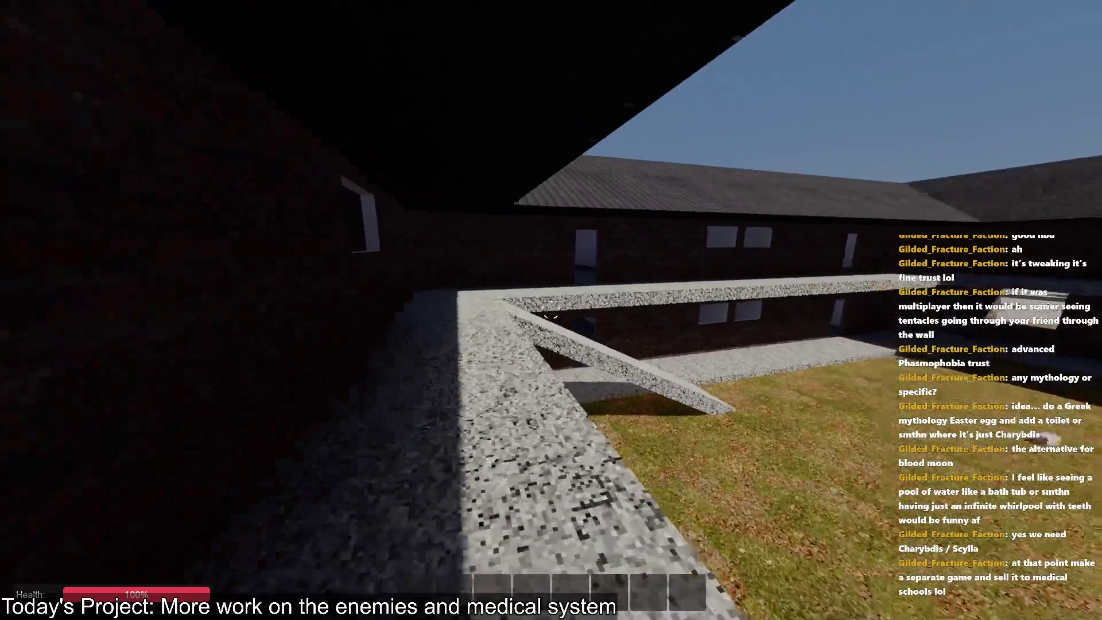
- Walk through the dark corridor to the black truck and collect its equipment
key(w)
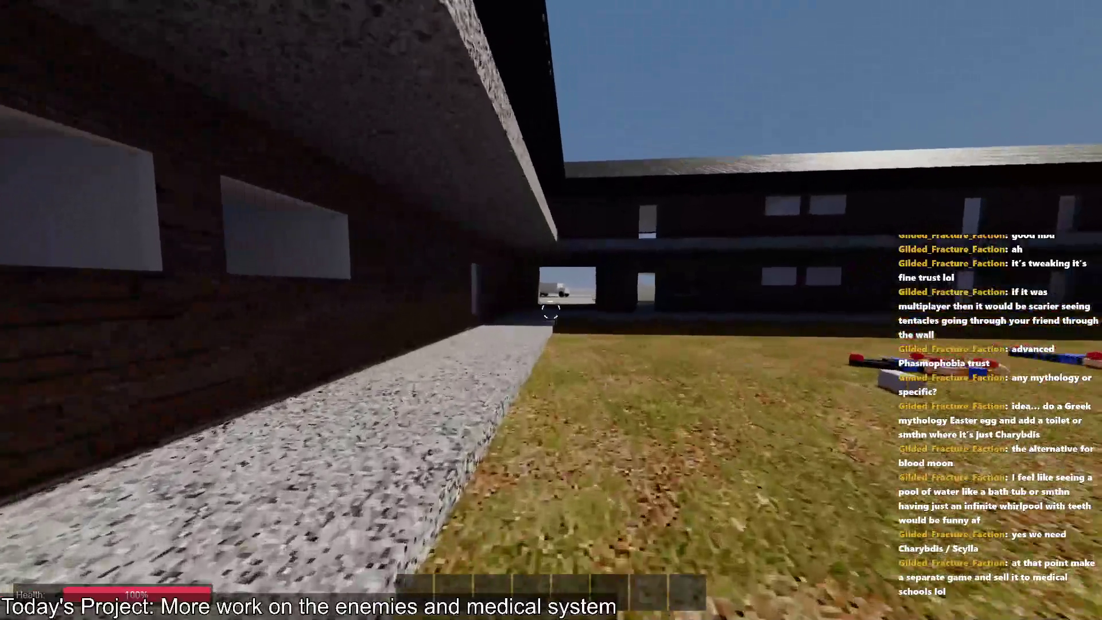
key(w)
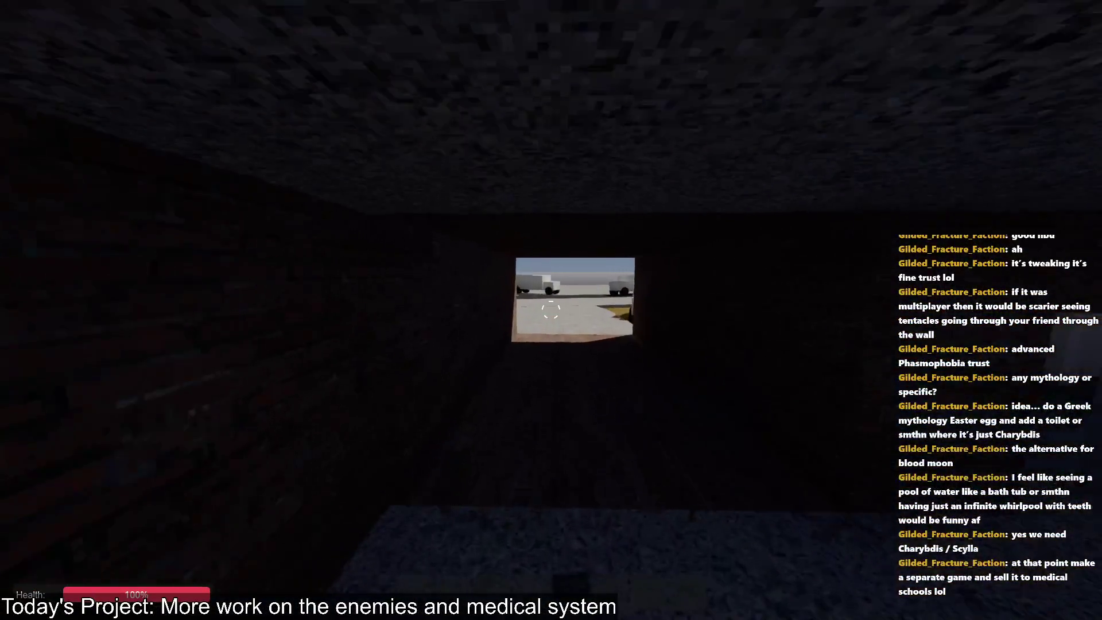
key(w)
key(w)
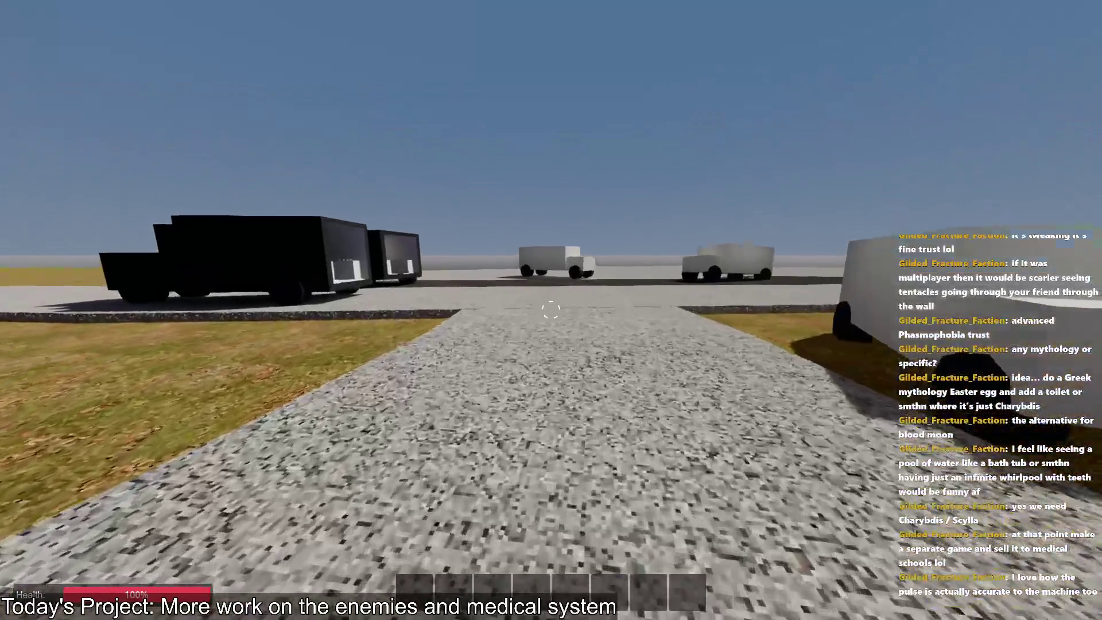
key(w)
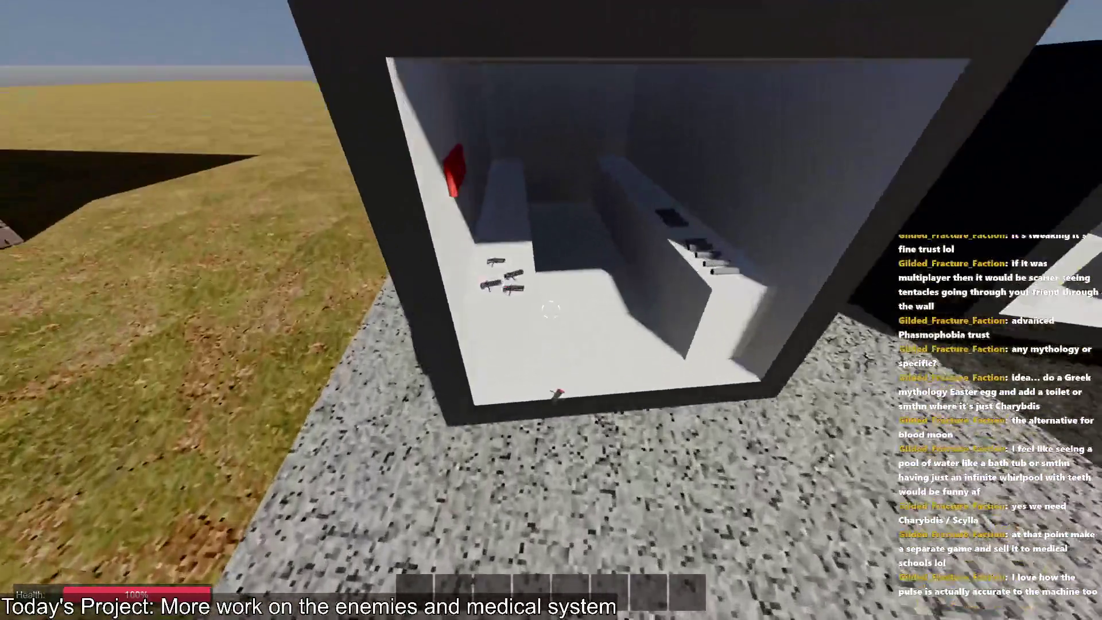
key(w)
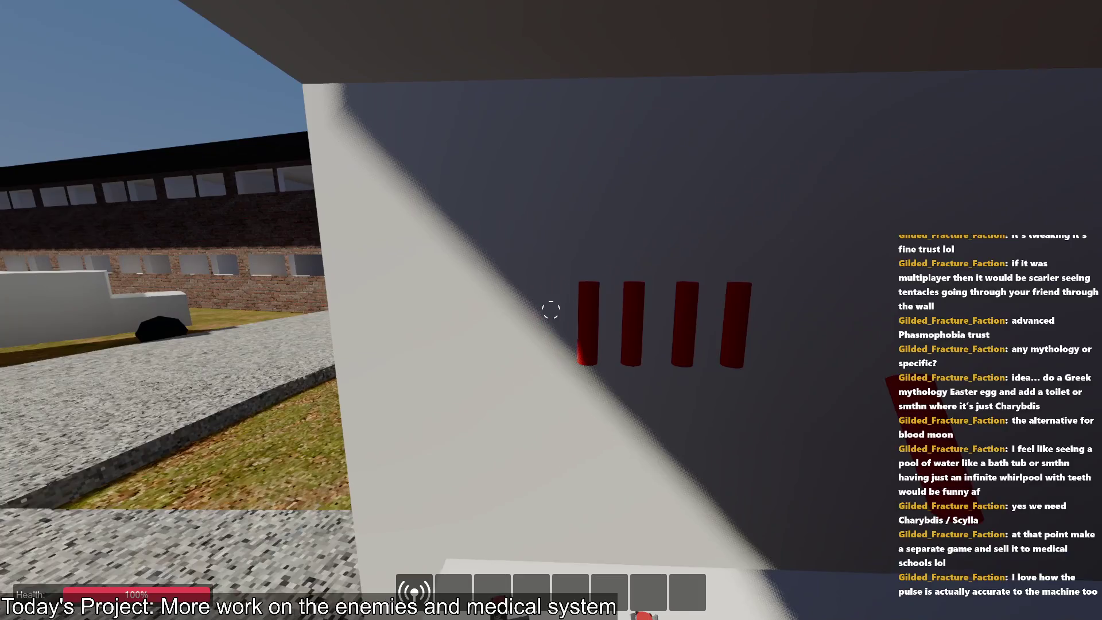
key(w)
key(e)
key(e)
key(e)
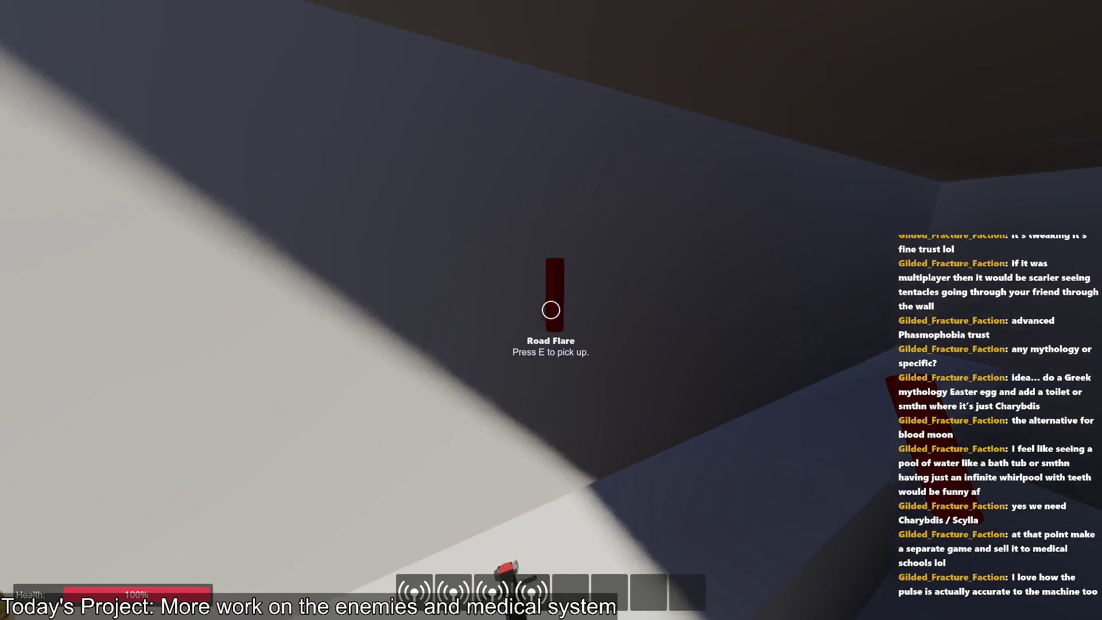
key(e)
key(e)
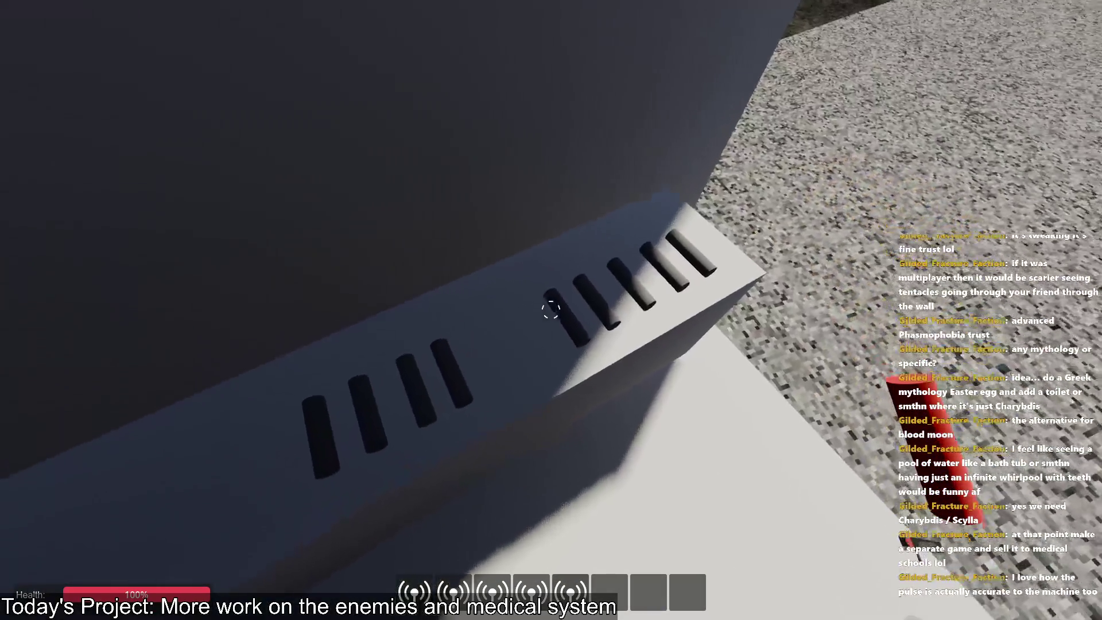
key(e)
- Carry the equipment through the courtyard and over the wall into the red-lit dorm room
key(w)
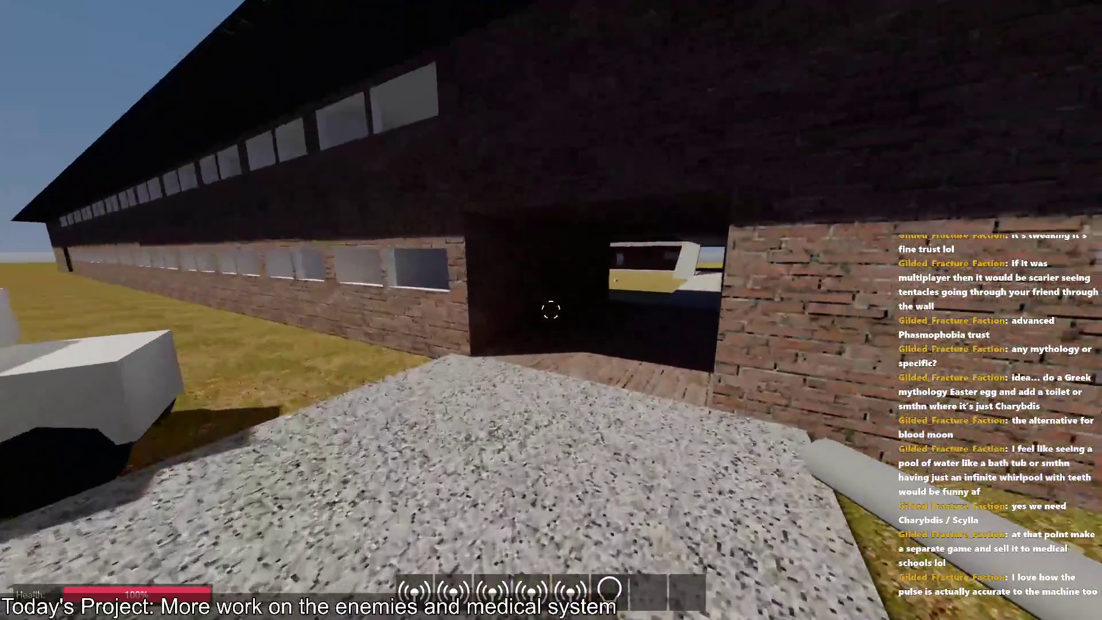
key(w)
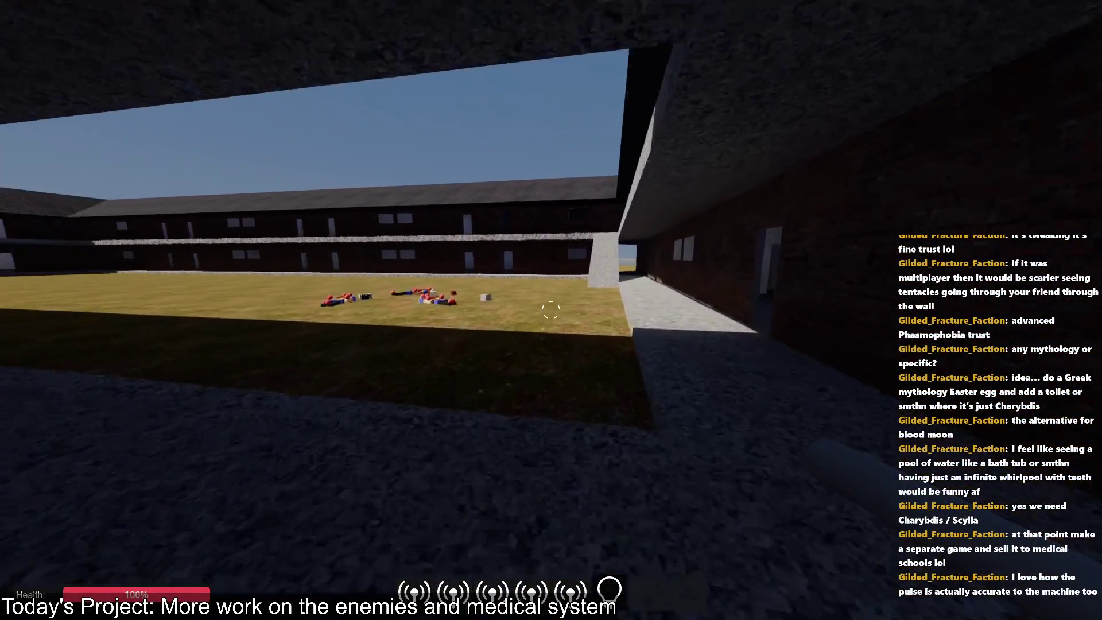
key(w)
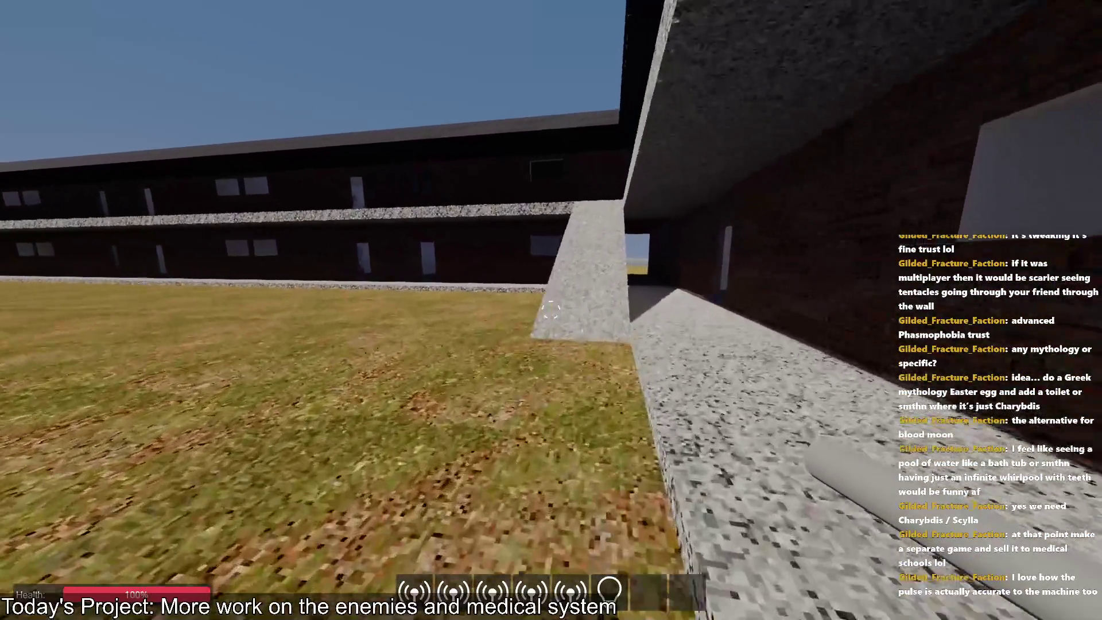
key(space)
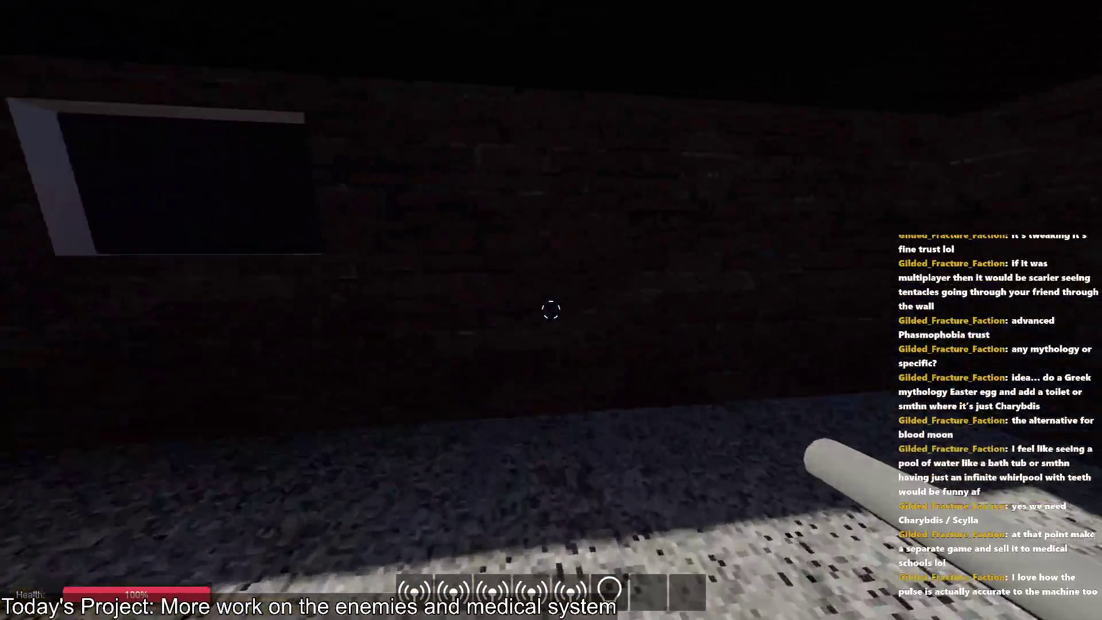
key(w)
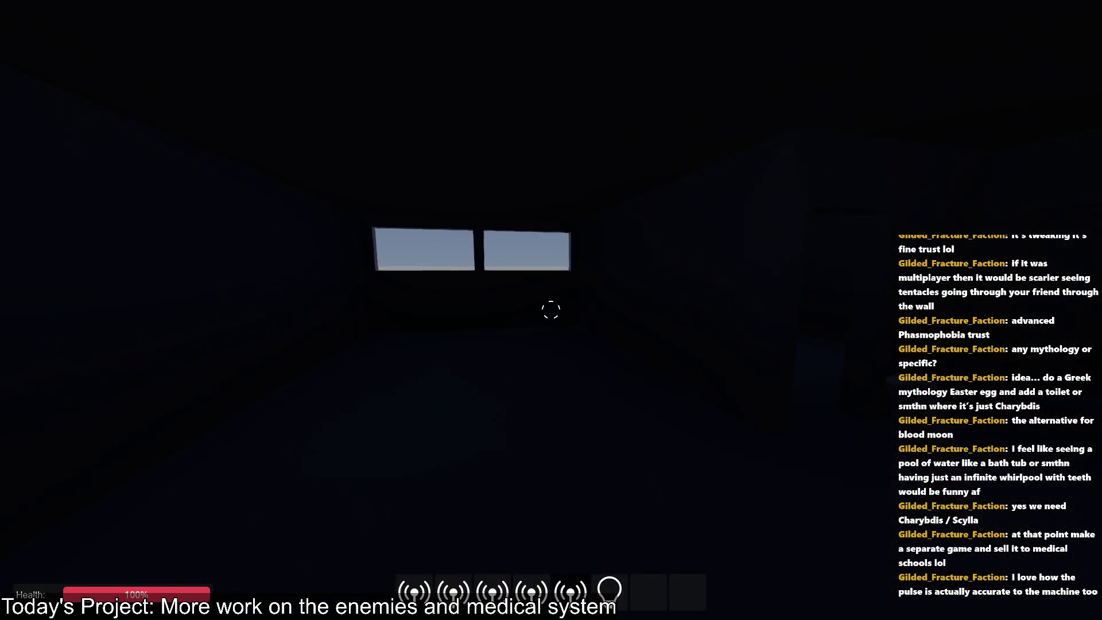
key(w)
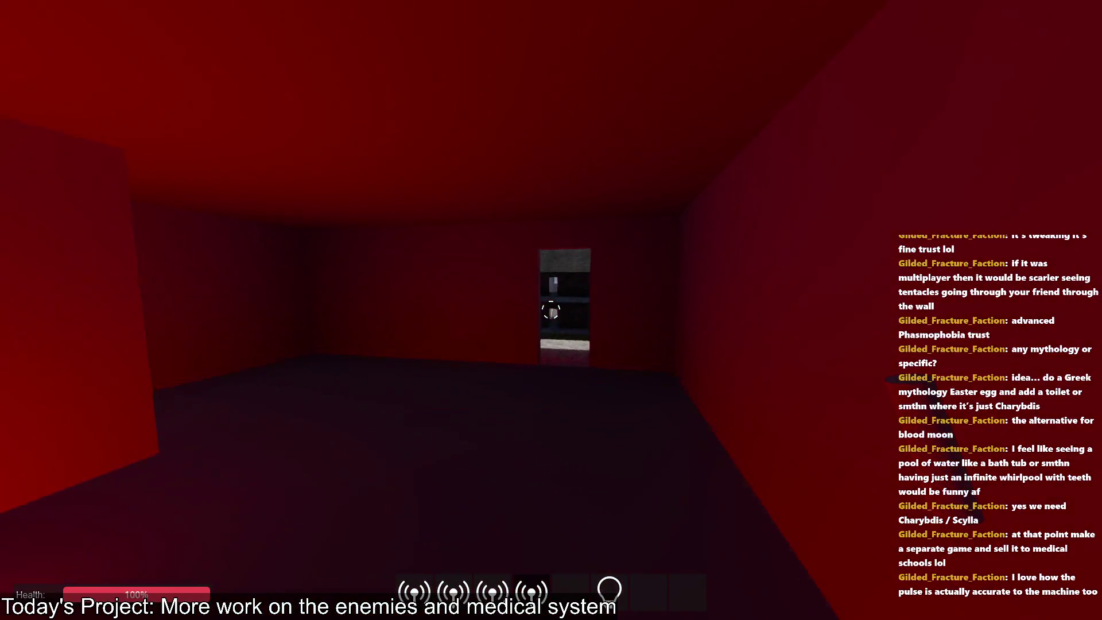
- Place floor lights and the radio in the dorm rooms, then return to the Godot editor
click(551, 310)
click(551, 310)
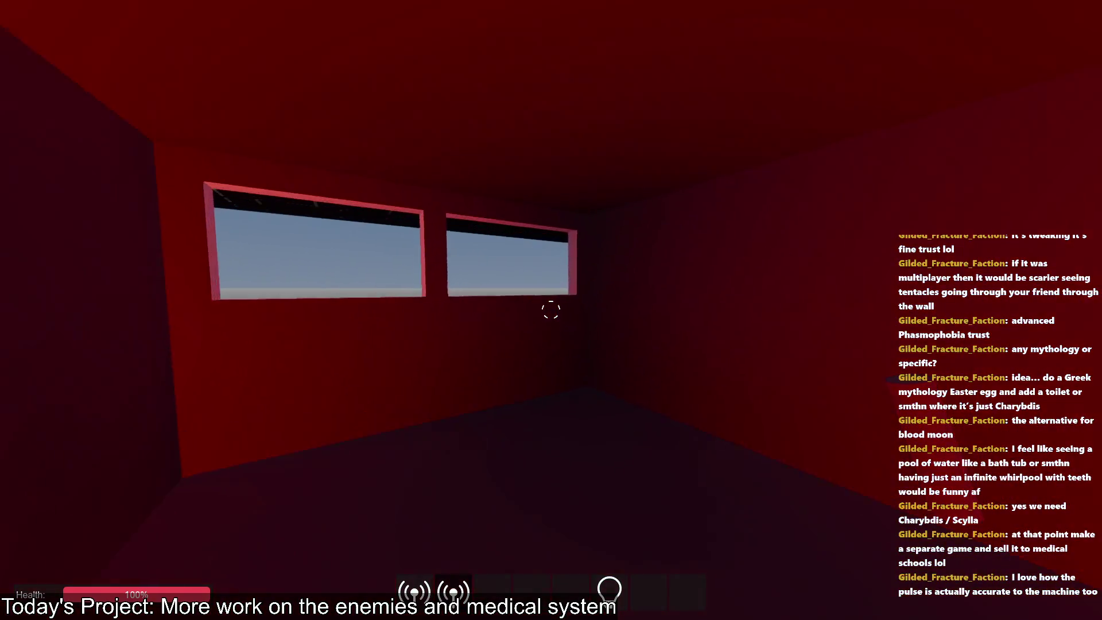
click(551, 310)
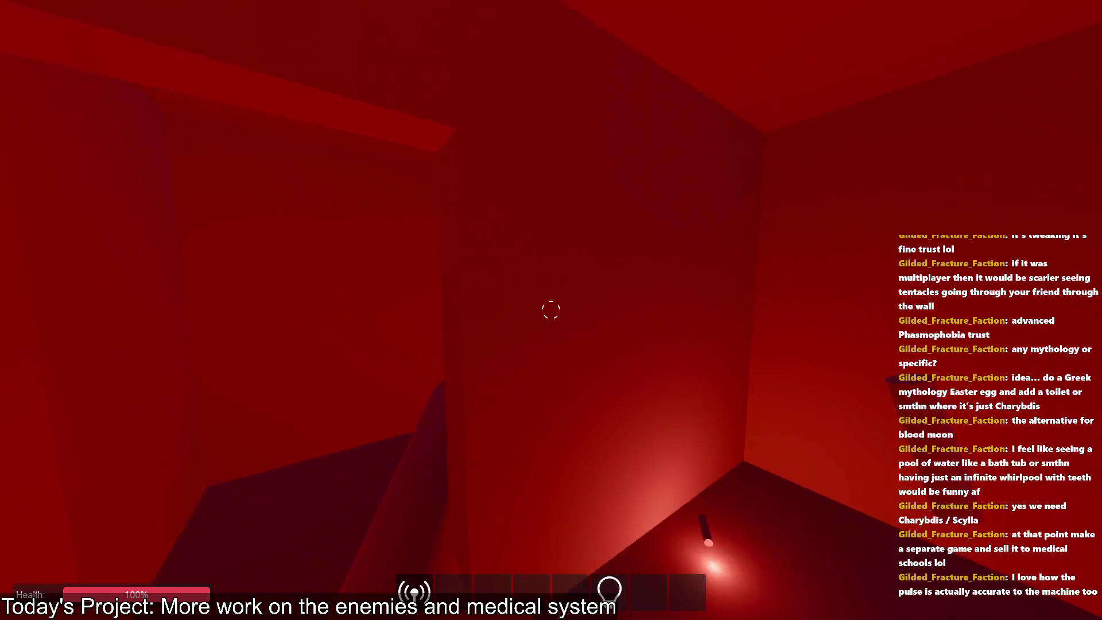
click(551, 310)
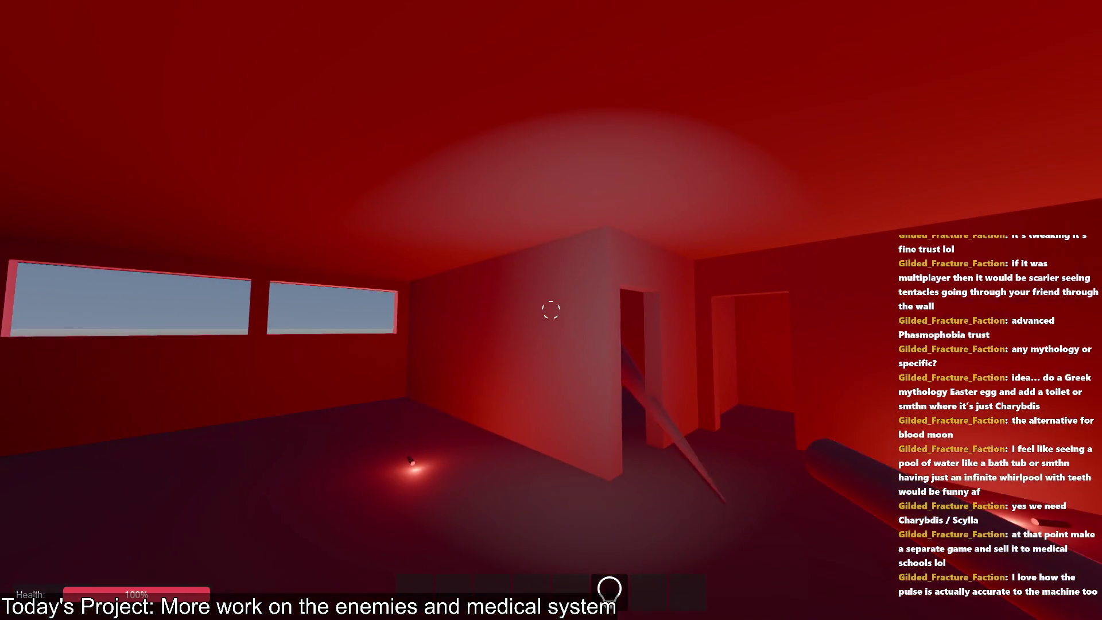
click(551, 310)
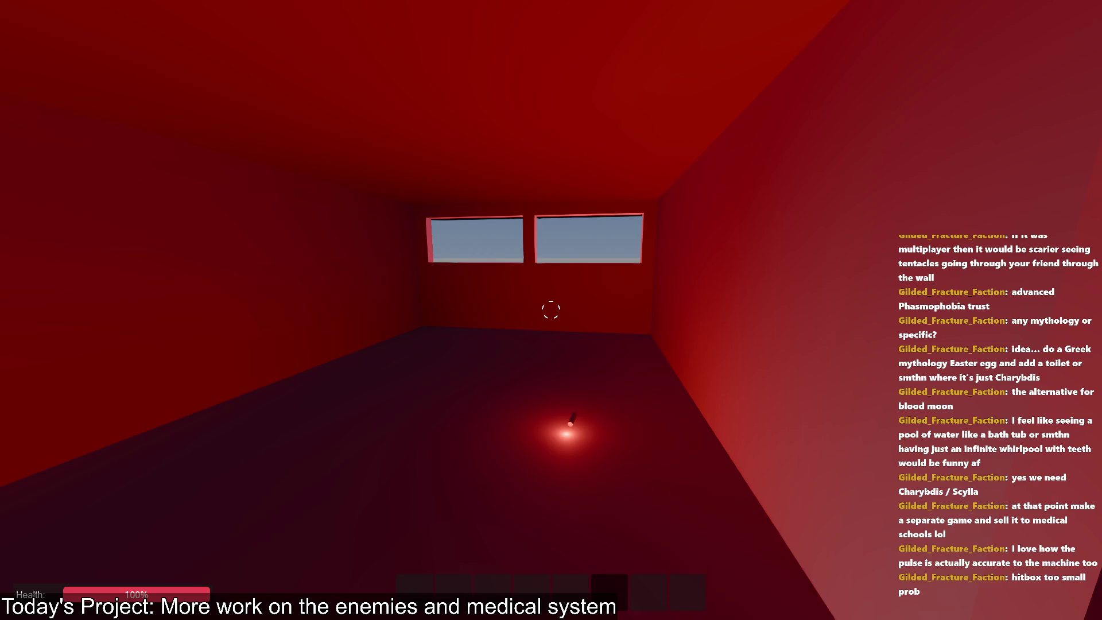
key(w)
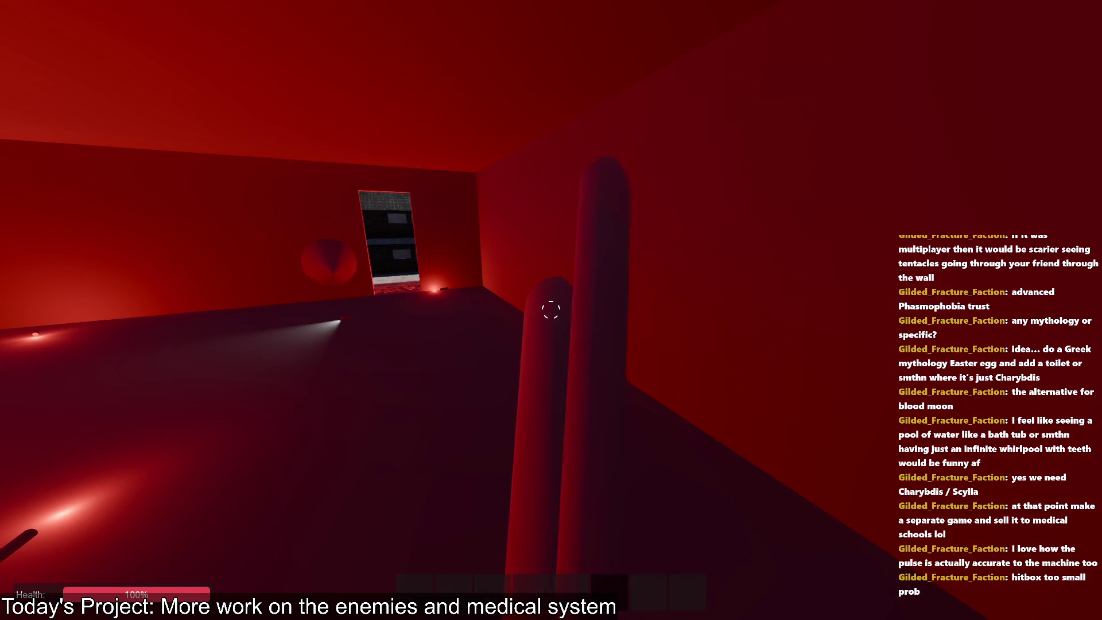
key(alt+Tab)
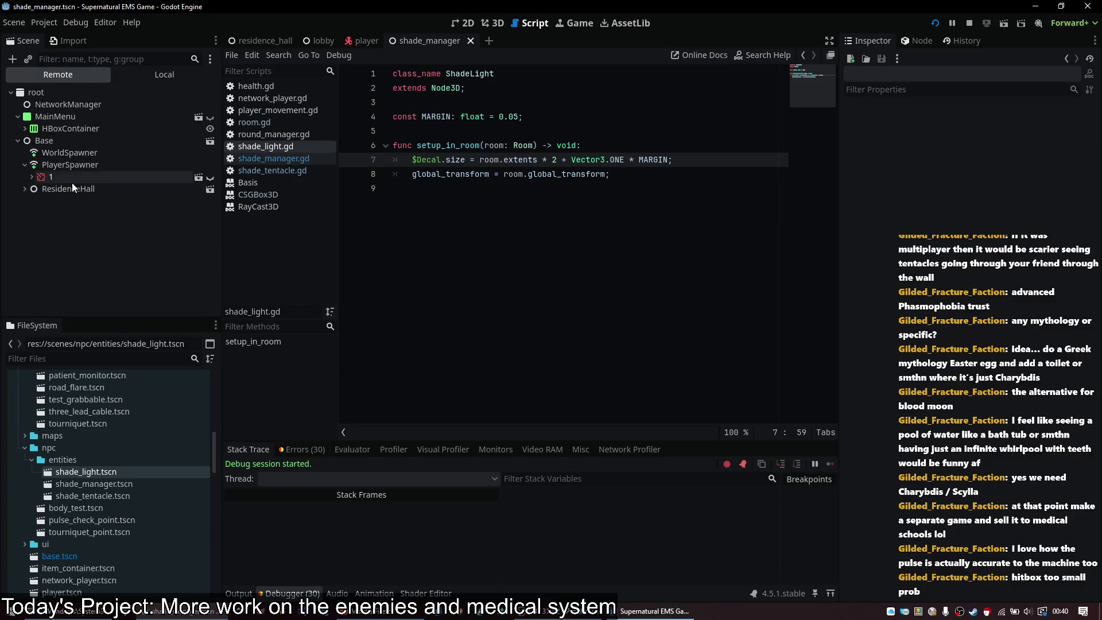
- Expand ResidenceHall down to ShadeTentacle3, pause, read its RayCast3D Target Position, then stop debugging
double_click(36, 191)
click(91, 215)
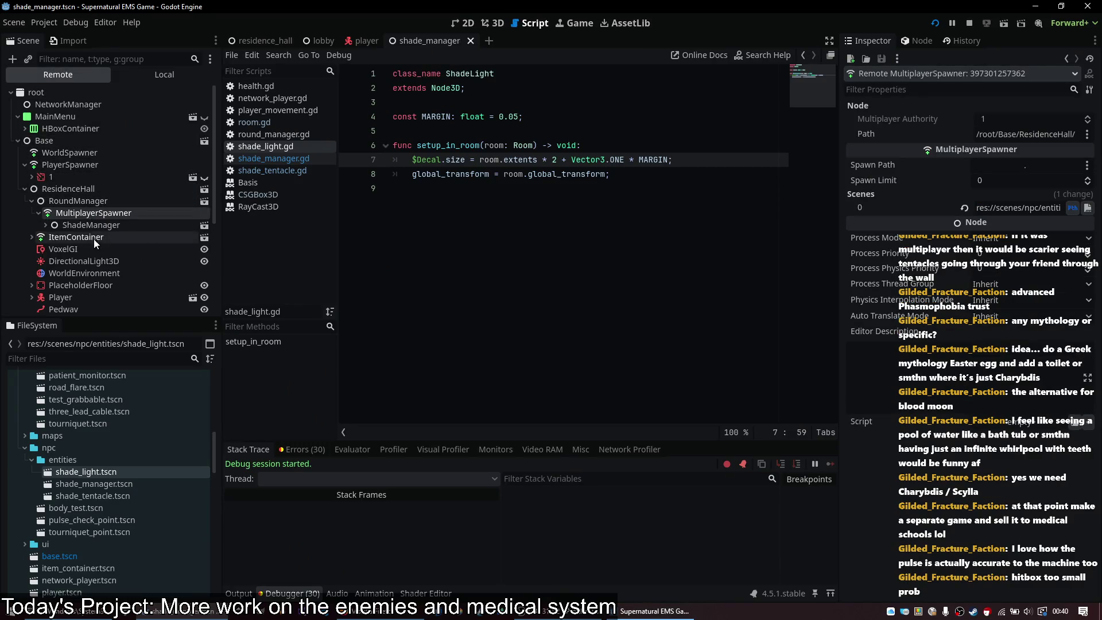
double_click(96, 223)
double_click(96, 249)
scroll(97, 251, down, 2)
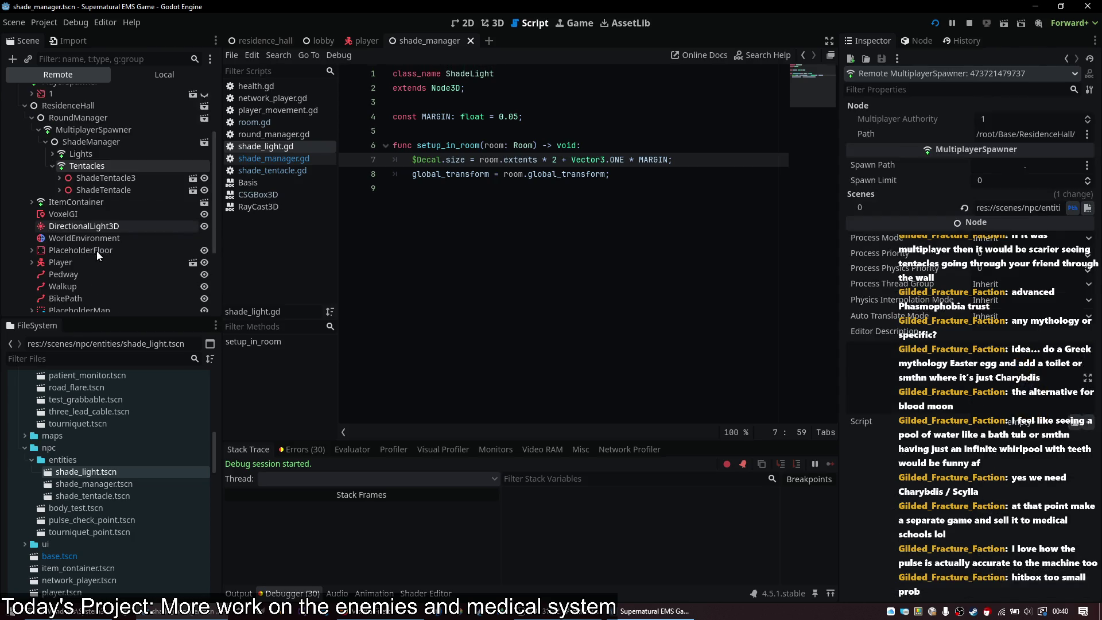
click(954, 25)
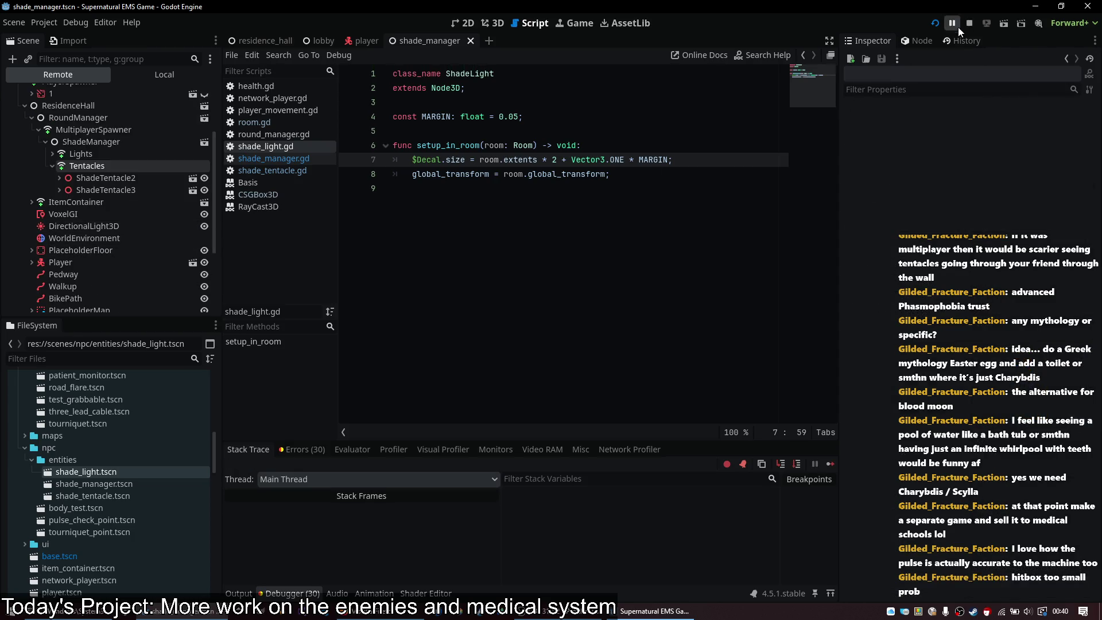
double_click(91, 192)
click(125, 225)
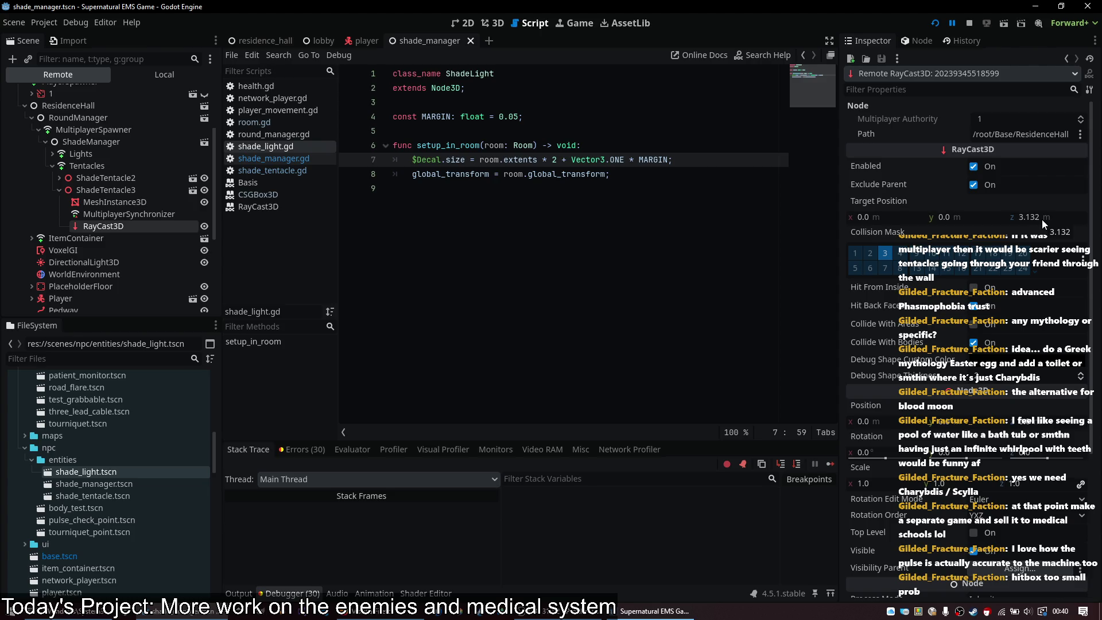
click(969, 23)
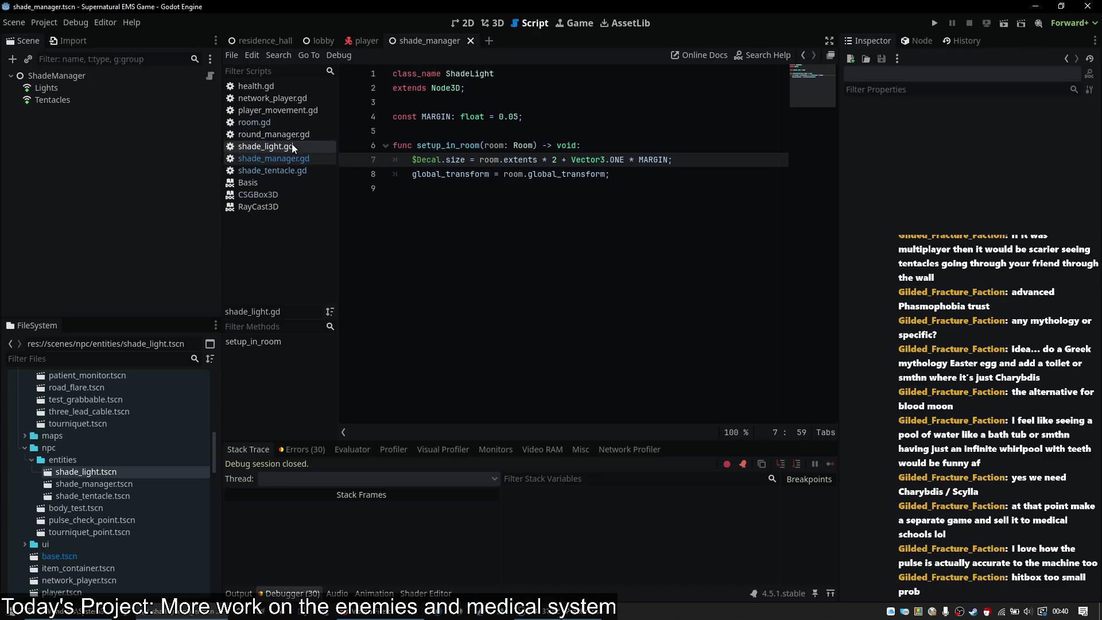
- Change line 41 of shade_tentacle.gd from Vector3.FRONT to Vector3.FORWARD, then run the project
click(290, 171)
scroll(631, 247, down, 5)
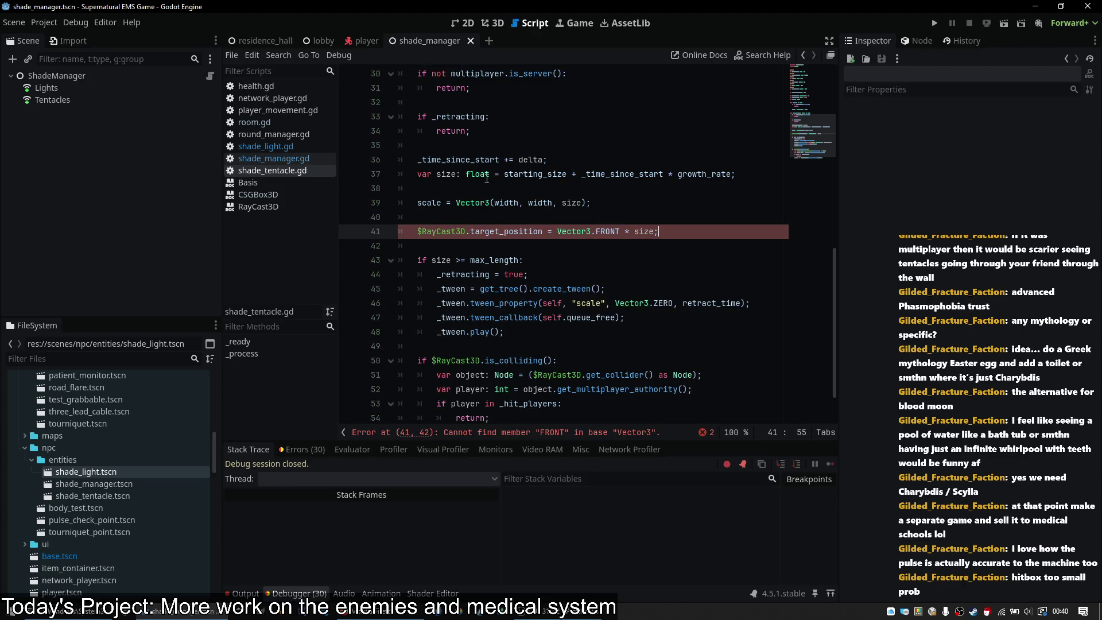
click(681, 217)
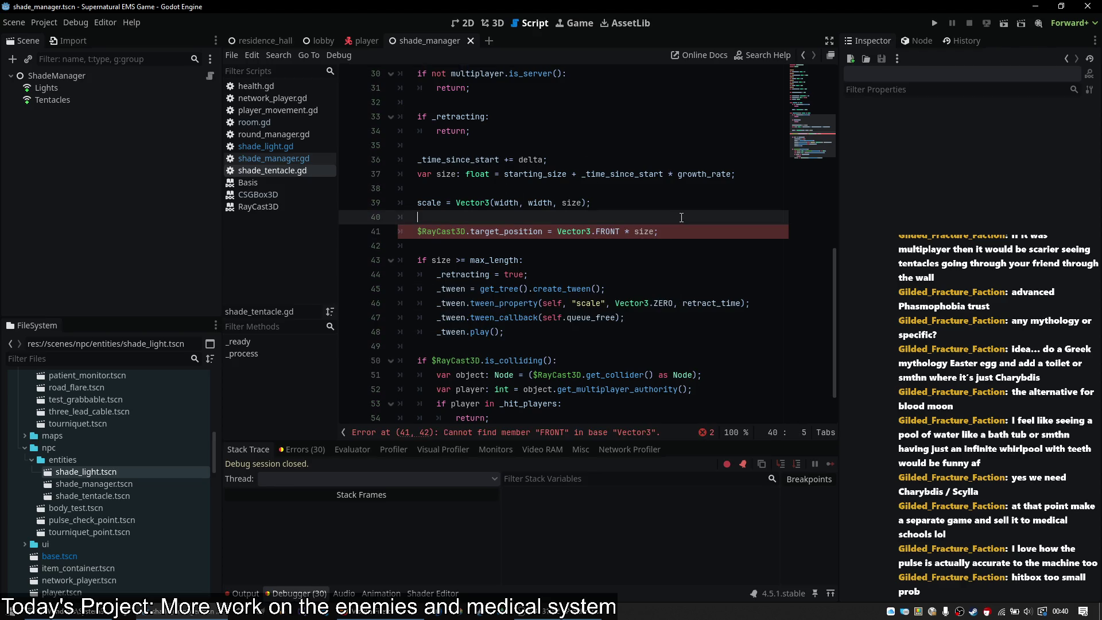
double_click(607, 230)
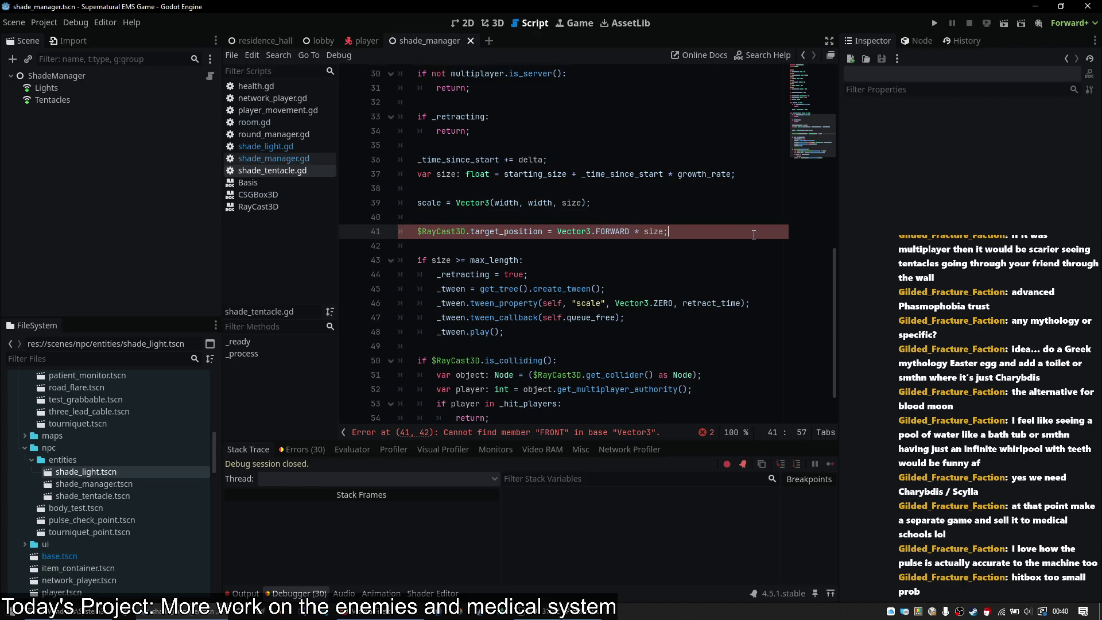
click(933, 23)
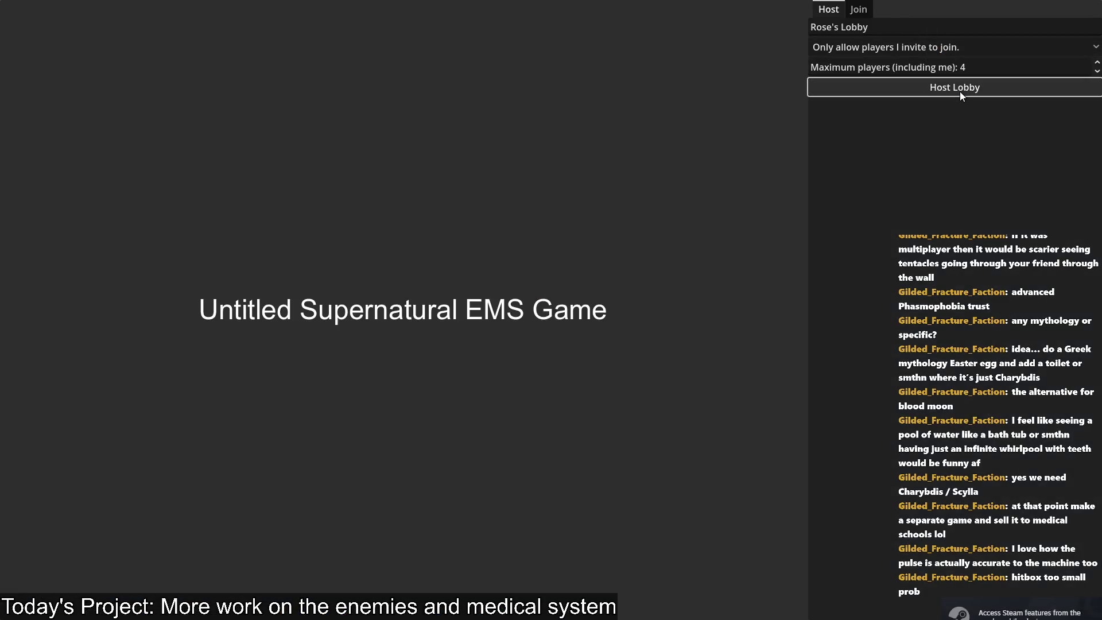
- Host a lobby, vote for Residence Hall, and grab a handheld item and a flashbang from the truck
click(959, 91)
key(e)
key(e)
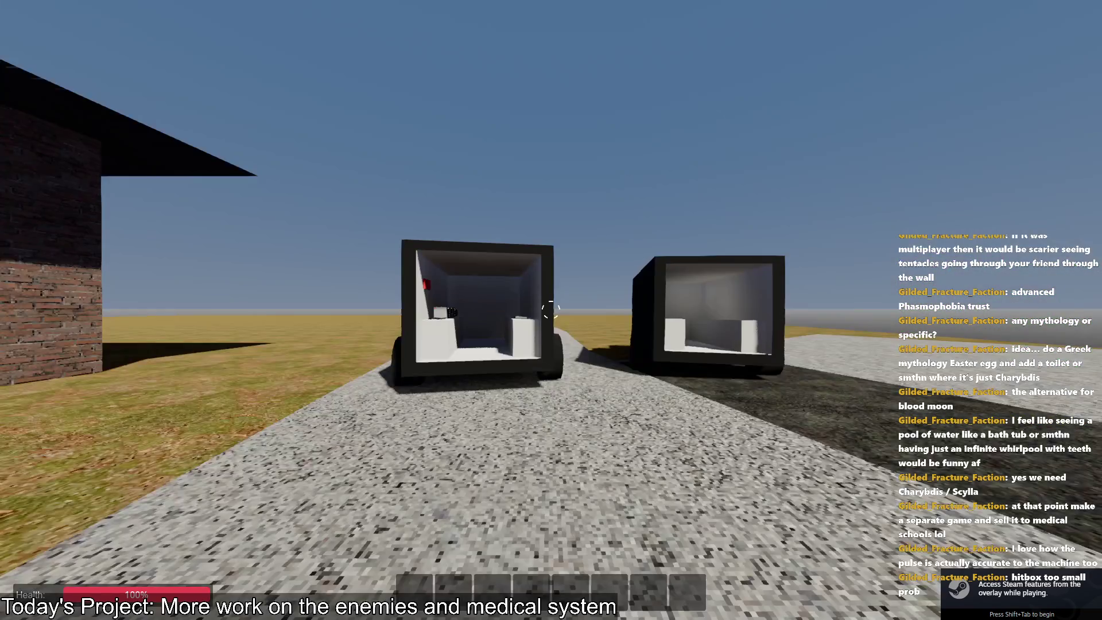
key(w)
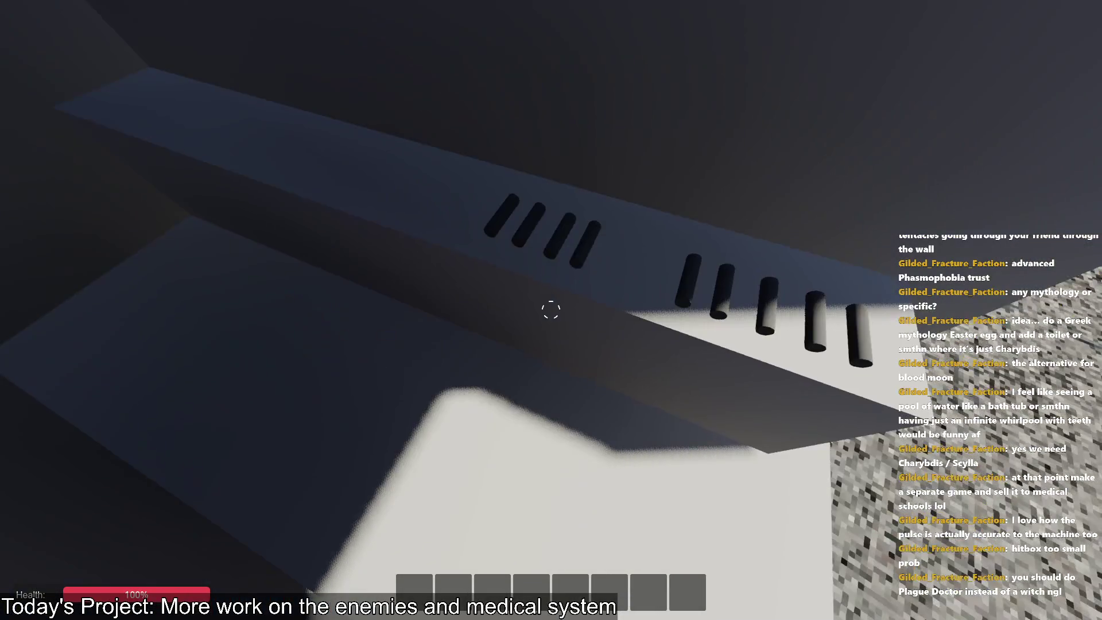
key(e)
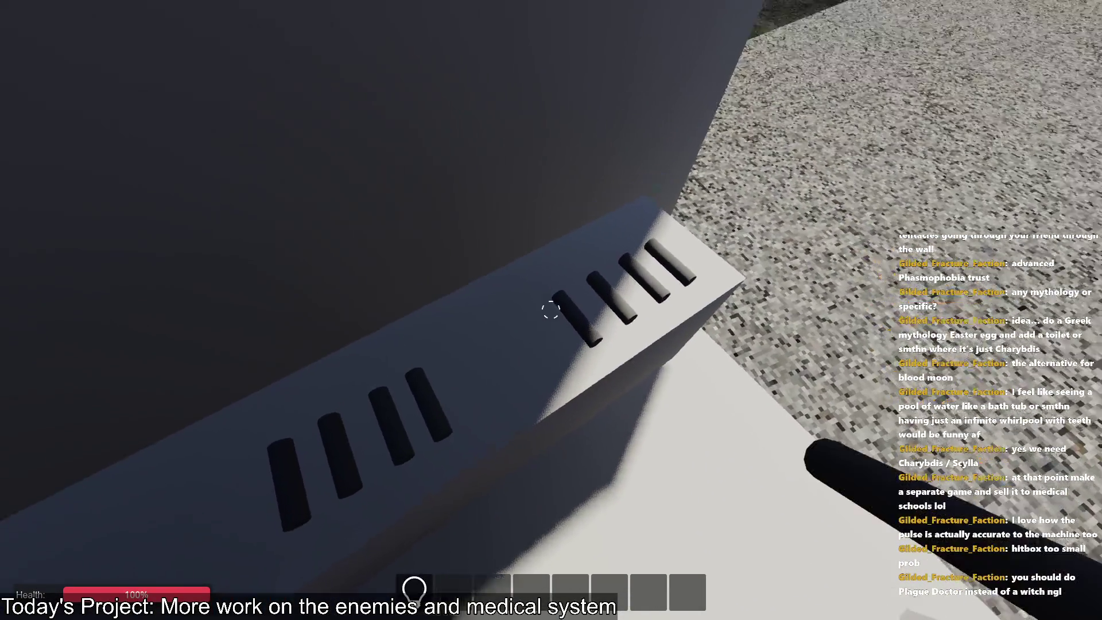
key(w)
key(w)
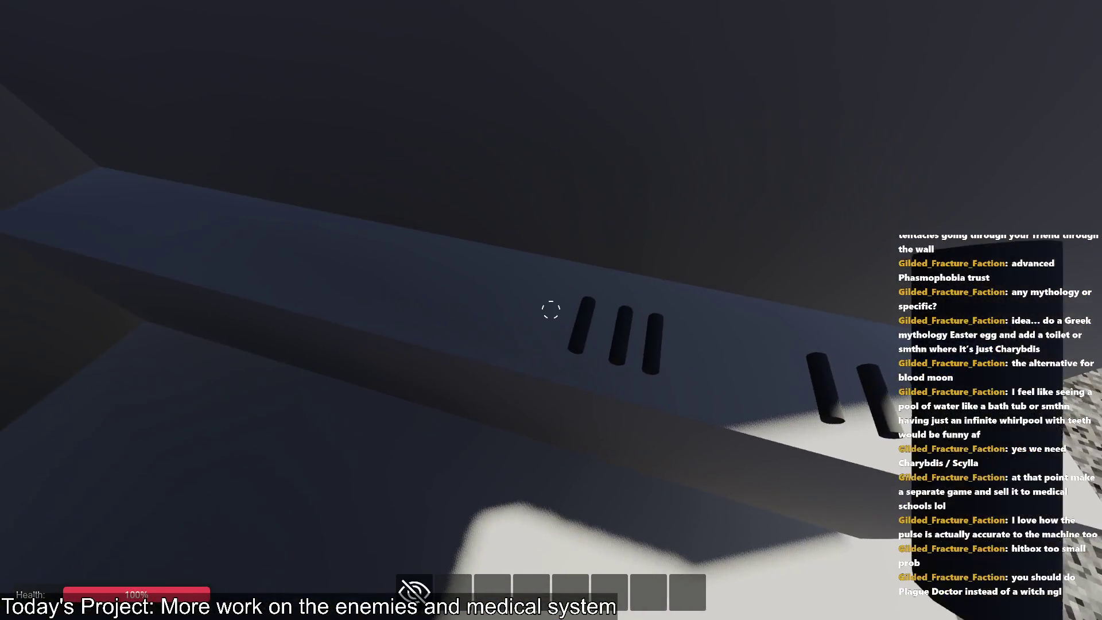
key(e)
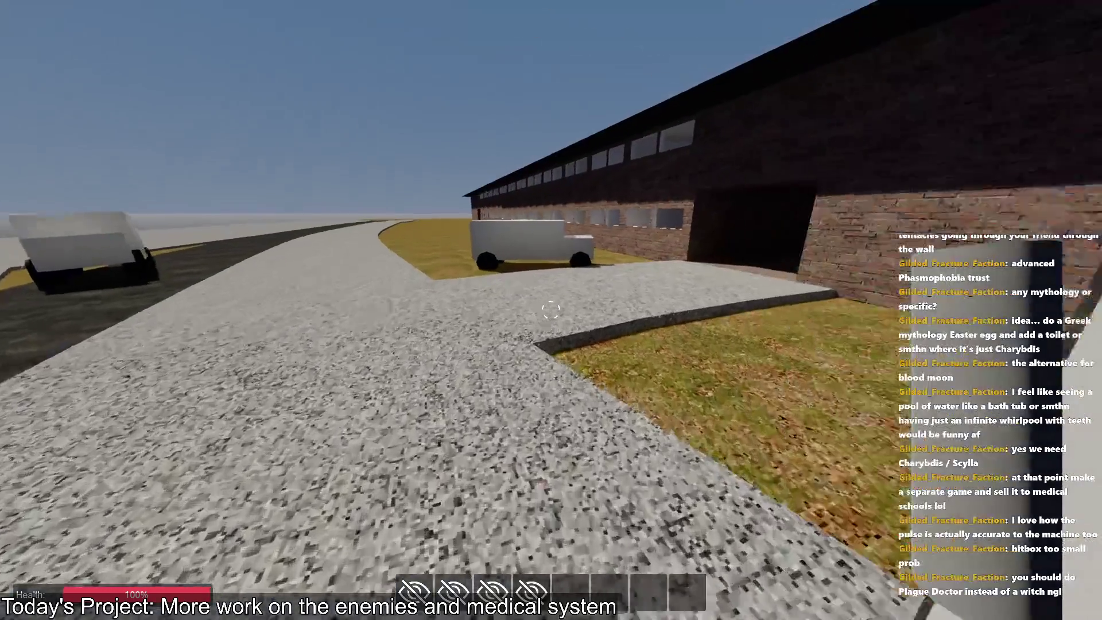
- Walk up the ramp and along the raised ledge, then drop into the courtyard toward the doorway
key(w)
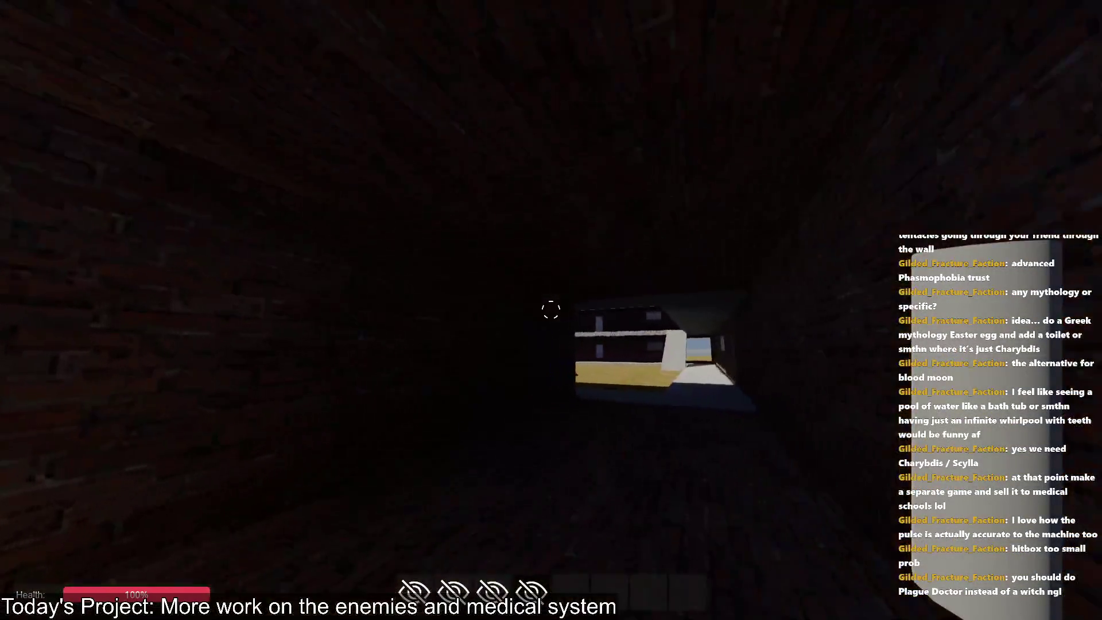
key(w)
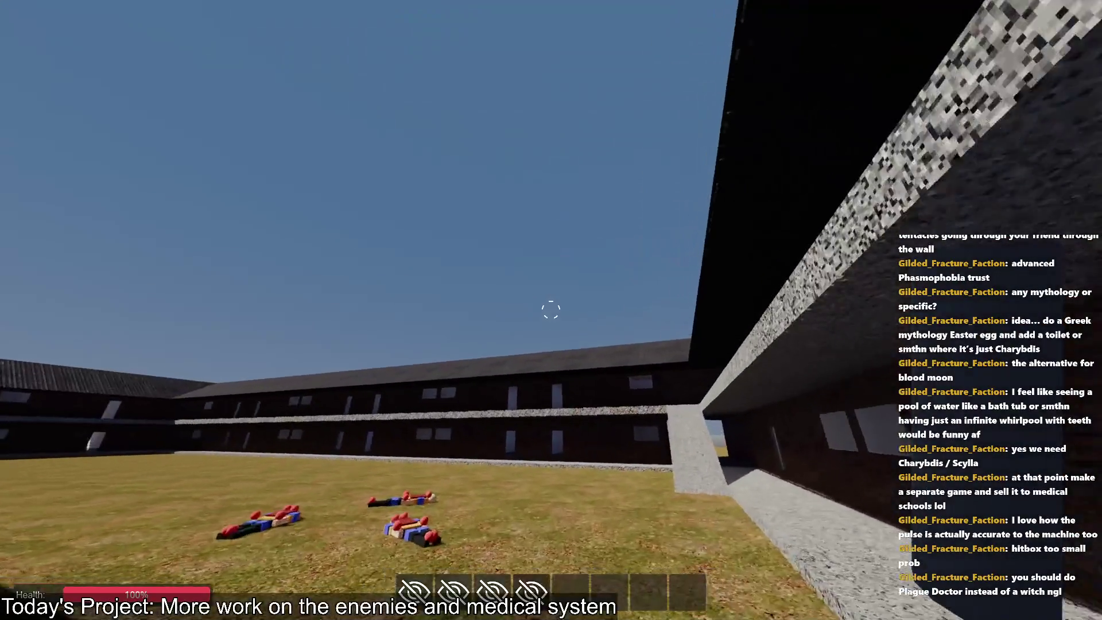
key(w)
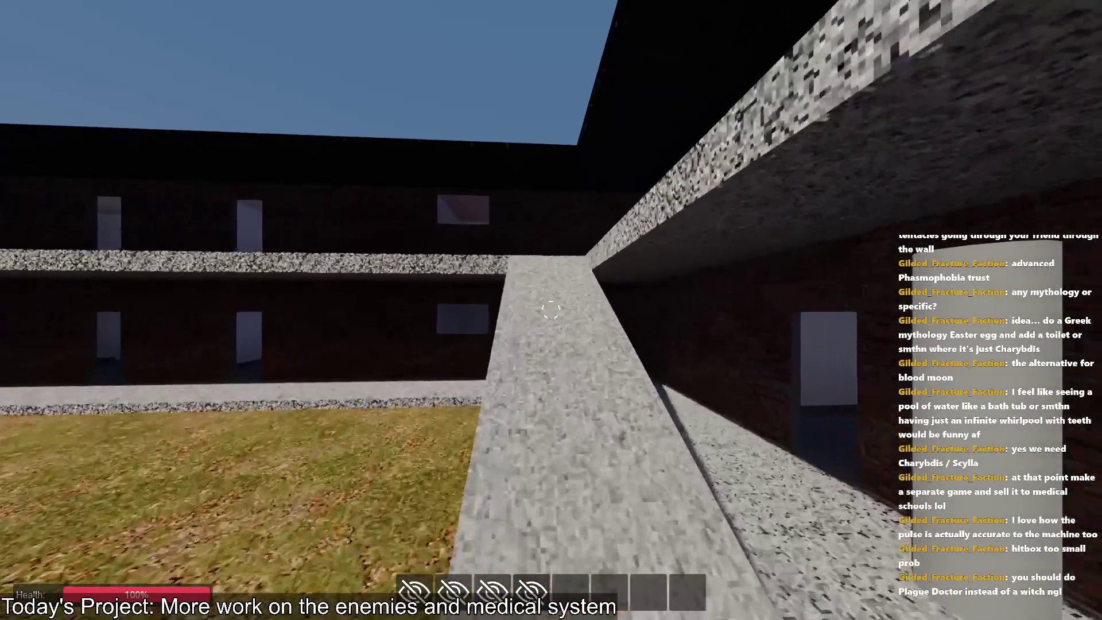
key(w)
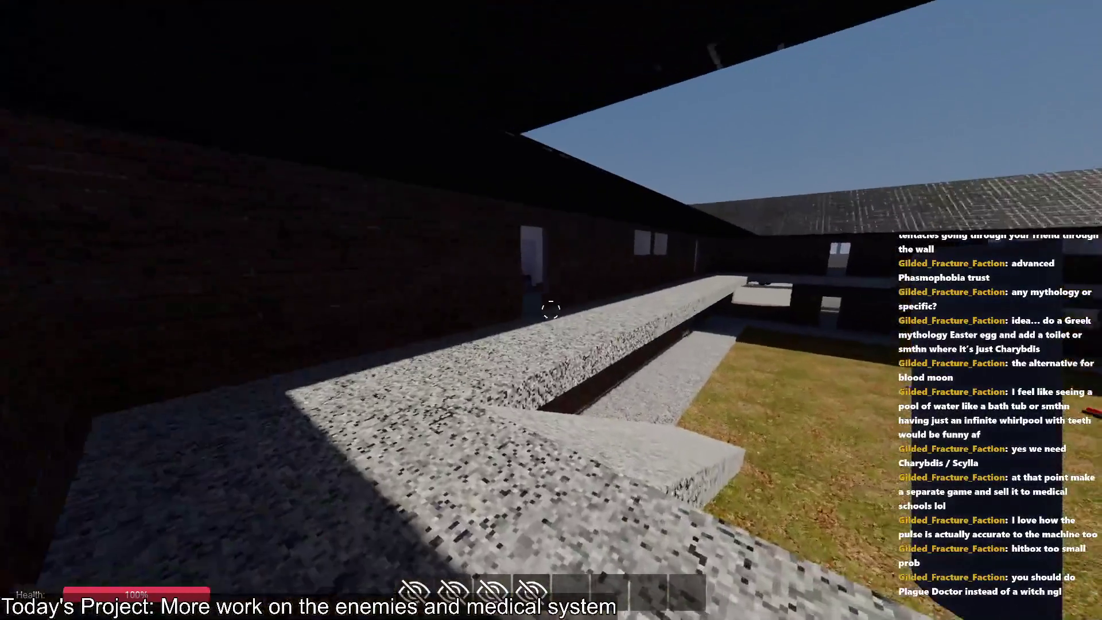
key(w)
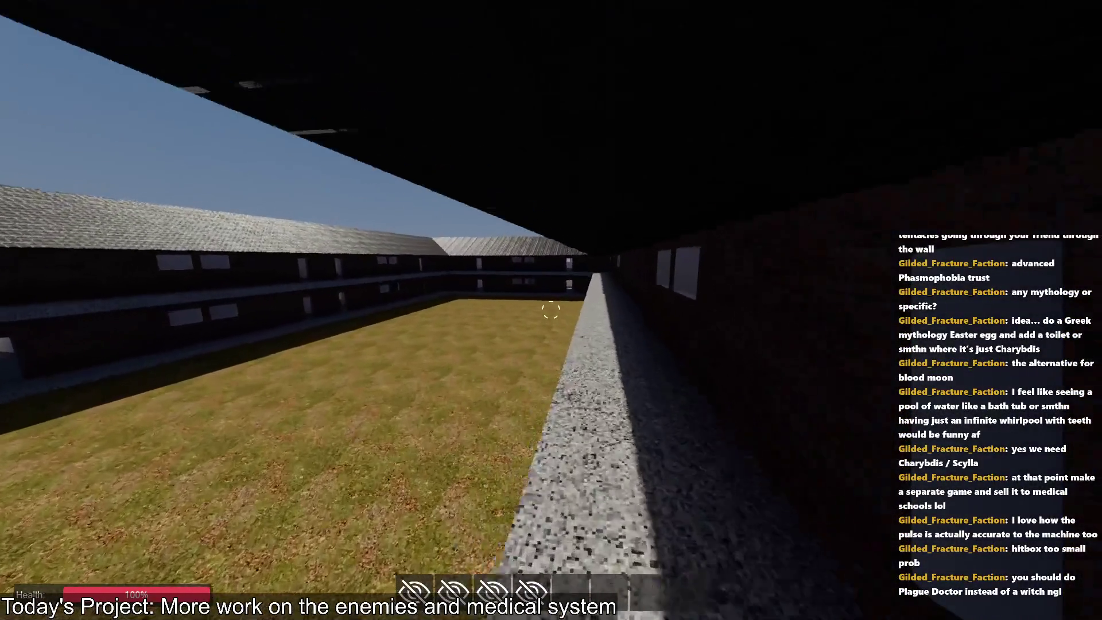
key(w)
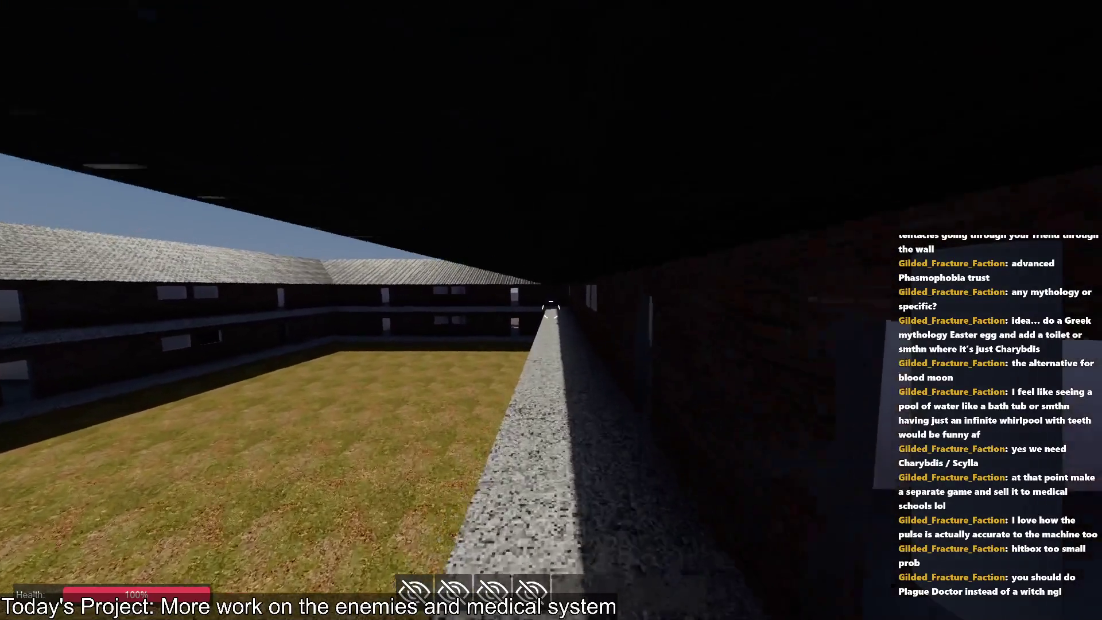
key(w)
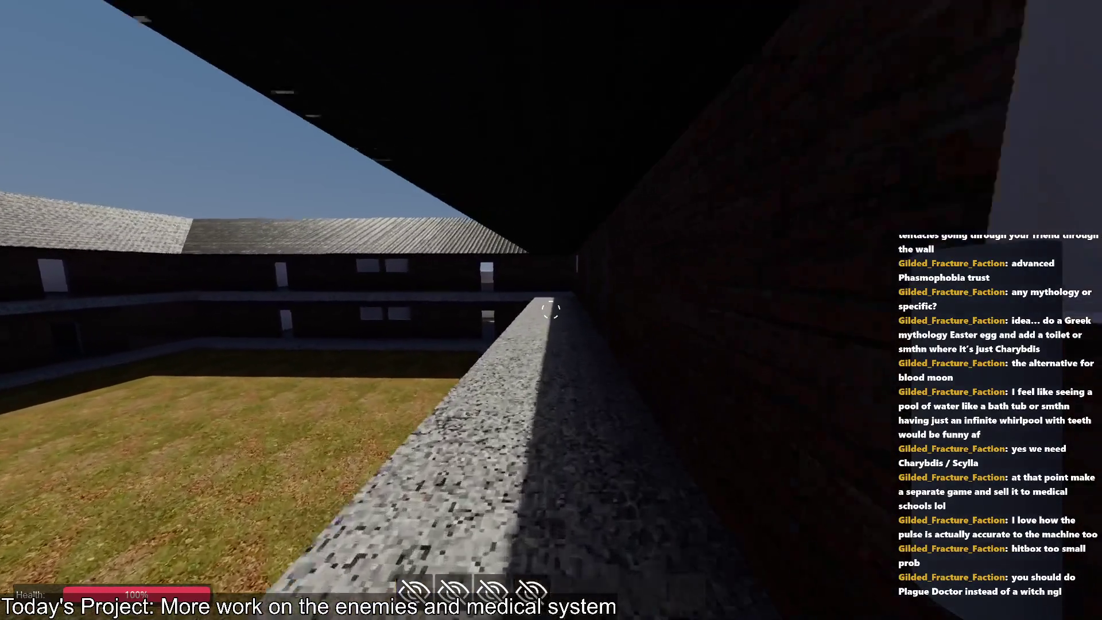
key(w)
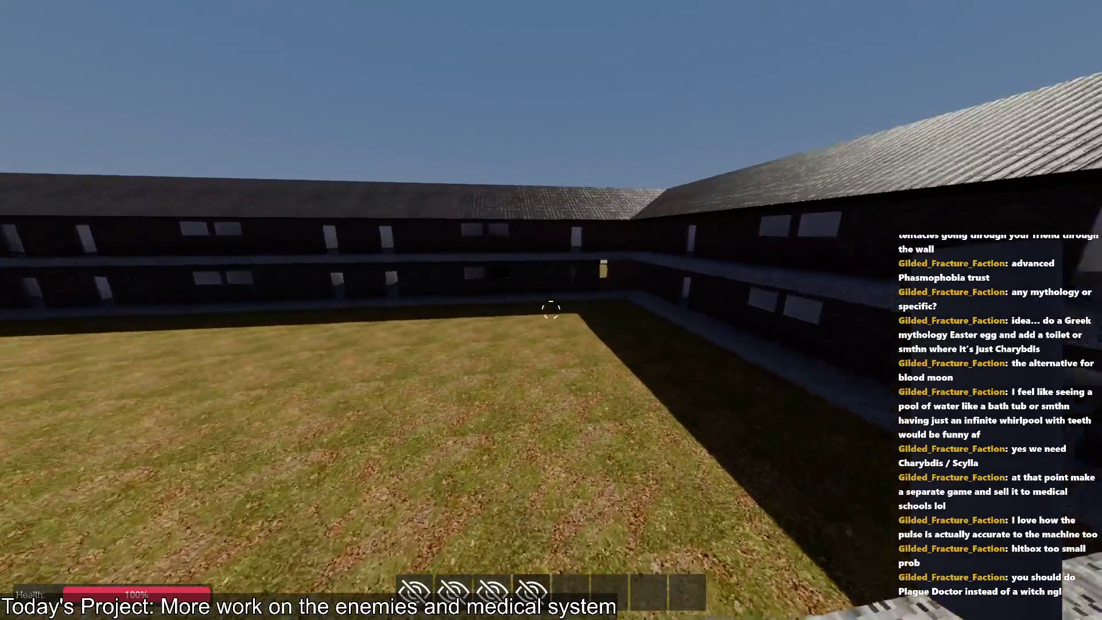
key(w)
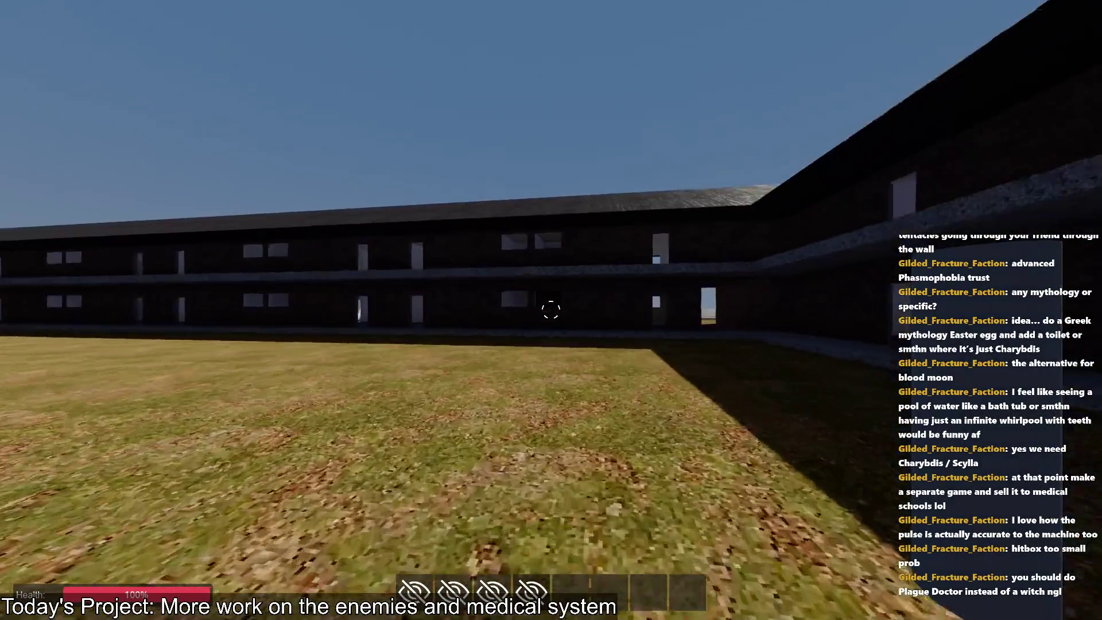
key(w)
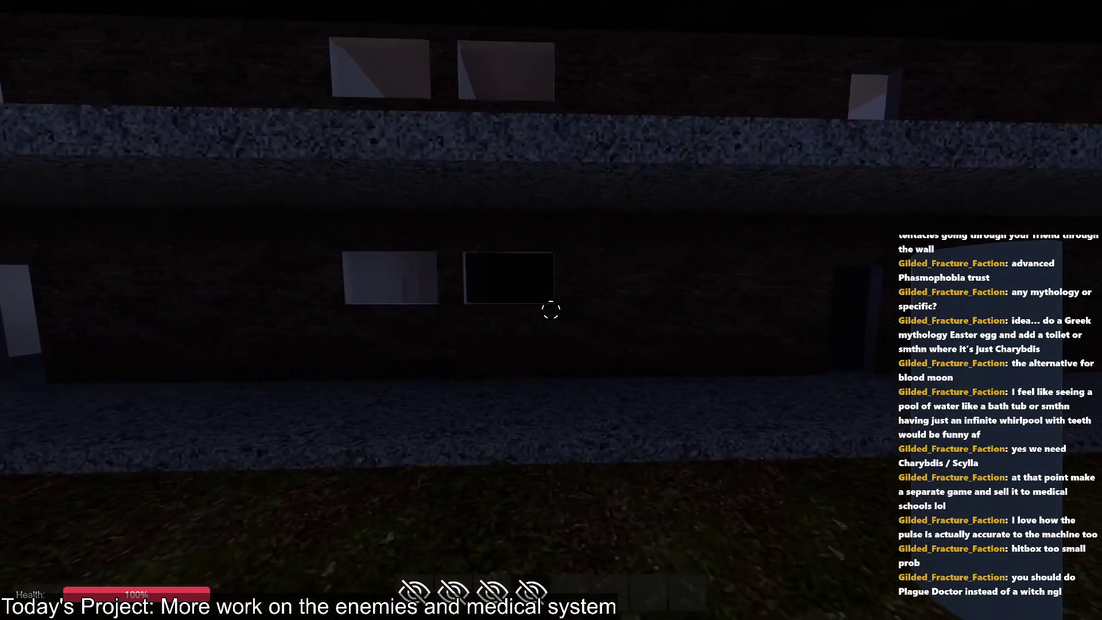
key(w)
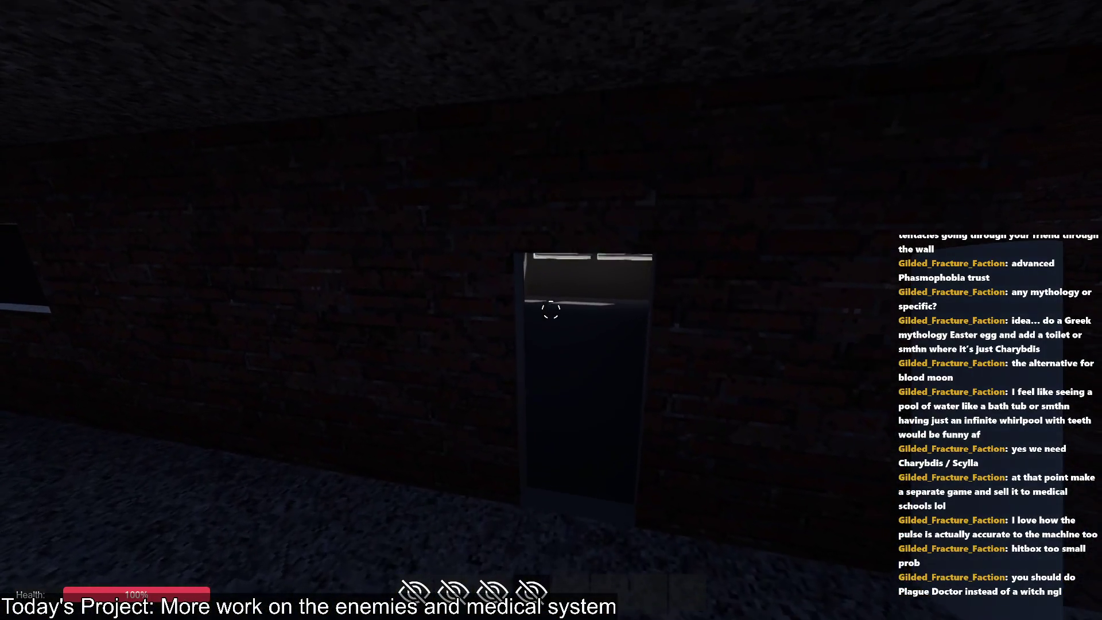
- Back across the courtyard, explore the dark building up to the lit room, then return to the editor
key(s)
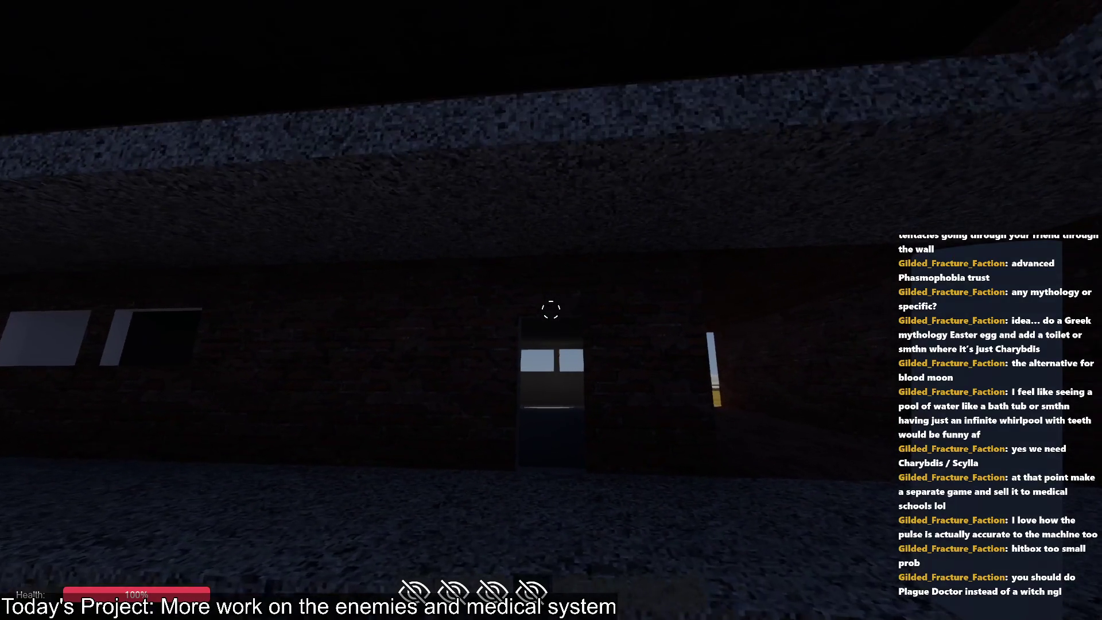
key(w)
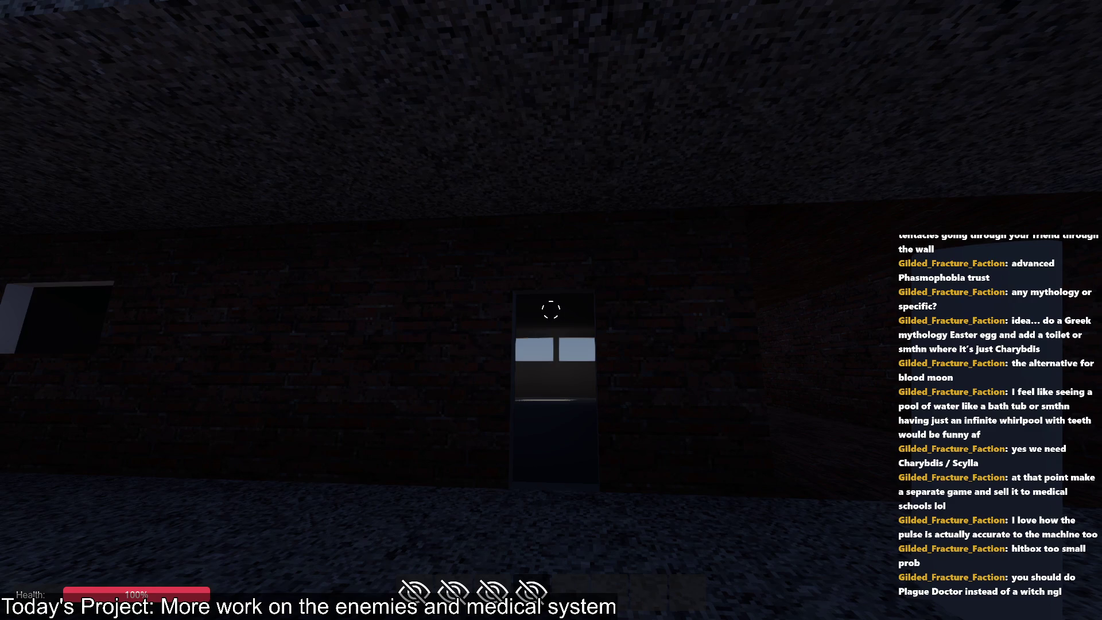
key(s)
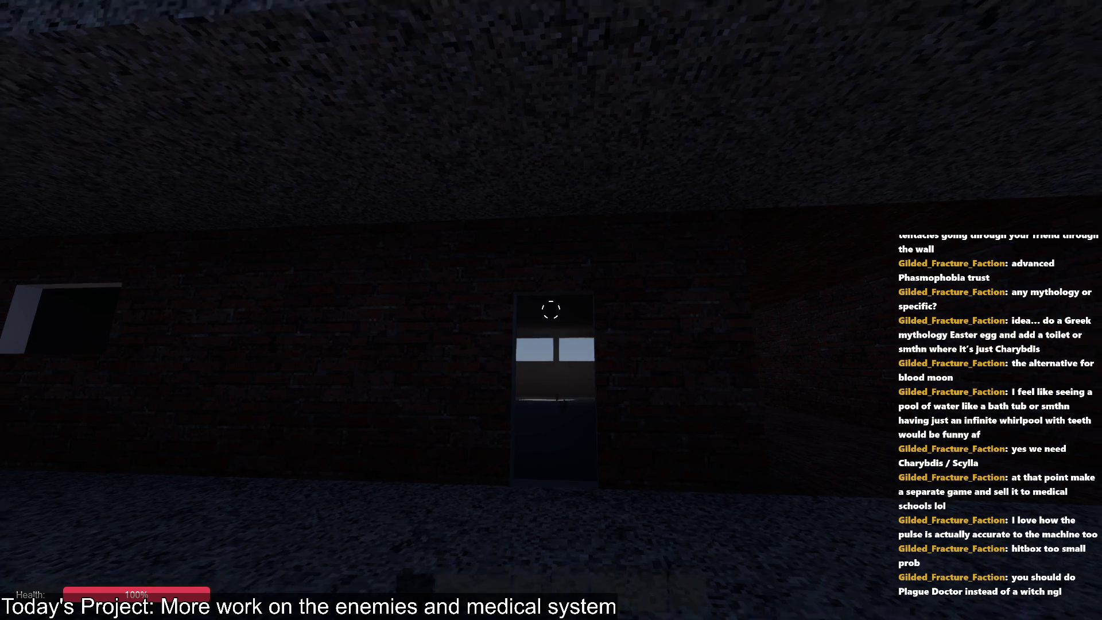
key(s)
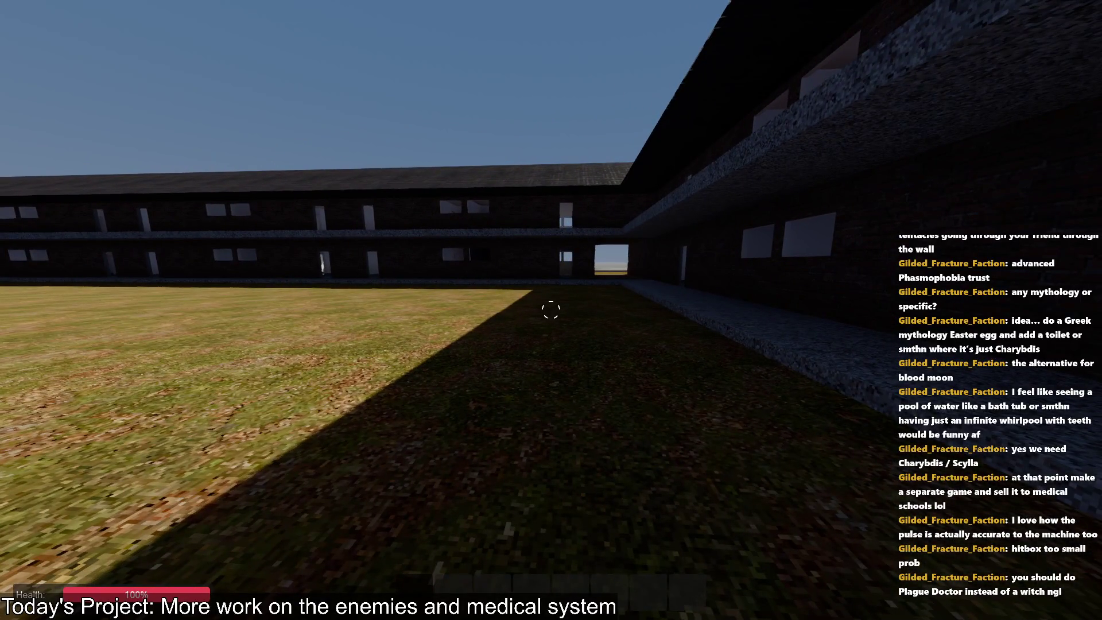
key(w)
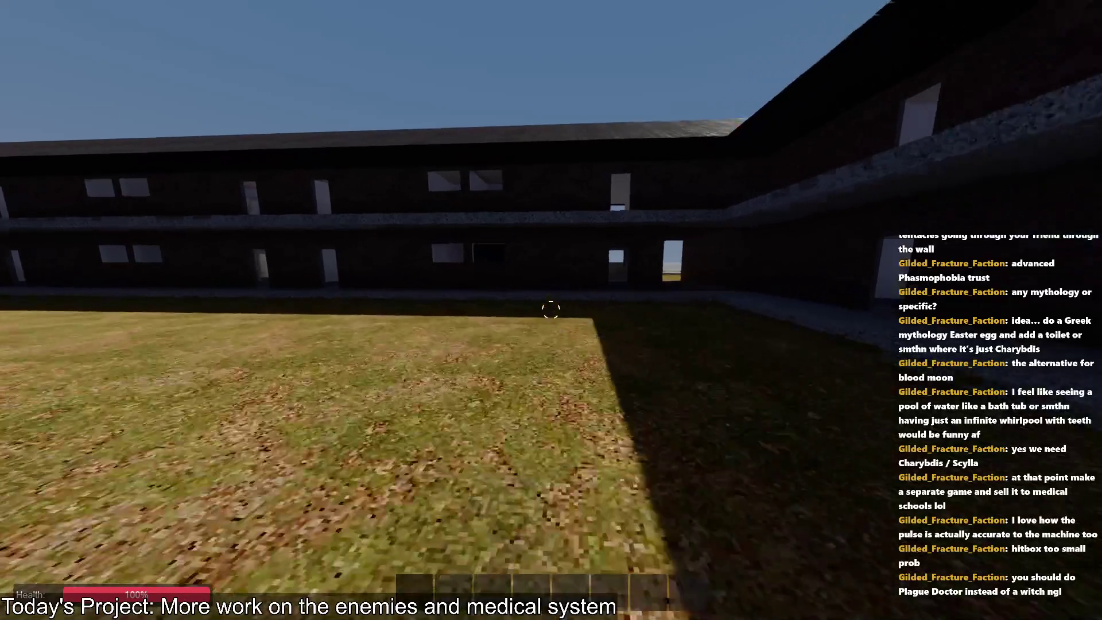
key(w)
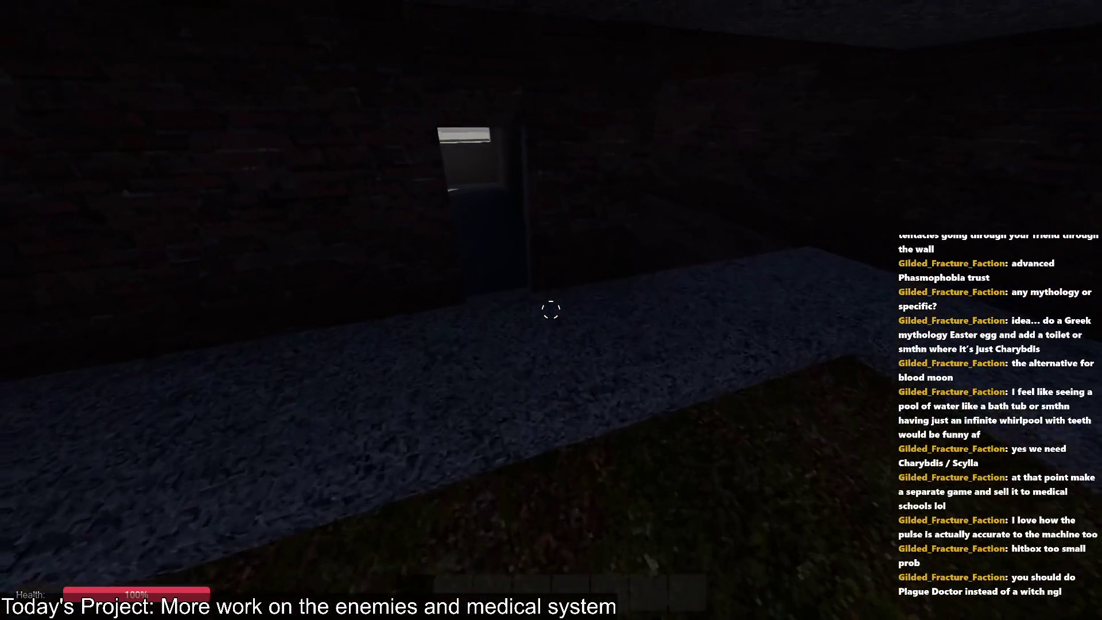
key(w)
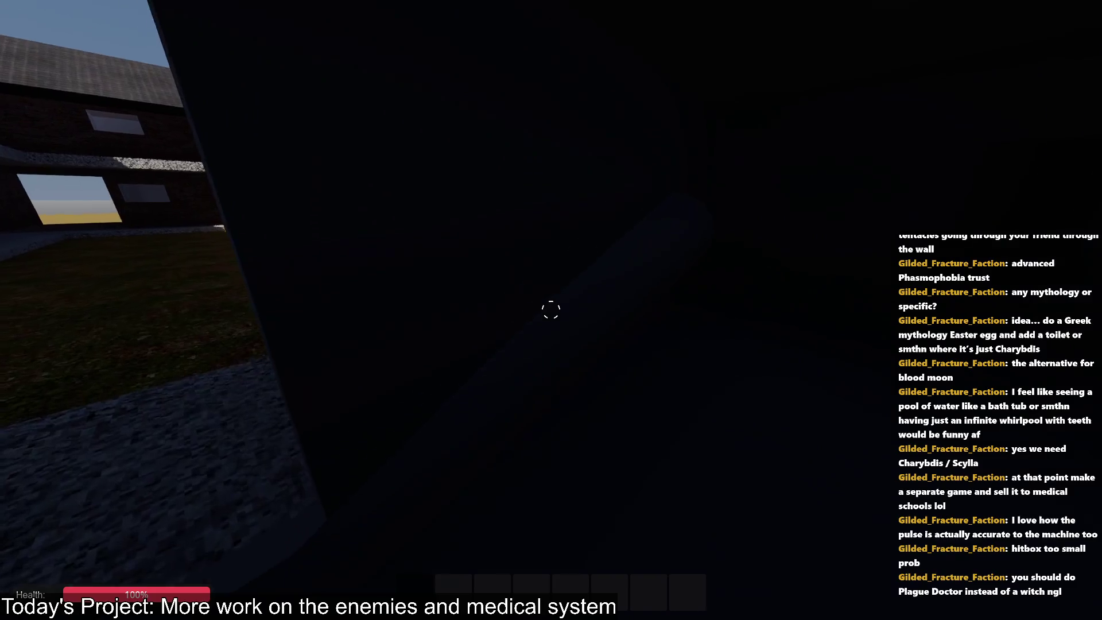
key(w)
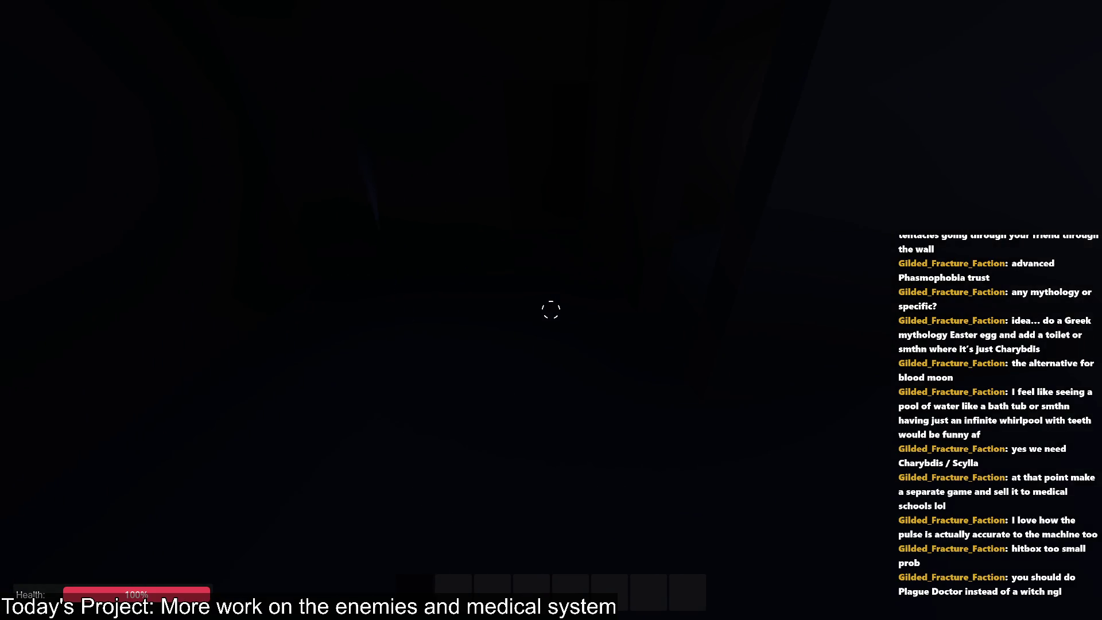
key(w)
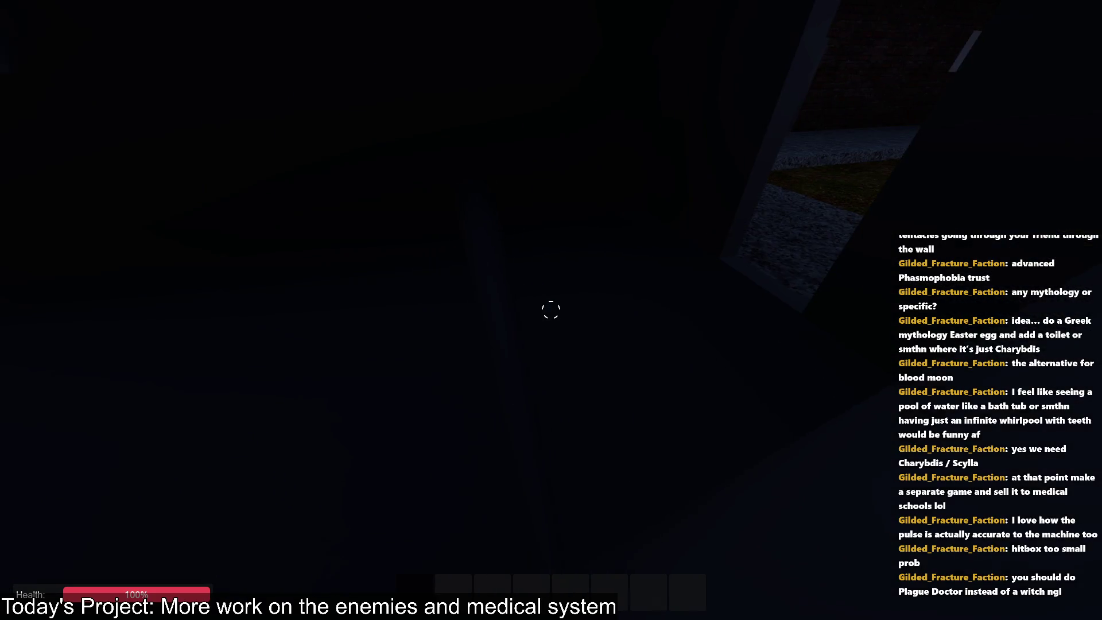
key(w)
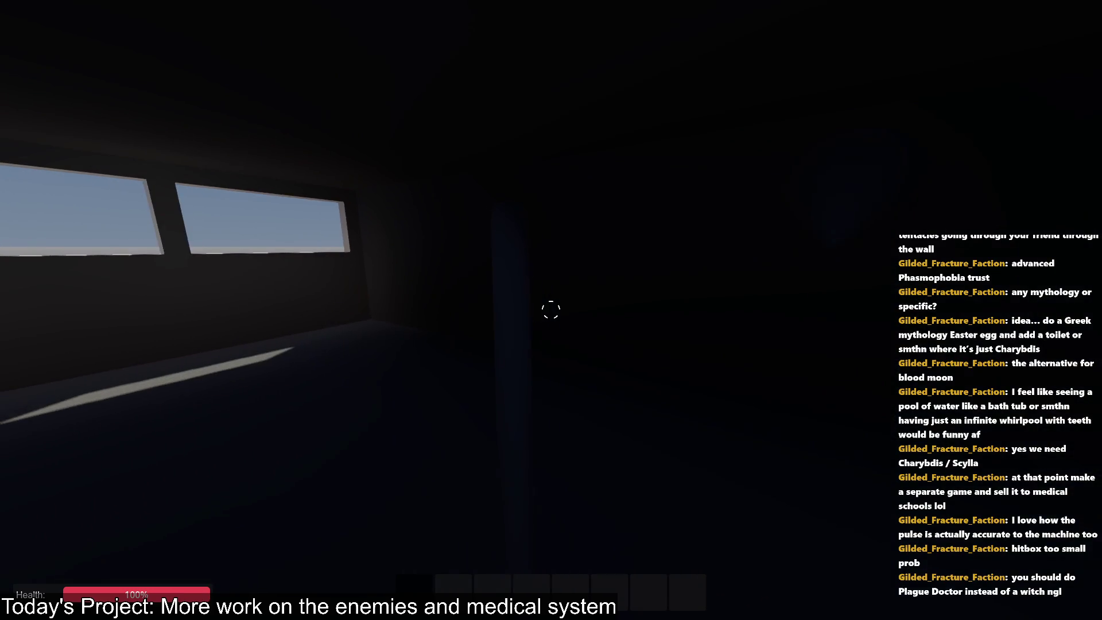
key(w)
key(alt+Tab)
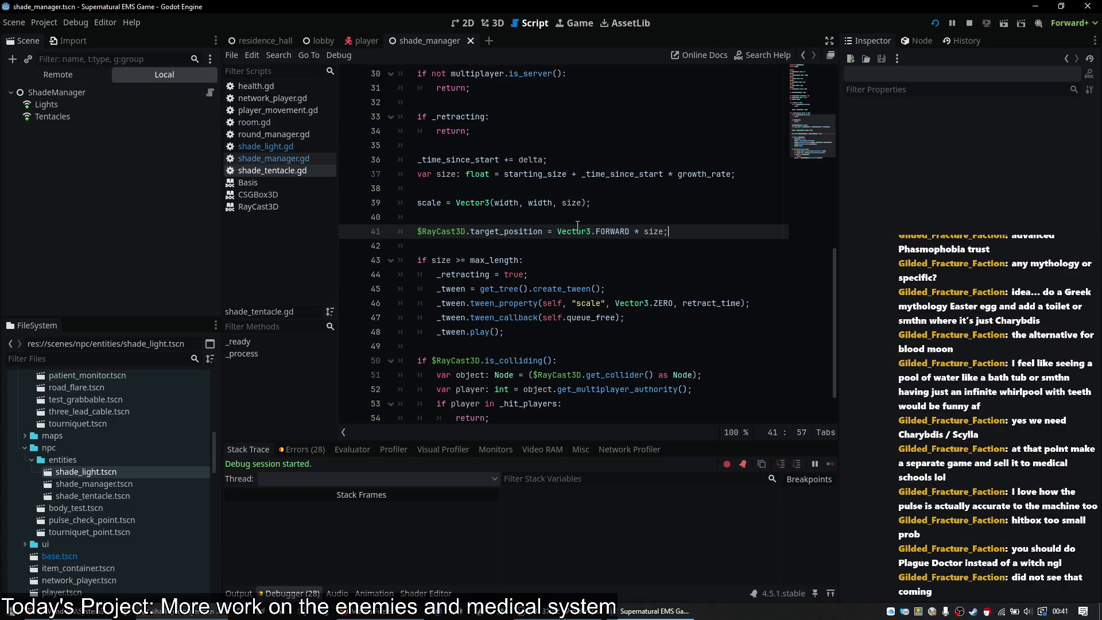
- Pause the game and expand the Remote tree down to the first ShadeTentacle's RayCast3D
key(alt+Tab)
key(alt+Tab)
click(951, 23)
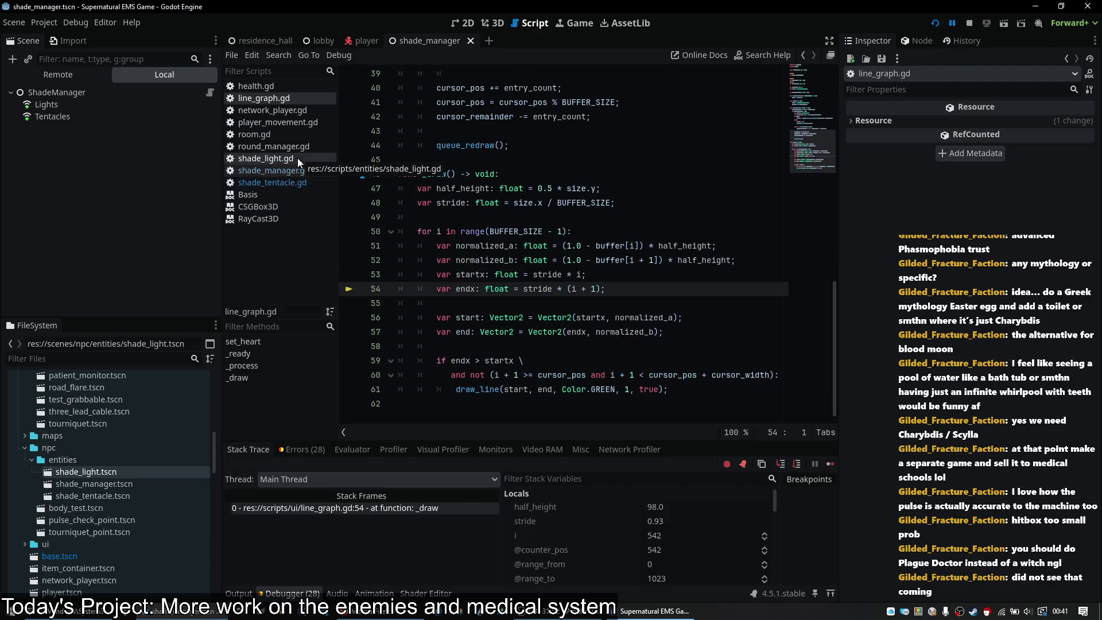
click(61, 79)
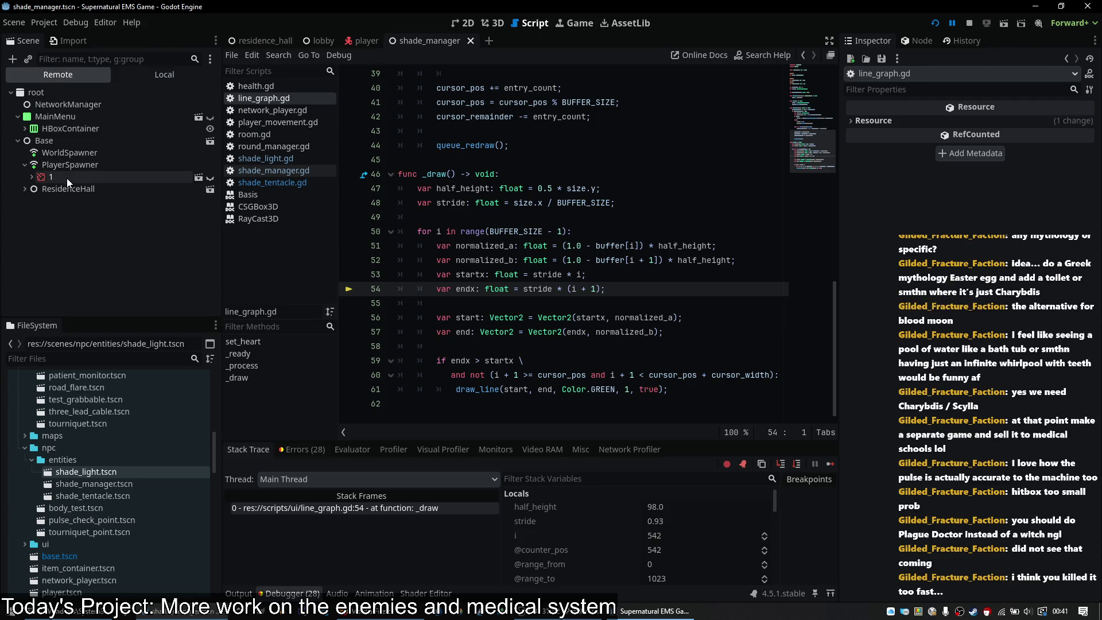
double_click(97, 193)
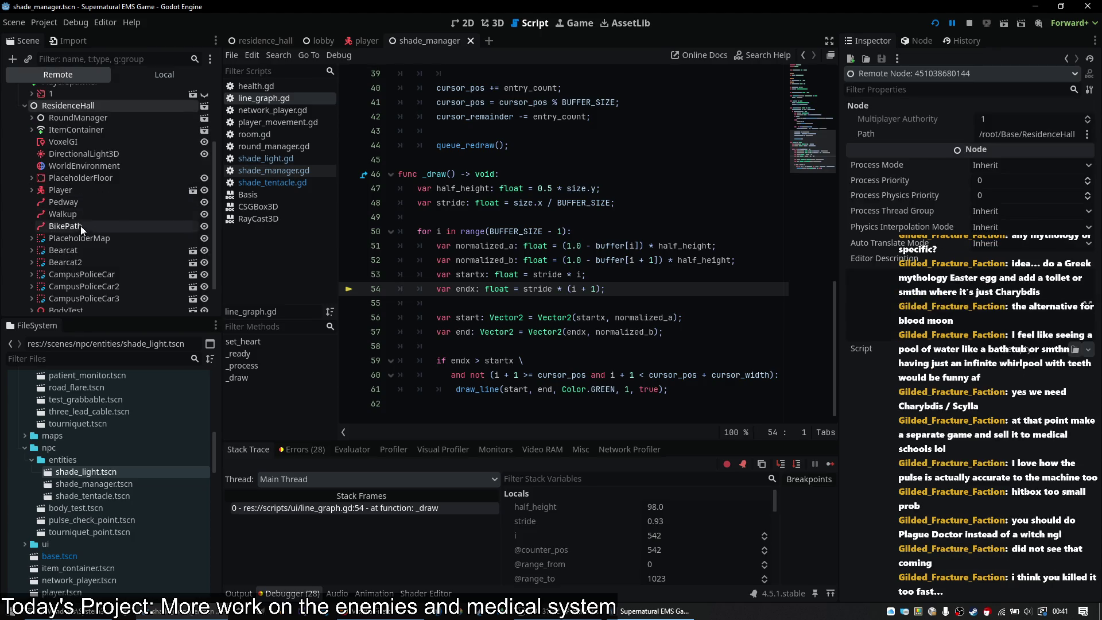
scroll(84, 259, down, 3)
click(81, 118)
double_click(84, 141)
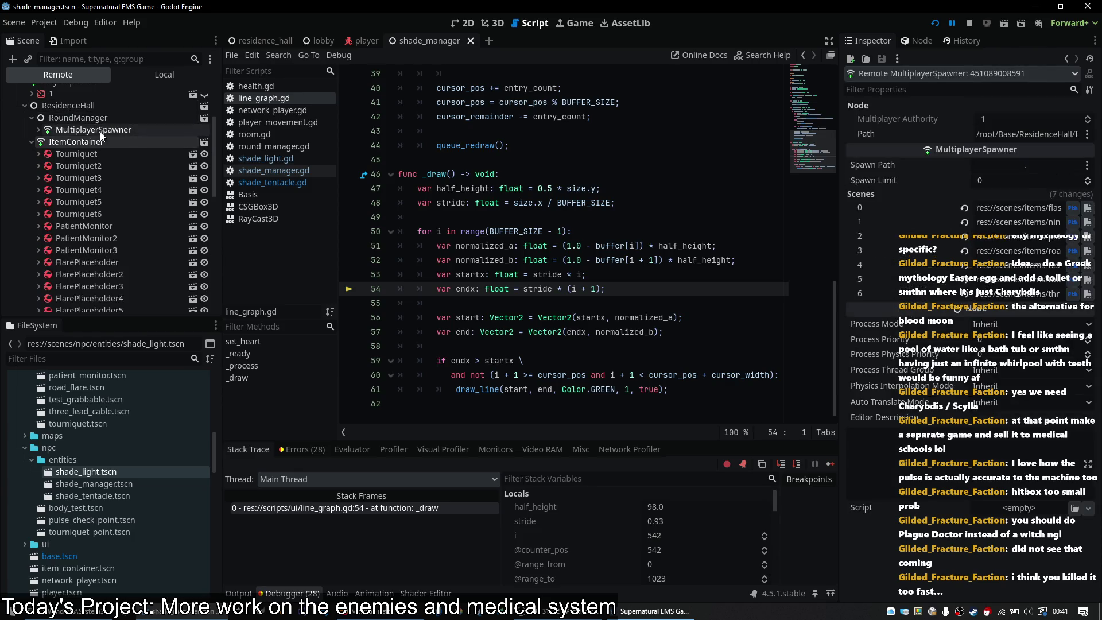
click(28, 144)
double_click(56, 131)
double_click(77, 142)
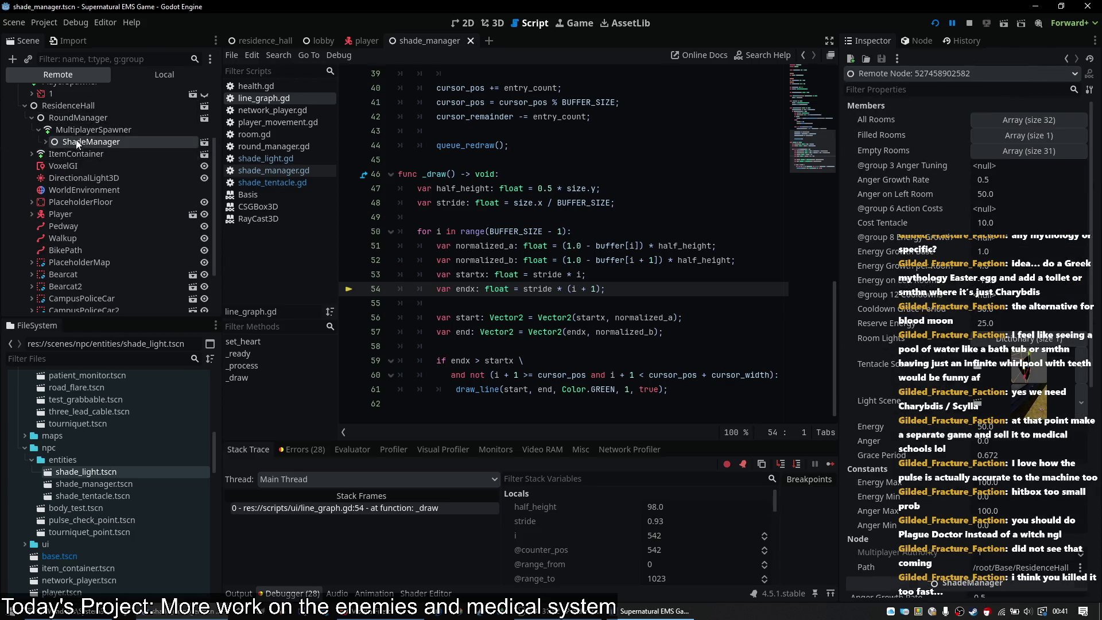
click(92, 153)
double_click(87, 179)
double_click(98, 190)
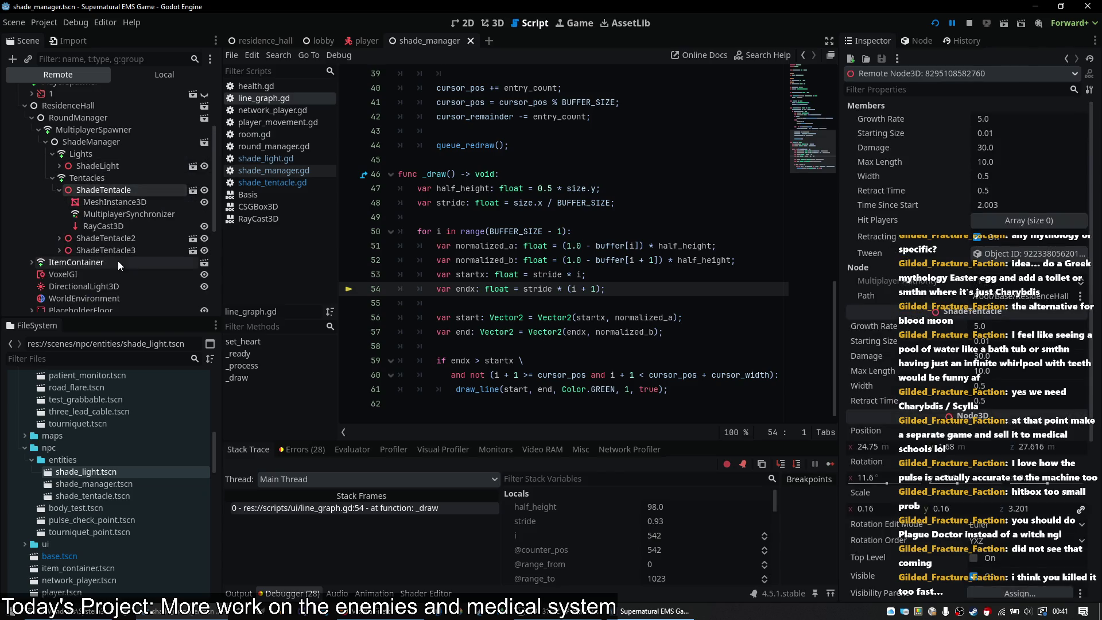
click(122, 225)
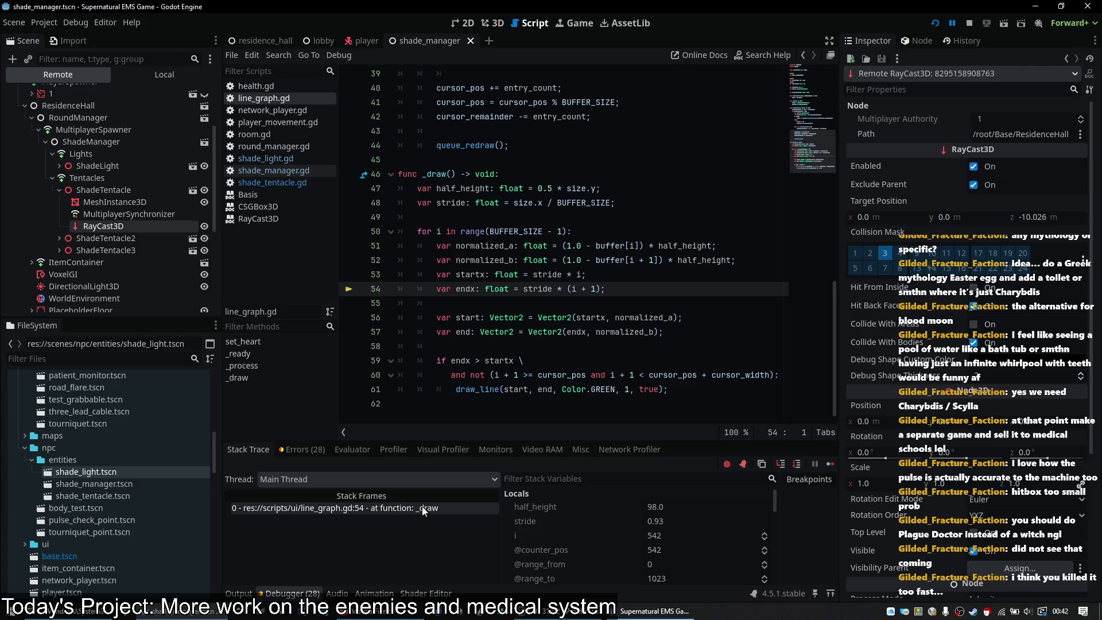
- Inspect the tentacle's MeshInstance3D, MultiplayerSynchronizer and player node 1, then confirm RayCast3D targets z -10.026
click(677, 612)
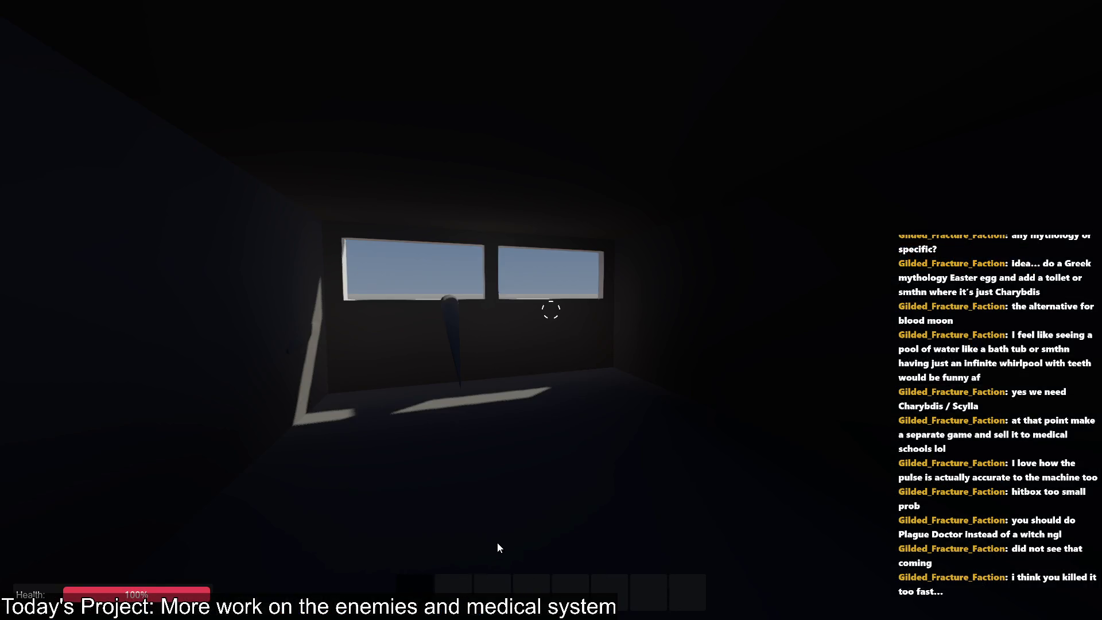
key(alt+Tab)
click(135, 202)
key(alt+Tab)
key(alt+Tab)
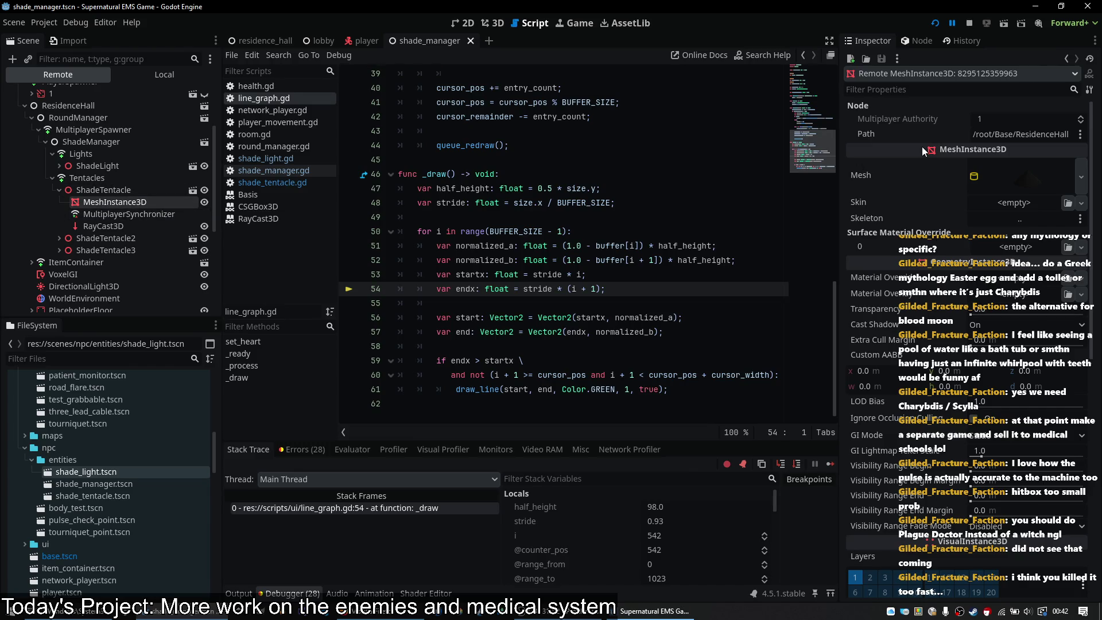
scroll(922, 150, down, 6)
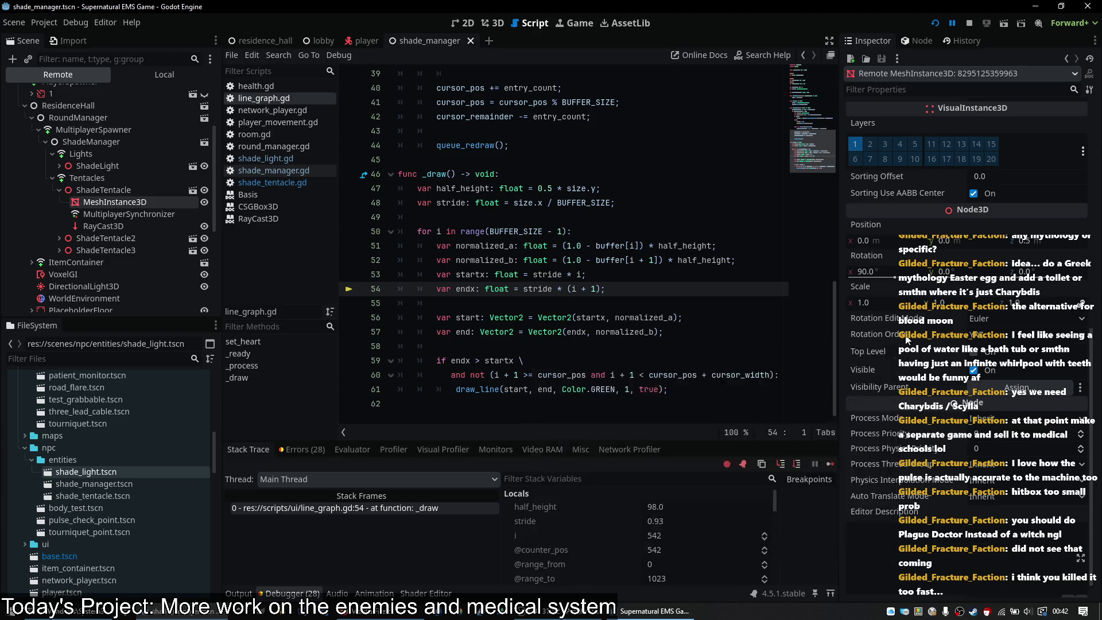
click(132, 211)
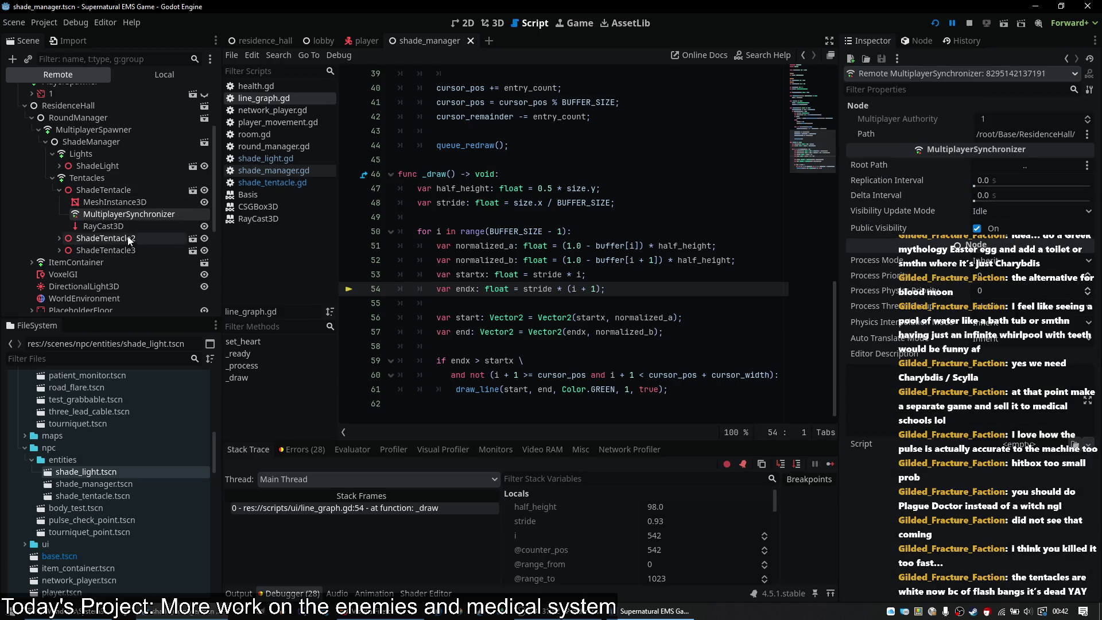
click(133, 225)
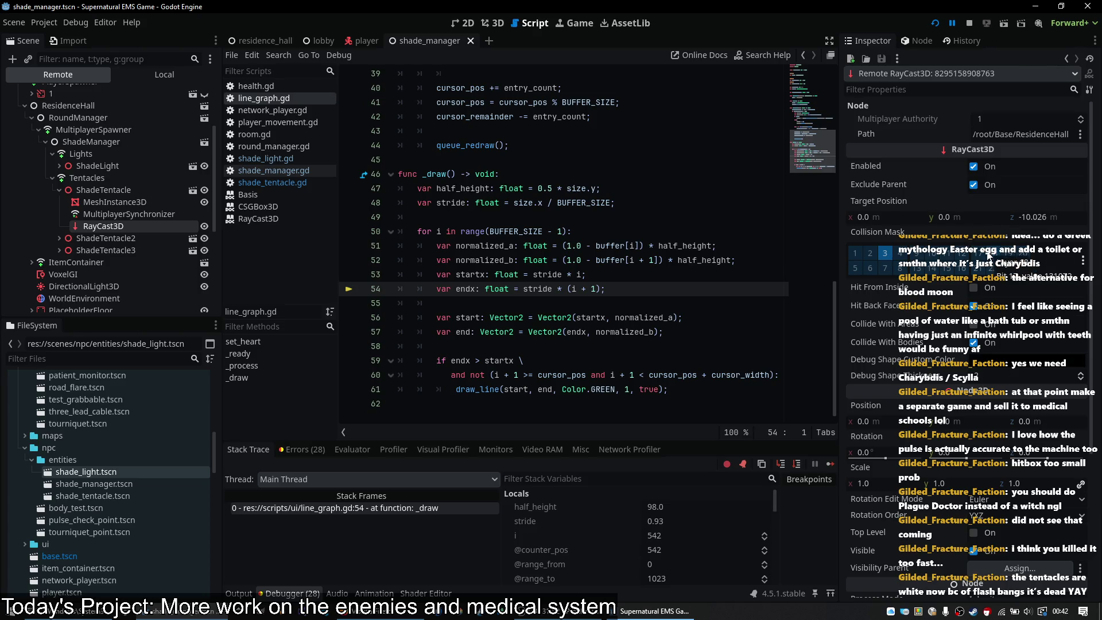
scroll(988, 256, down, 5)
scroll(971, 268, up, 5)
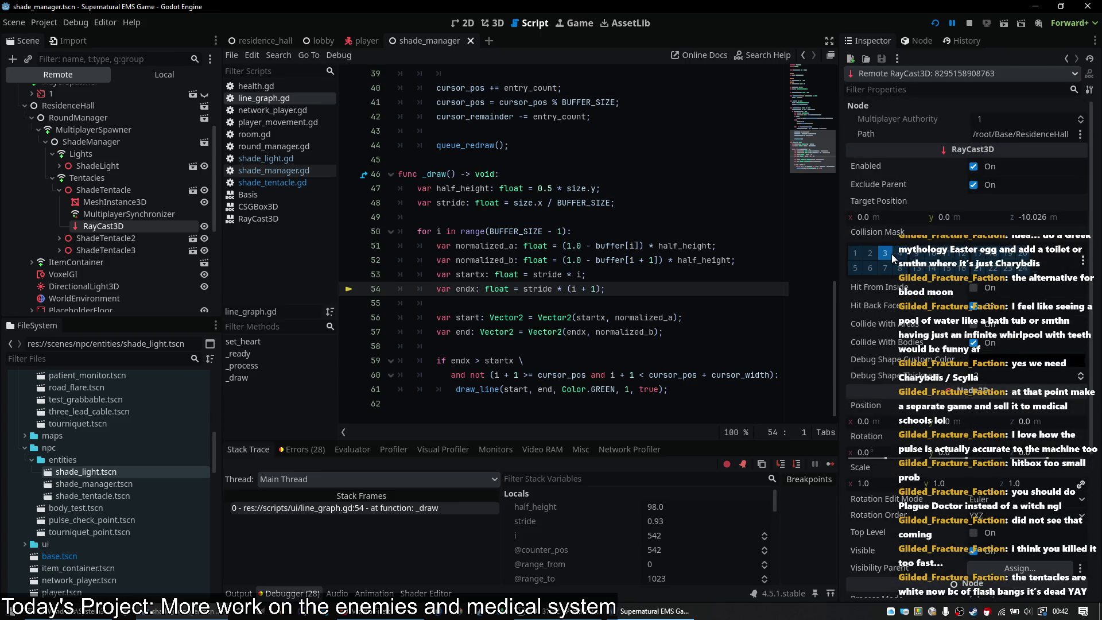
click(57, 97)
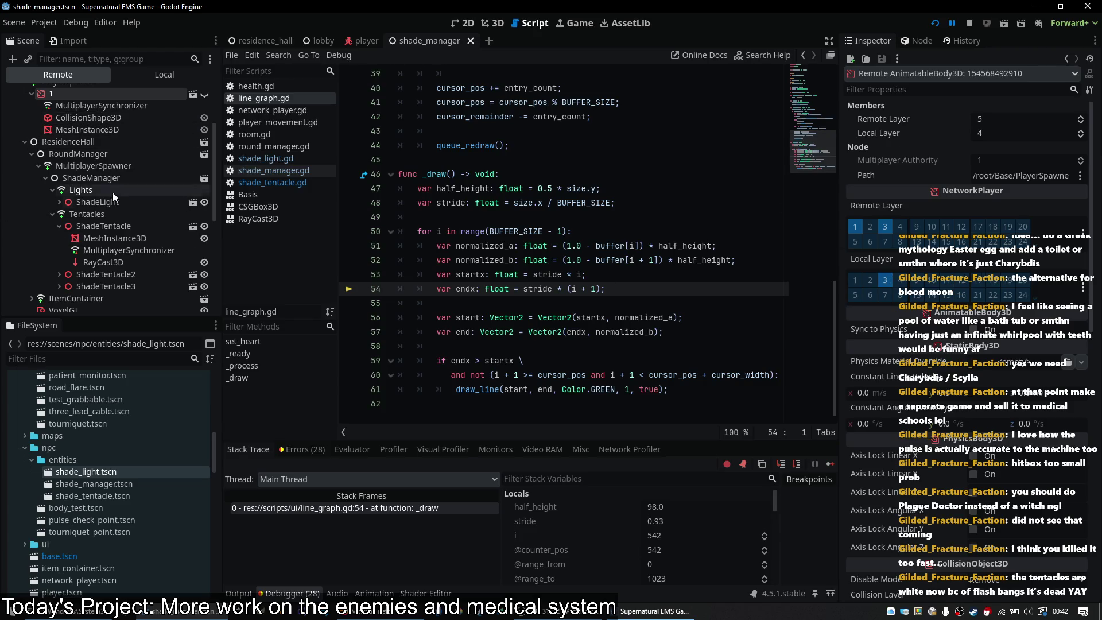
scroll(887, 278, down, 10)
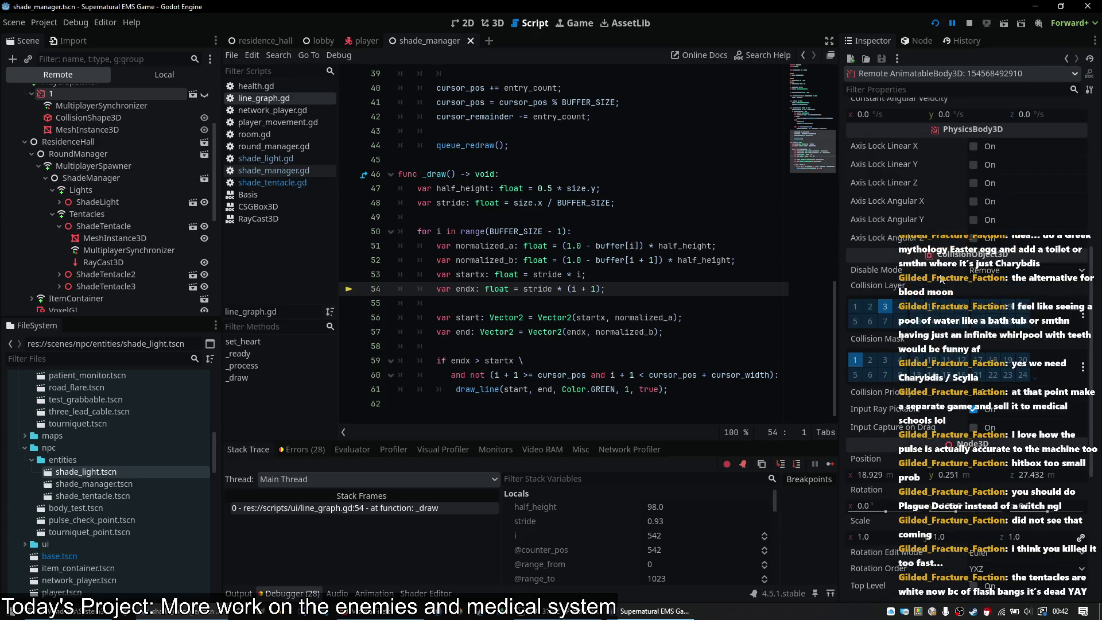
click(152, 261)
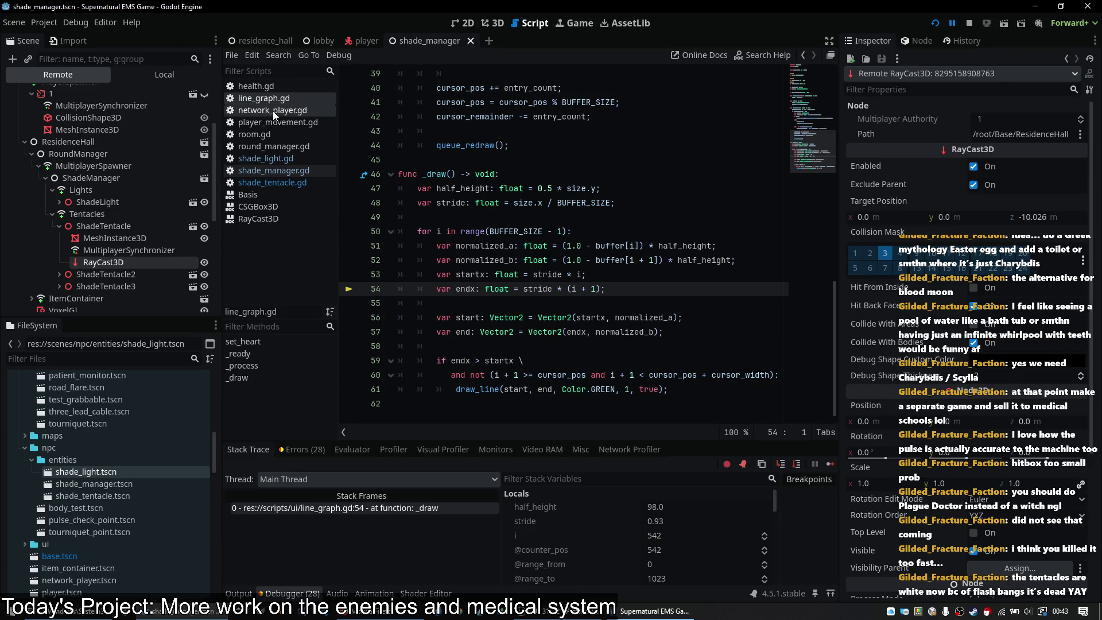
- Close health.gd and line_graph.gd, glance at shade_manager.gd, then return to shade_tentacle.gd
middle_click(280, 87)
middle_click(280, 87)
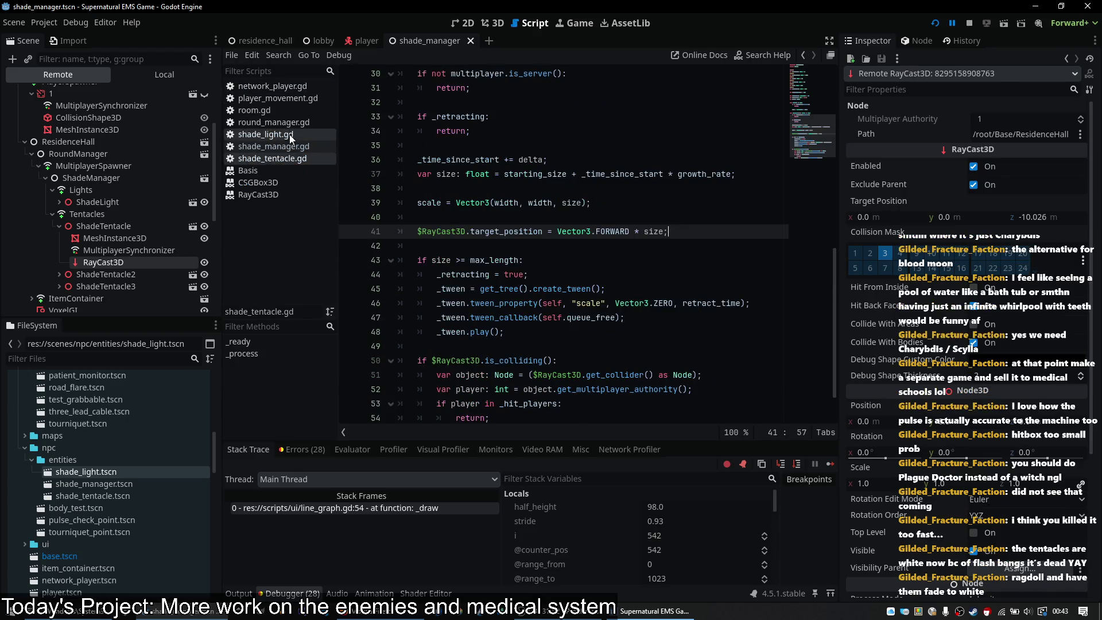
click(295, 148)
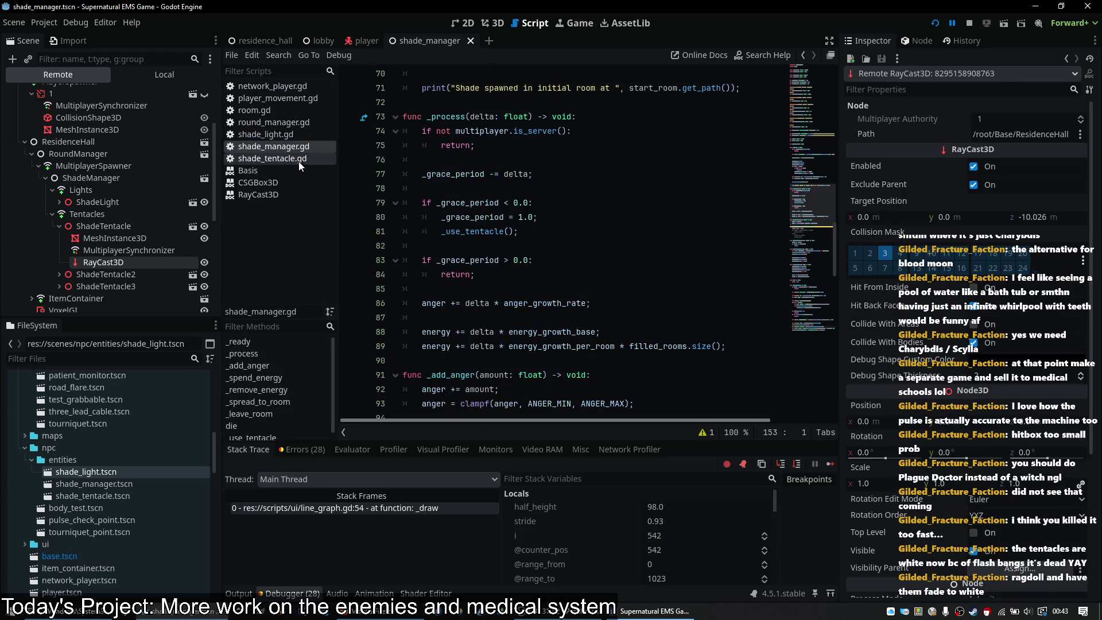
click(297, 159)
scroll(692, 231, up, 4)
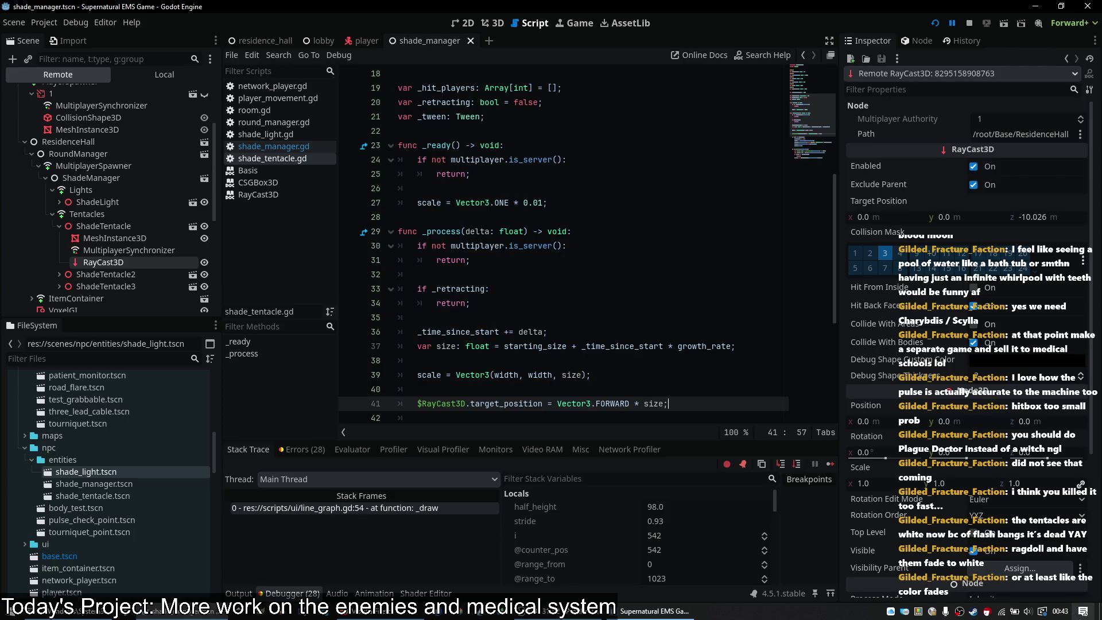
- Review shade_tentacle.gd's _process code around lines 34–48, then switch to the 3D workspace
click(1082, 611)
click(686, 264)
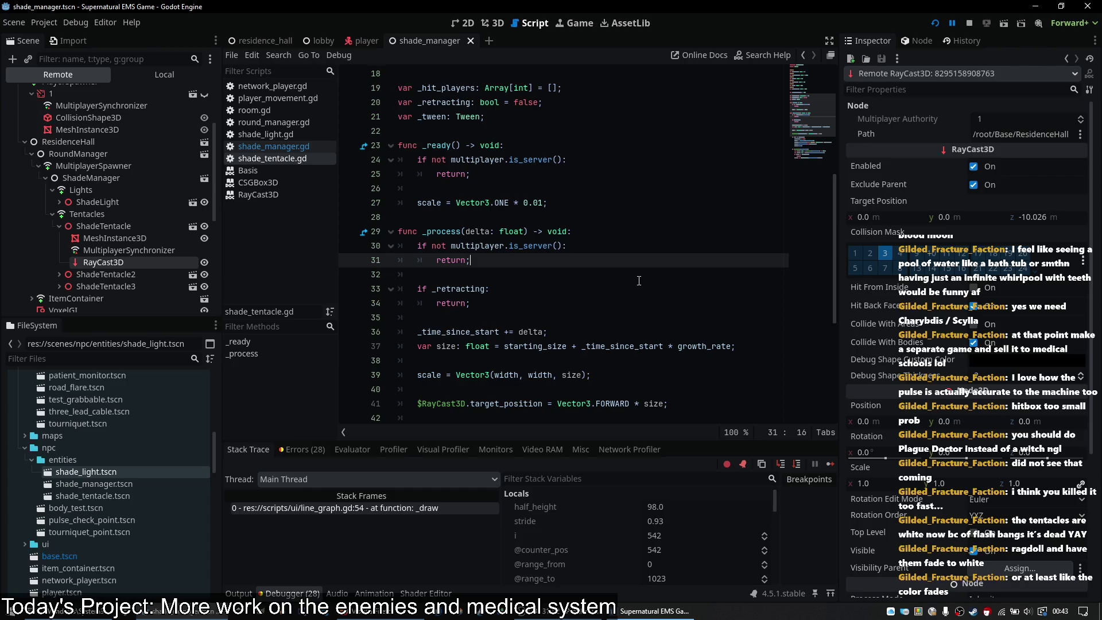
scroll(636, 304, down, 1)
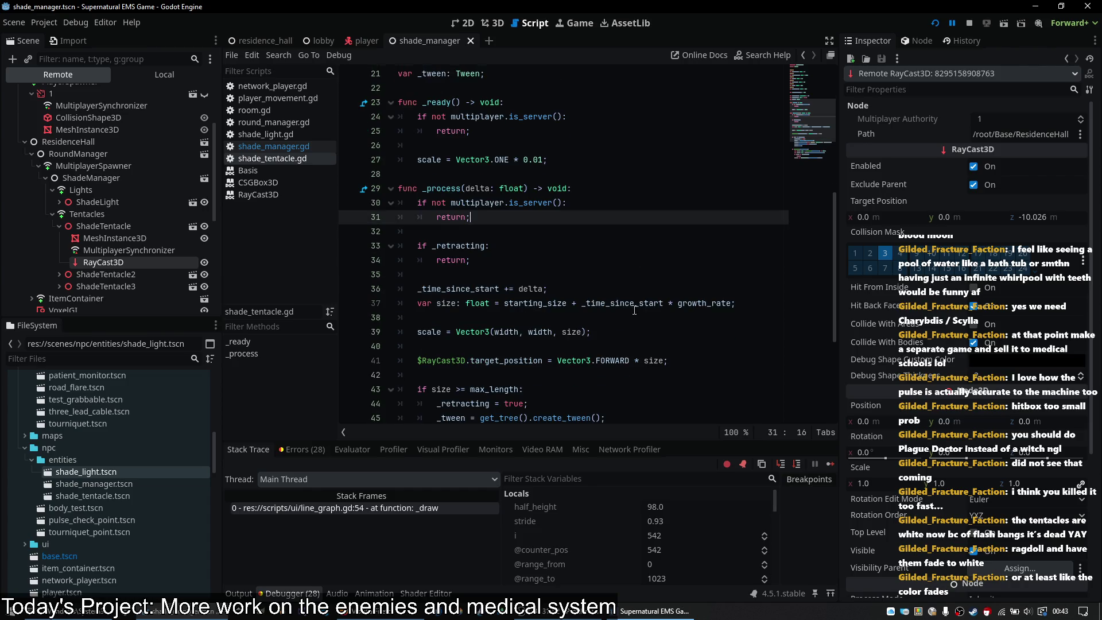
scroll(624, 341, down, 1)
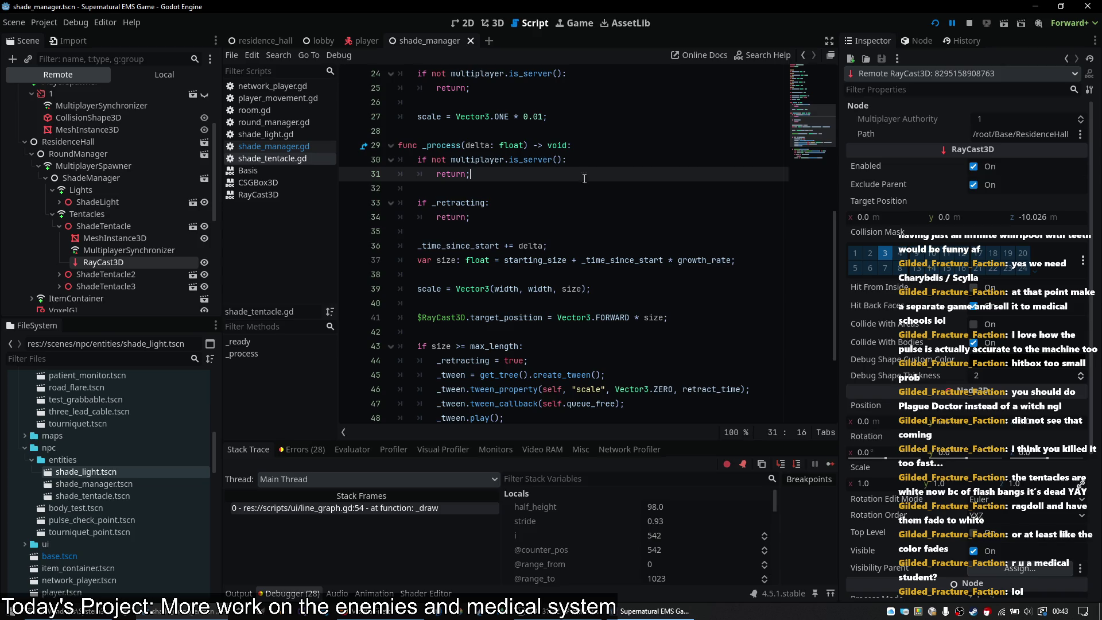
click(609, 218)
scroll(611, 223, down, 3)
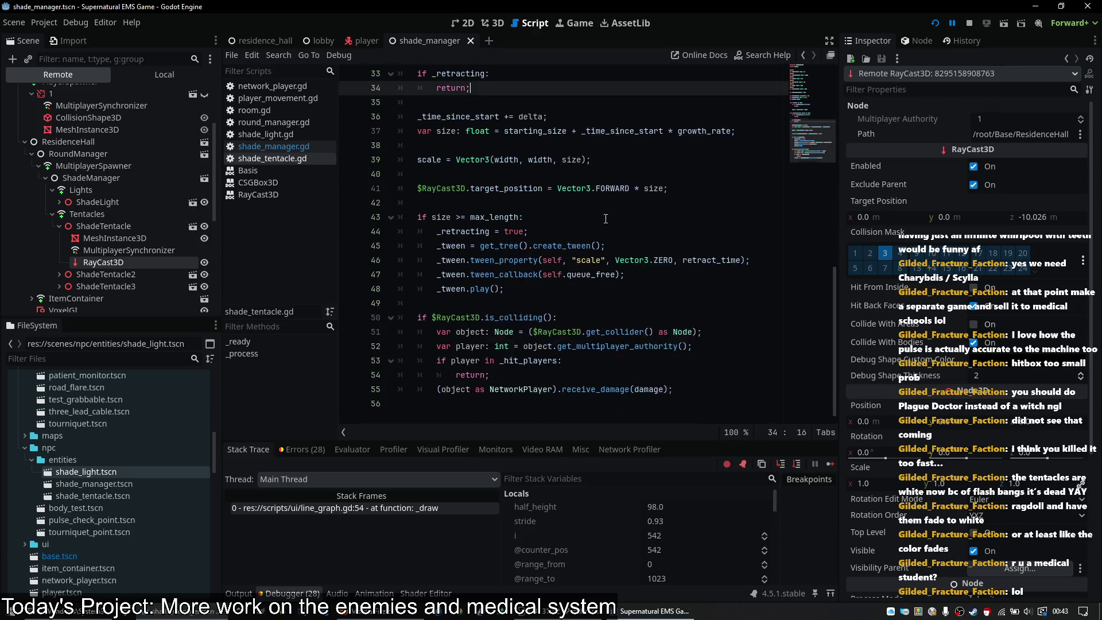
click(619, 290)
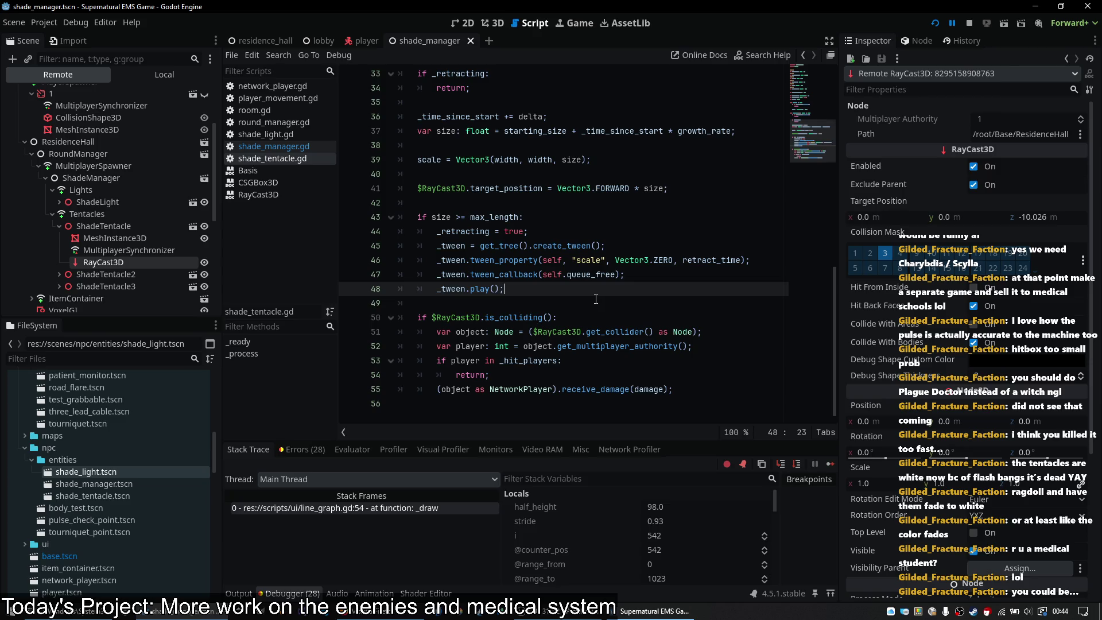
scroll(596, 299, up, 3)
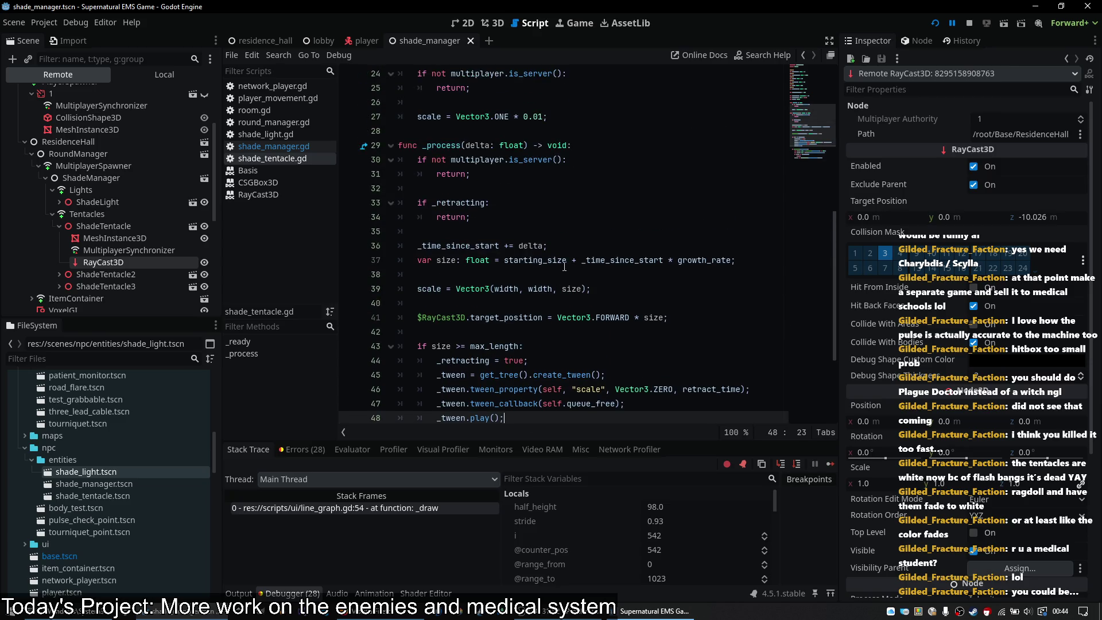
click(644, 248)
mouse_move(578, 287)
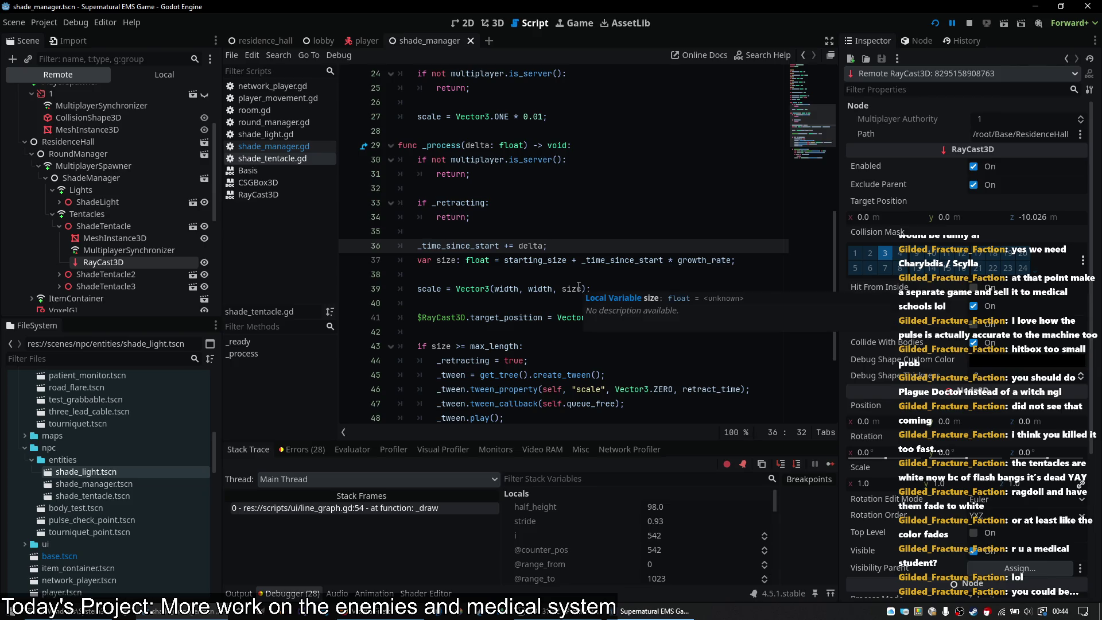
click(492, 23)
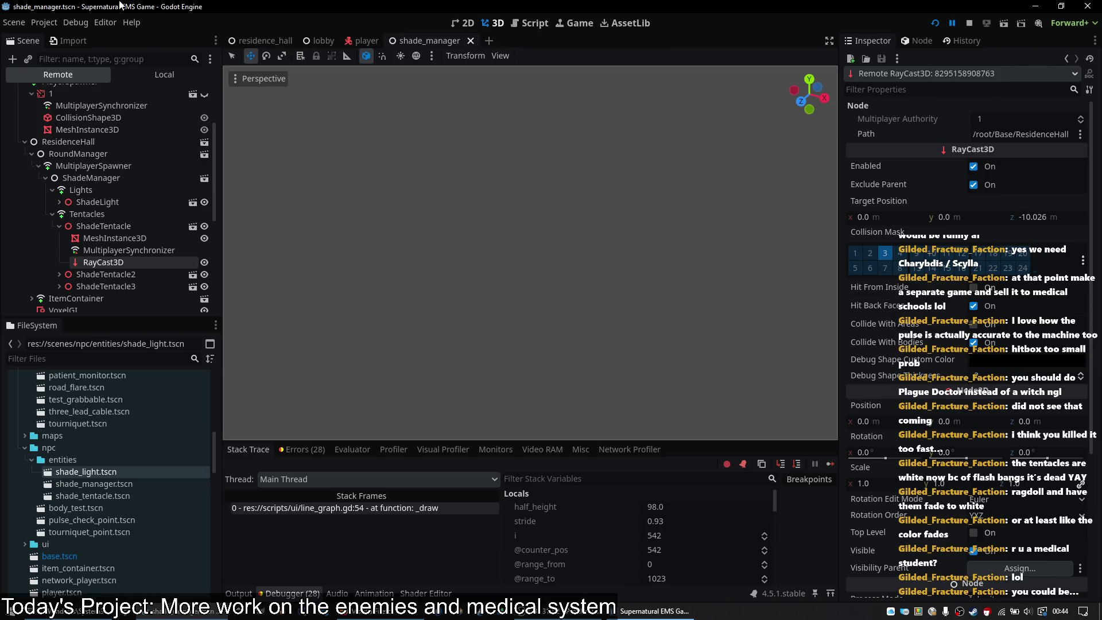
- Stop the running game, open shade_tentacle.tscn and frame the view on ShadeTentacle
click(969, 23)
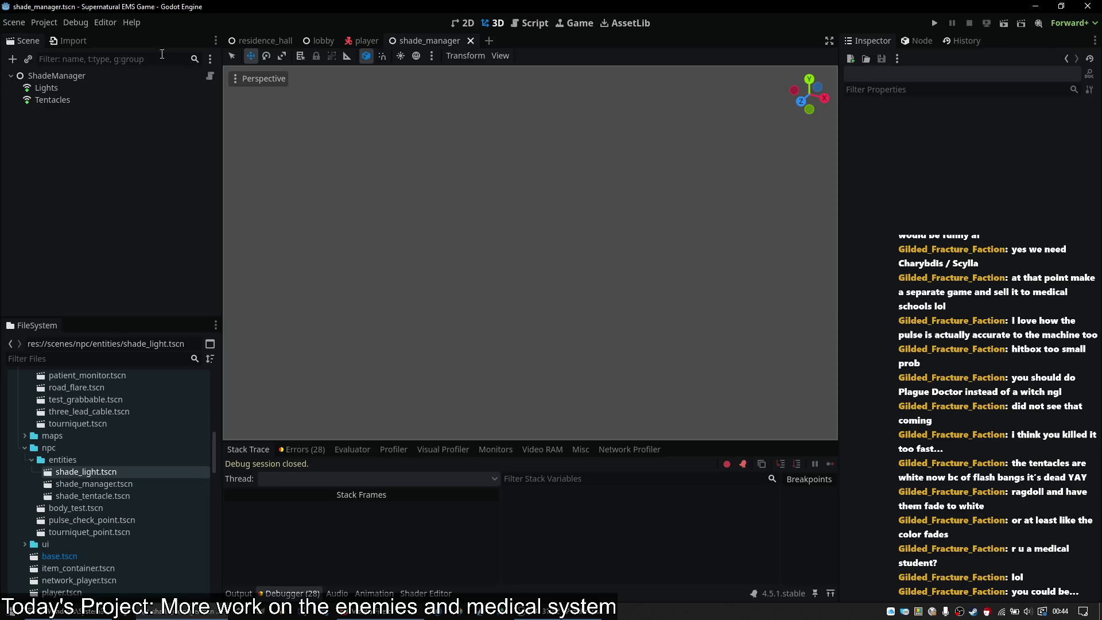
double_click(96, 494)
click(101, 75)
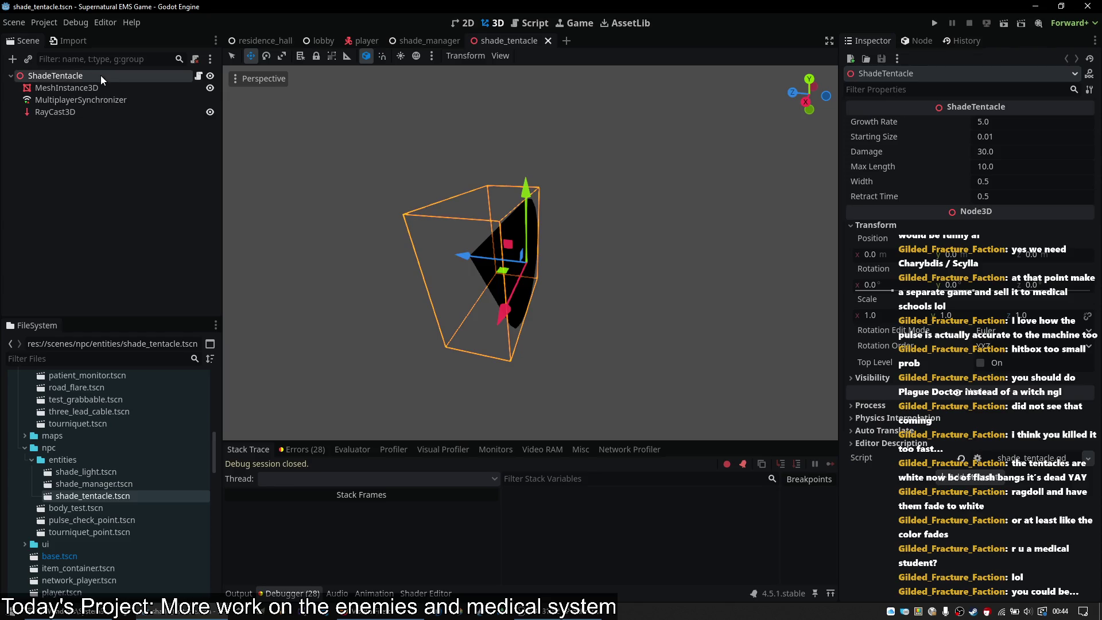
key(f)
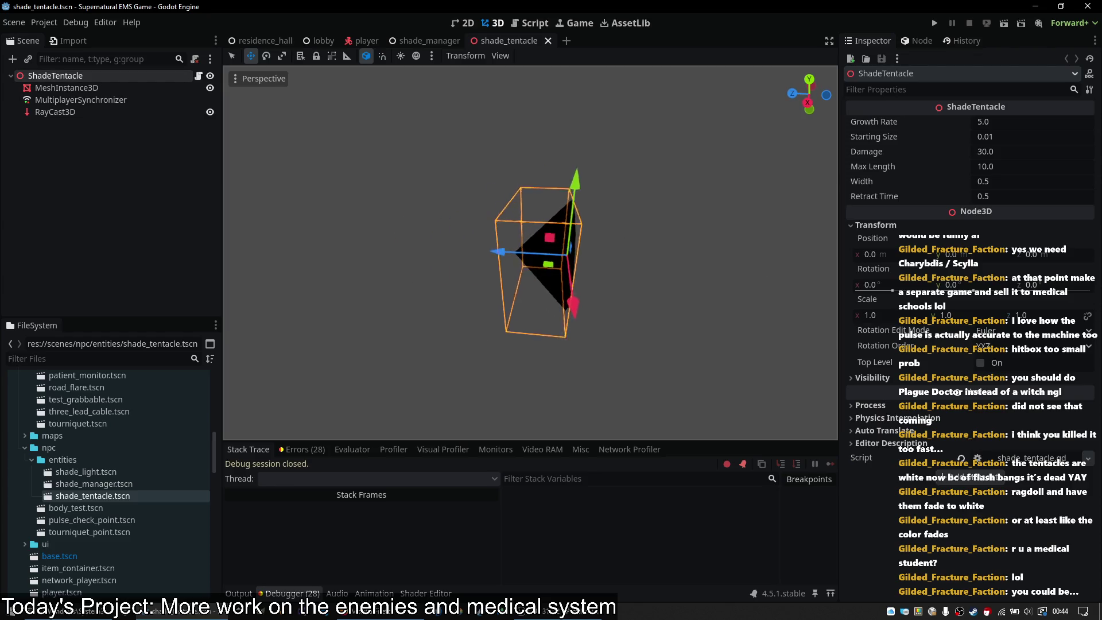
- Check the MeshInstance3D's transform by test-moving the mesh, then undo the move
click(79, 88)
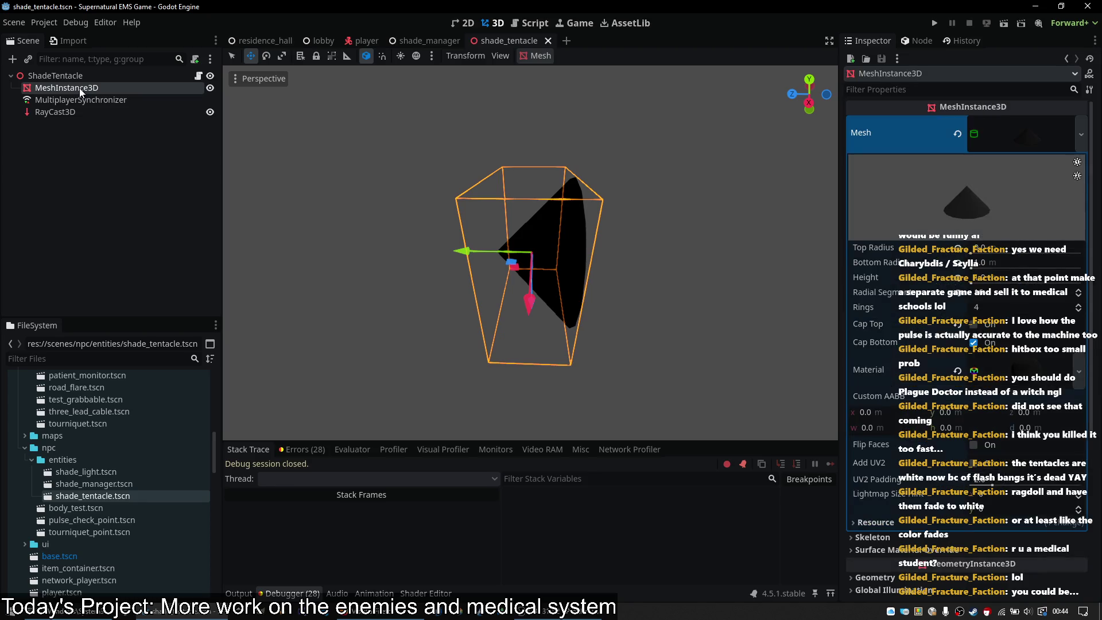
scroll(1021, 425, down, 3)
click(875, 475)
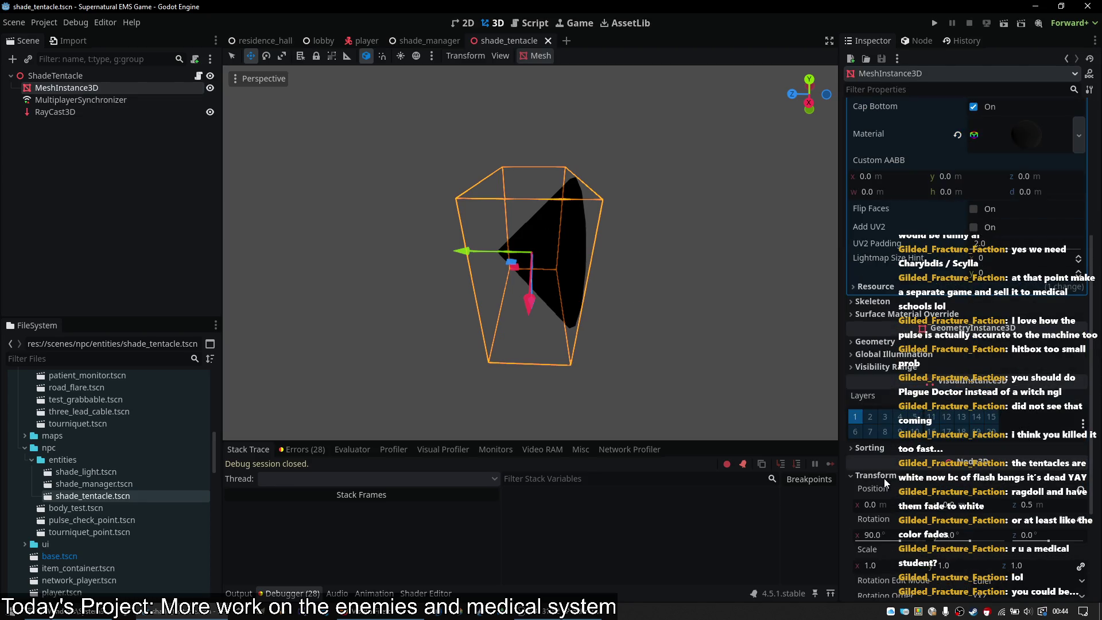
scroll(918, 436, down, 2)
drag(465, 256, 333, 252)
key(ctrl+z)
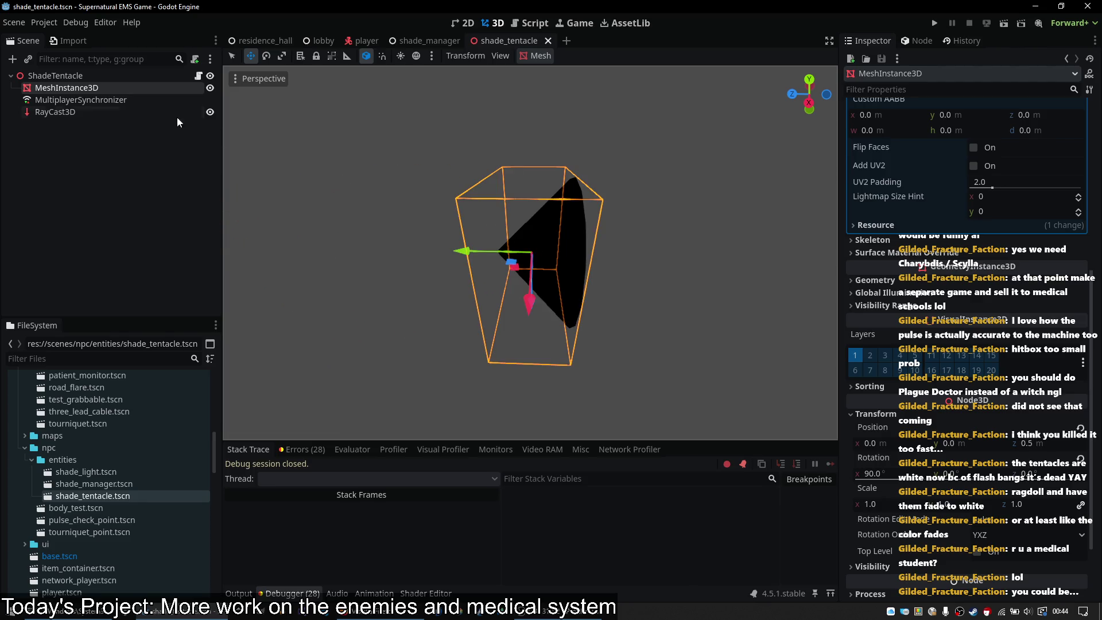
- Test-stretch the RayCast3D target to z 3.81, undo it, and view shade_tentacle.gd
click(114, 110)
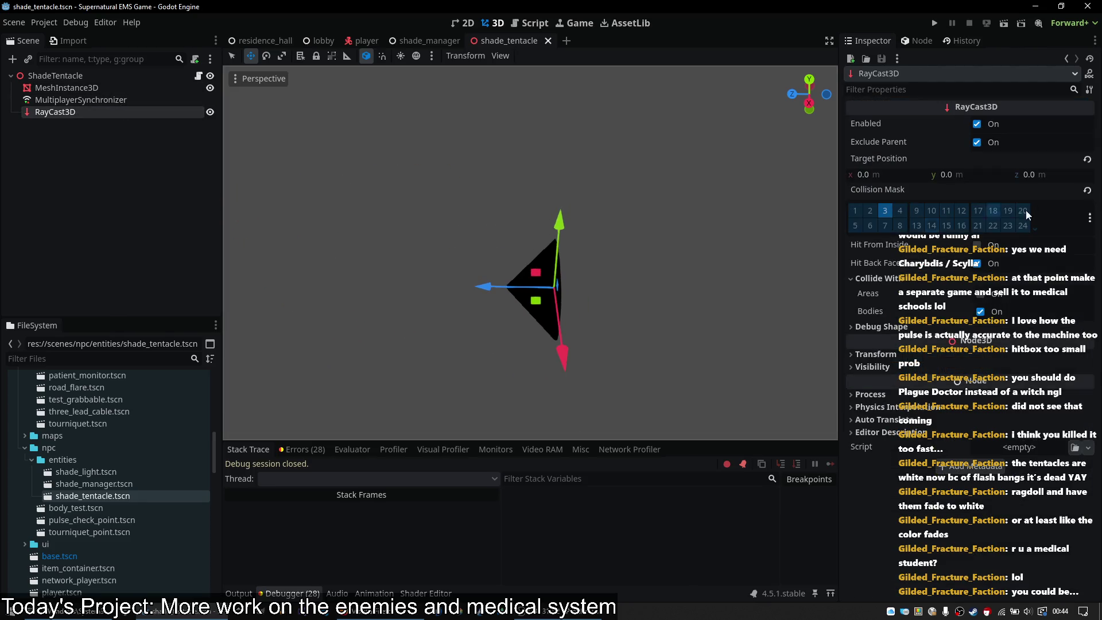
drag(1011, 175, 1032, 175)
key(ctrl+z)
key(ctrl+z)
key(ctrl+z)
click(530, 23)
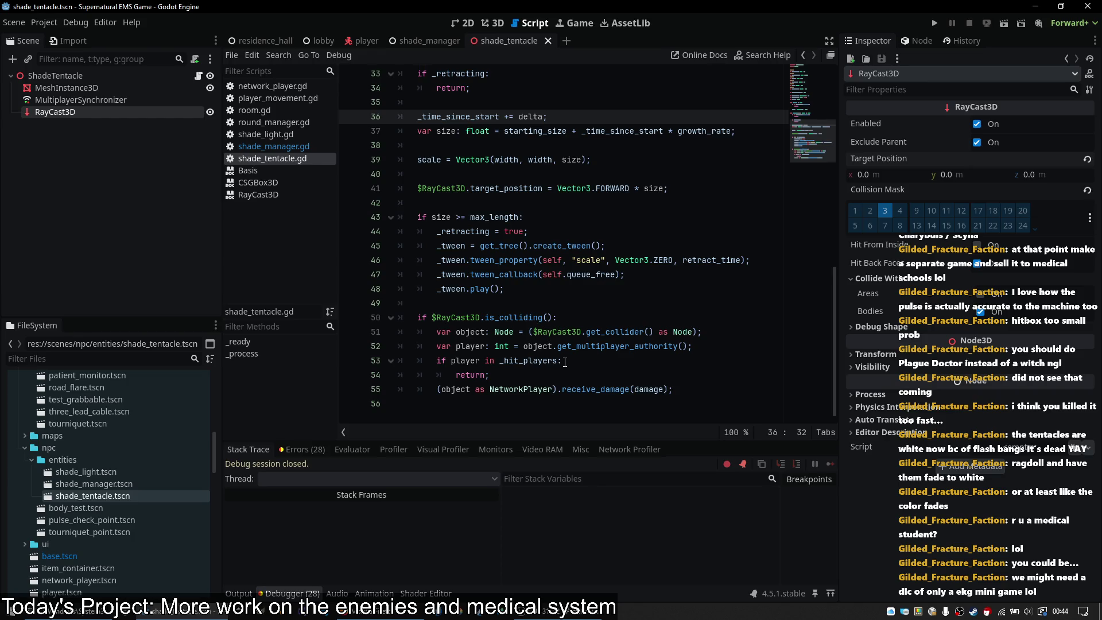
- Change line 41's raycast target from Vector3.FORWARD to Vector3.MODEL_FRONT * size and save shade_tentacle.gd
click(99, 73)
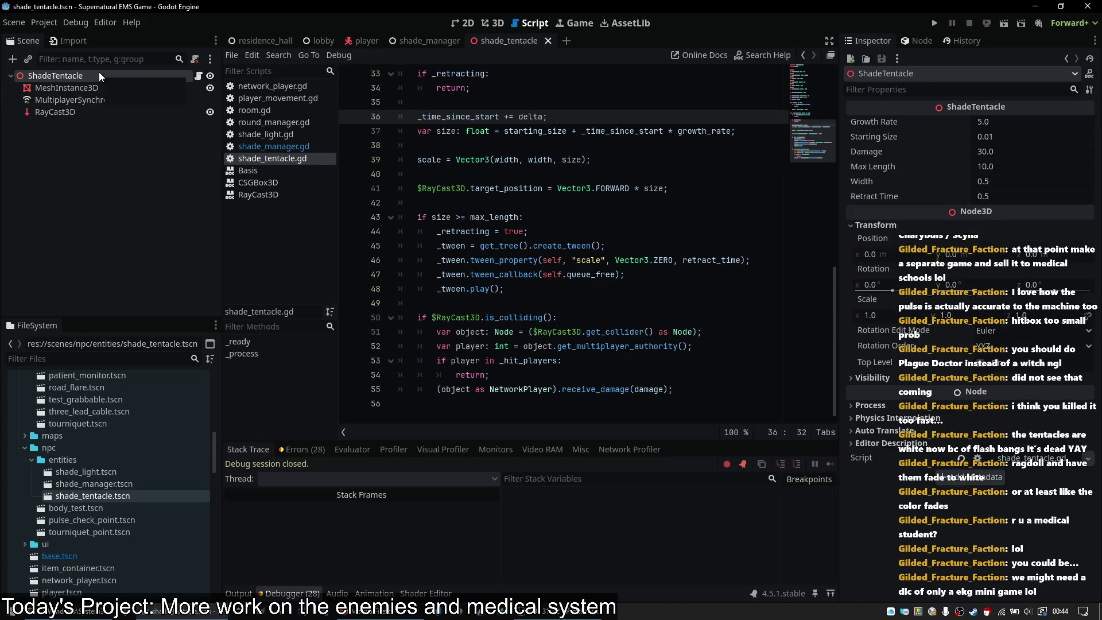
click(139, 108)
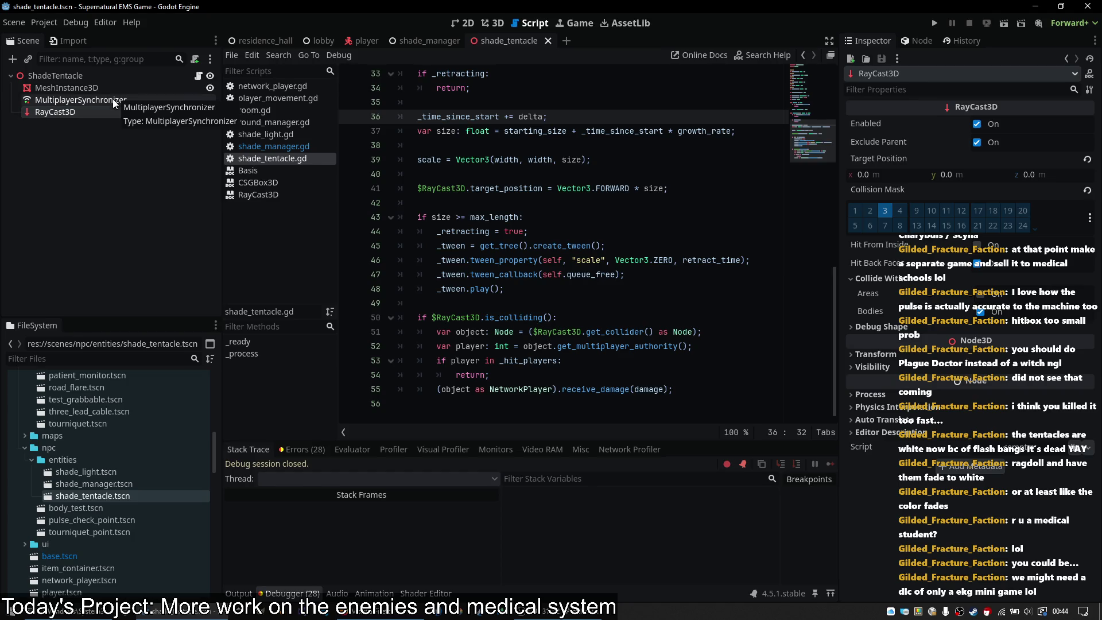
click(140, 89)
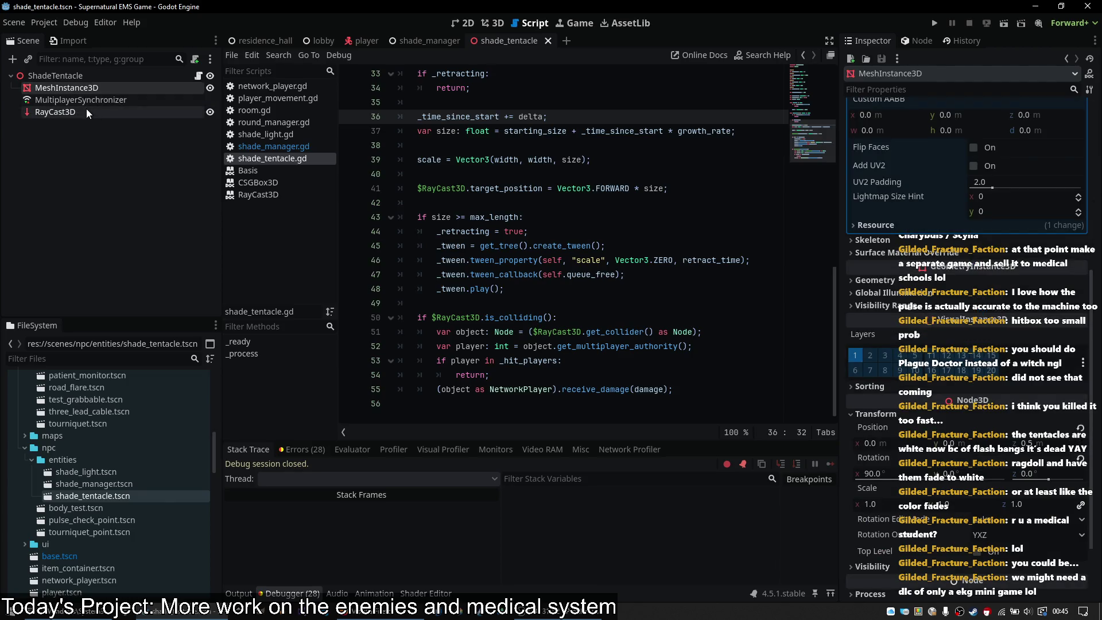
click(102, 111)
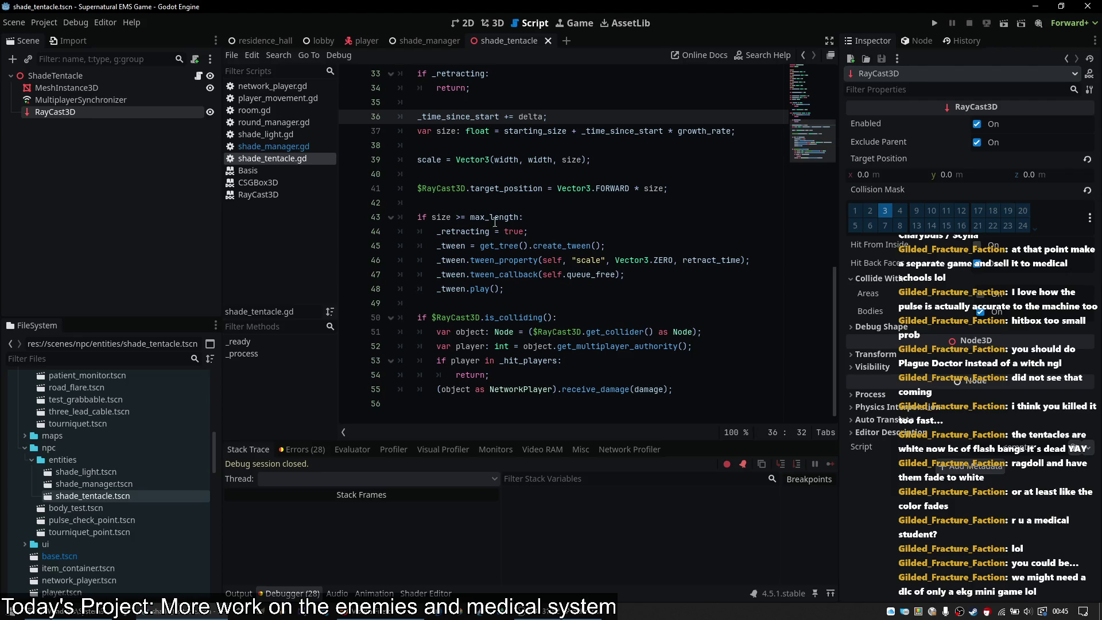
key(ctrl+z)
key(ctrl+s)
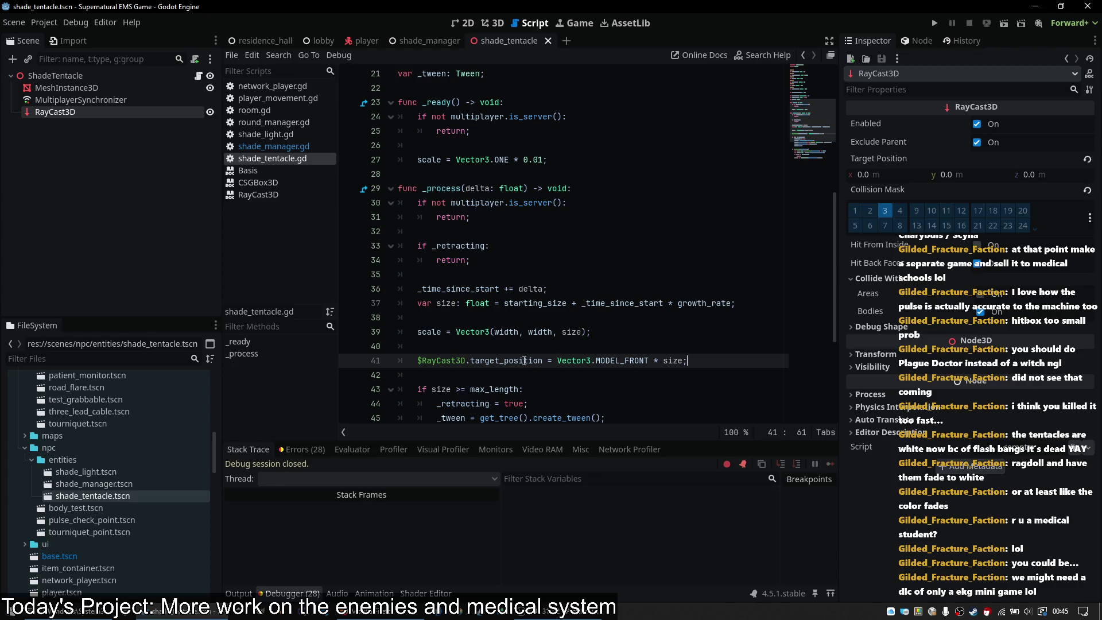
mouse_move(524, 360)
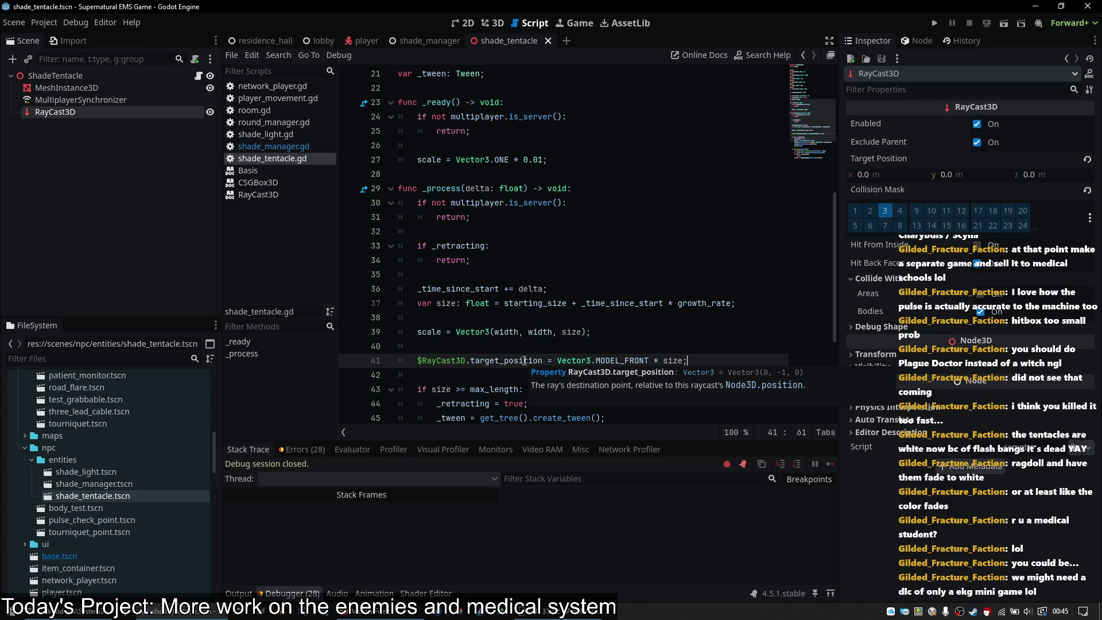
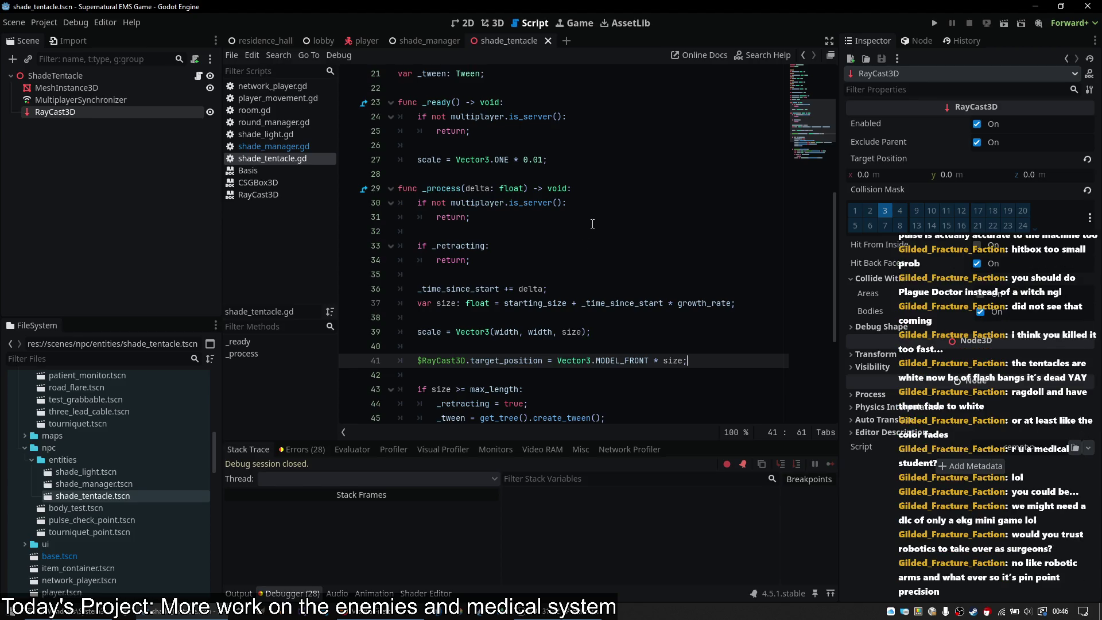
- Set a breakpoint on line 51 of shade_tentacle.gd, inside the RayCast3D is_colliding check
scroll(677, 228, down, 3)
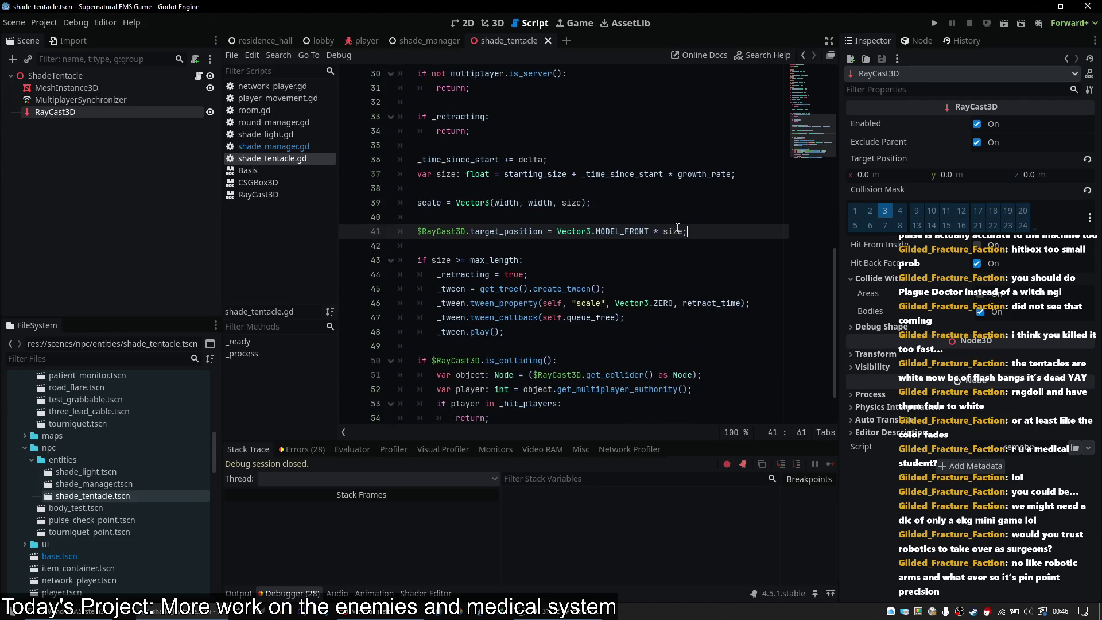
scroll(677, 228, down, 1)
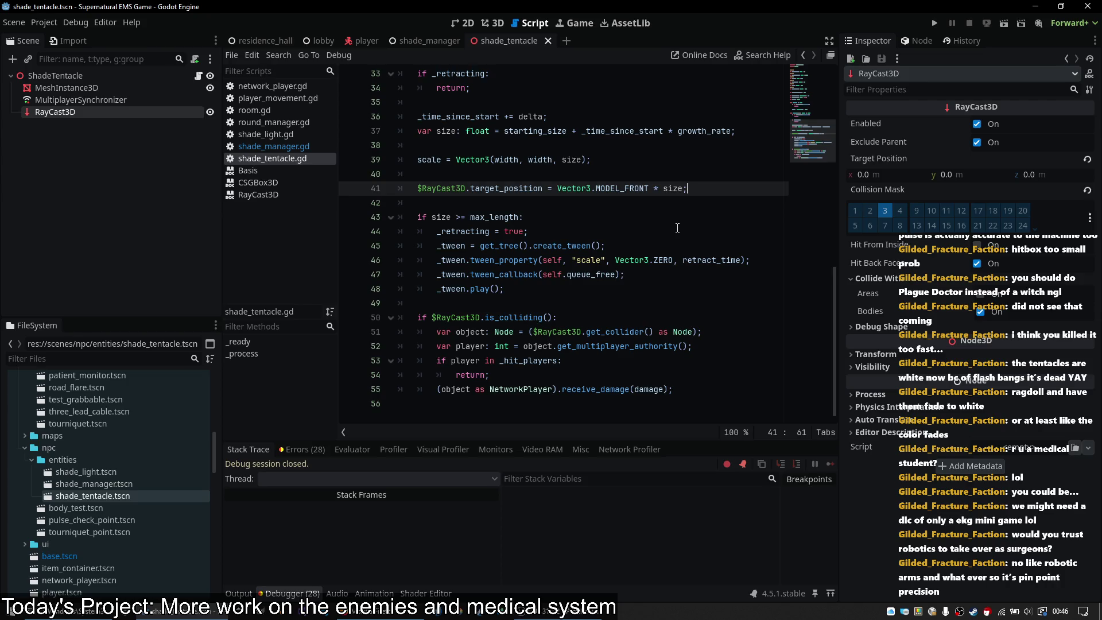
click(585, 324)
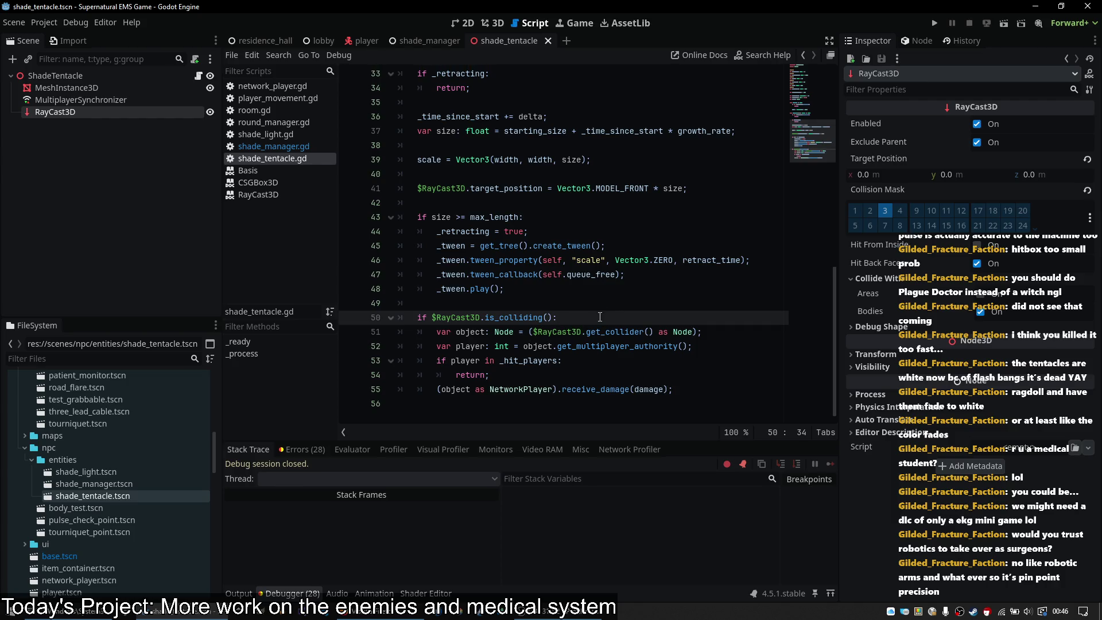
click(349, 331)
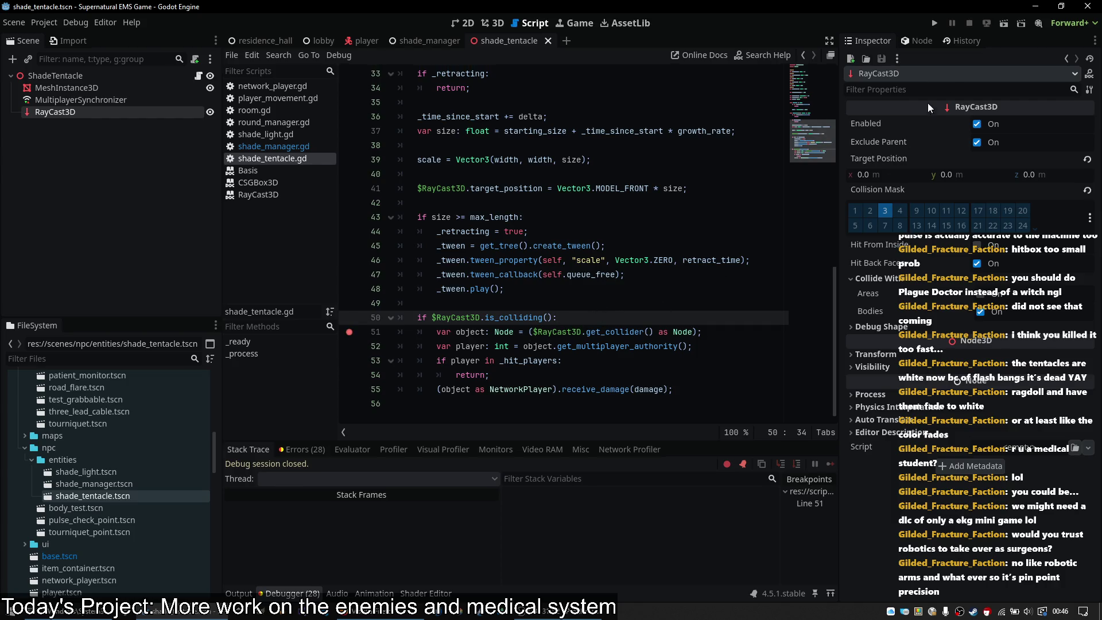
- Launch the game, host a new lobby and ready up to start the round
click(938, 26)
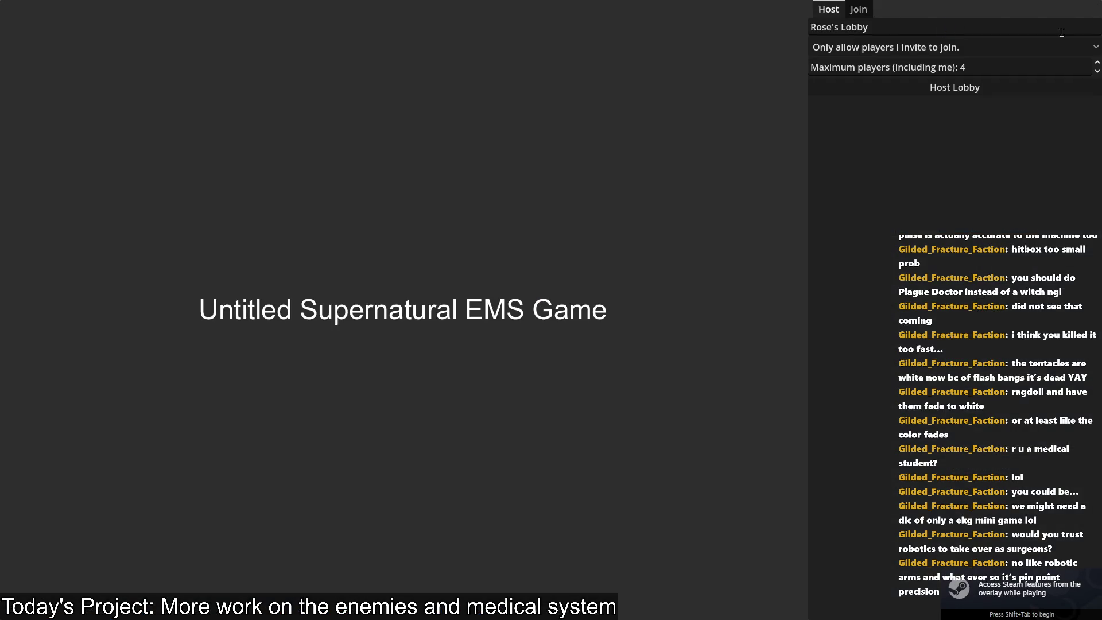
click(982, 86)
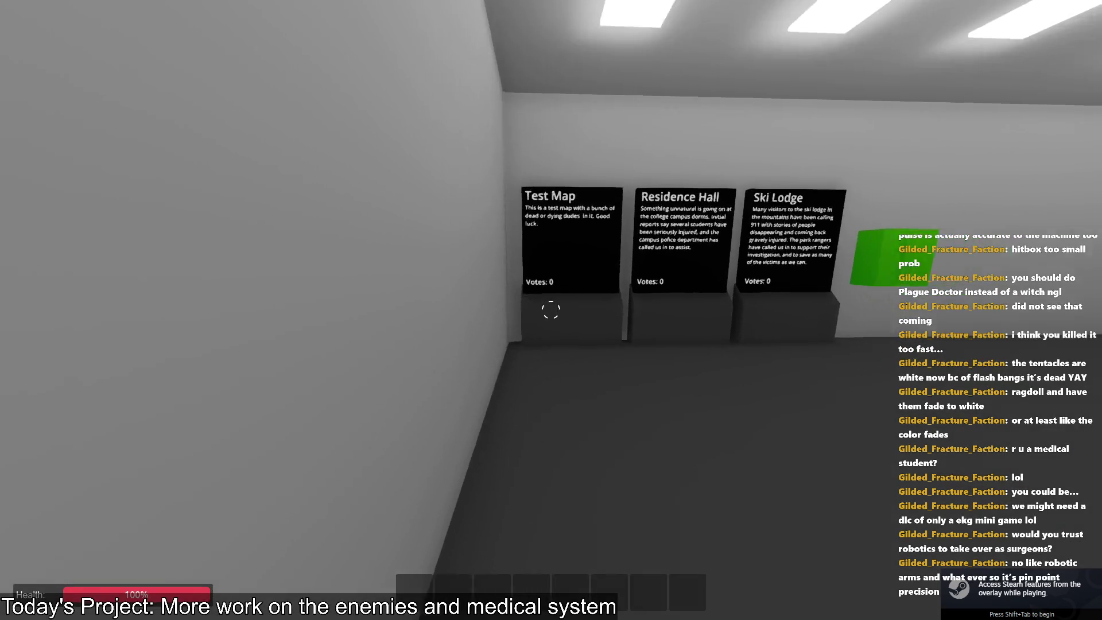
key(w)
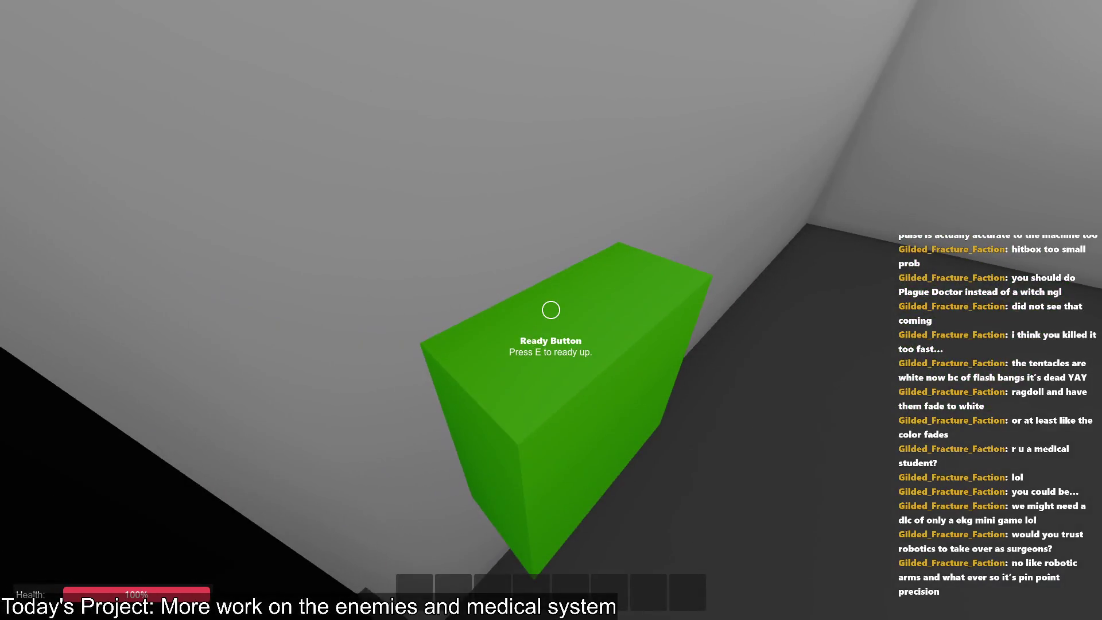
key(e)
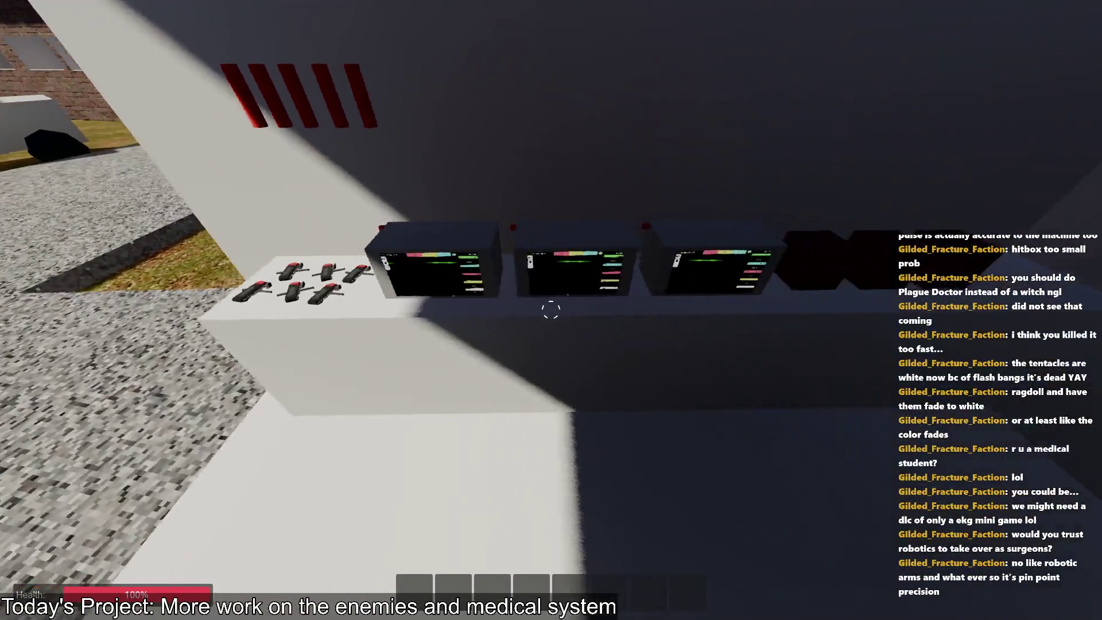
- Pick up road flares from the ambulance rack and the table
key(e)
key(e)
key(e)
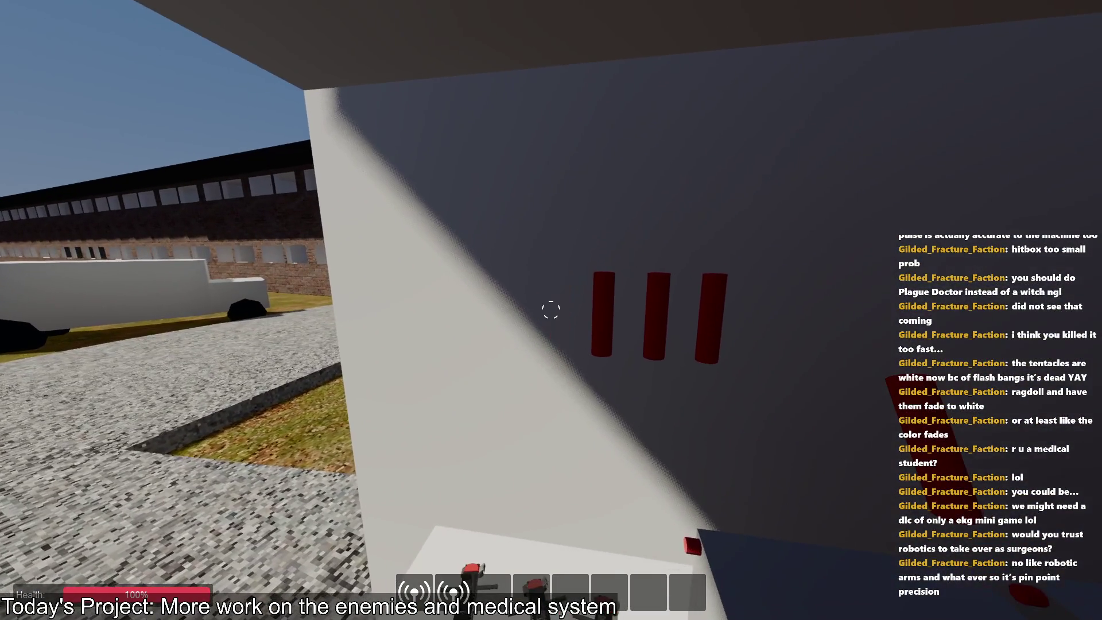
key(e)
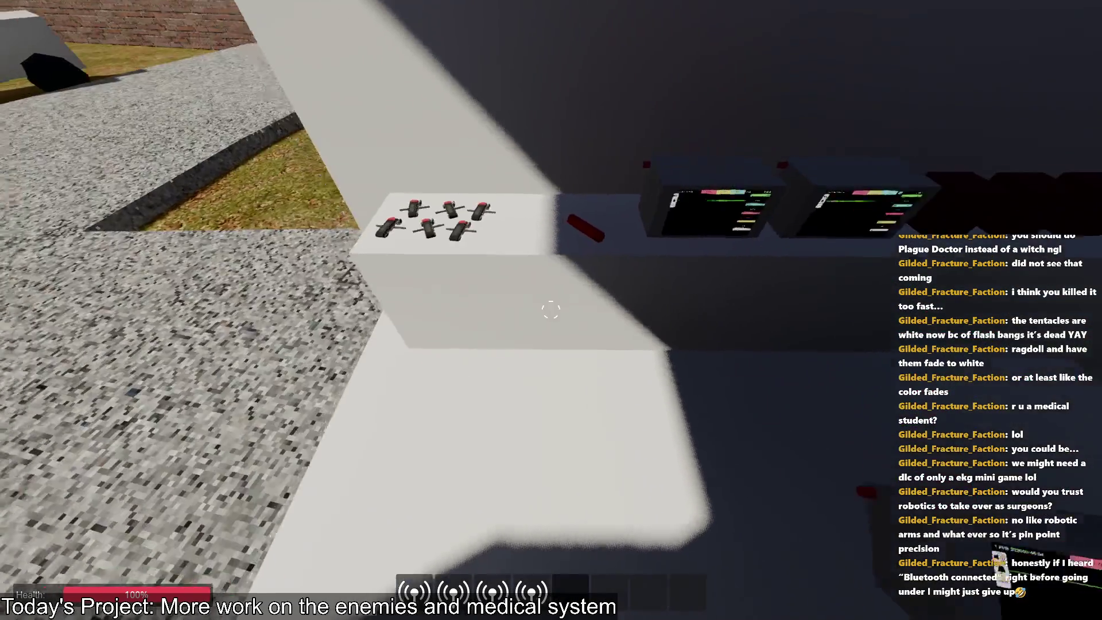
key(e)
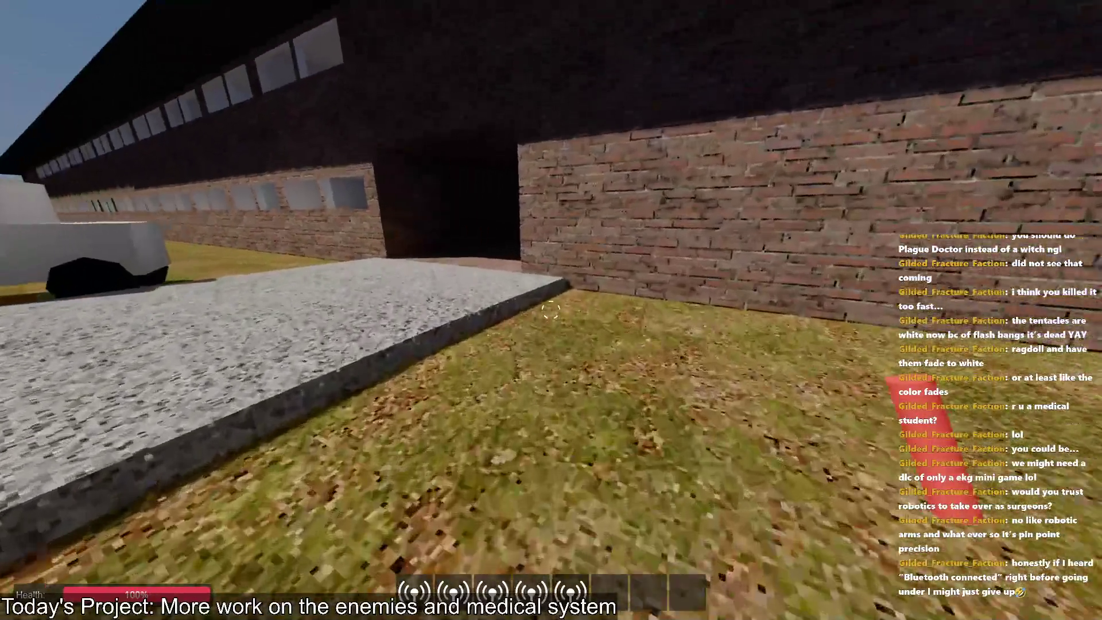
- Walk across the courtyard to an open doorway and throw a lit flare into the room
key(w)
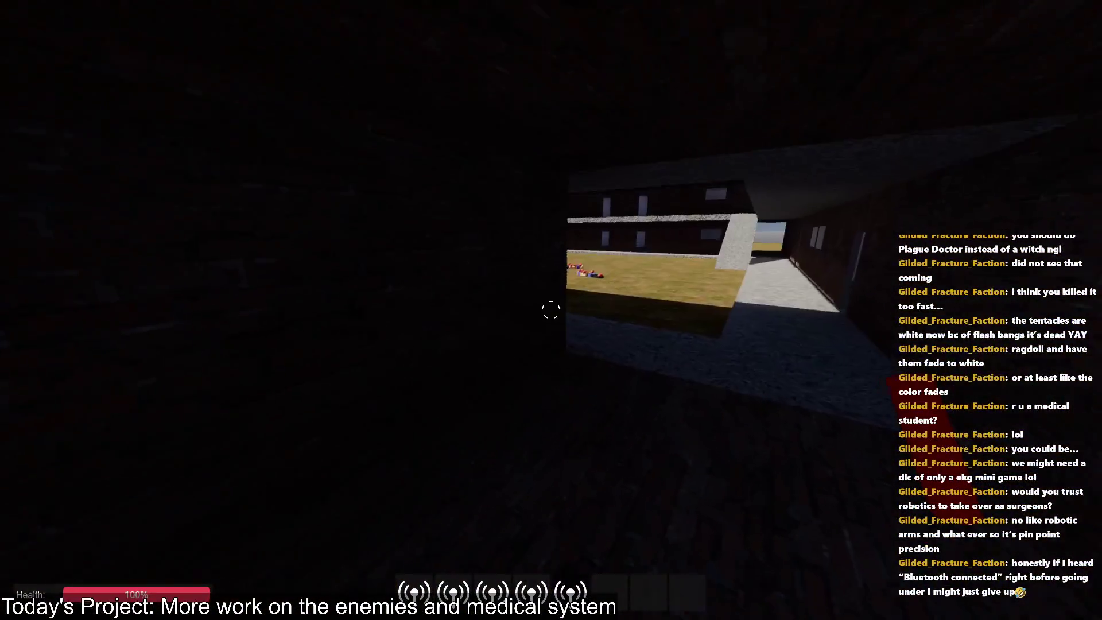
key(w)
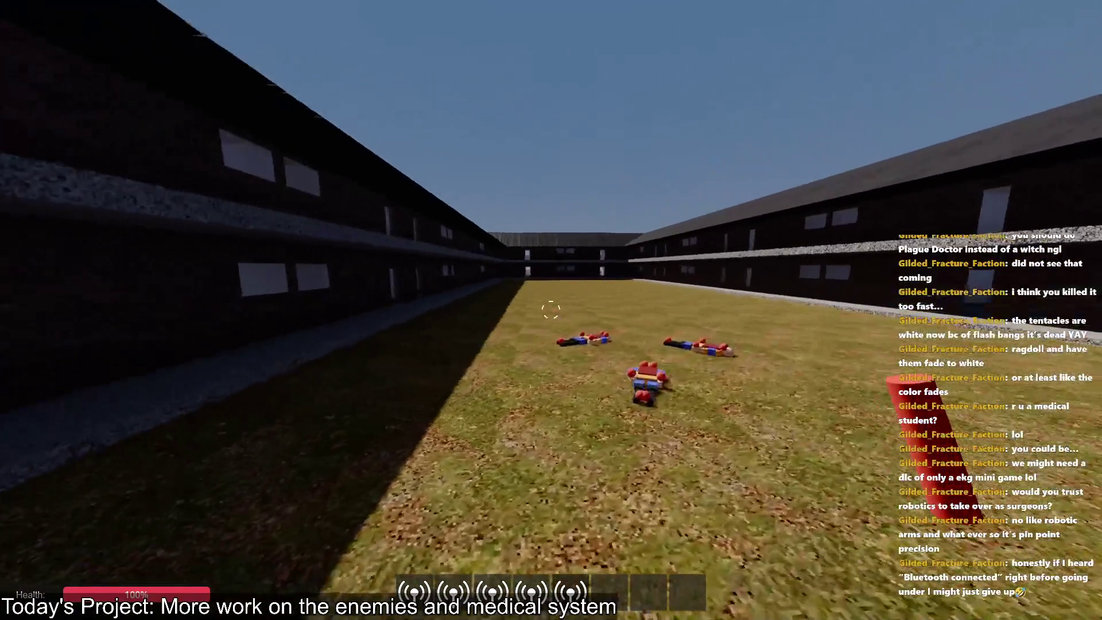
key(w)
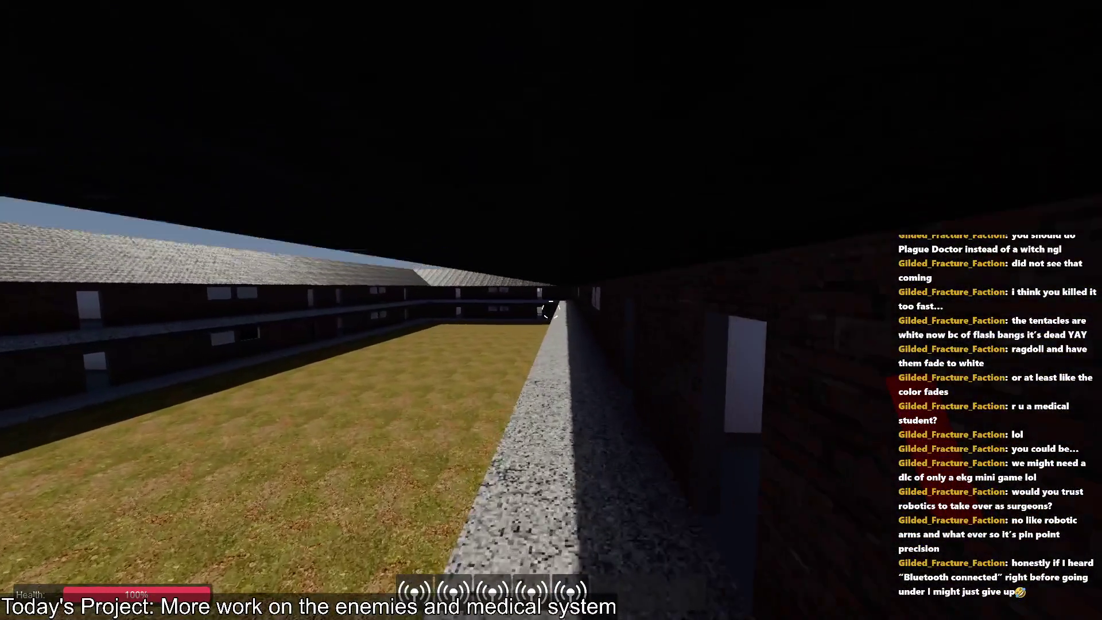
key(w)
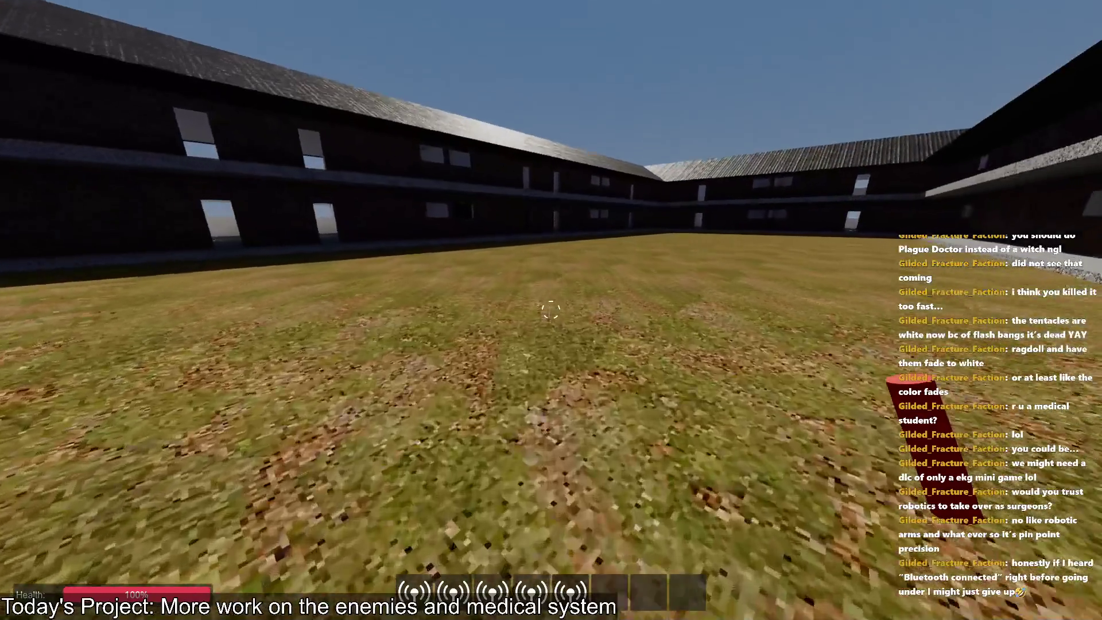
key(w)
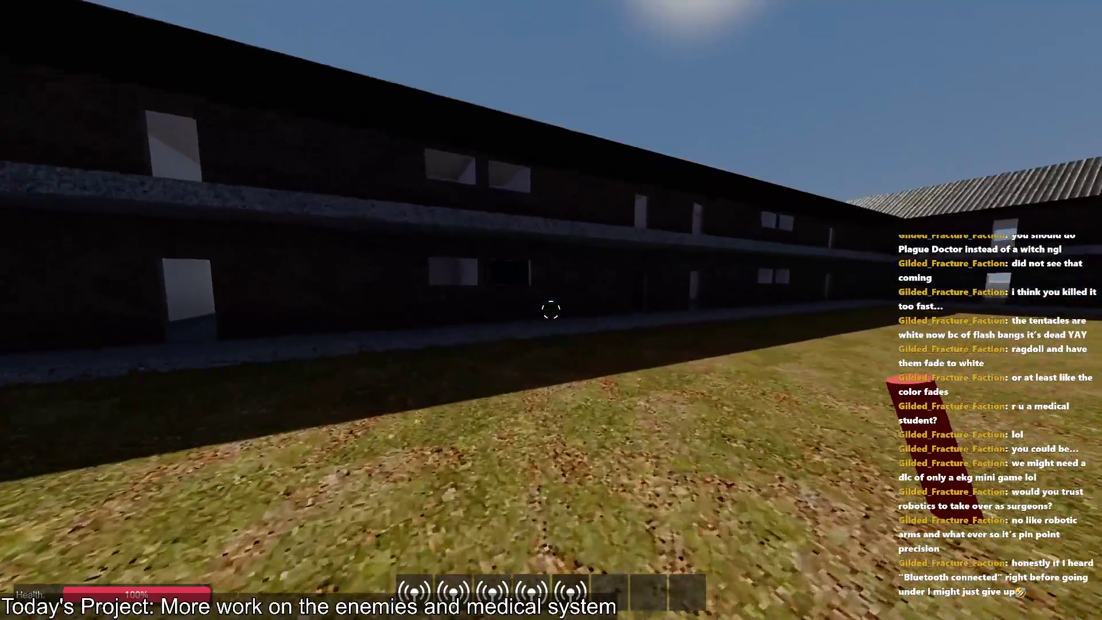
key(w)
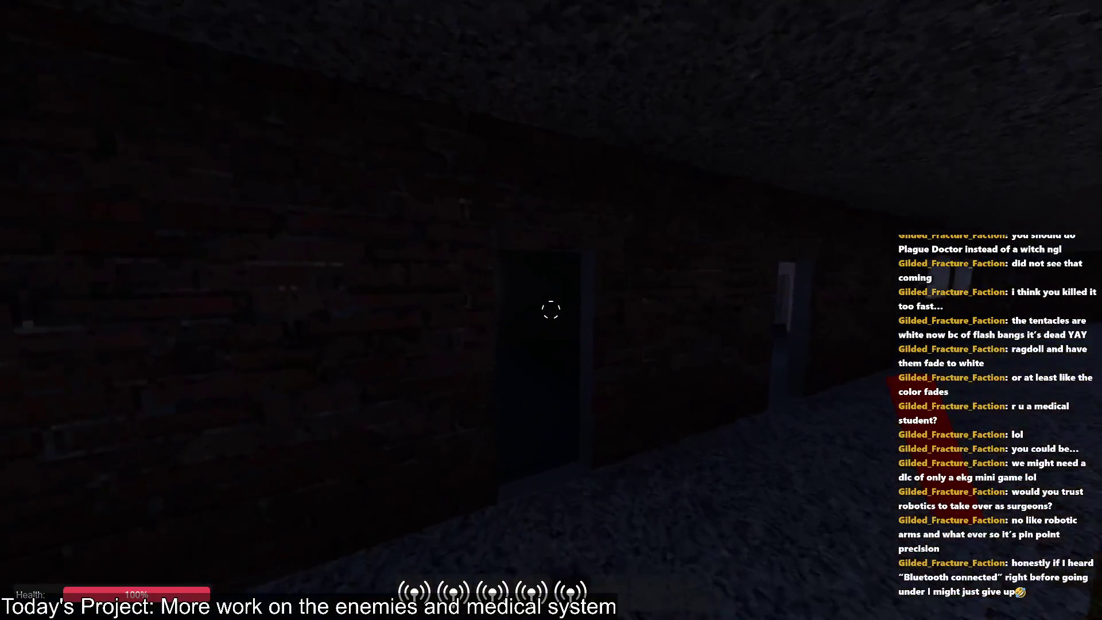
click(551, 310)
key(w)
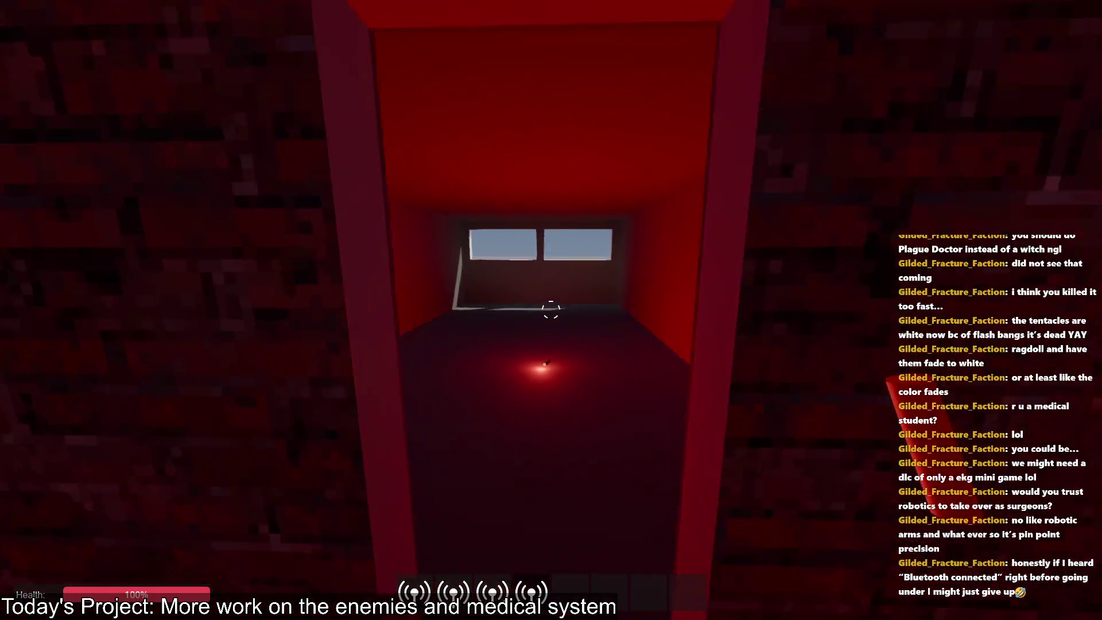
- Step over lines 51–55 of shade_tentacle.gd, then step into receive_damage in network_player.gd
text(d)
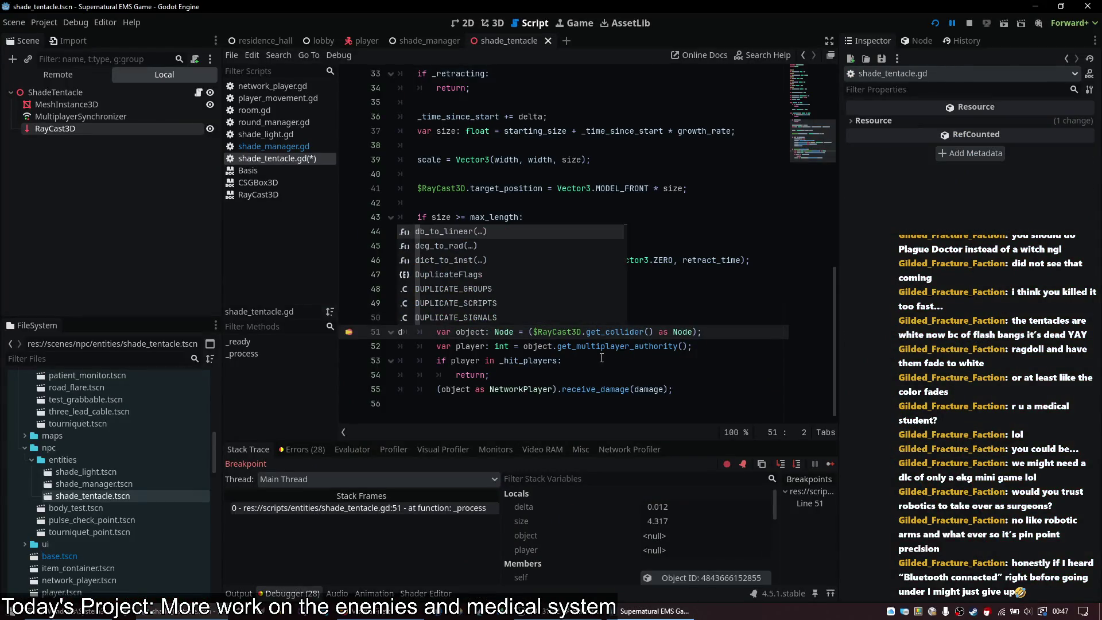
key(BackSpace)
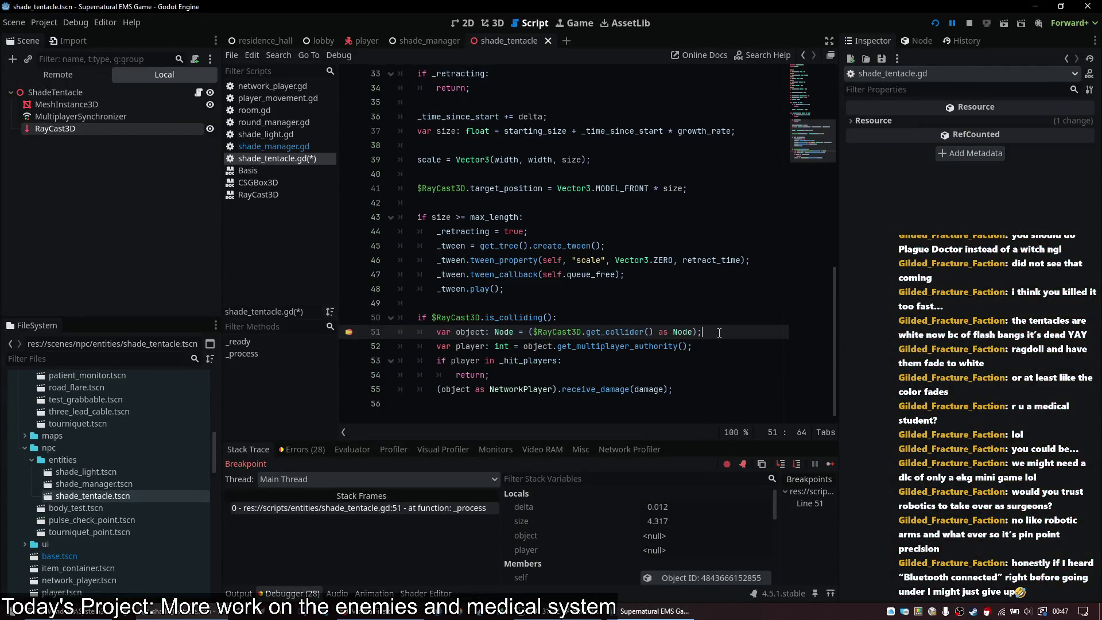
mouse_move(618, 327)
click(796, 463)
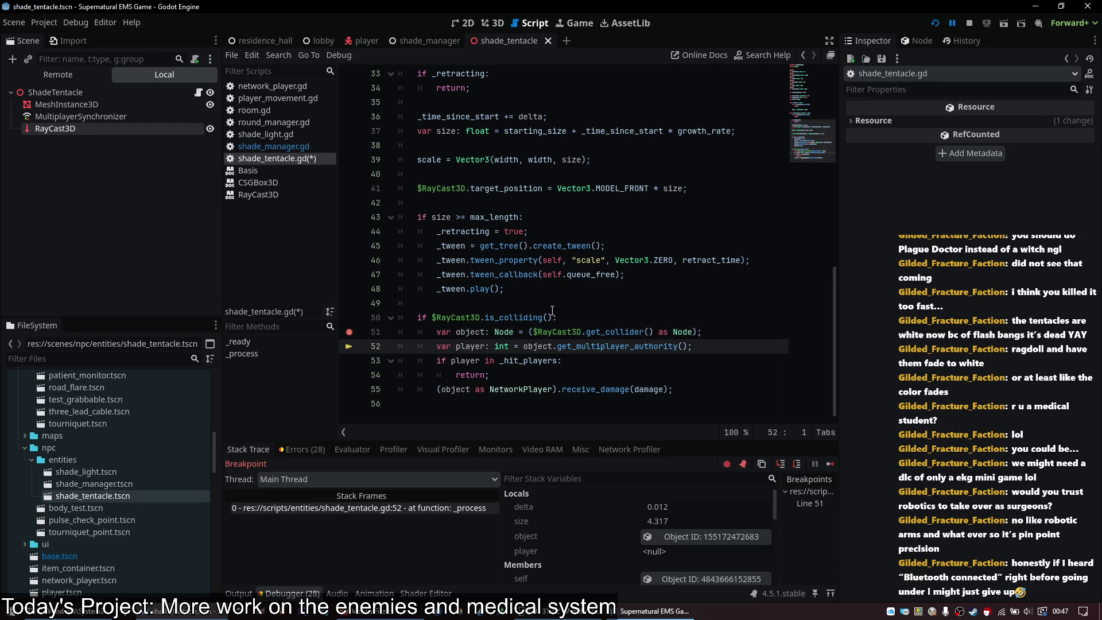
scroll(697, 544, down, 1)
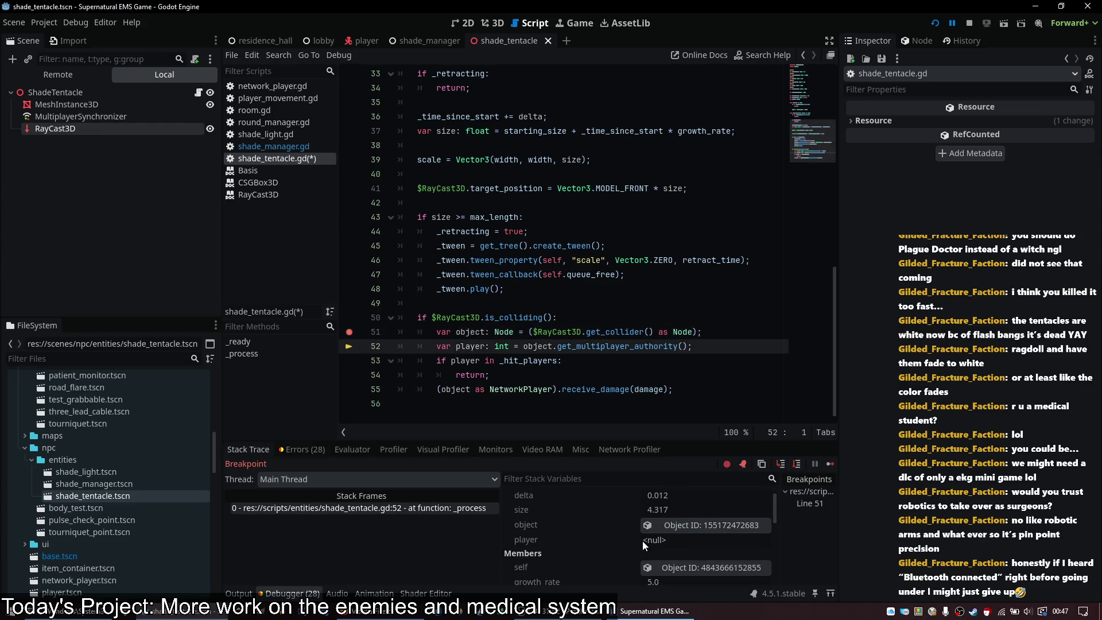
scroll(660, 536, down, 1)
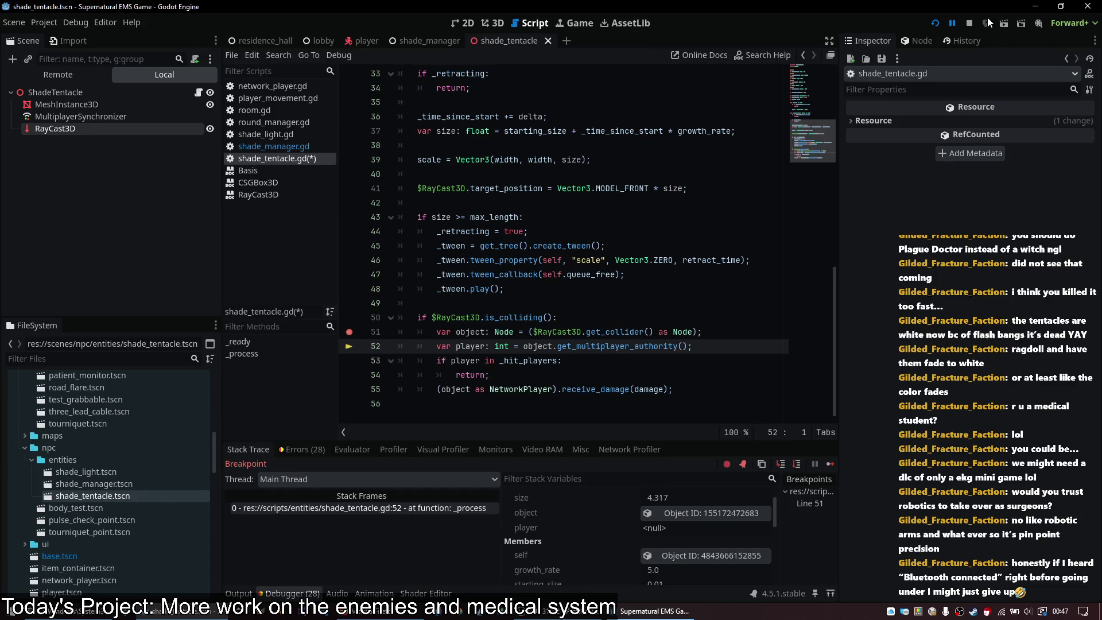
click(796, 463)
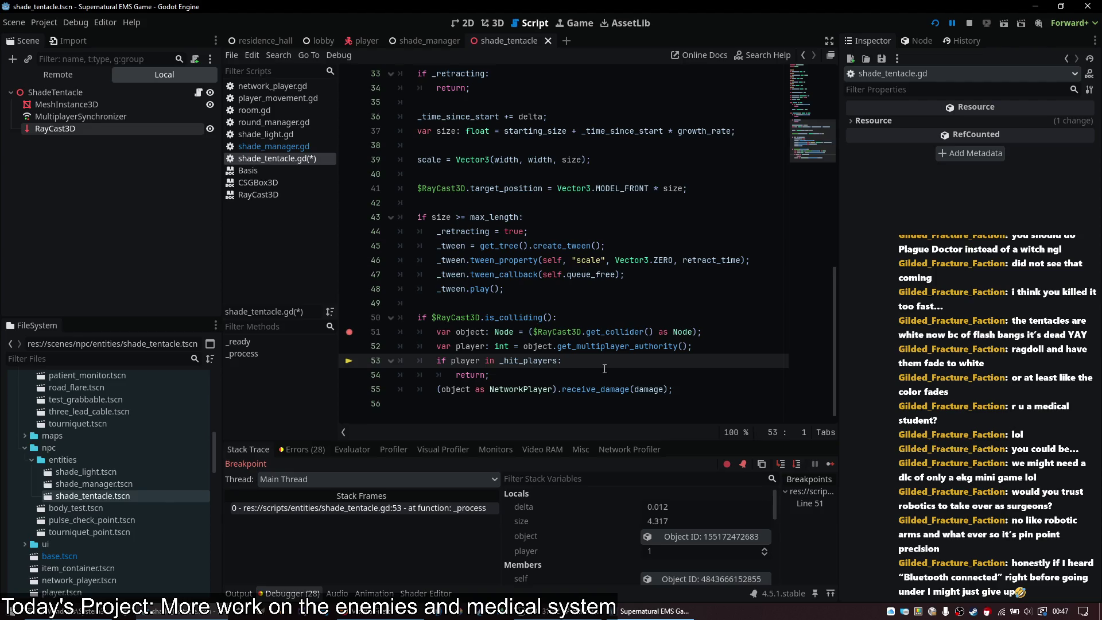
click(797, 463)
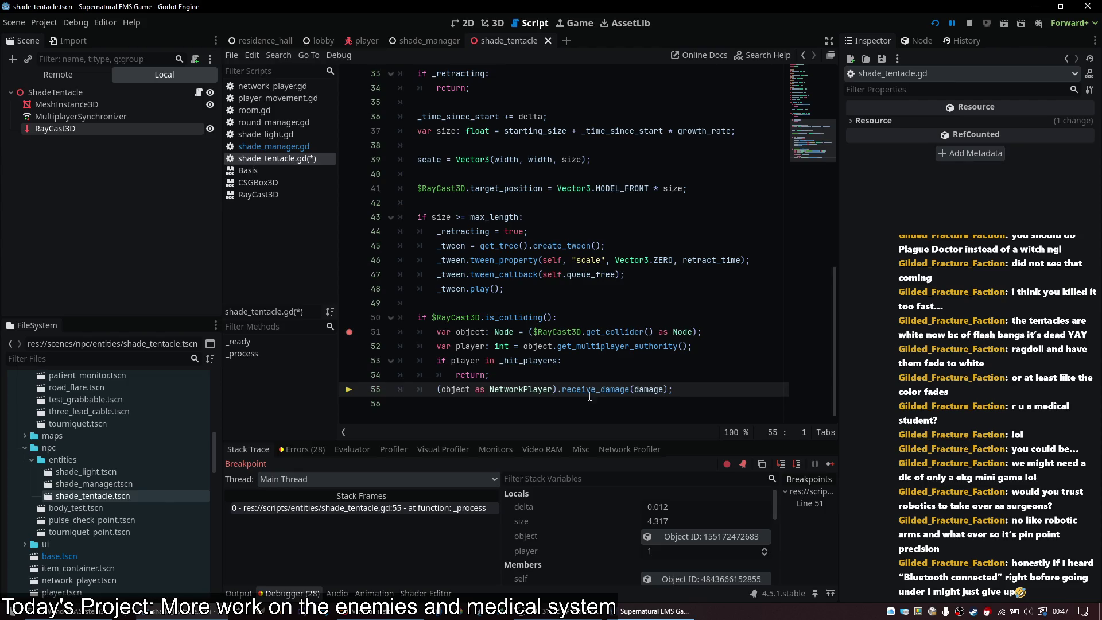
scroll(611, 521, down, 2)
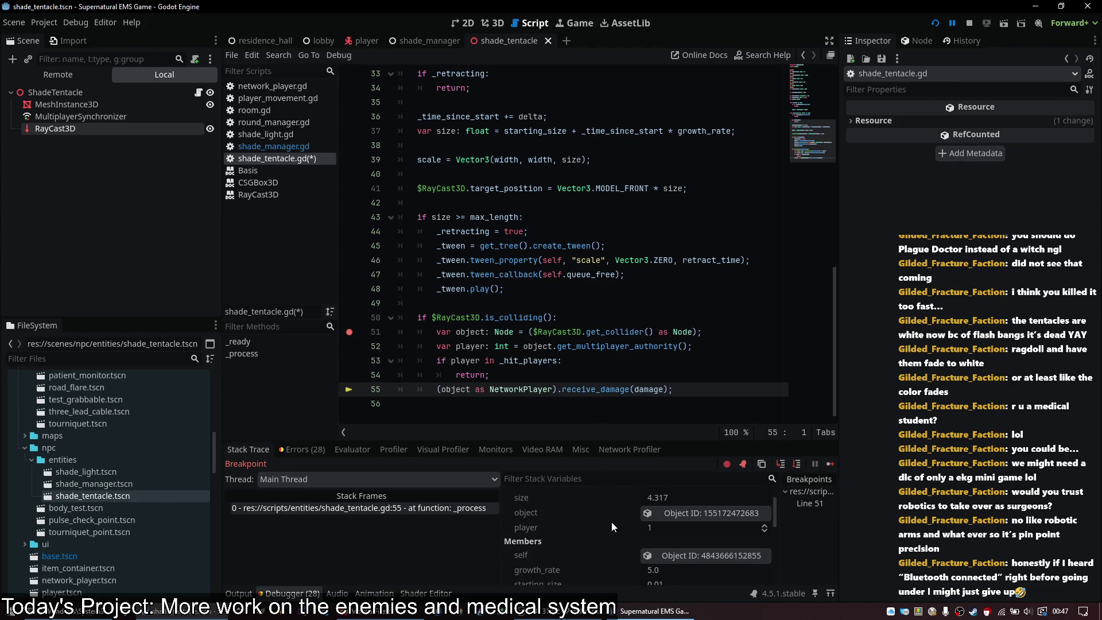
click(782, 464)
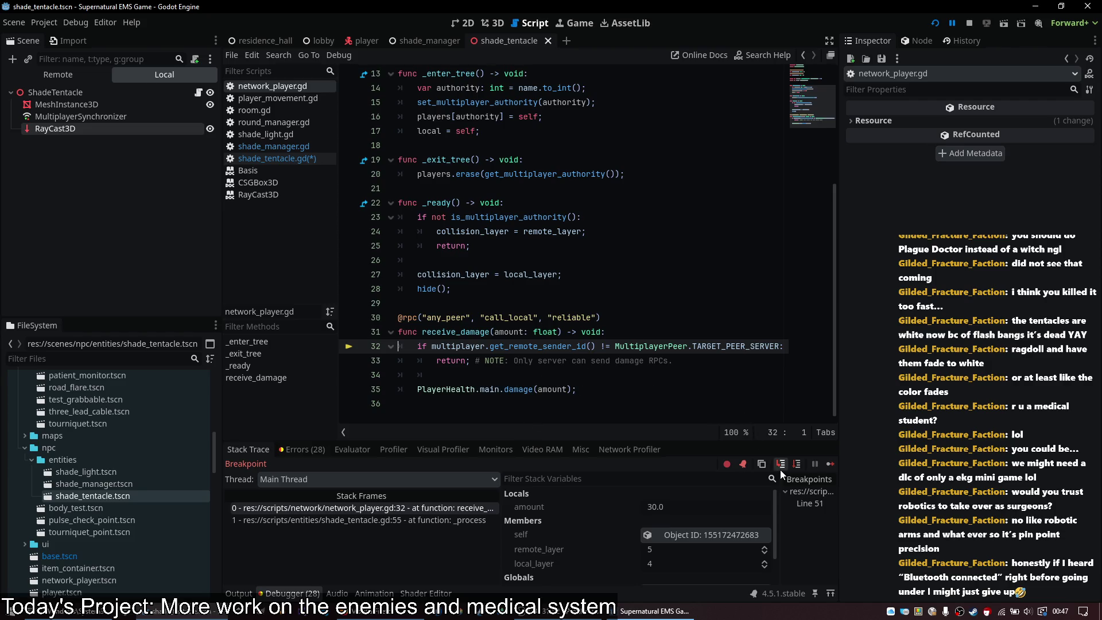
- Step past the server-sender check to line 33 and switch the Debugger to the Evaluator
mouse_move(753, 352)
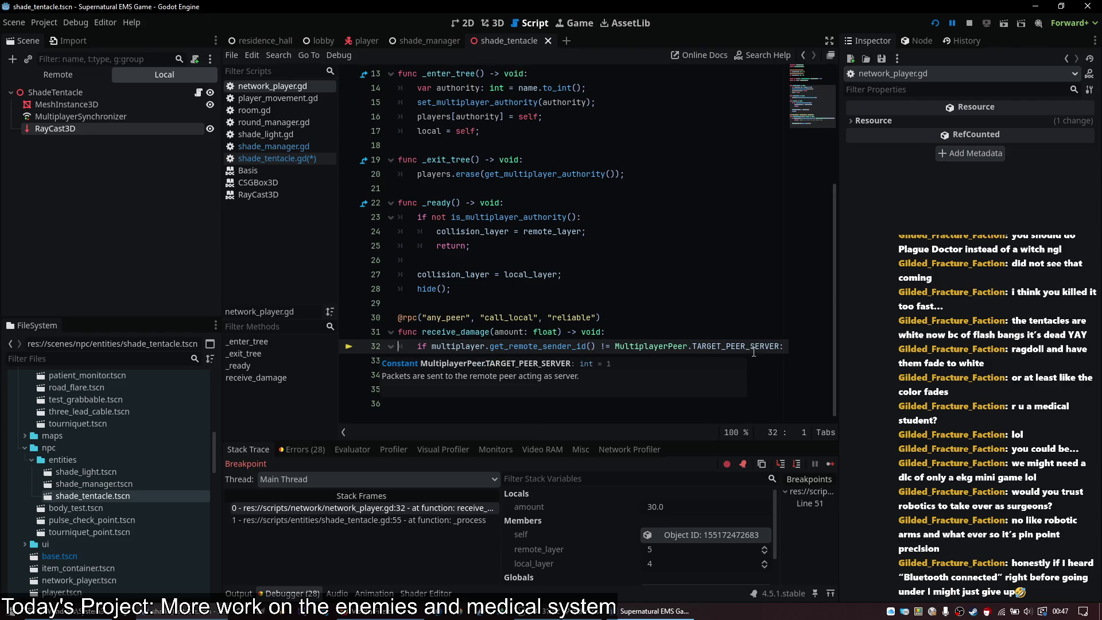
click(796, 464)
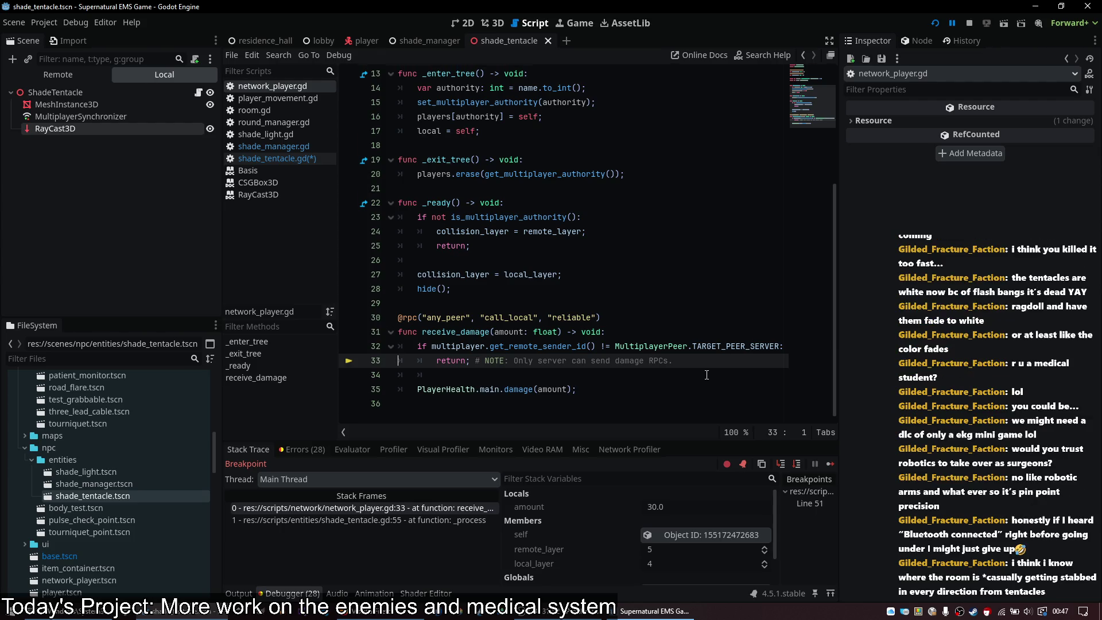
click(358, 452)
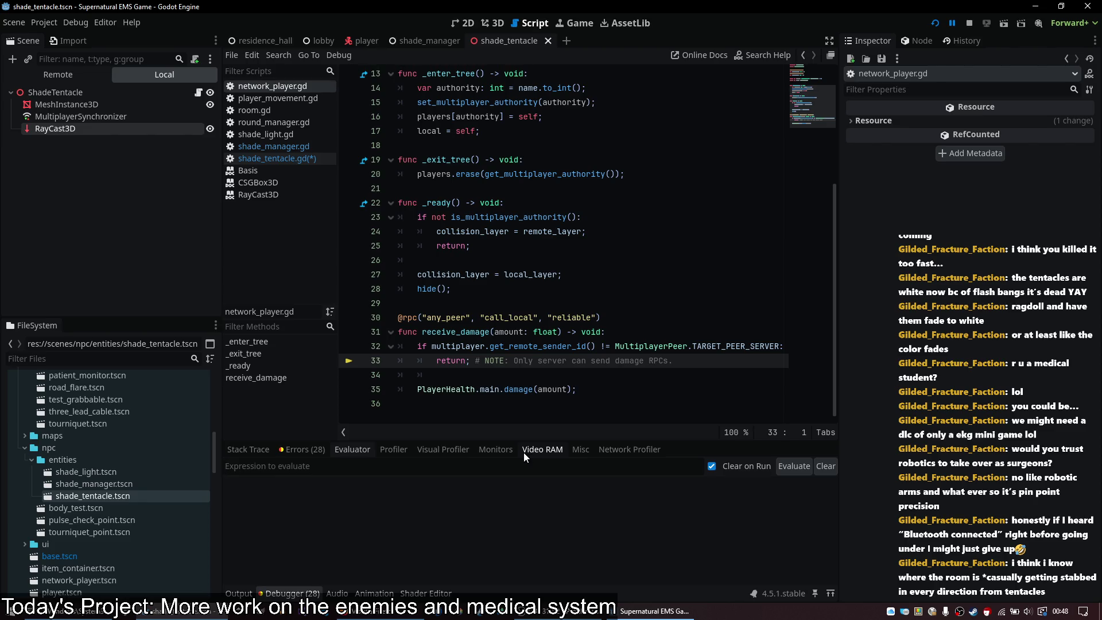
- Evaluate multiplayer.get_remote_sender_id() in the Evaluator, confirming it returns 0
text(multiplayer.get_remote_sender_id())
key(Return)
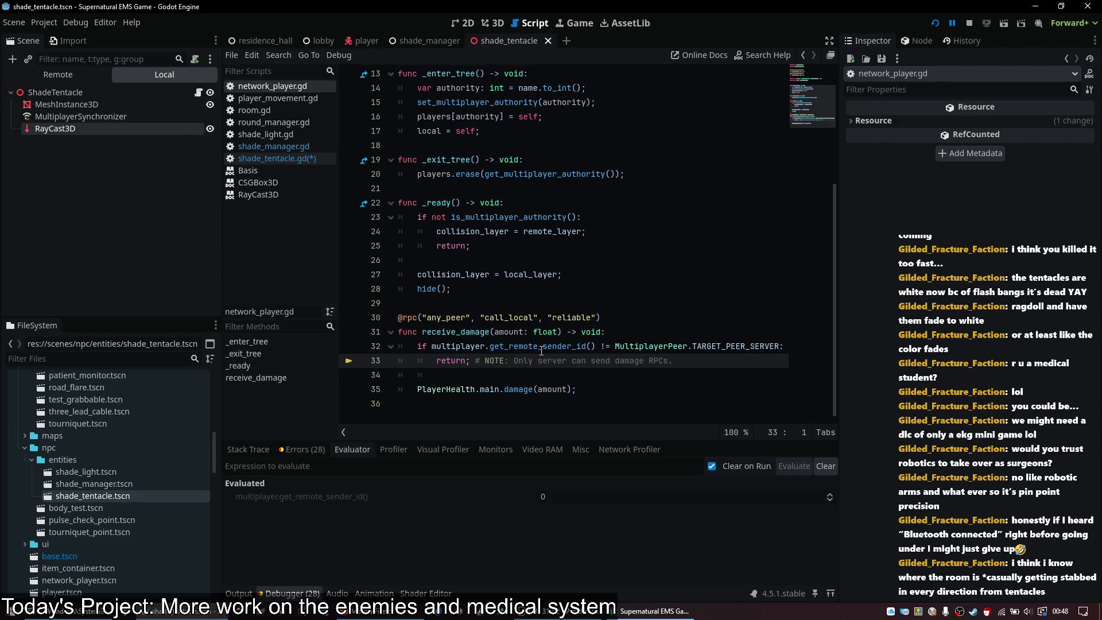
mouse_move(543, 349)
- Start a new 'func' line 37 below receive_damage, then show the desktop with Win+D
key(alt+Left)
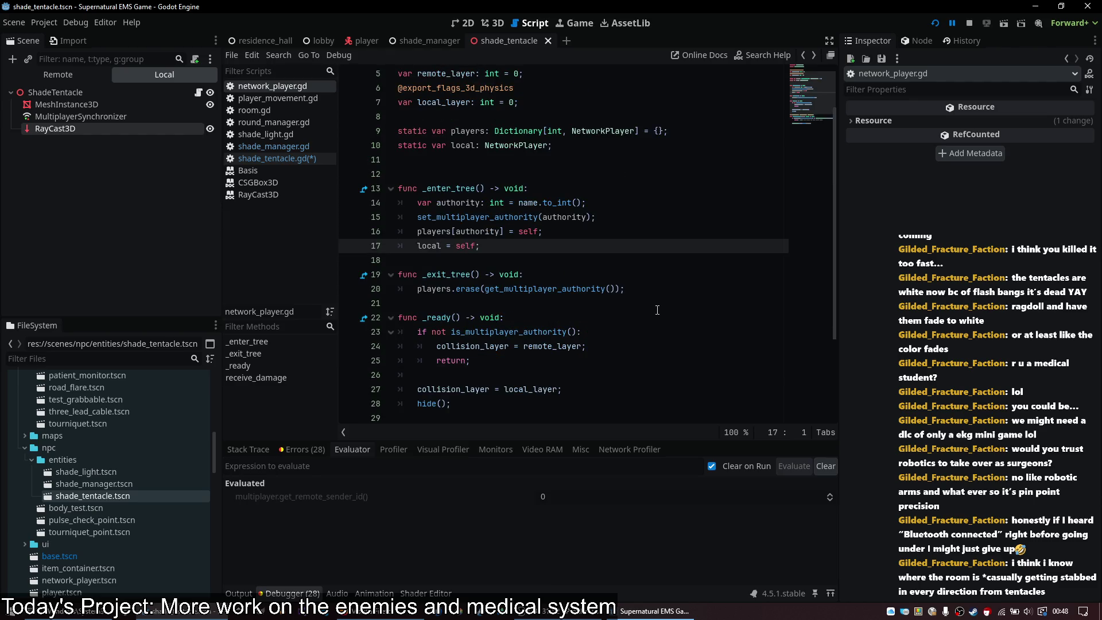
key(alt+Right)
key(alt+Right)
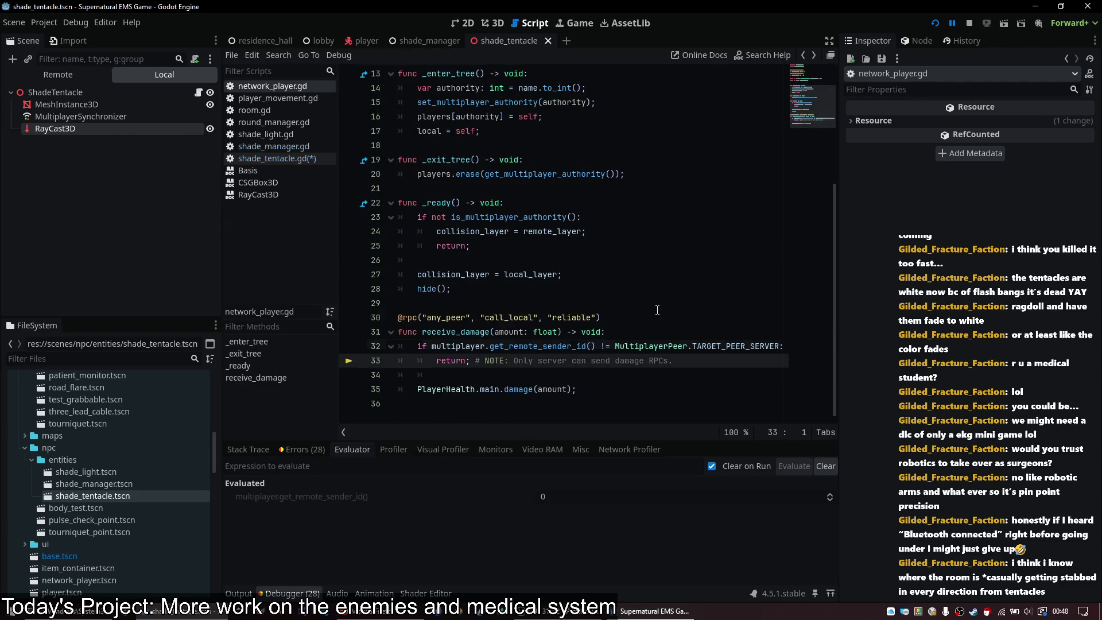
key(Up)
click(616, 389)
key(Down)
key(Return)
text(func)
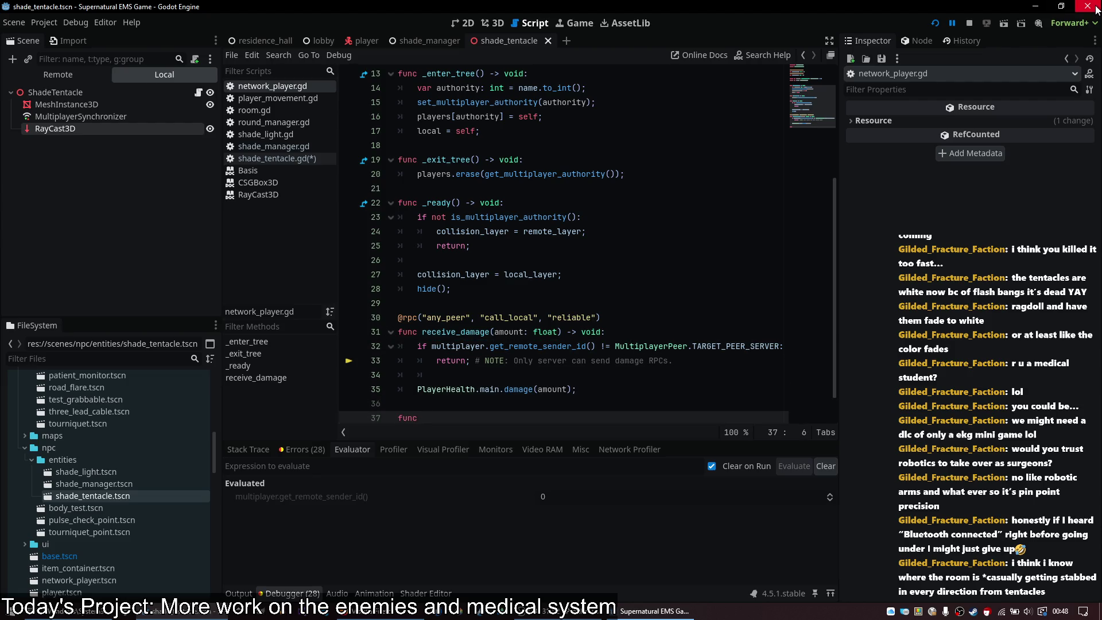
key(super+d)
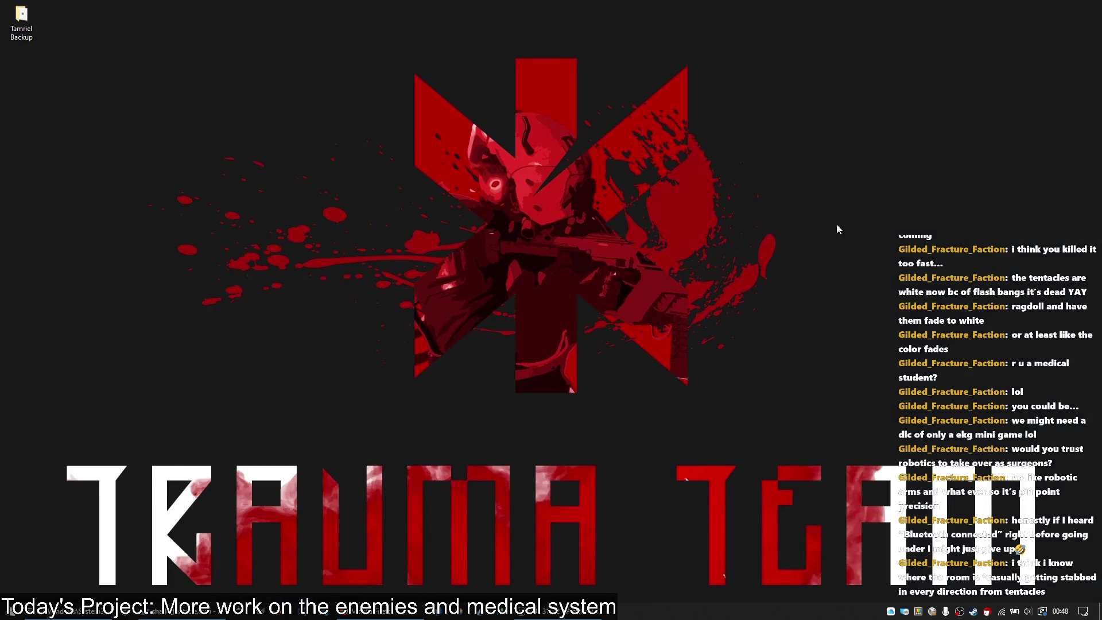
- Restore the editor and complete the header func _receive_damage_rpc(amount: float) -> void: on line 37
click(356, 612)
text(_receive_damage(amount: f)
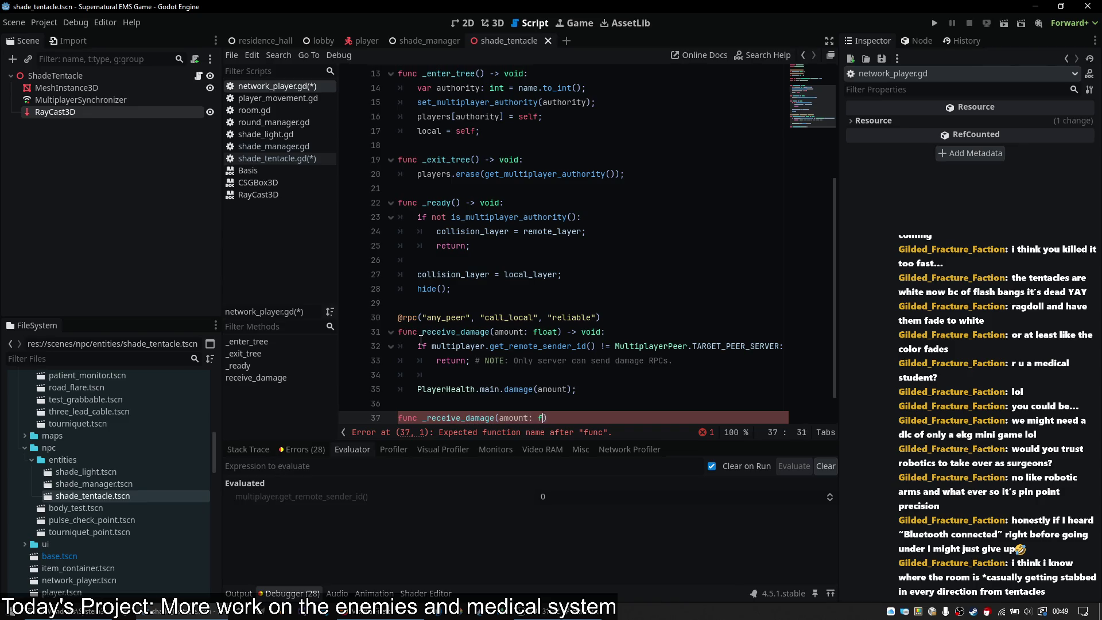
text())
key(Return)
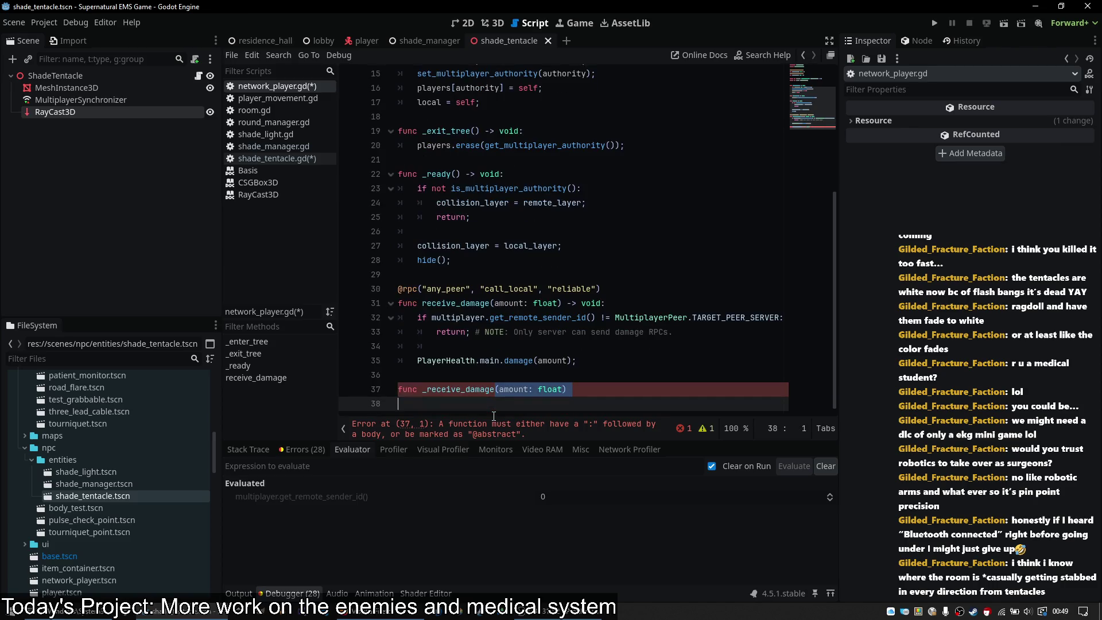
click(496, 394)
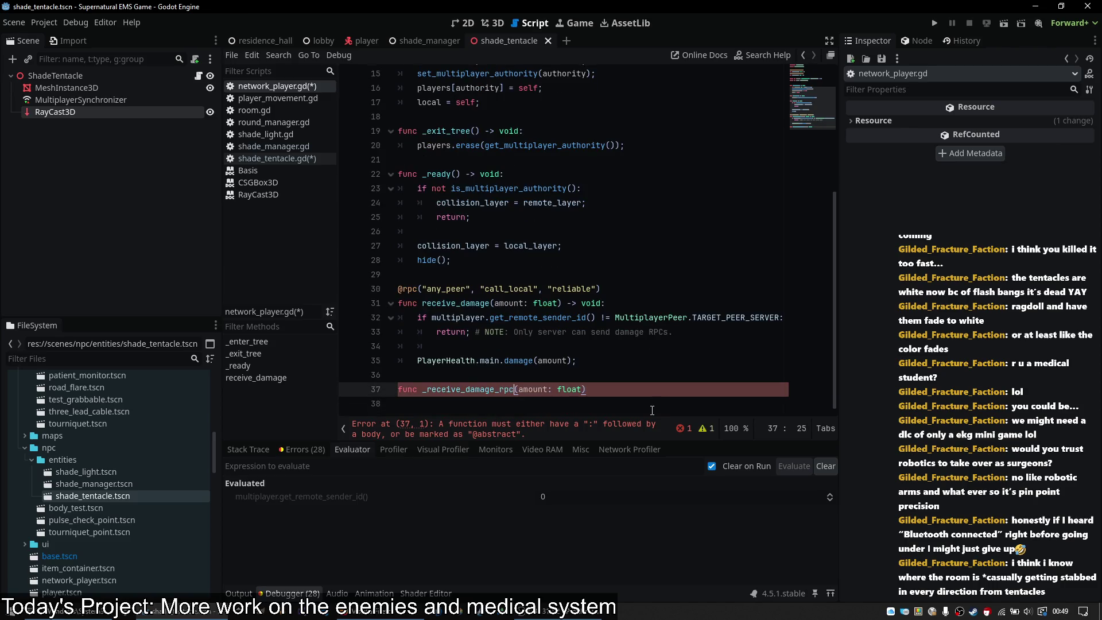
key(End)
text(-)
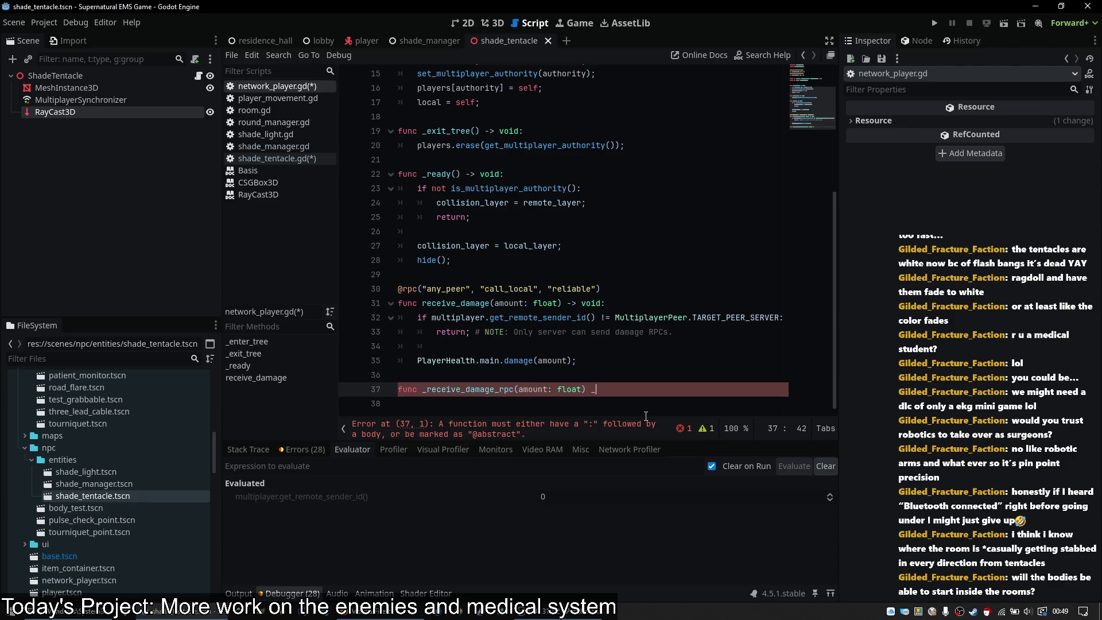
text(> void:)
key(Return)
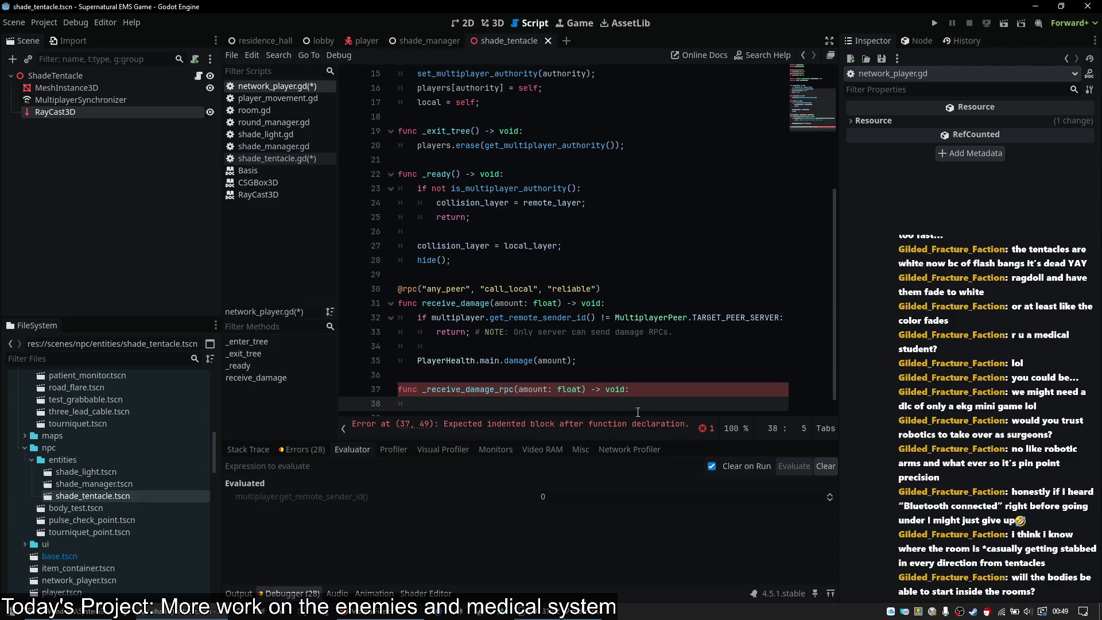
- Move the server check and damage lines from receive_damage into _receive_damage_rpc
key(shift+Up)
key(shift+Up)
key(shift+Up)
key(alt+Up)
key(alt+Up)
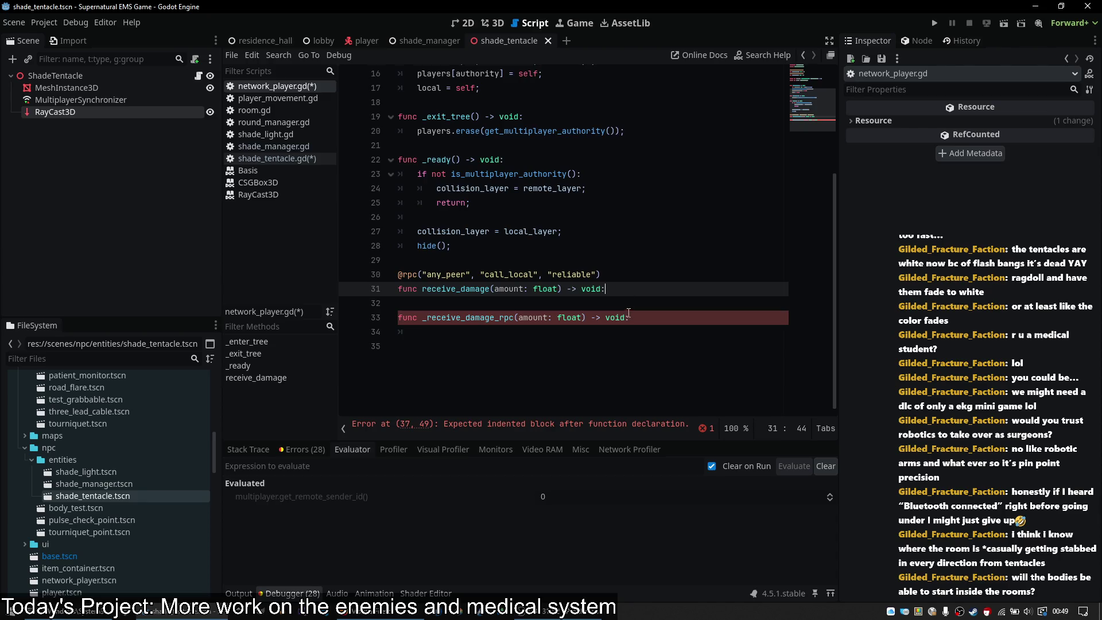
key(End)
key(shift+Up)
key(shift+Up)
key(shift+Up)
key(ctrl+x)
click(647, 375)
key(ctrl+v)
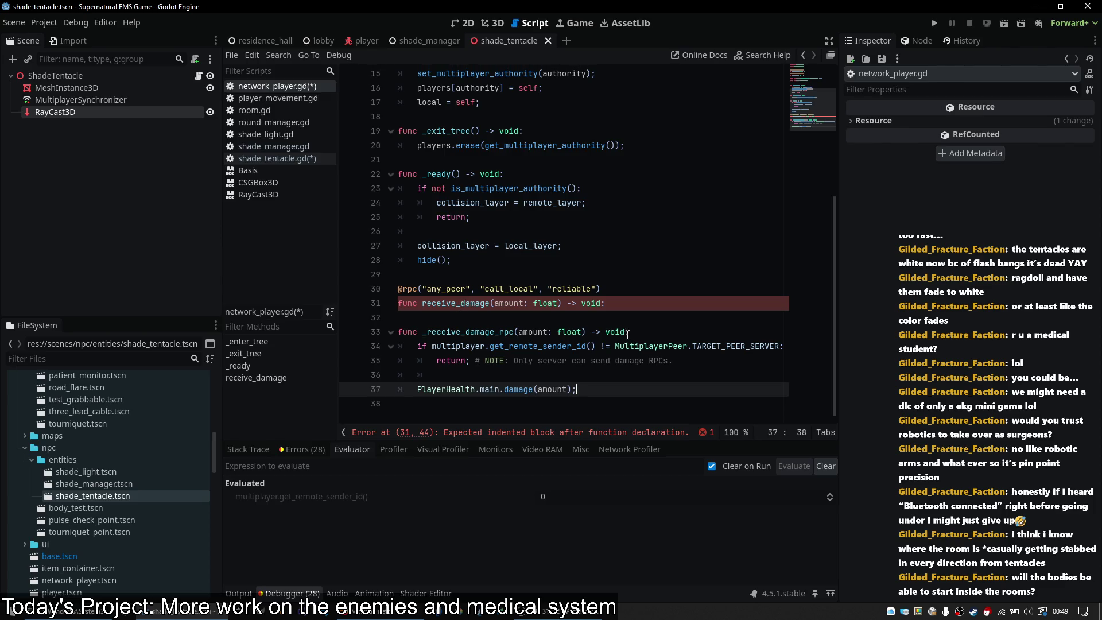
- Make receive_damage call _receive_damage_rpc.rpc_id(get_multiplayer_authority(), amount), then relaunch the game
click(628, 307)
key(Return)
text(_reci)
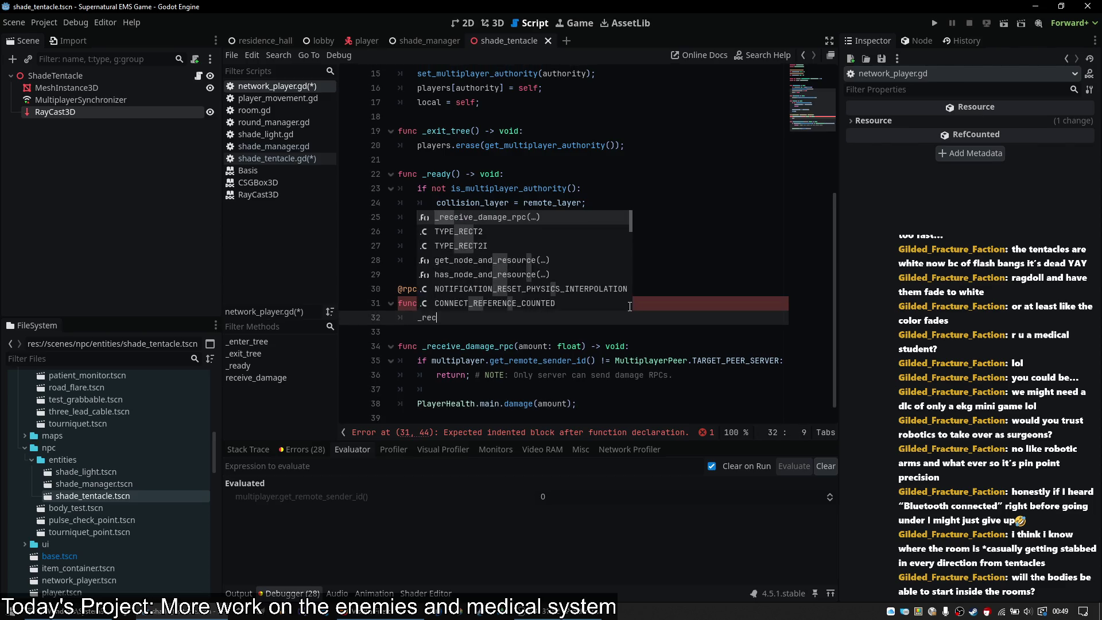
key(Return)
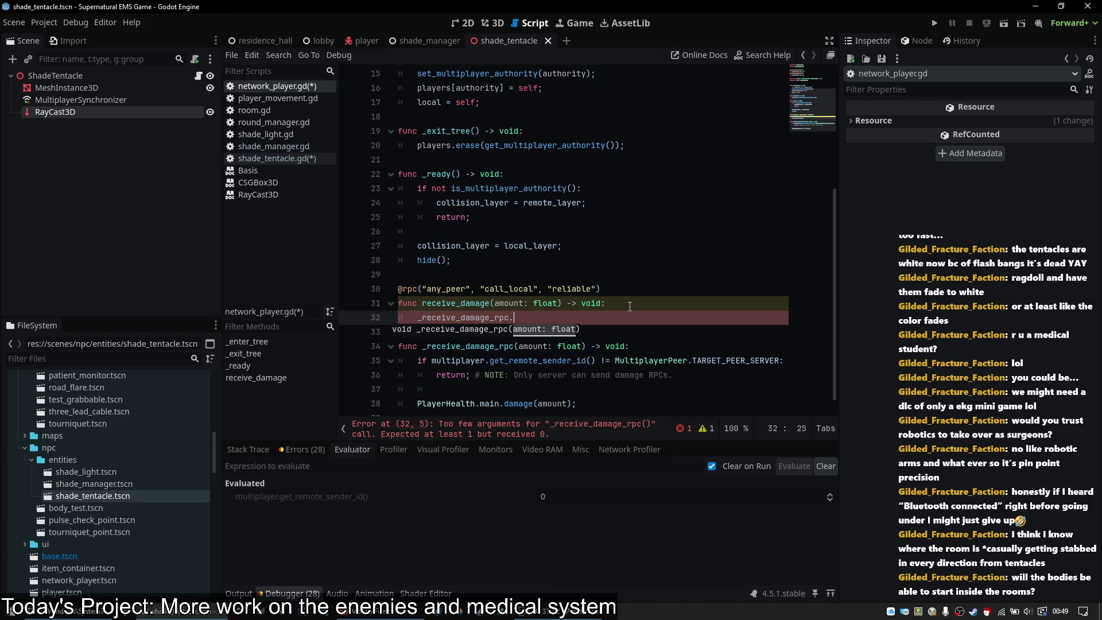
text(_id()
key(Return)
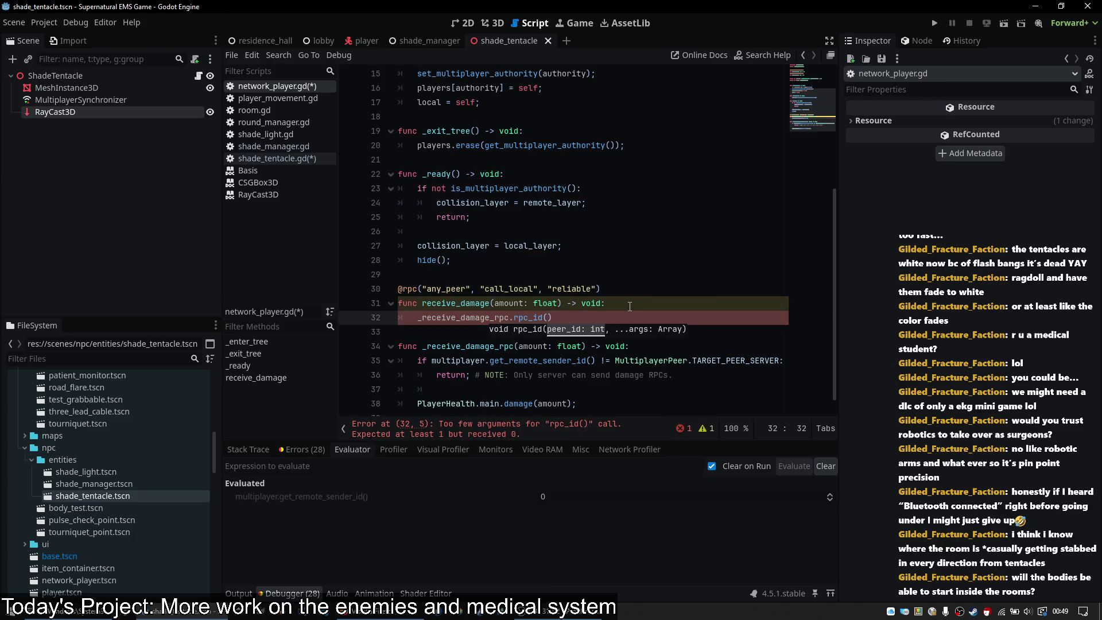
text(et_a)
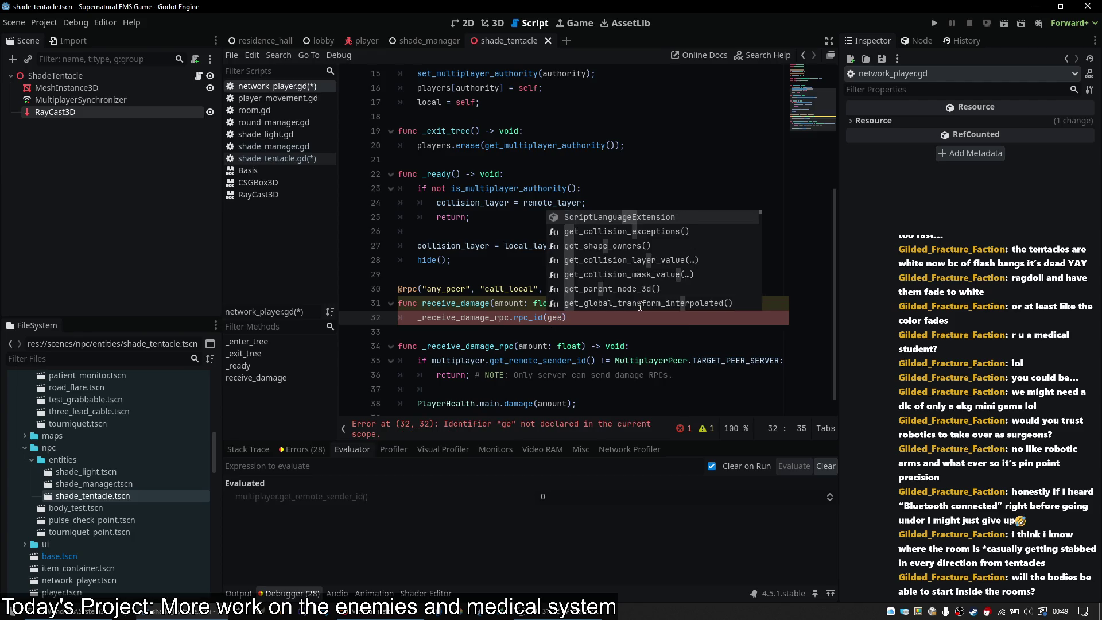
text(utho)
key(Return)
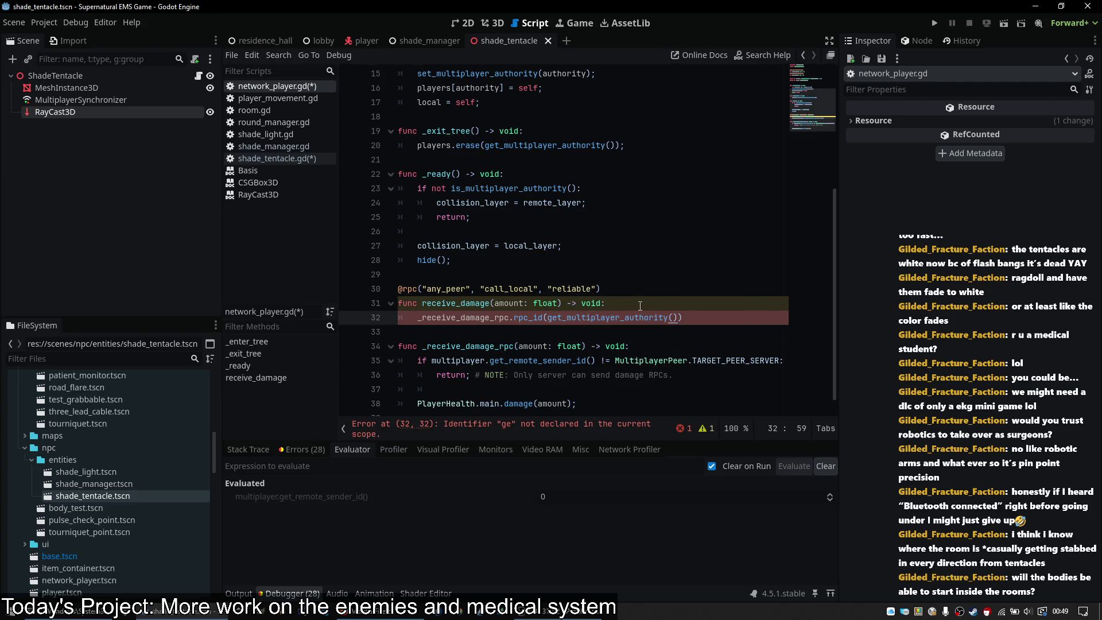
text(;)
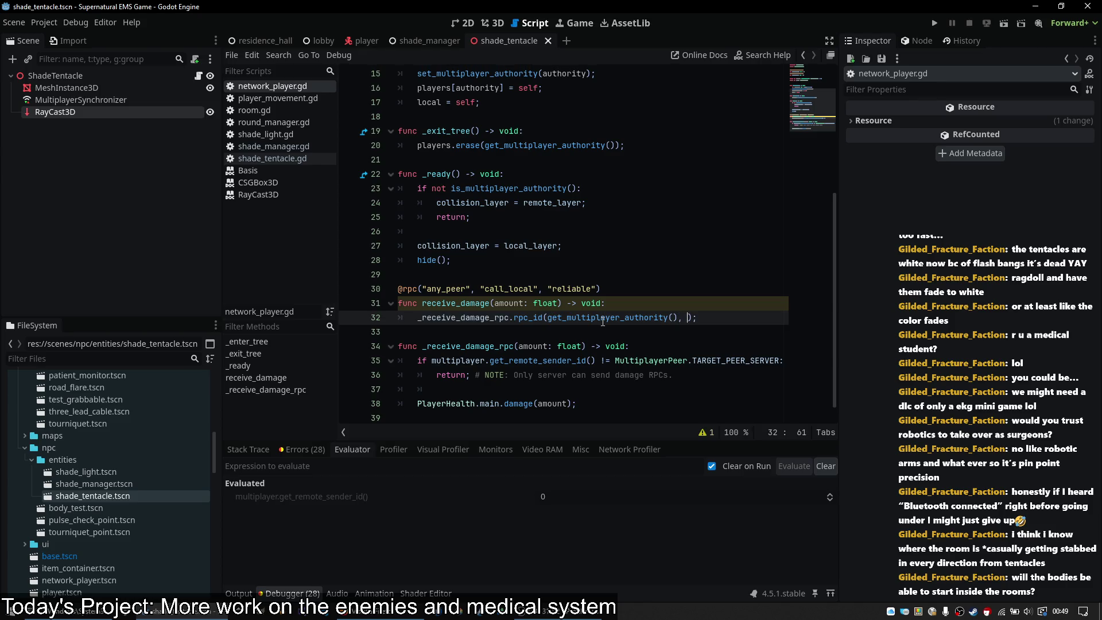
key(BackSpace)
key(BackSpace)
key(BackSpace)
text(mount)
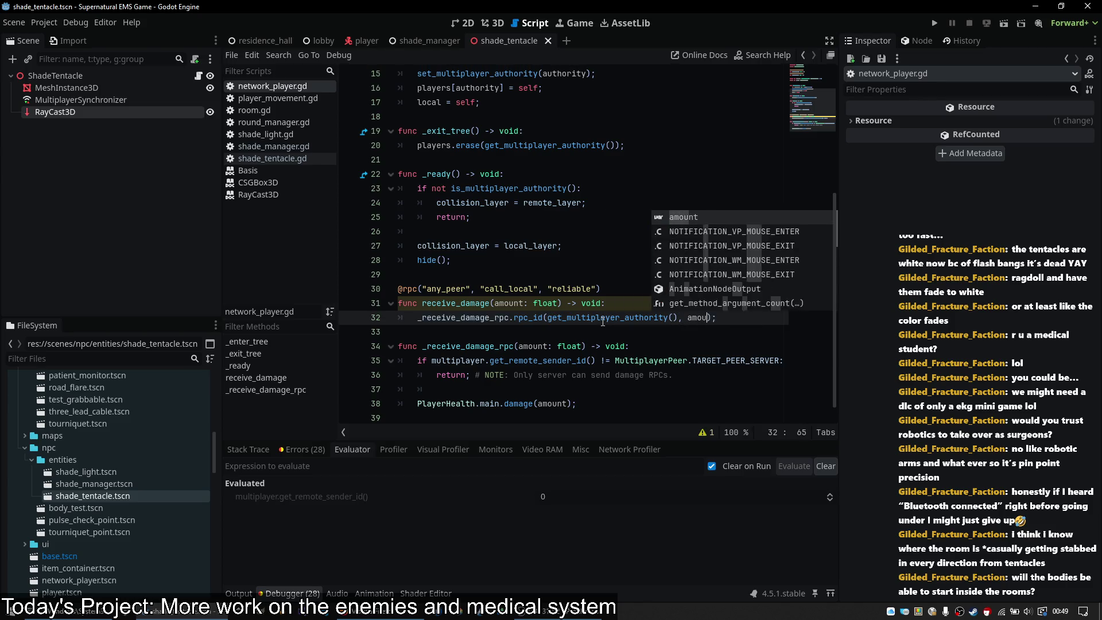
key(End)
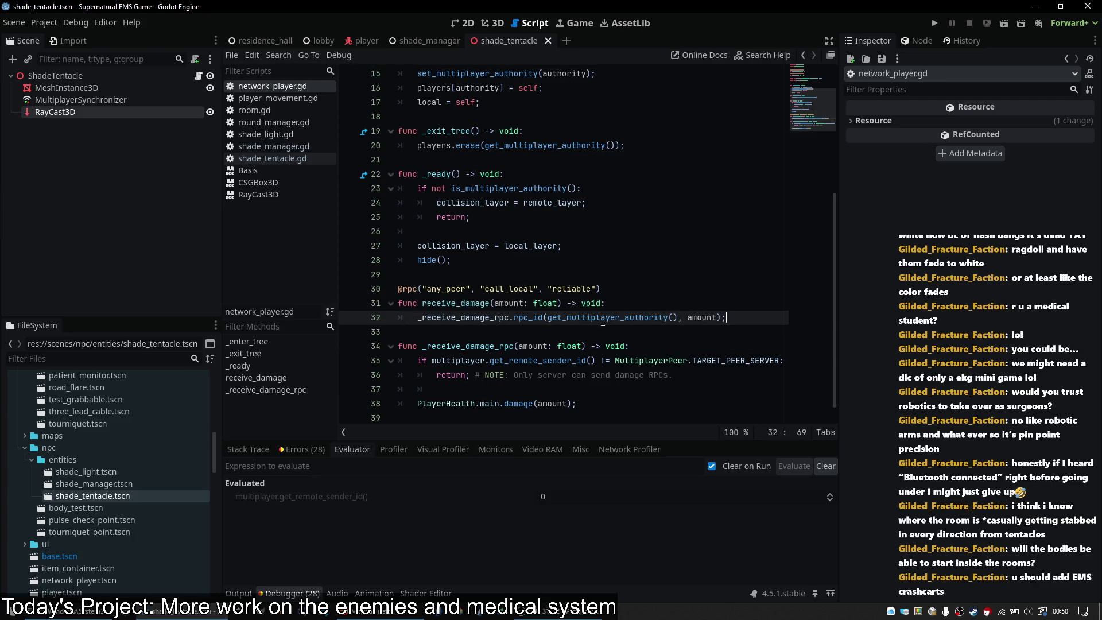
click(934, 22)
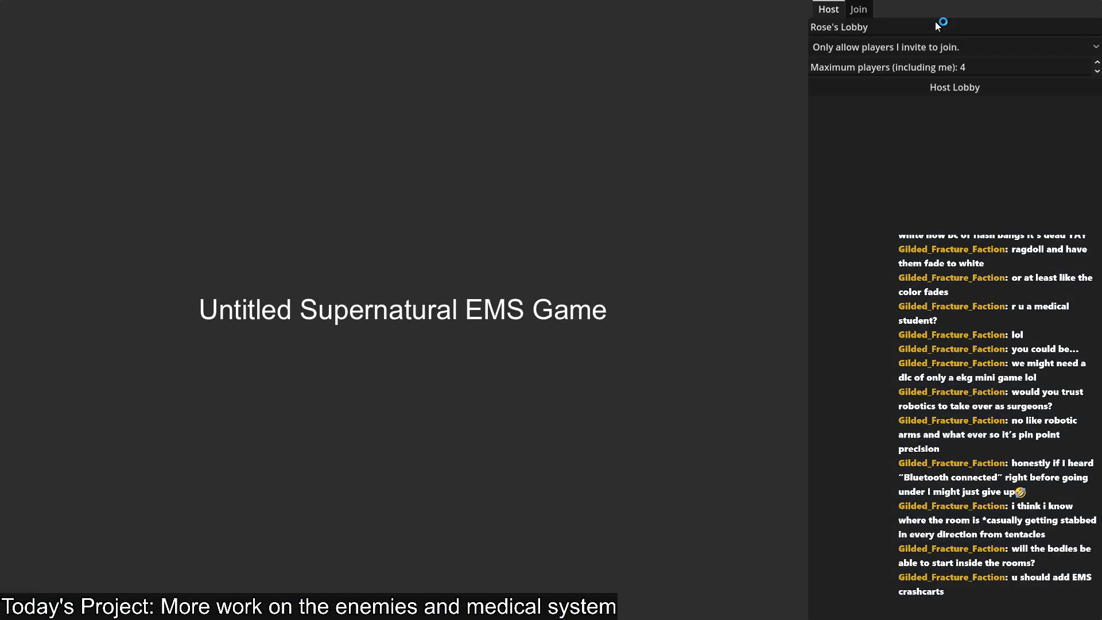
- Host a lobby, ready up, then pick up the Patient Monitor and check its screen
click(955, 89)
key(w)
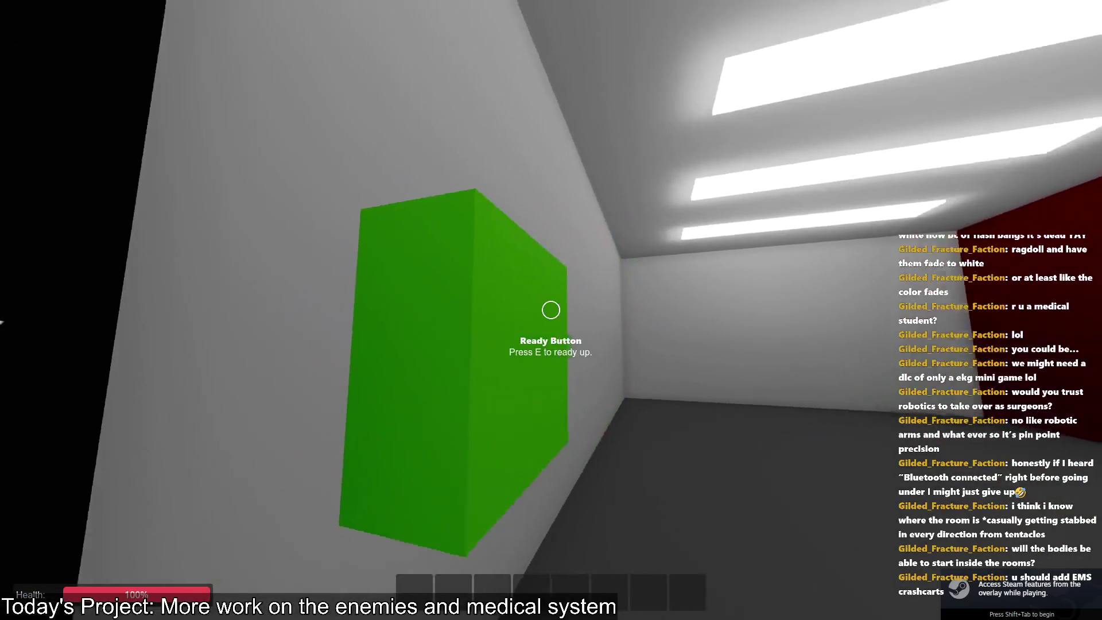
key(e)
key(w)
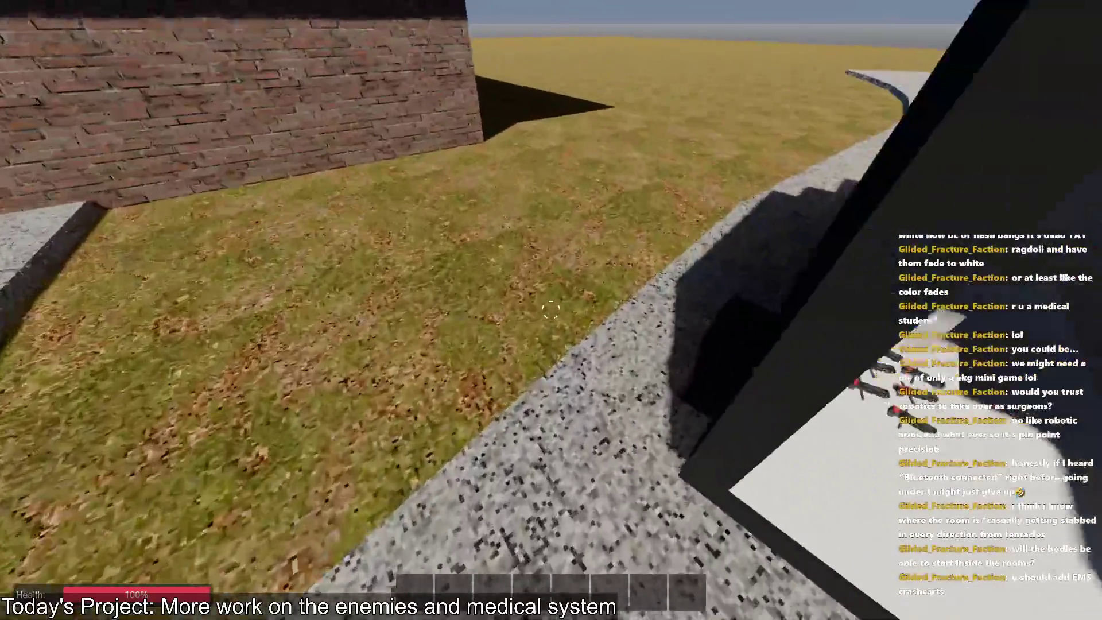
key(e)
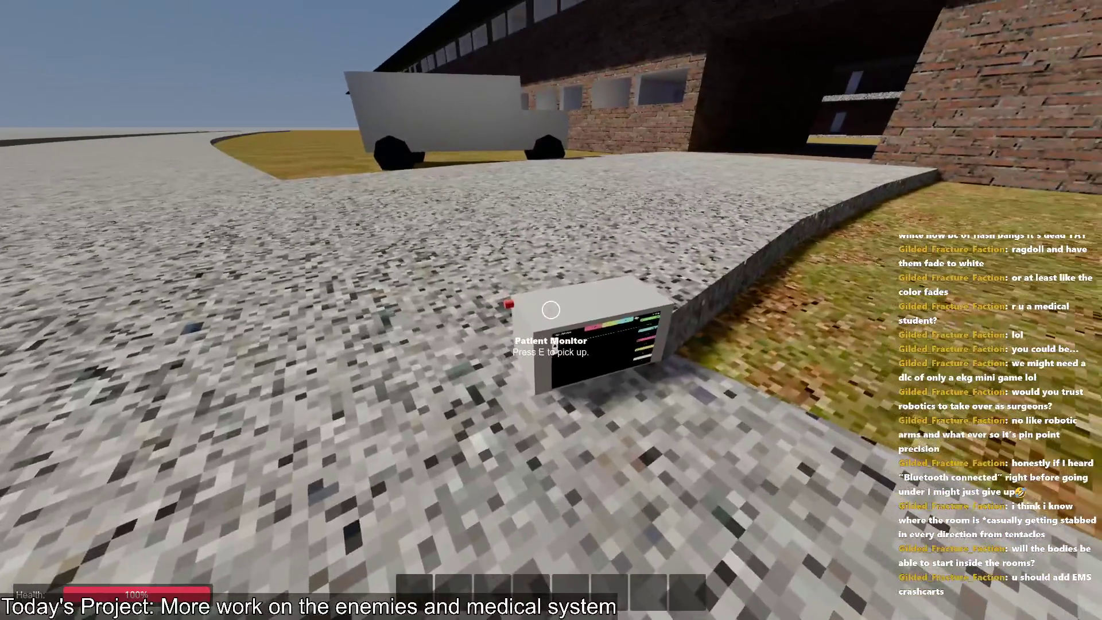
key(e)
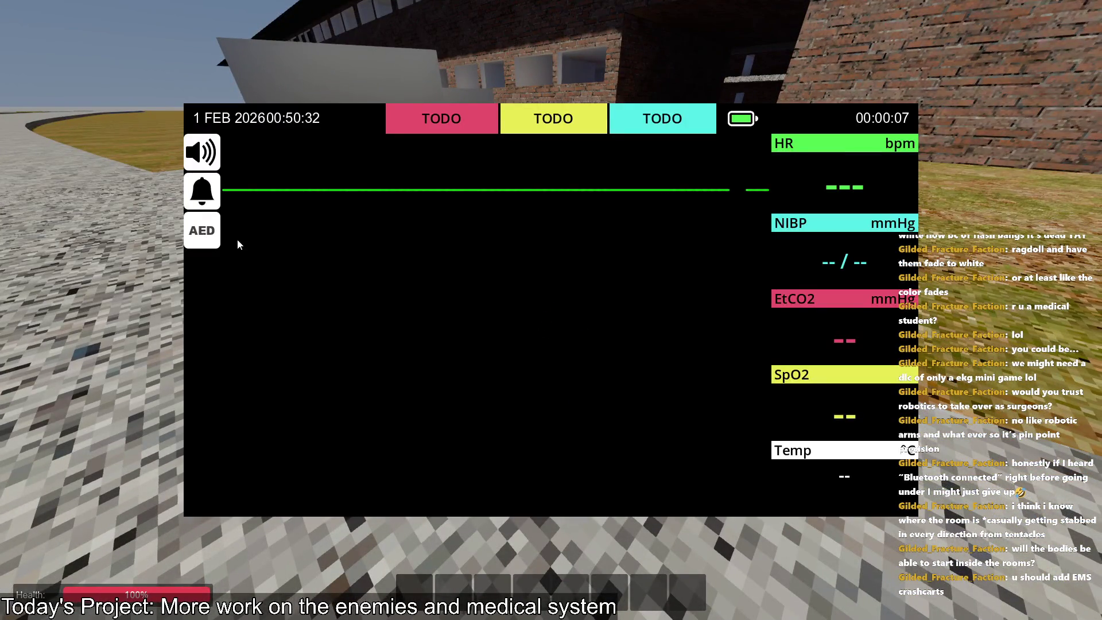
key(Escape)
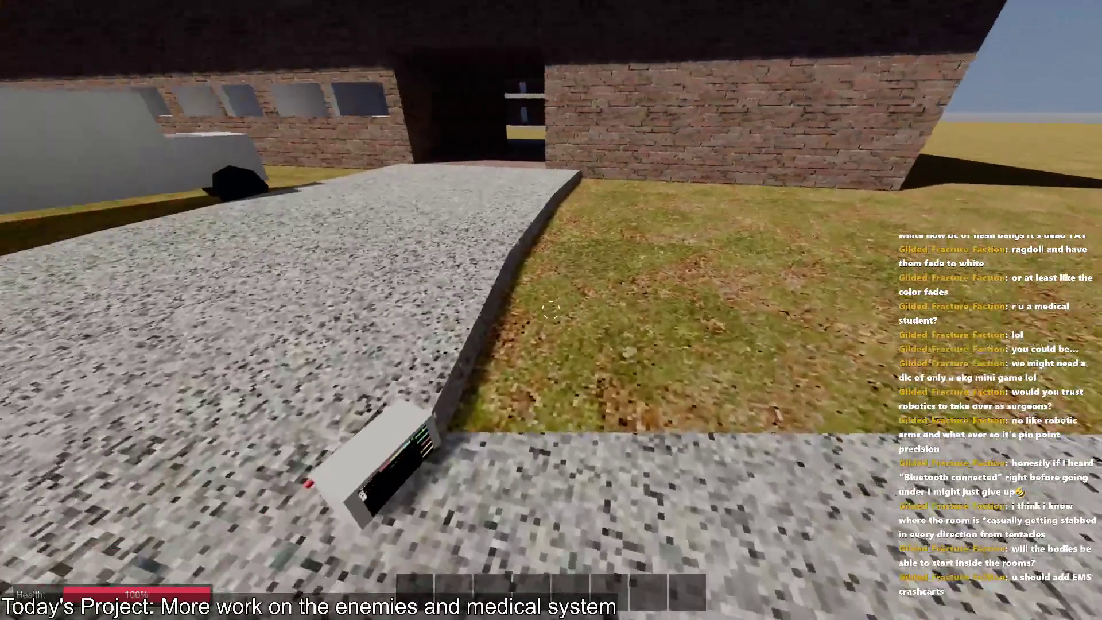
- Walk through the courtyard and brick corridor to the parking area and into the vehicle
key(w)
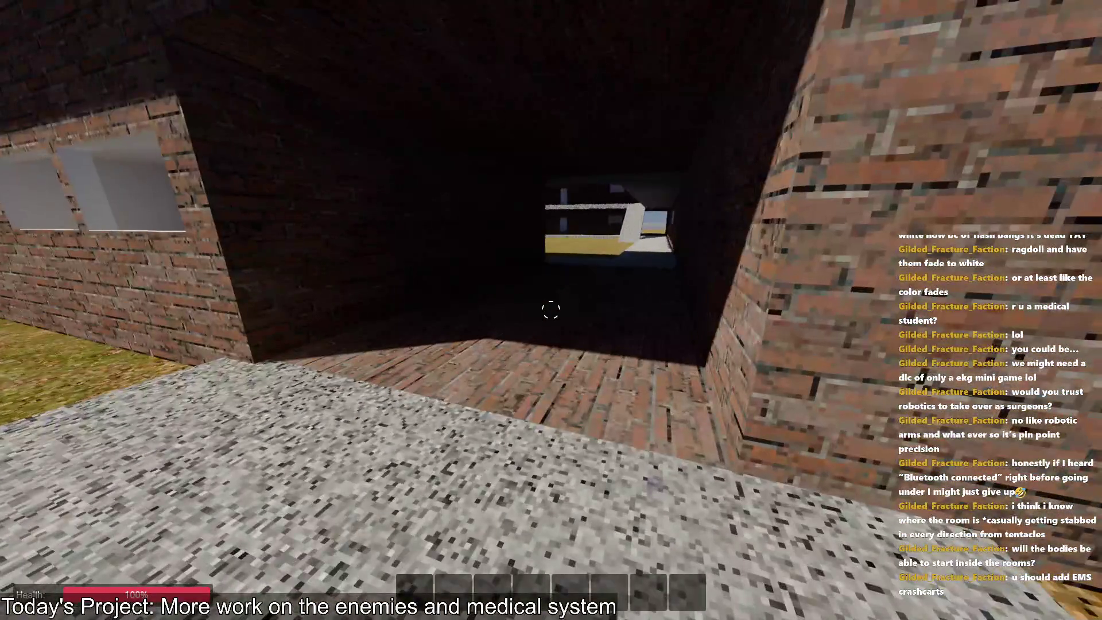
key(w)
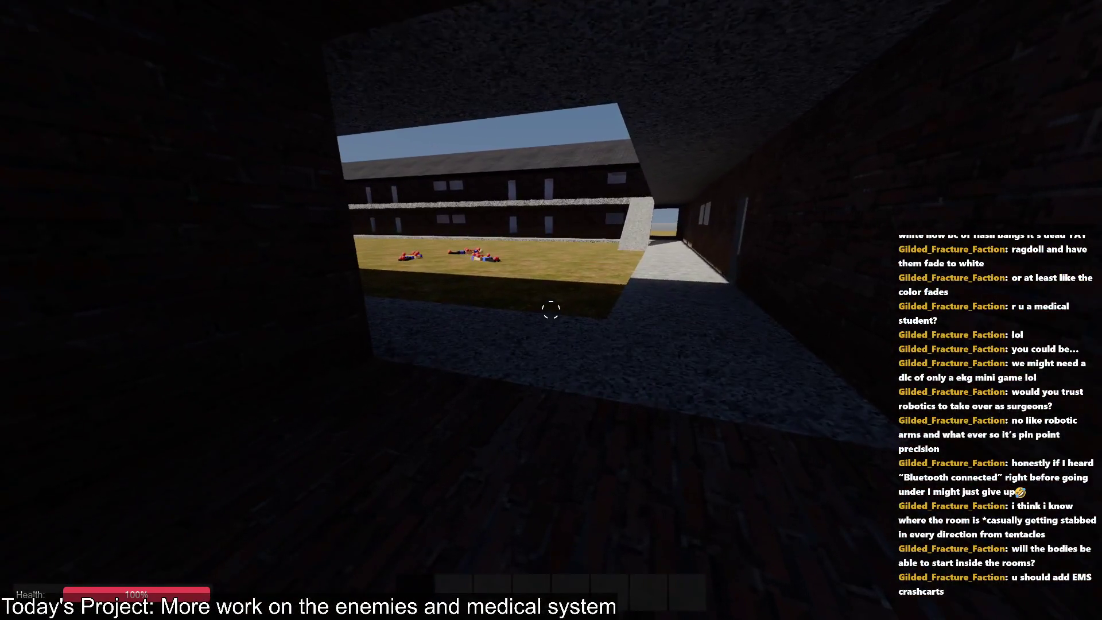
key(w)
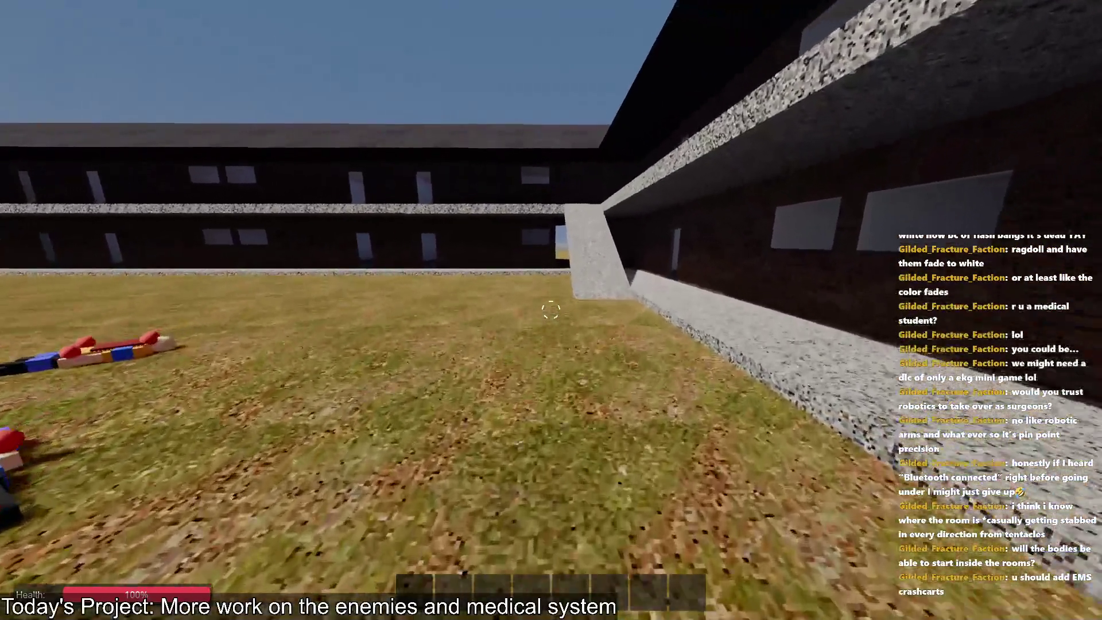
key(w)
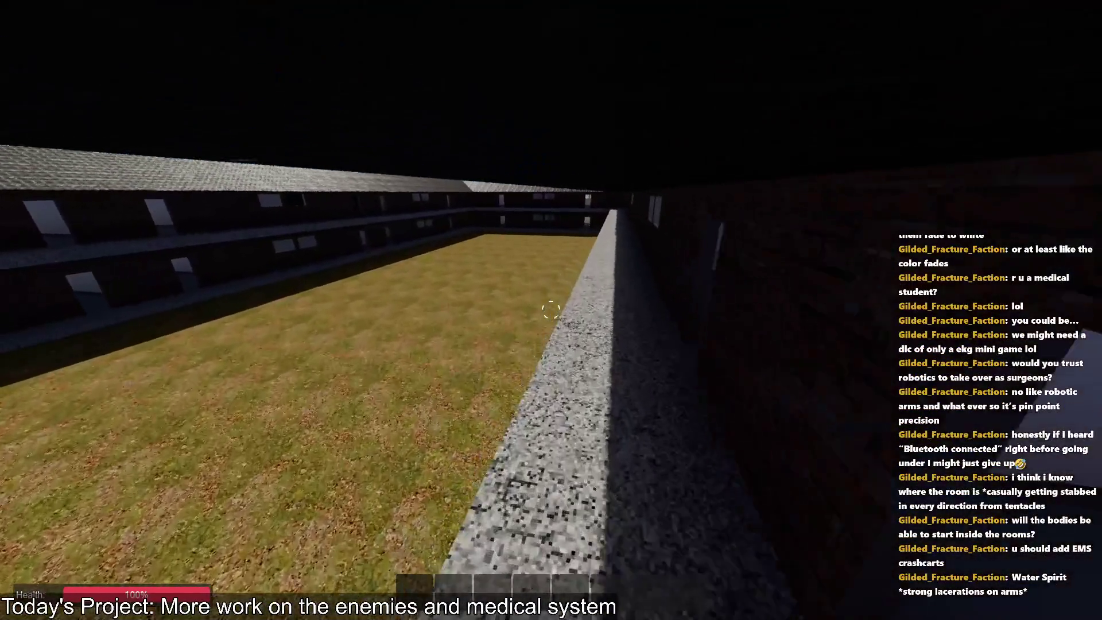
key(space)
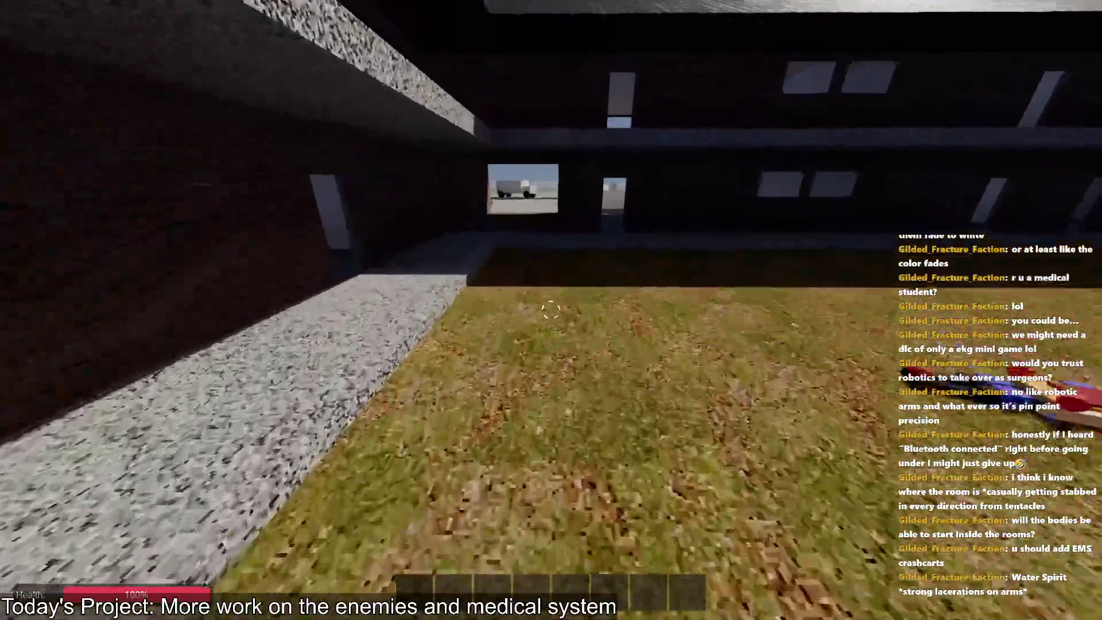
key(w)
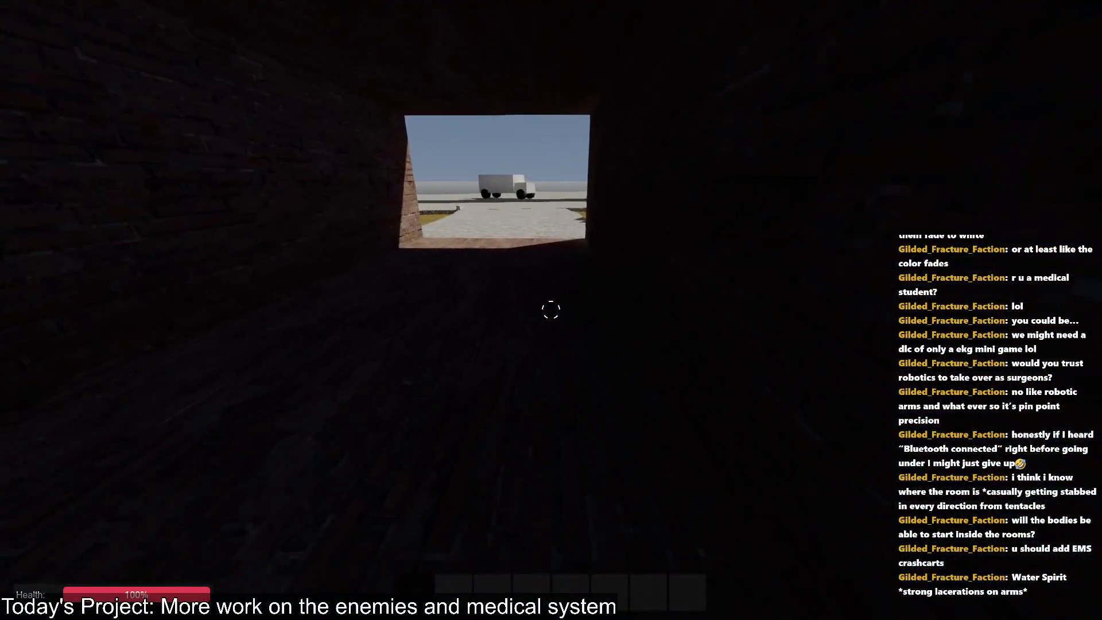
key(w)
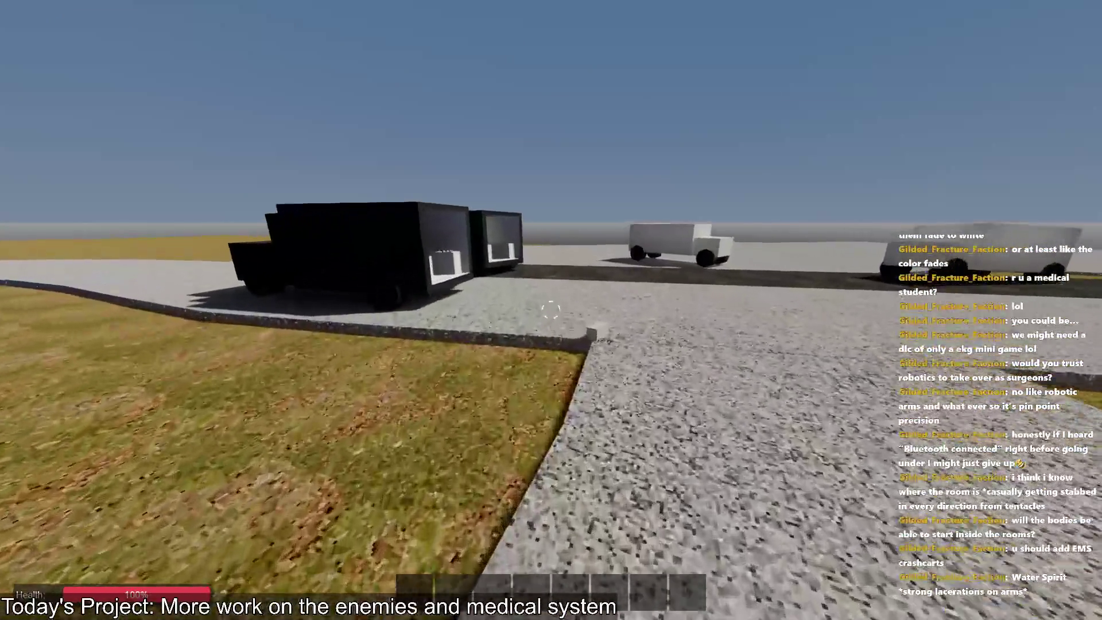
key(w)
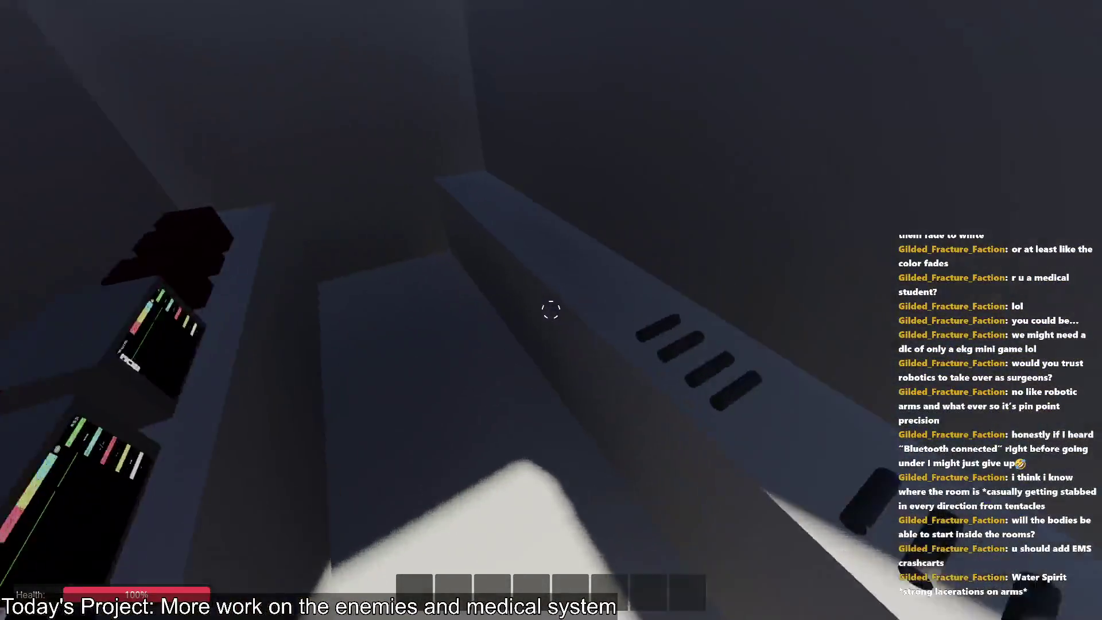
- Pick up the road flares from the vehicle's wall
key(e)
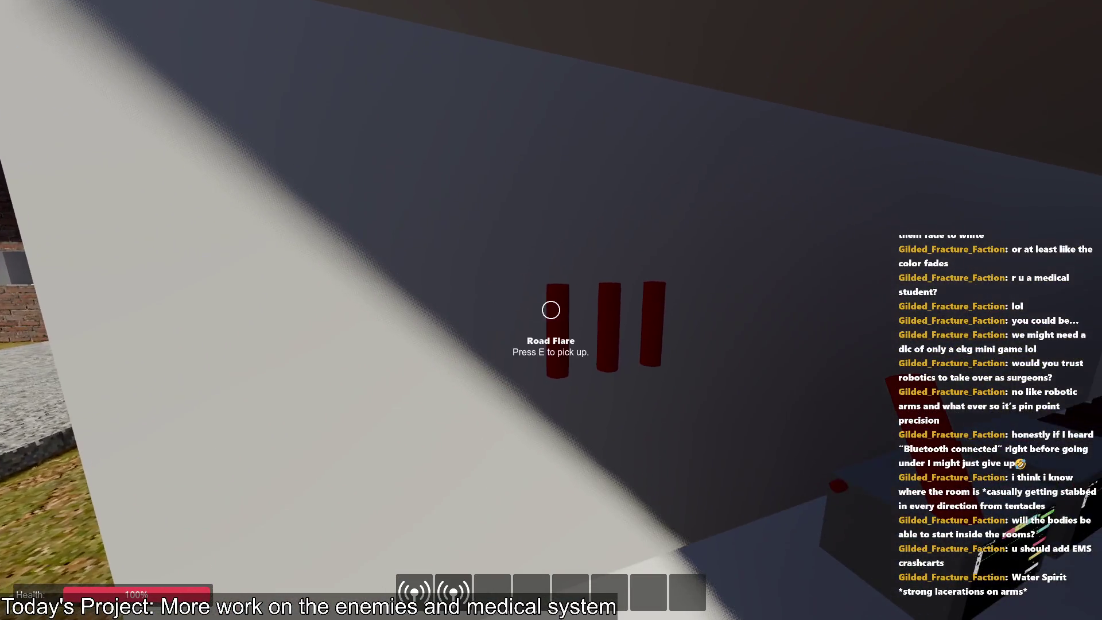
key(e)
key(e)
key(w)
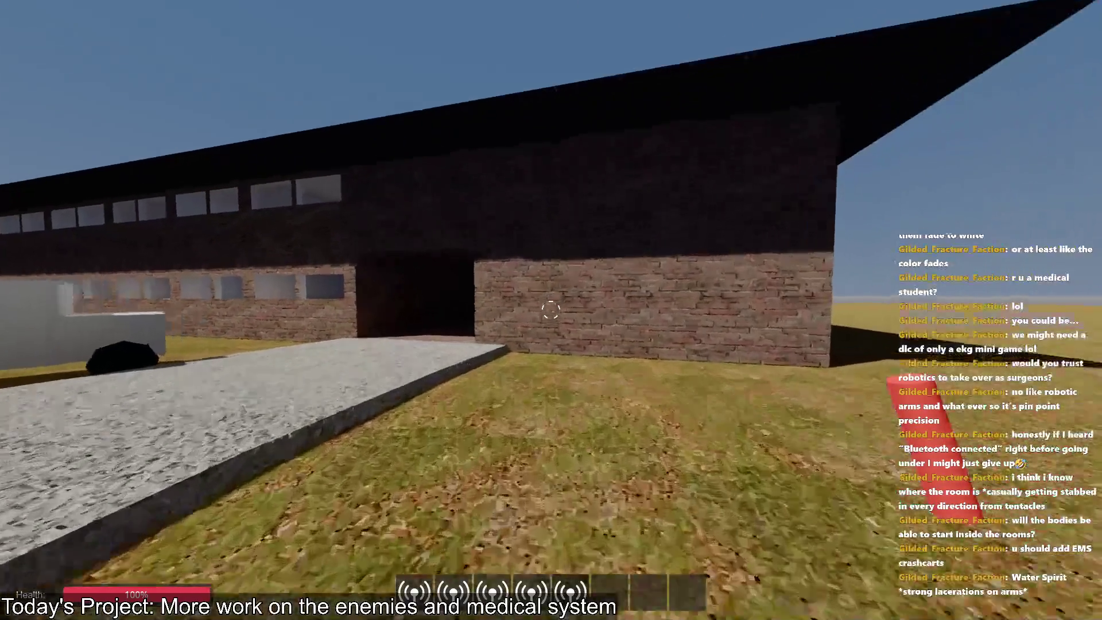
- Walk out along the building wall and across the courtyard toward the bodies
key(w)
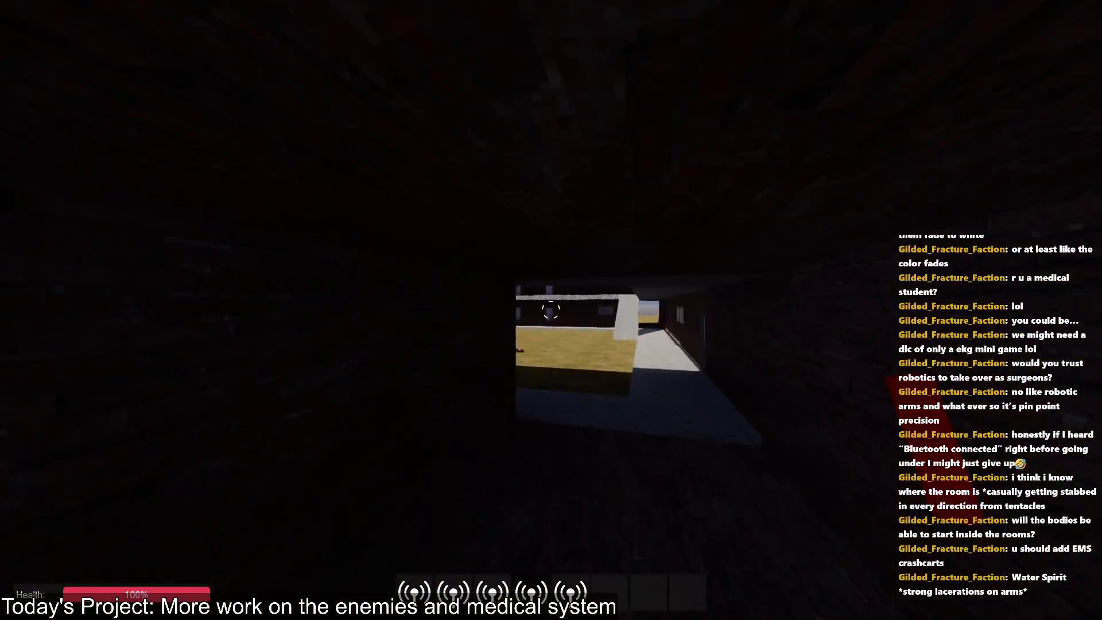
key(w)
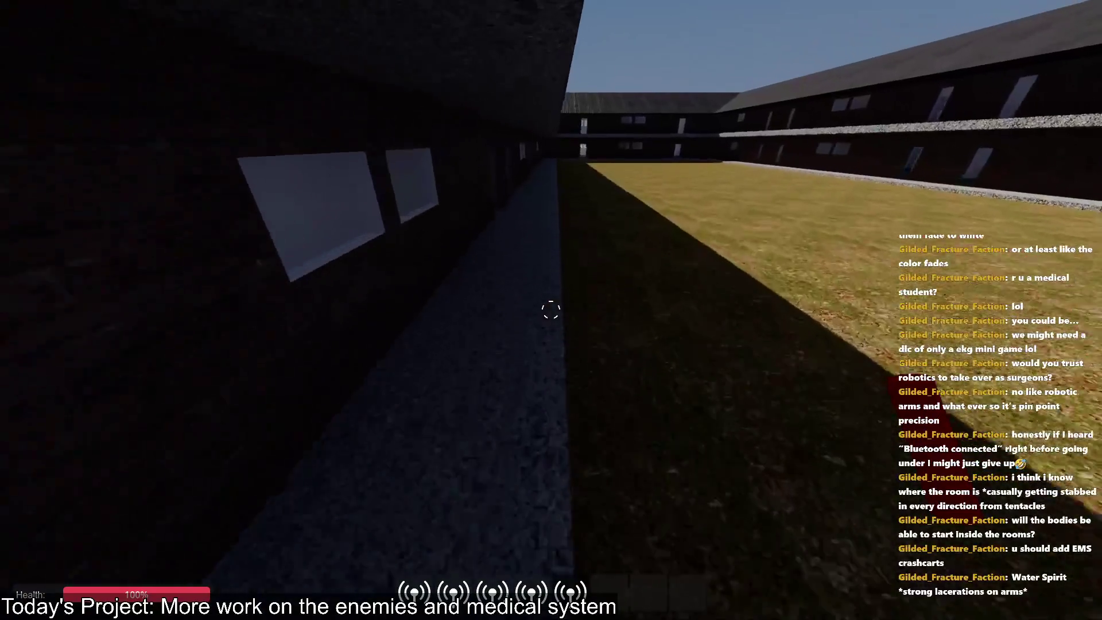
key(w)
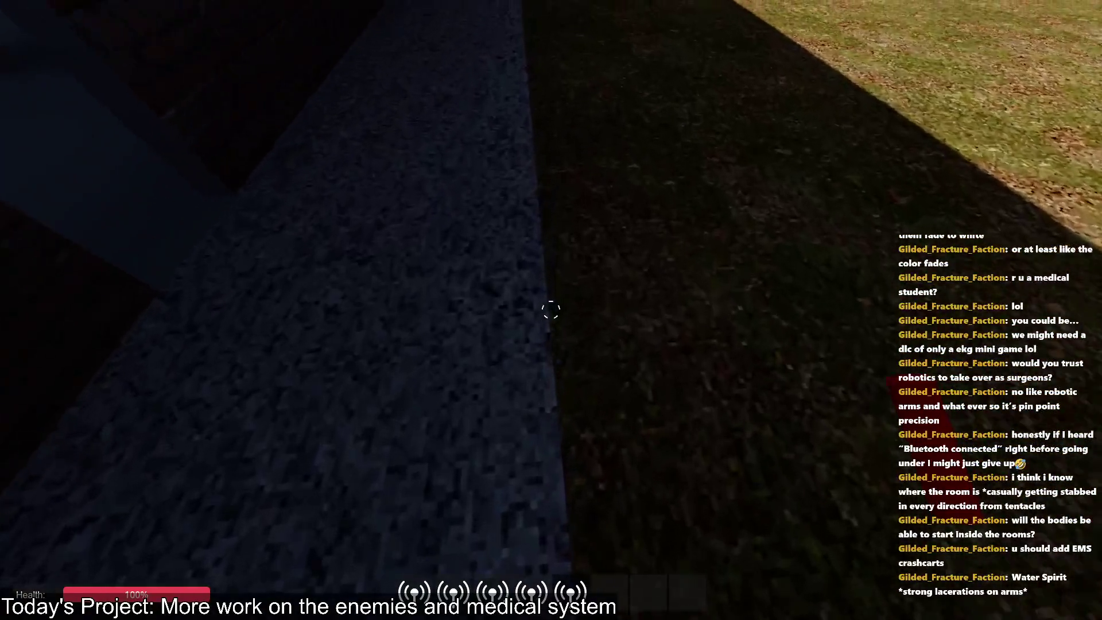
key(w)
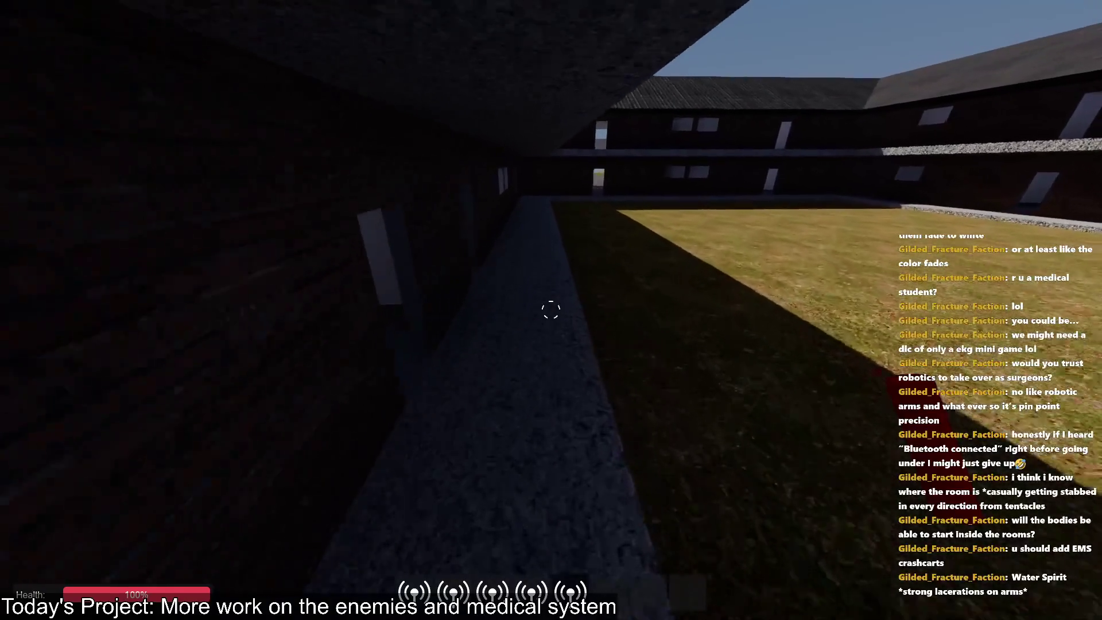
key(w)
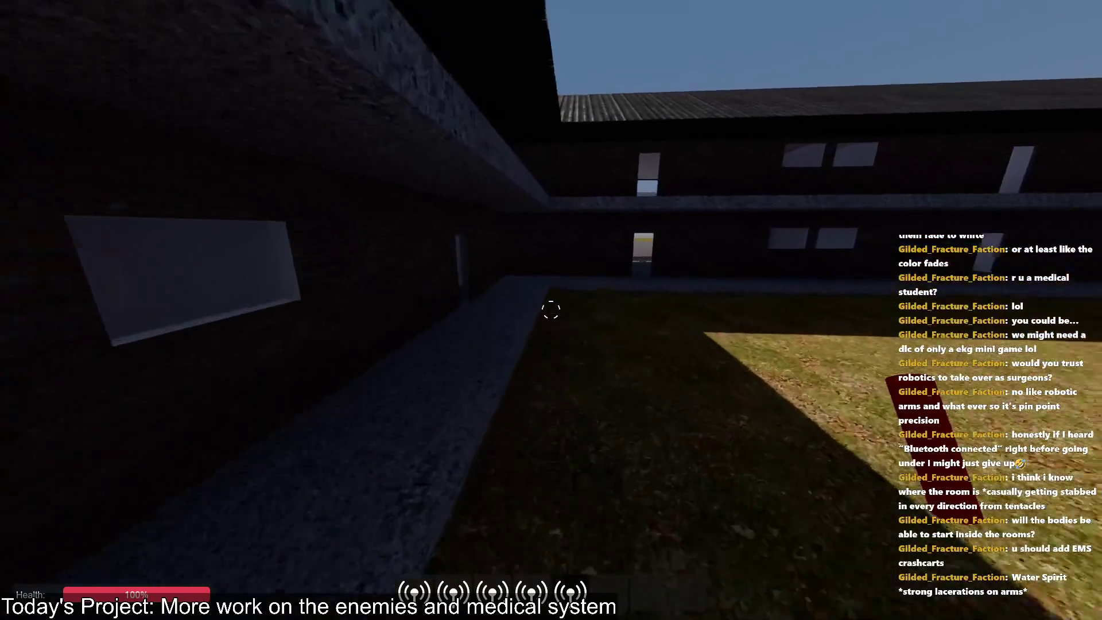
key(w)
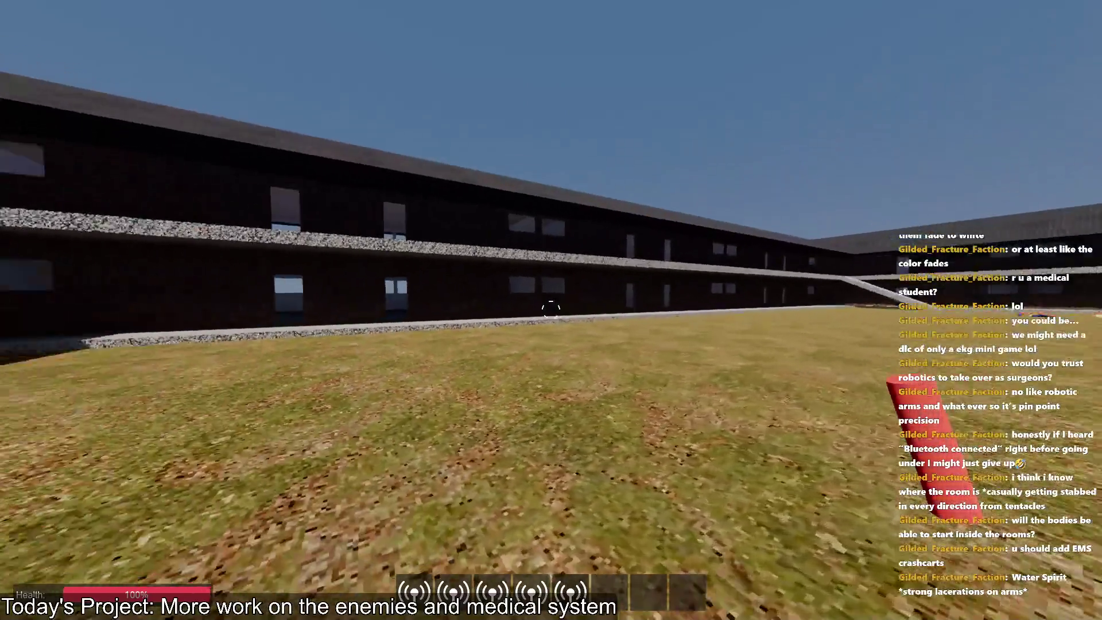
key(w)
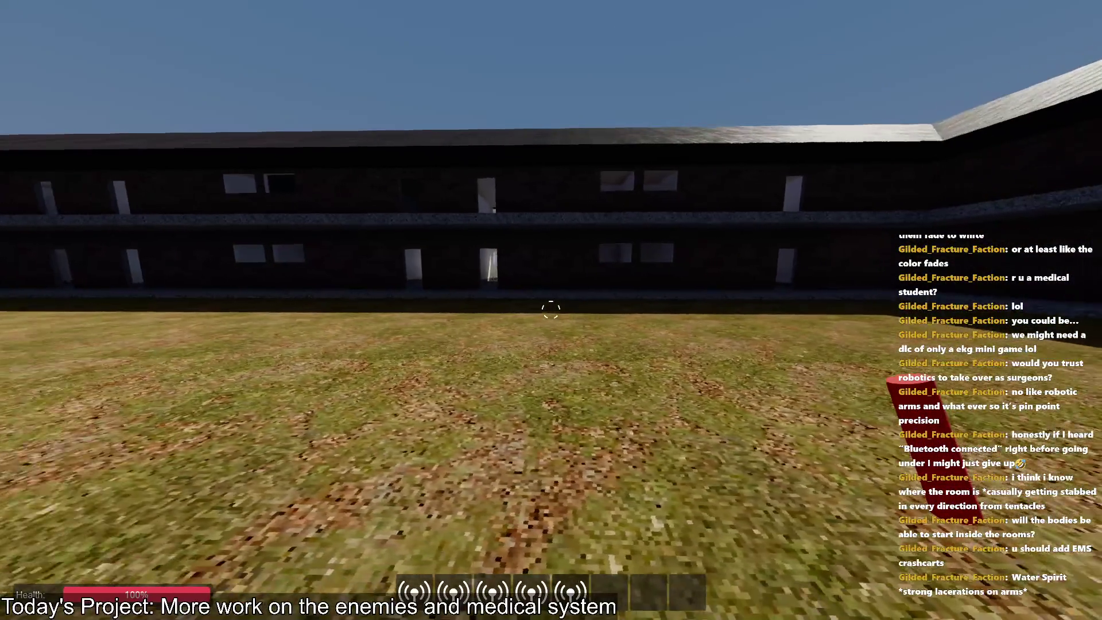
key(w)
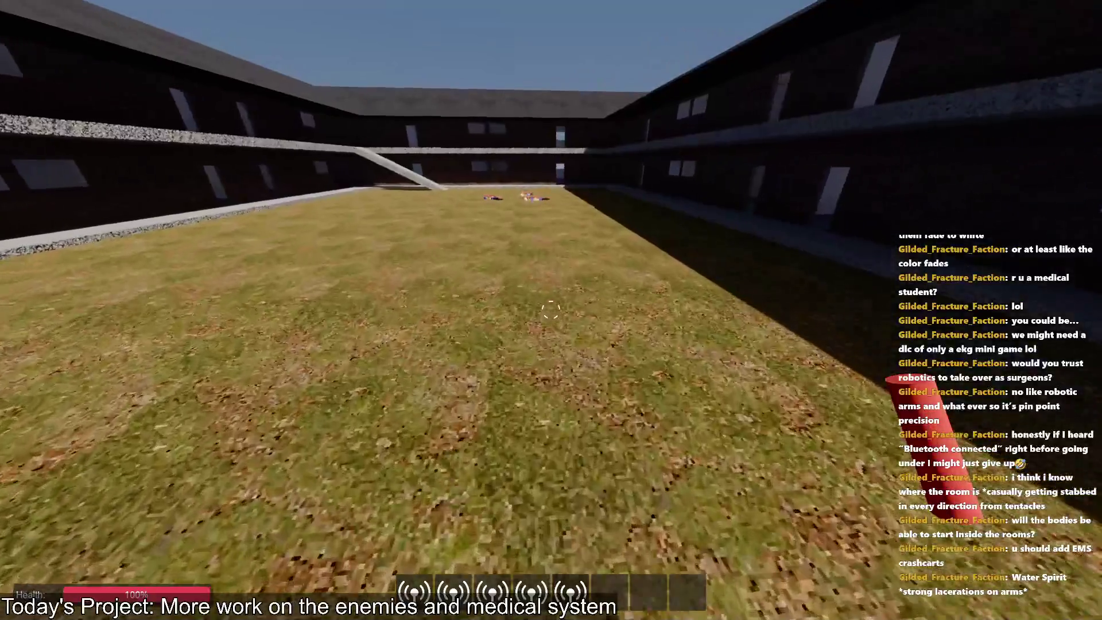
key(w)
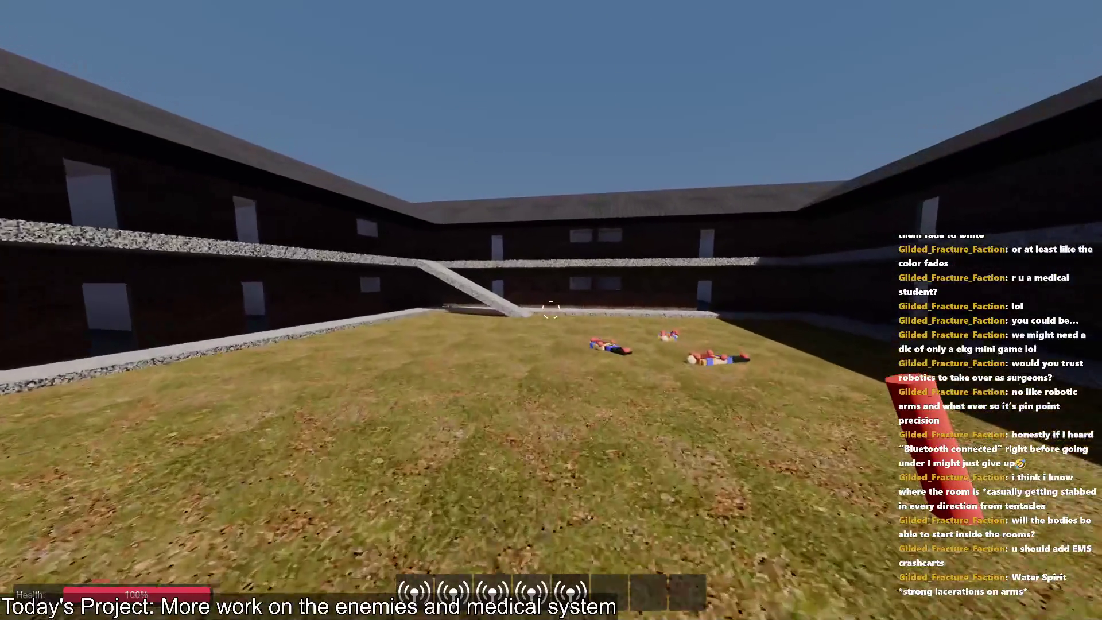
- Climb the ramp, follow the walkway, open the door and enter the red-lit room
key(w)
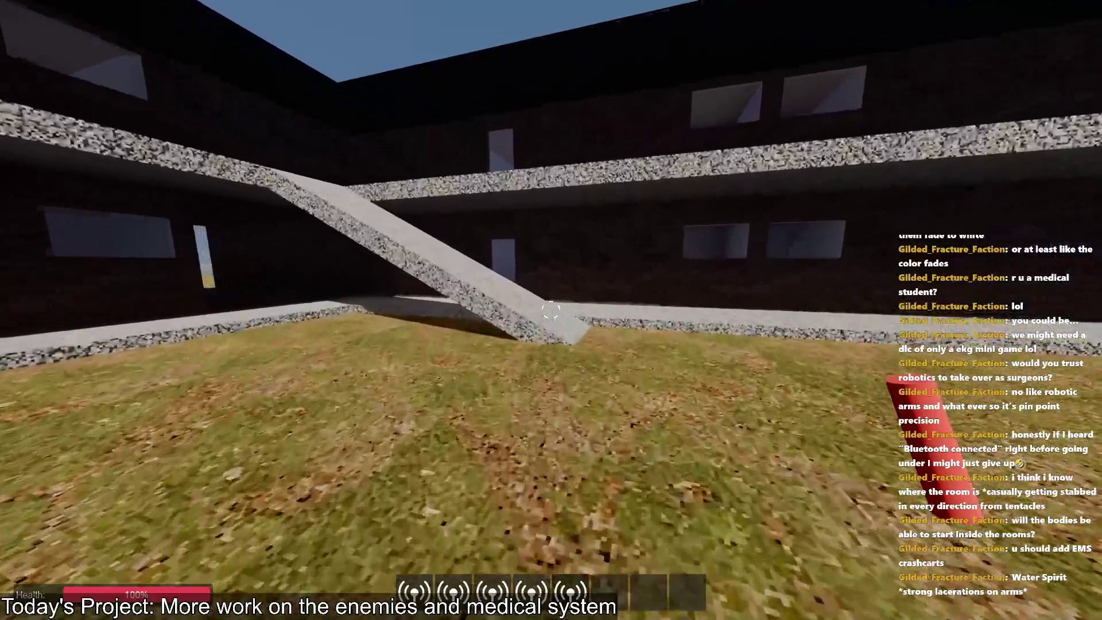
key(w)
key(w)
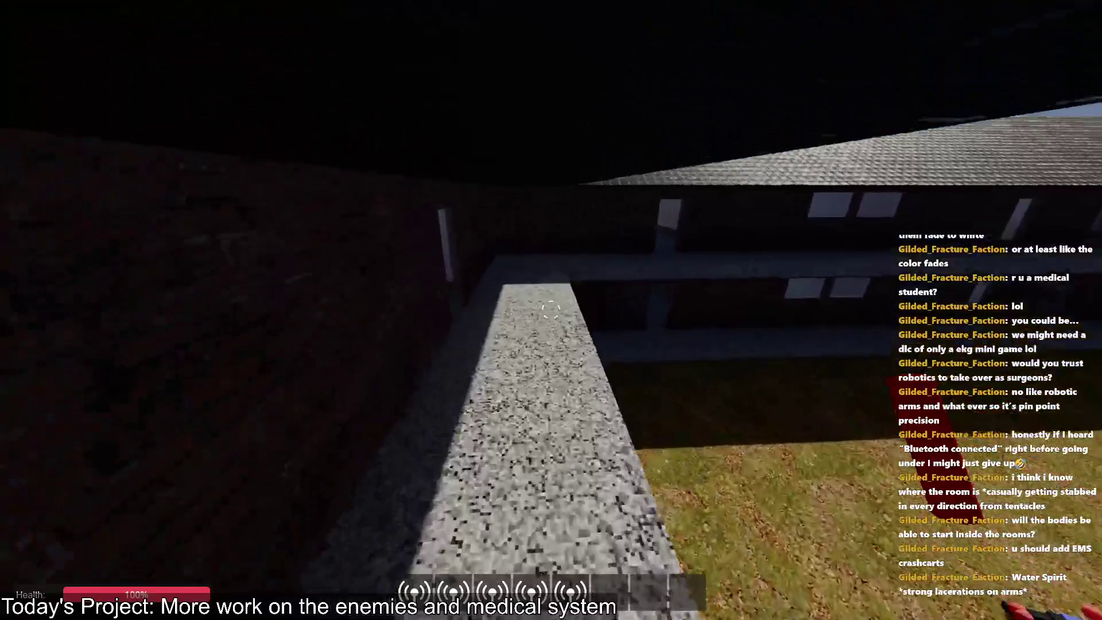
key(w)
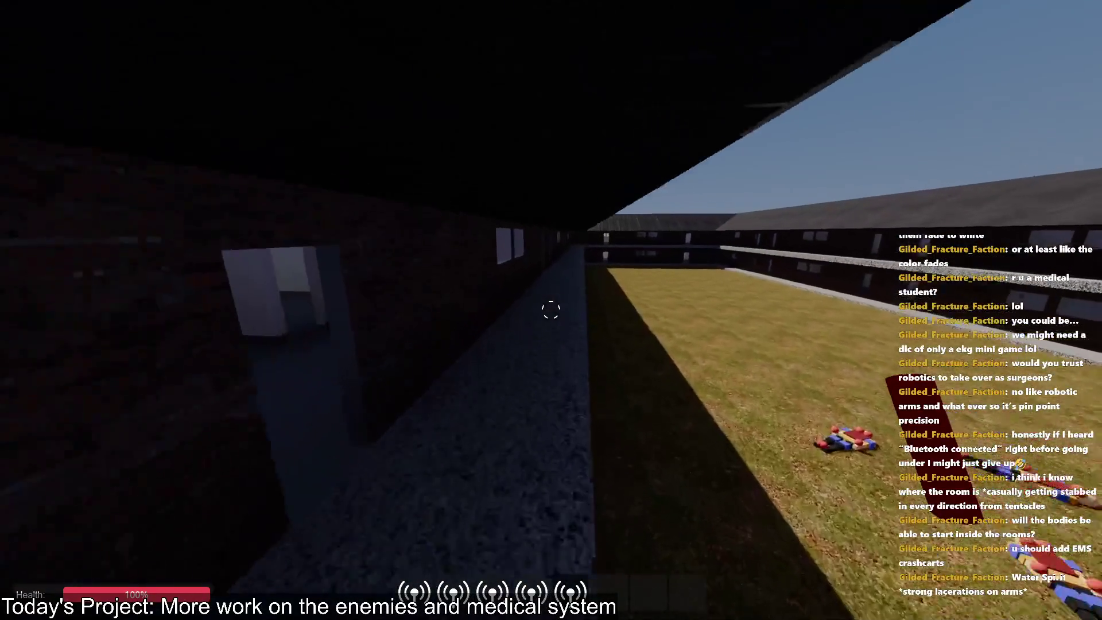
key(w)
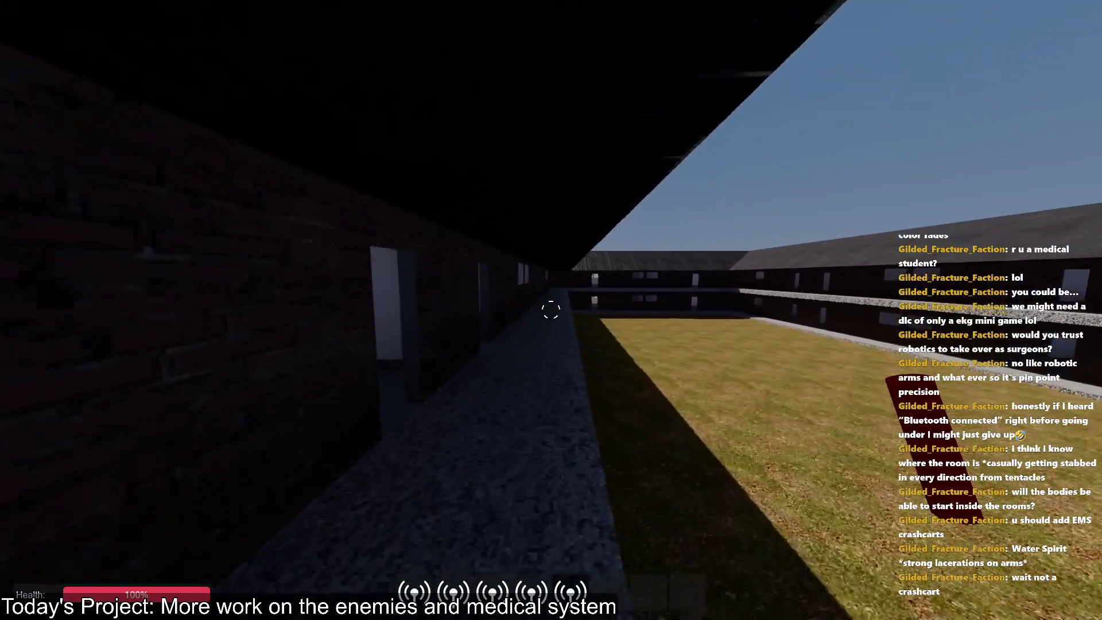
key(w)
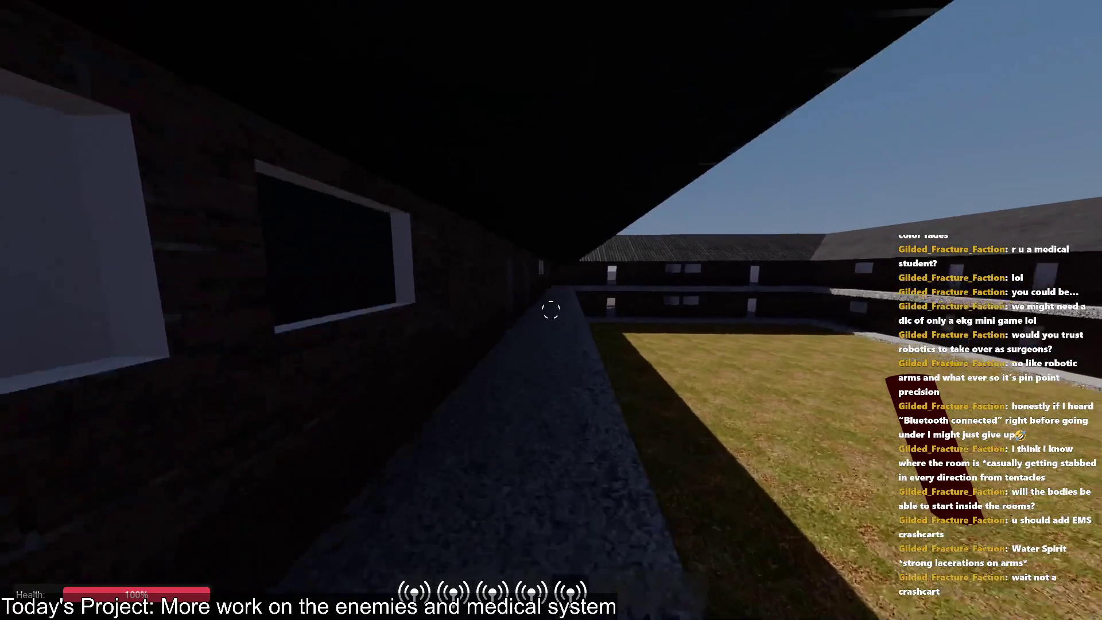
mouse_move(551, 310)
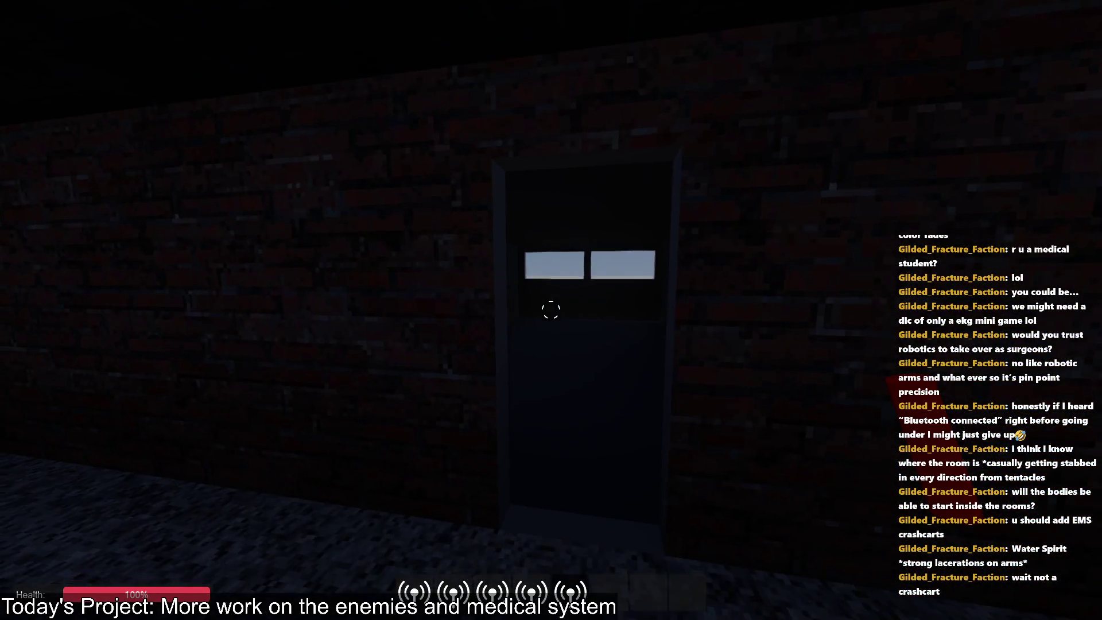
key(e)
key(w)
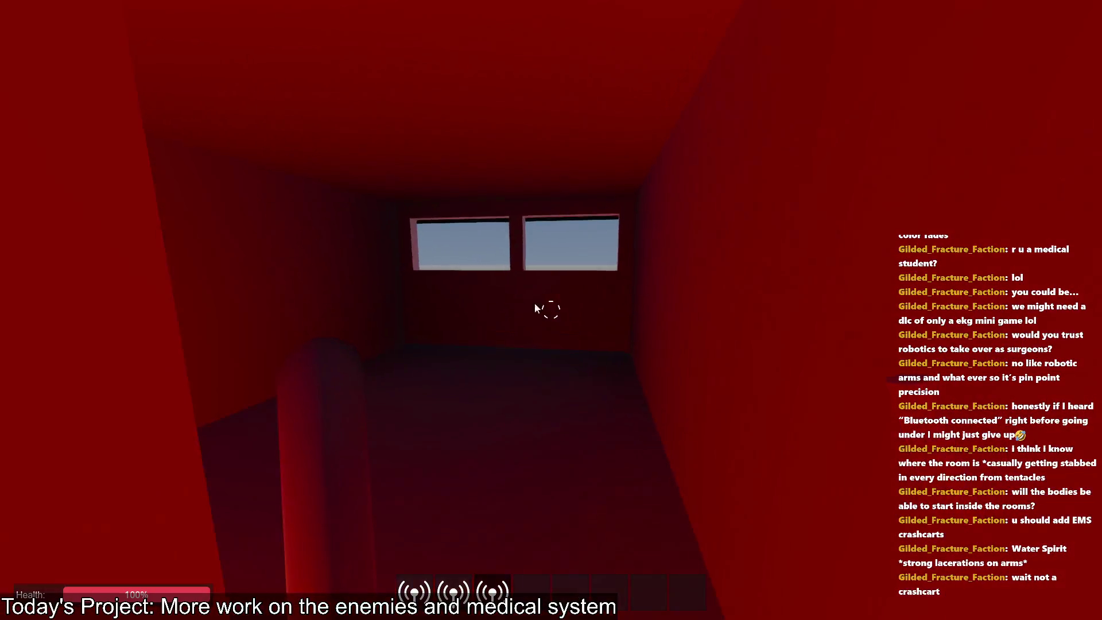
- Remove the stray character and resume the game past the breakpoint with F12
text(a)
key(BackSpace)
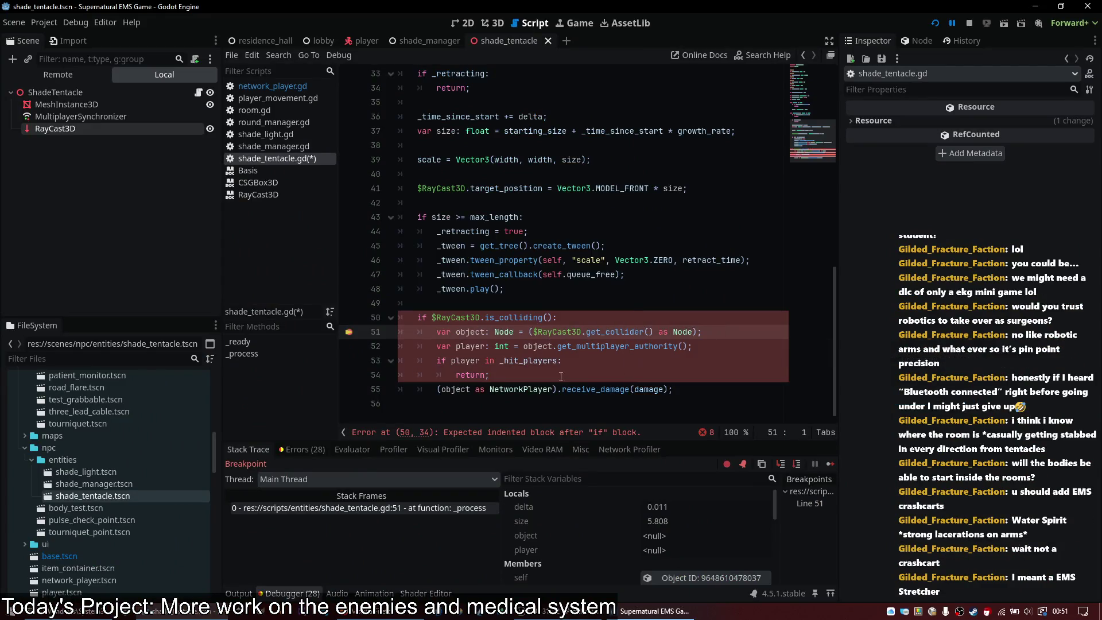
key(F12)
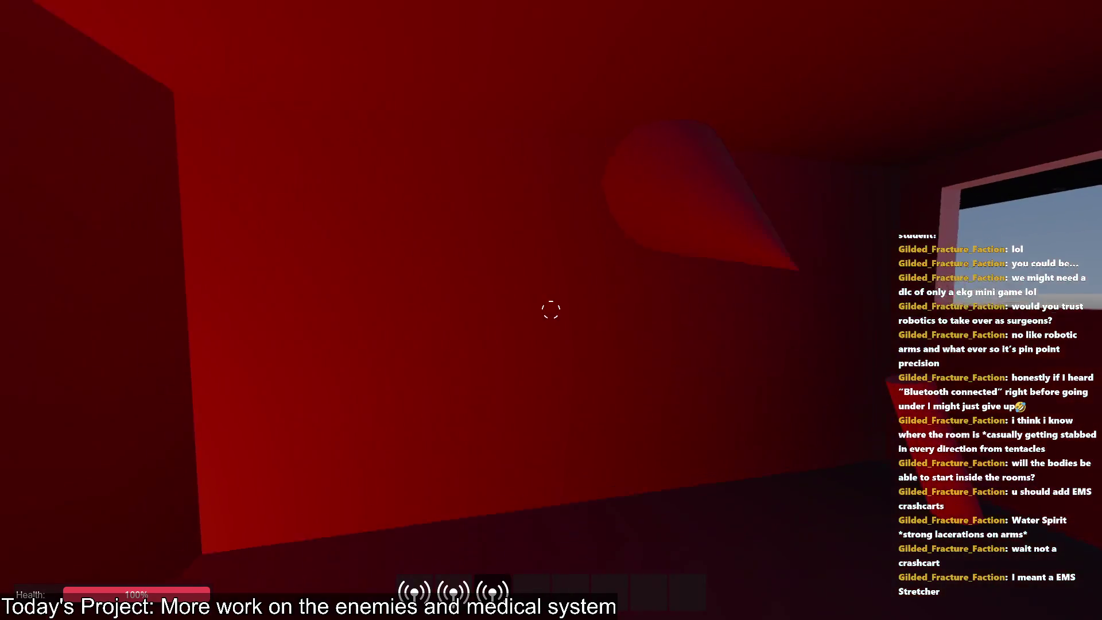
- Drop three road flares in the room, then view the _receive_damage_rpc RPC errors in Godot
click(550, 310)
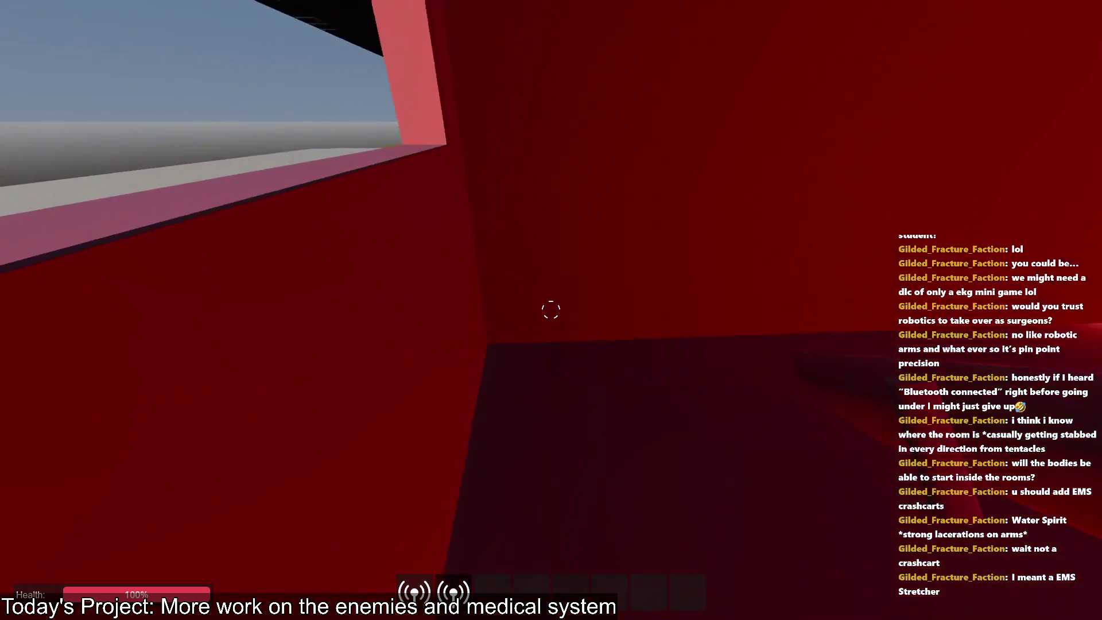
click(551, 310)
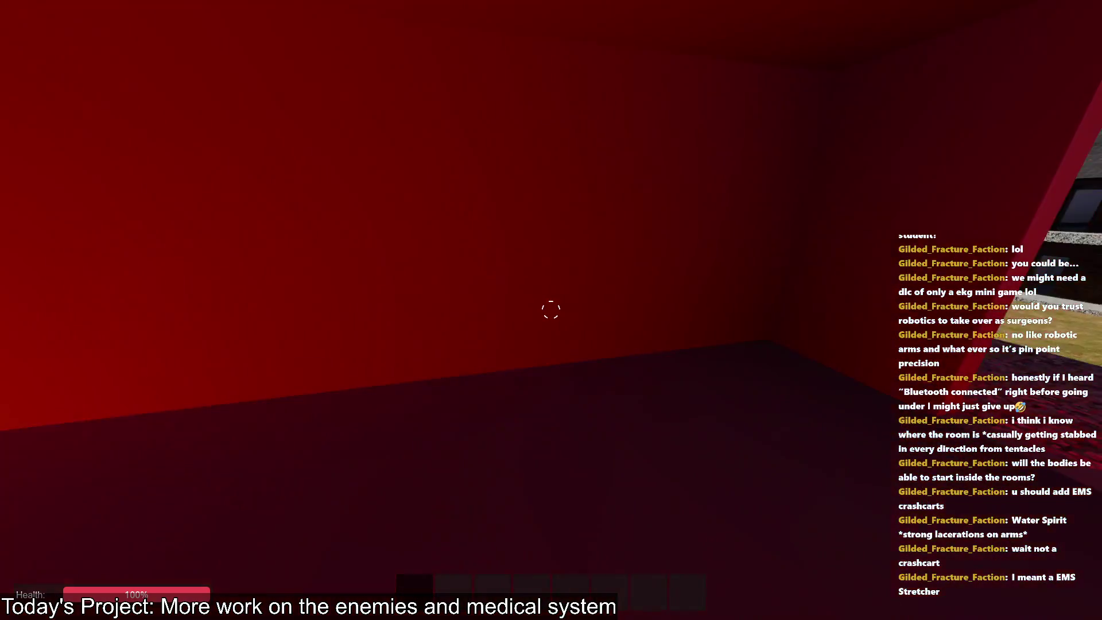
click(550, 310)
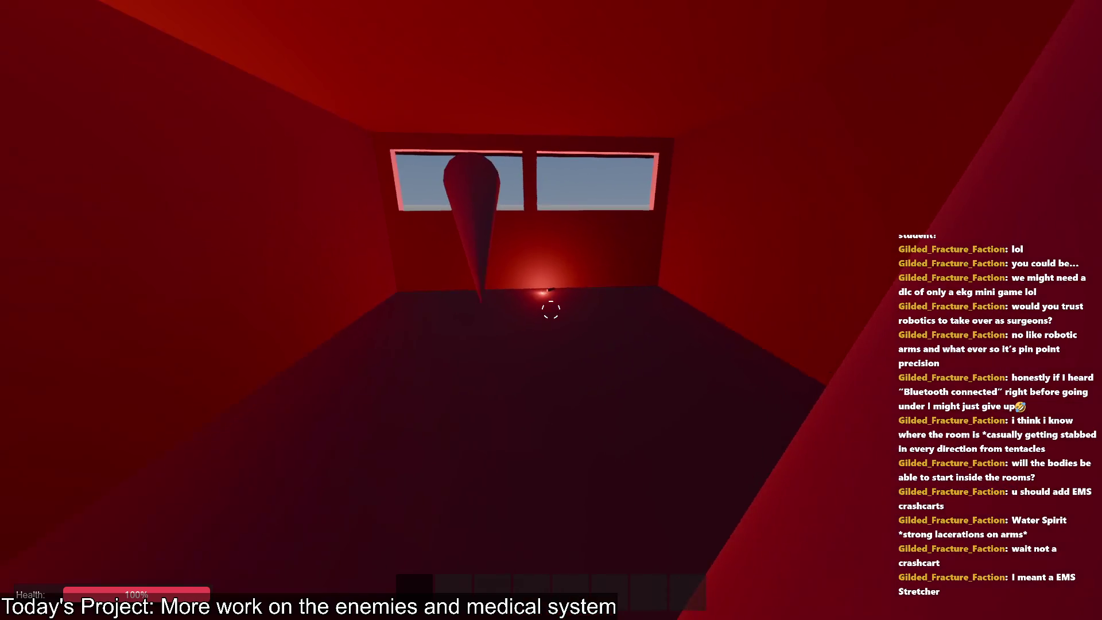
key(alt+Tab)
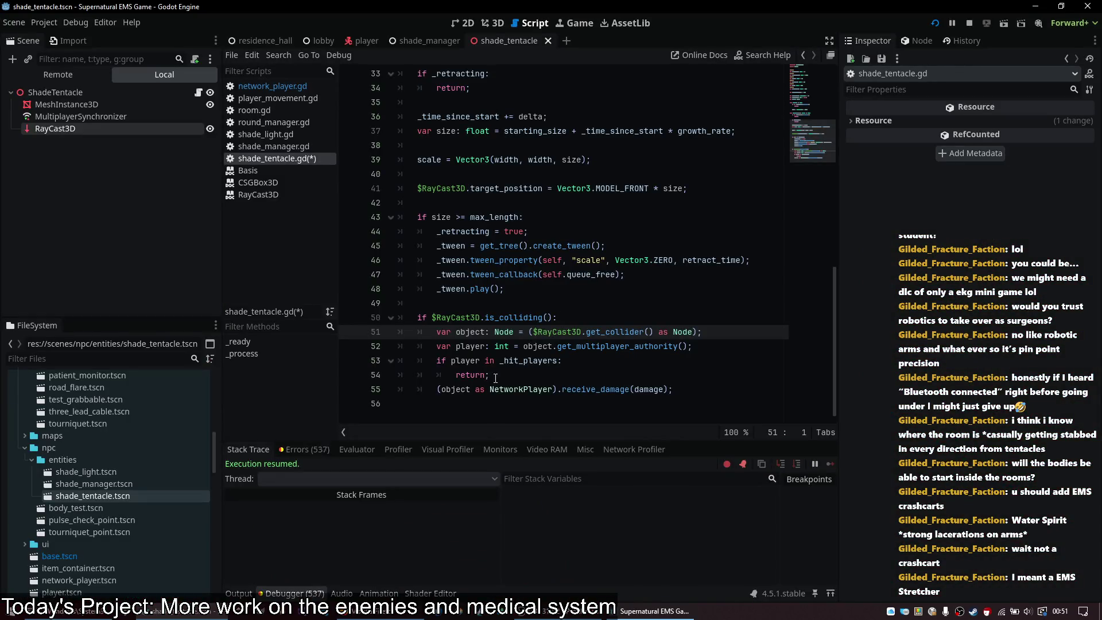
click(312, 454)
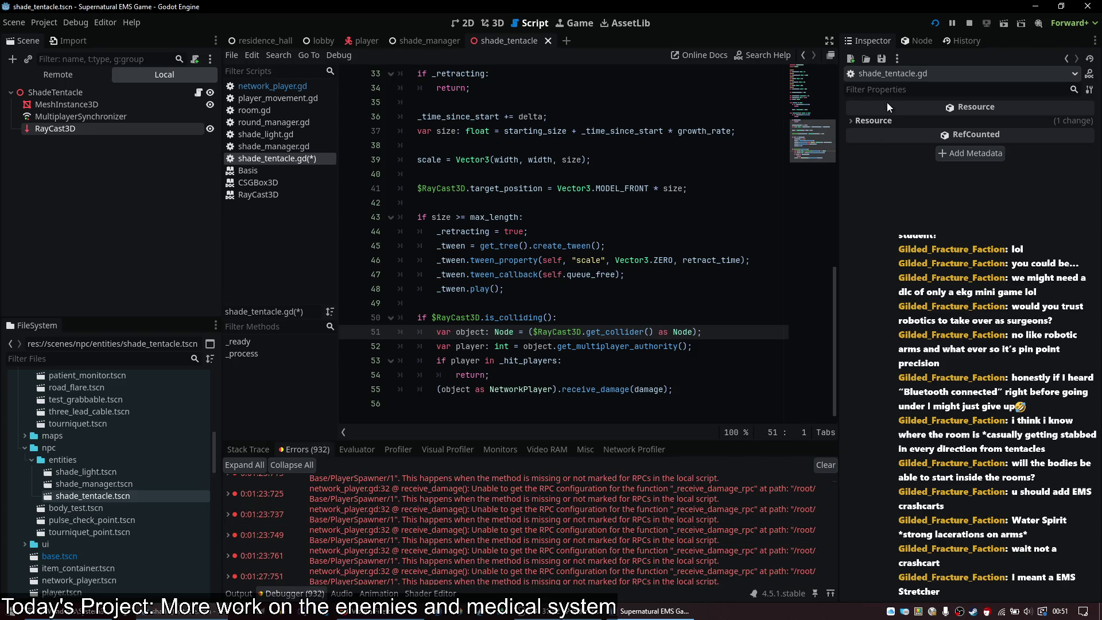
- Stop the running game and save shade_tentacle.gd
click(969, 23)
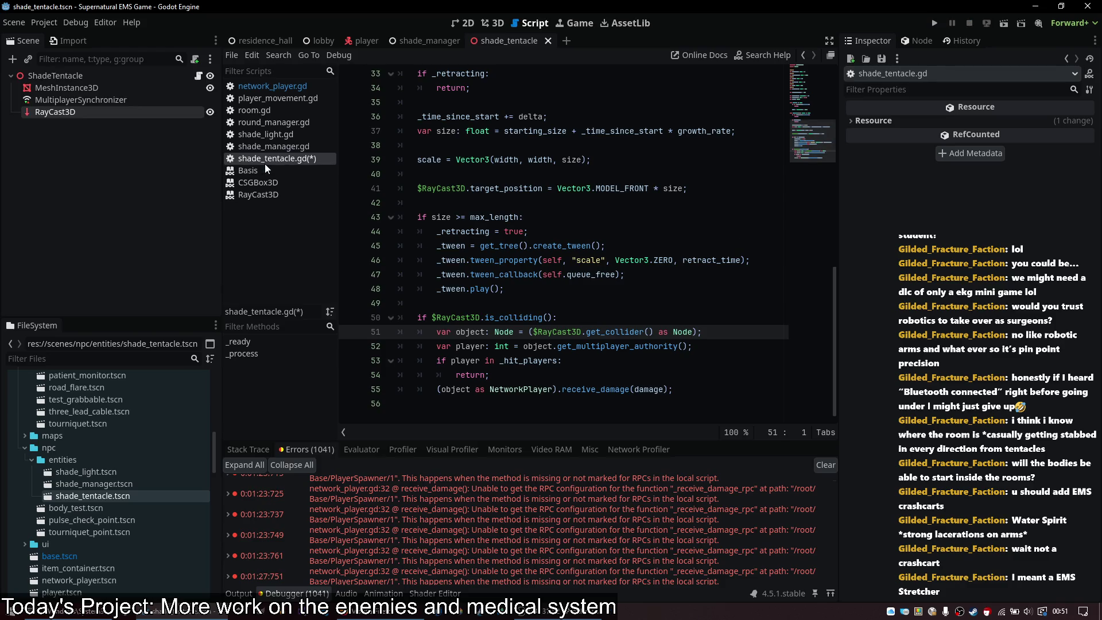
key(ctrl+s)
click(310, 142)
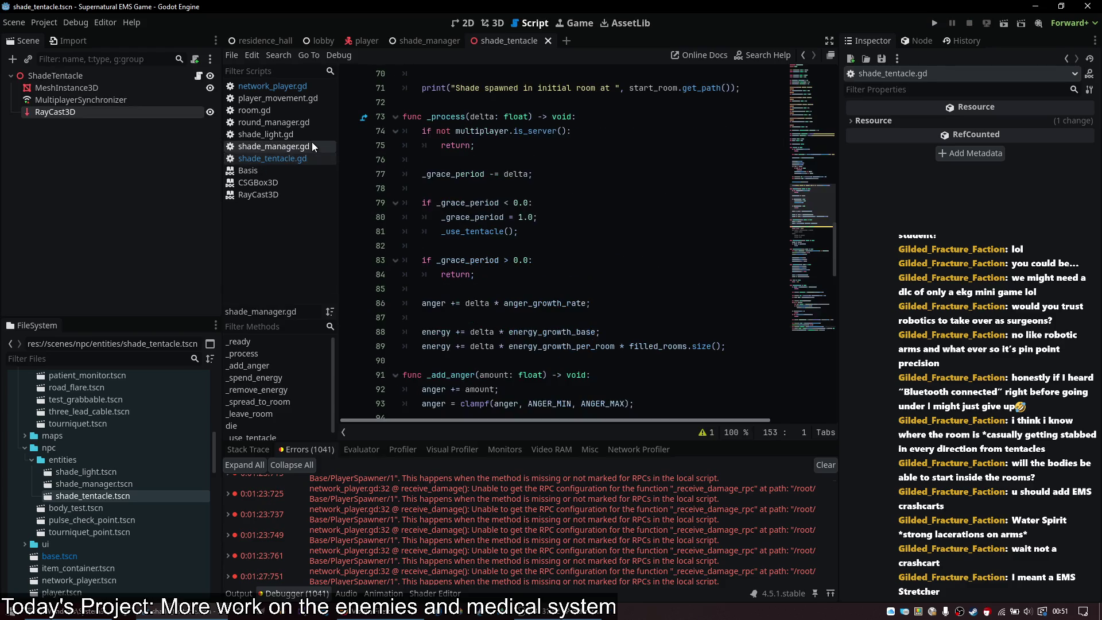
click(307, 85)
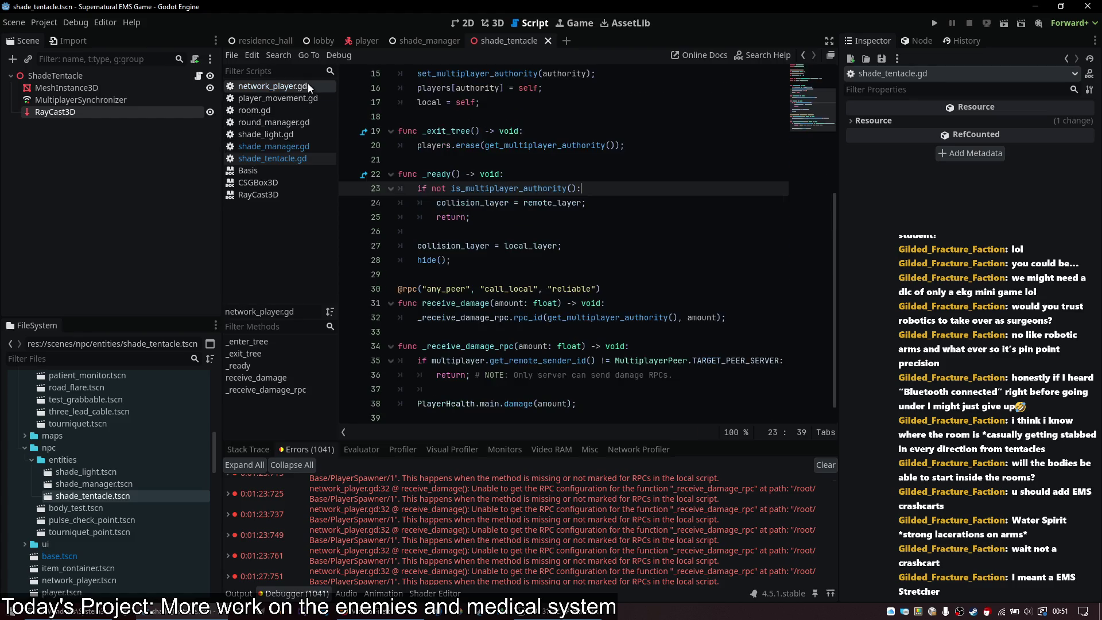
click(634, 302)
key(alt+Down)
key(alt+Down)
key(alt+Down)
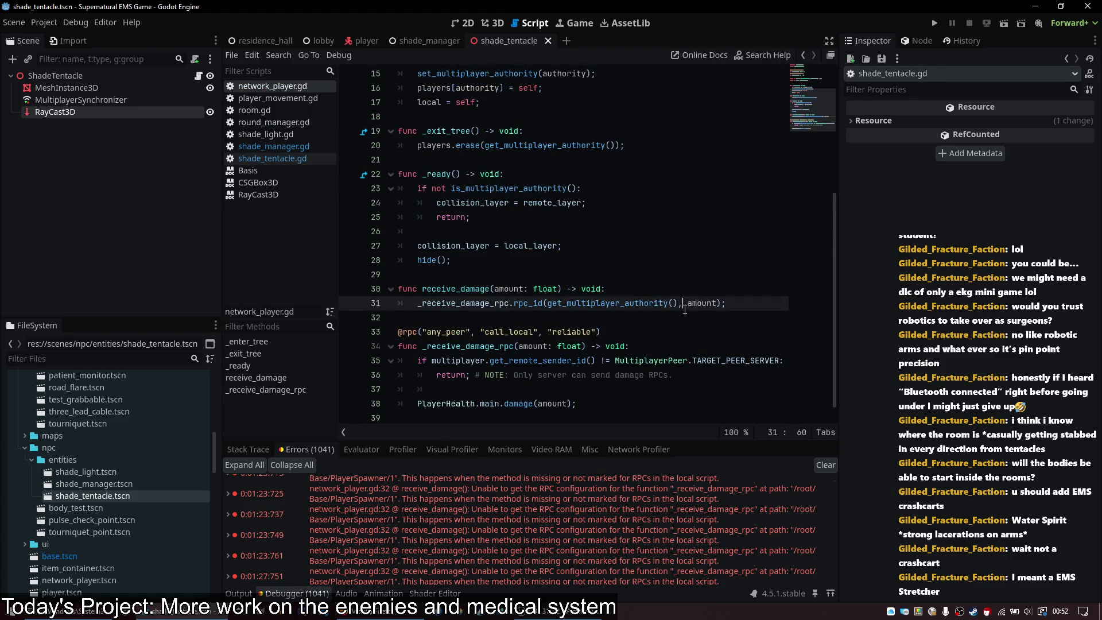
click(935, 25)
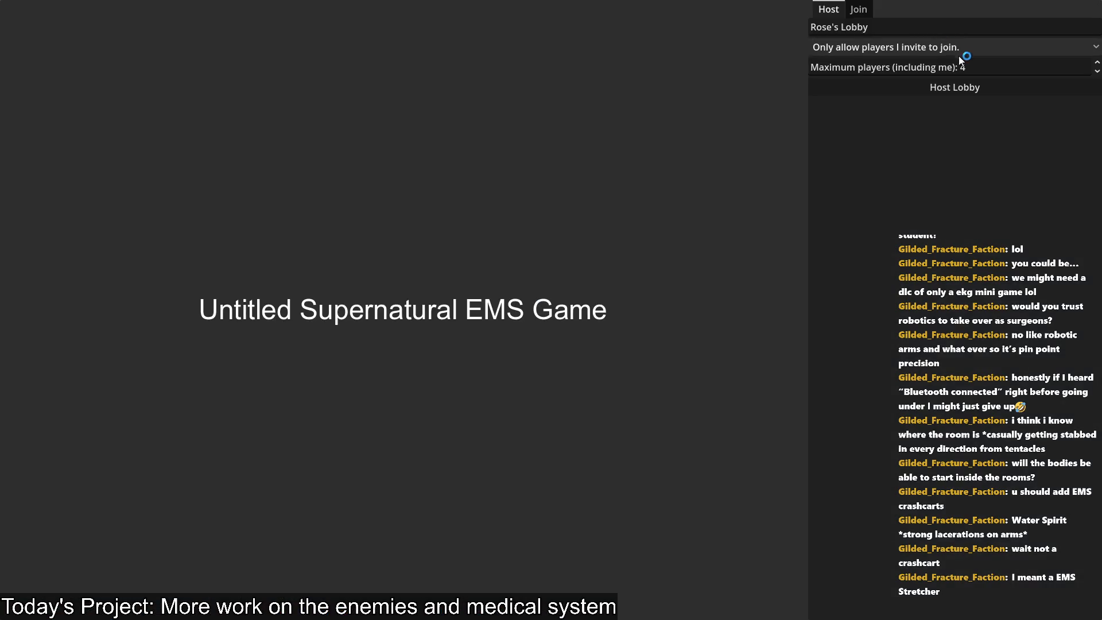
- Host a lobby, vote Residence Hall, ready up, and grab the road flares from the ambulance
click(979, 84)
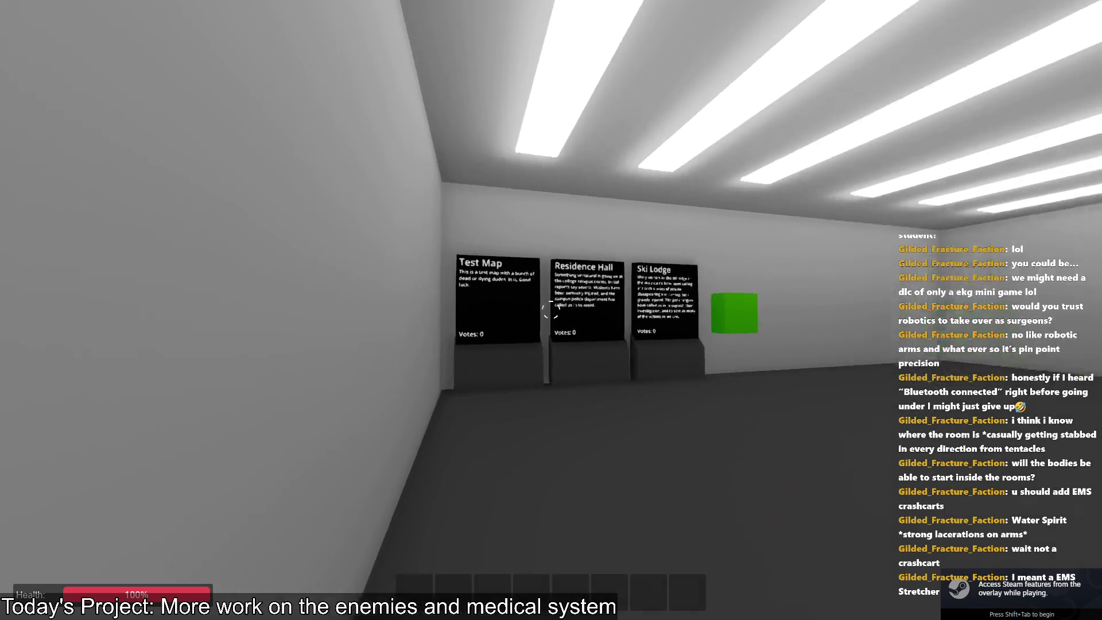
key(w)
key(e)
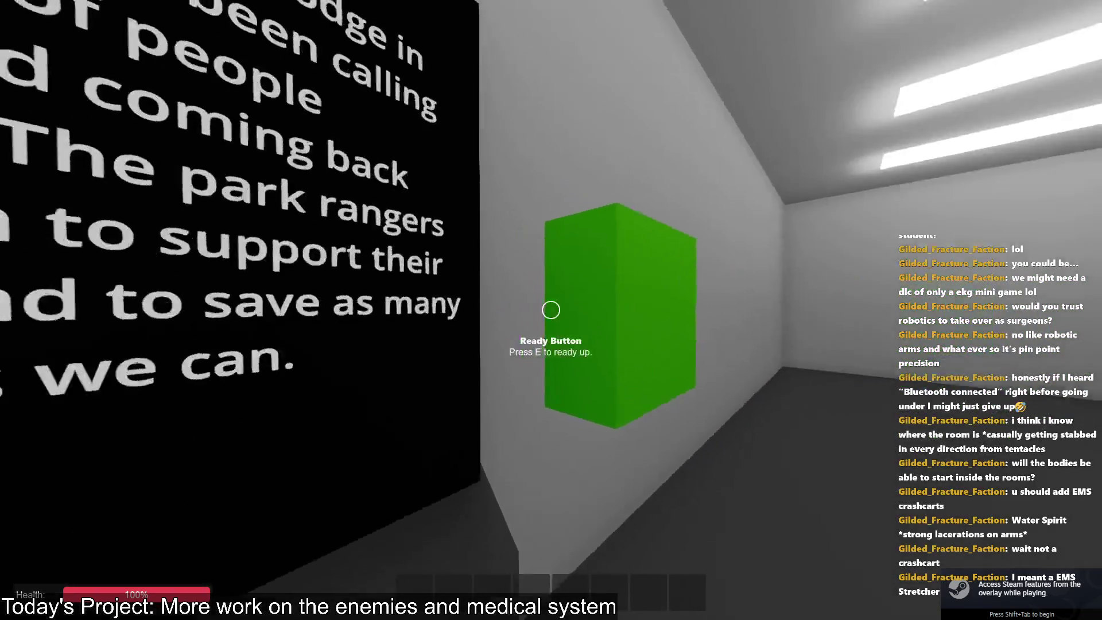
key(e)
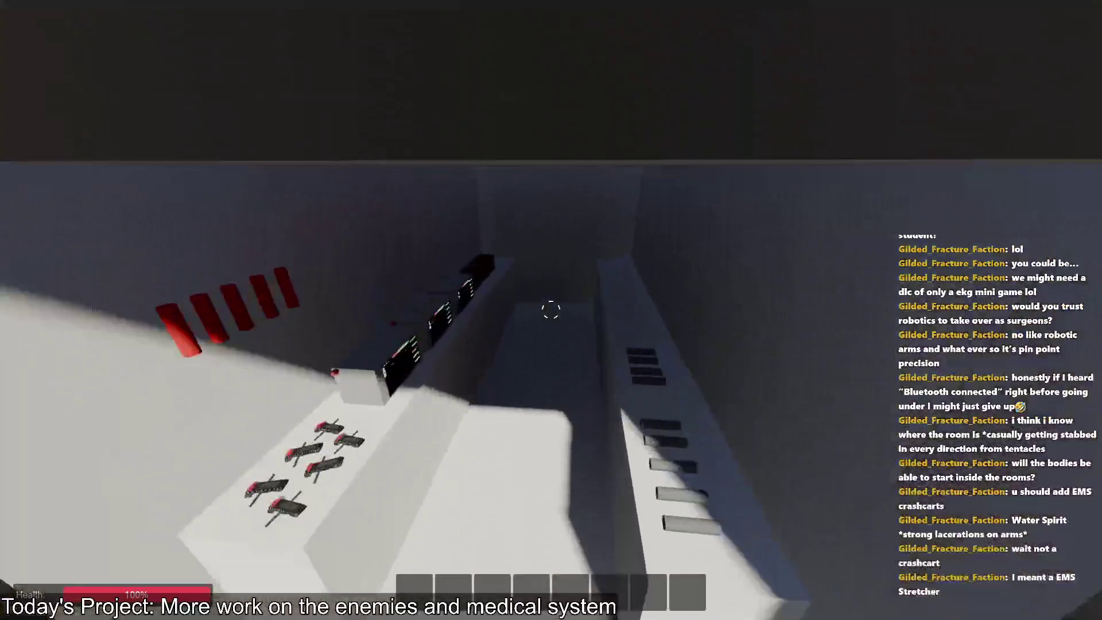
key(e)
key(e)
key(e)
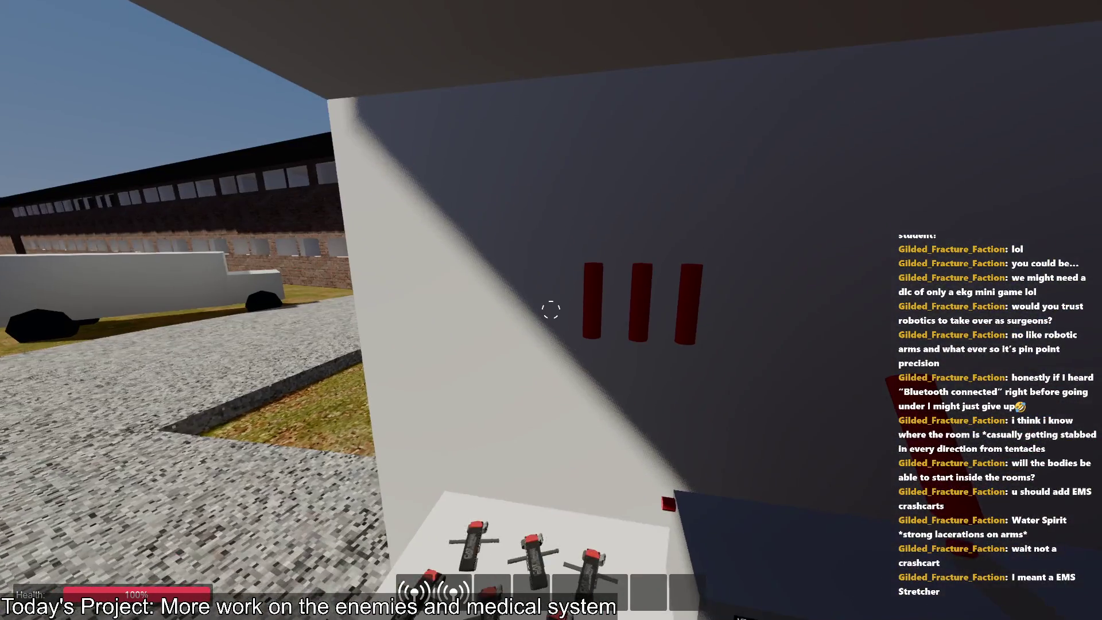
key(e)
key(e)
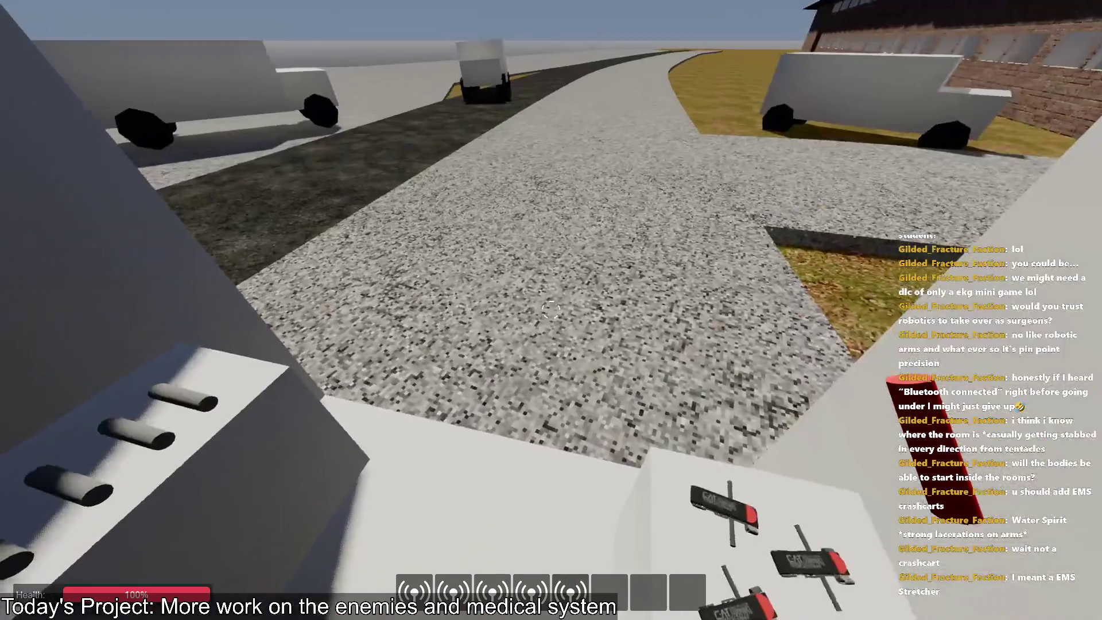
- Cross the courtyard to the red room, drop all four road flares, and return to the editor
key(w)
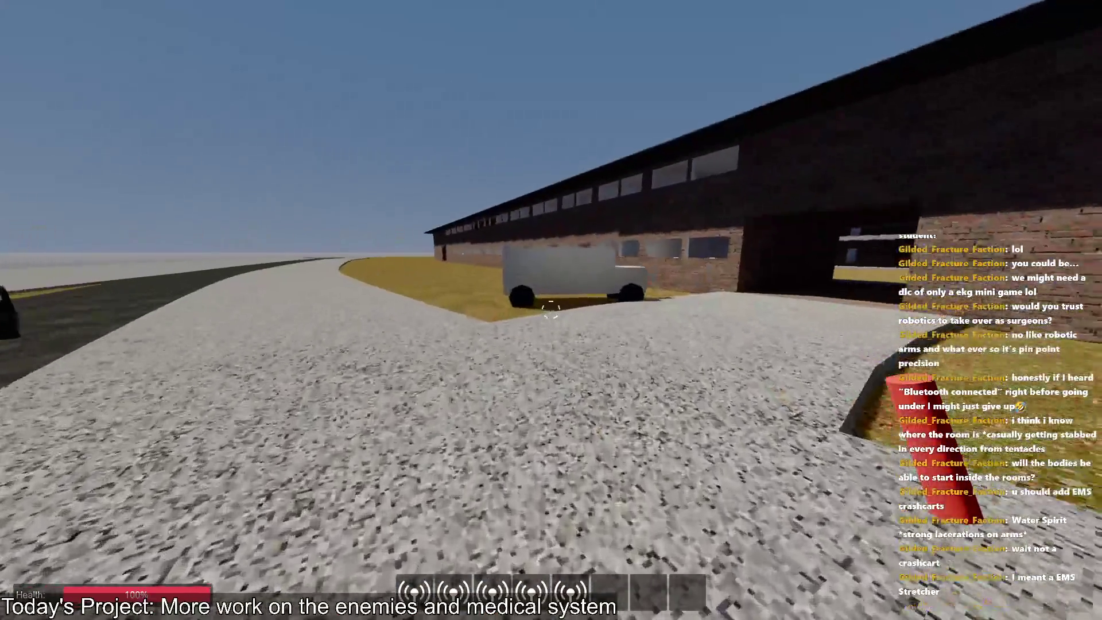
key(w)
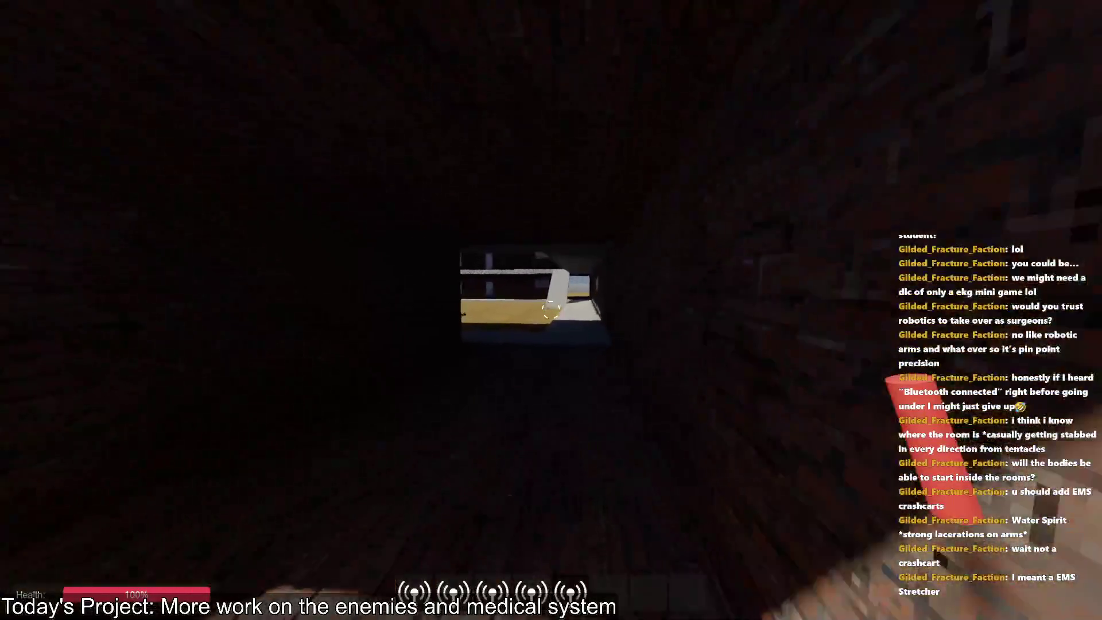
key(w)
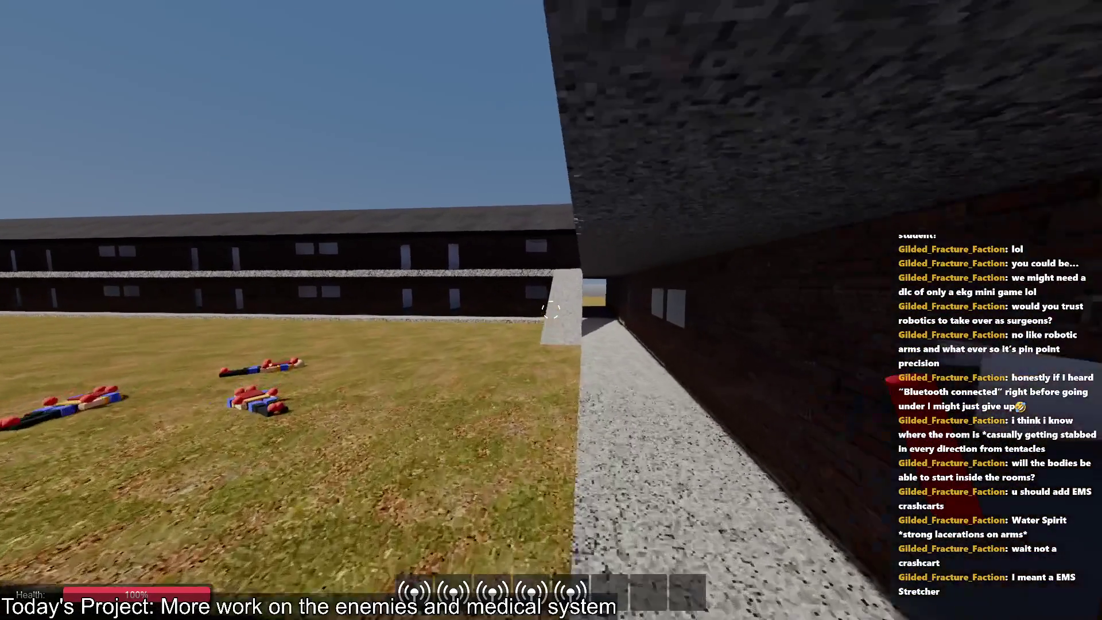
key(w)
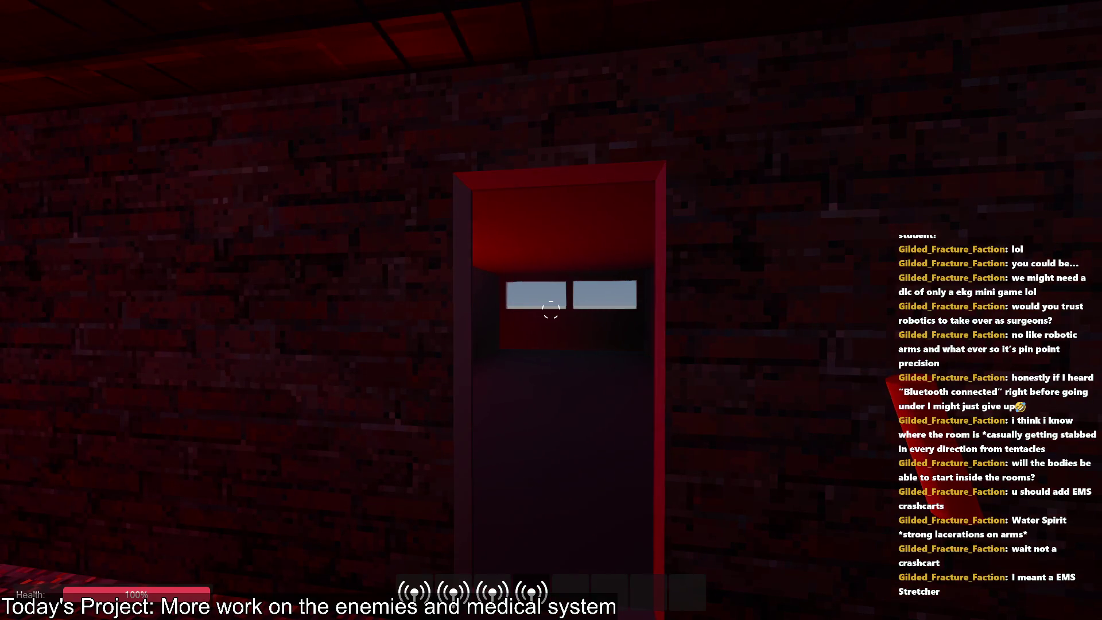
click(551, 309)
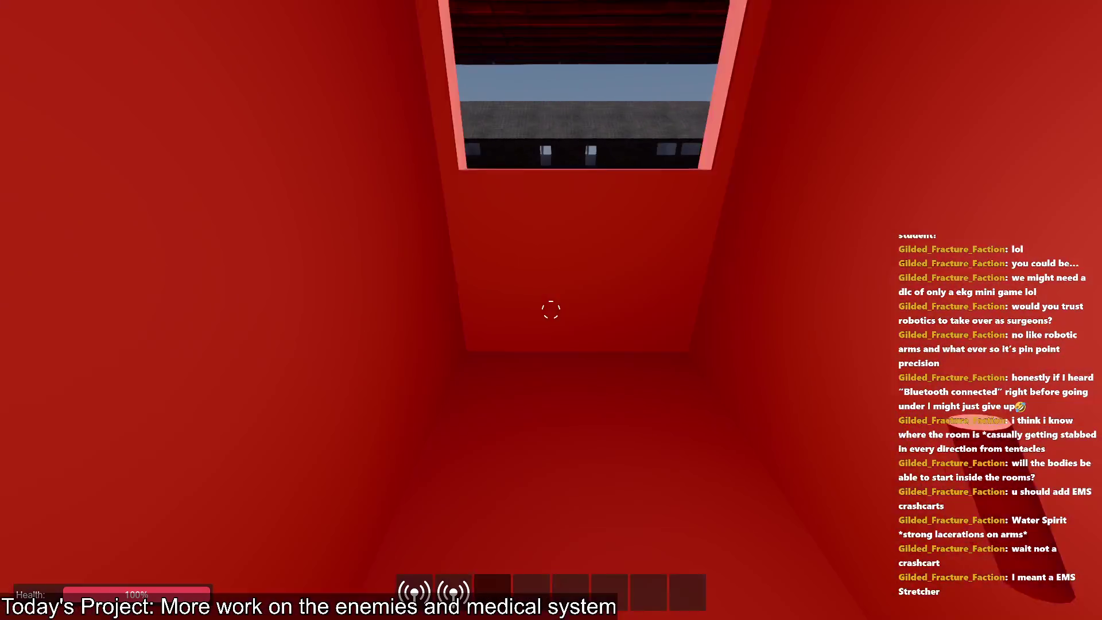
click(551, 310)
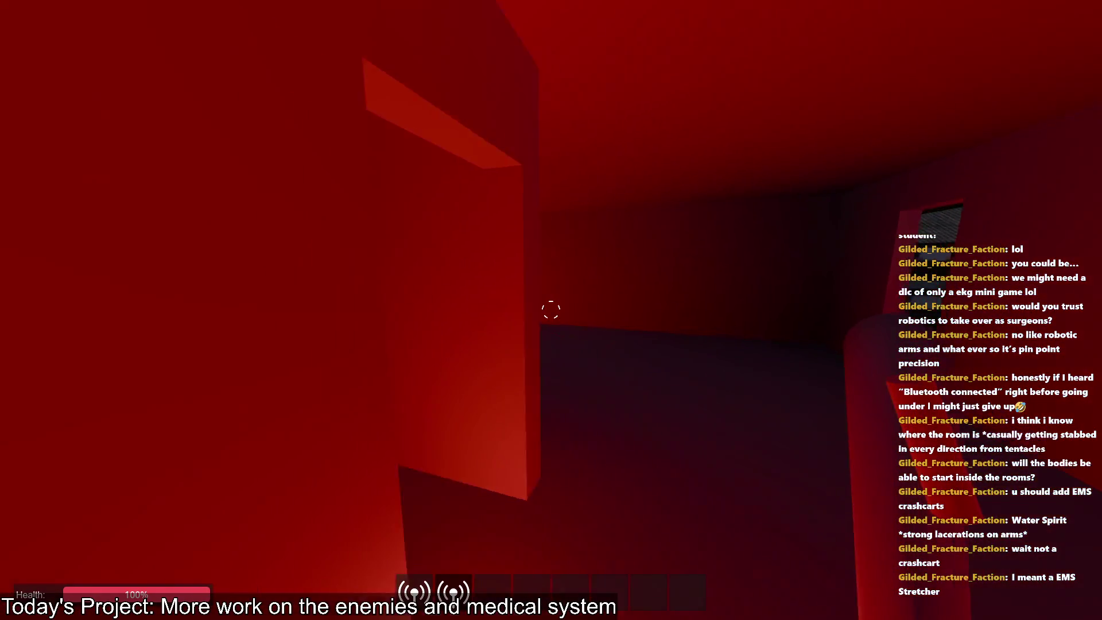
click(550, 310)
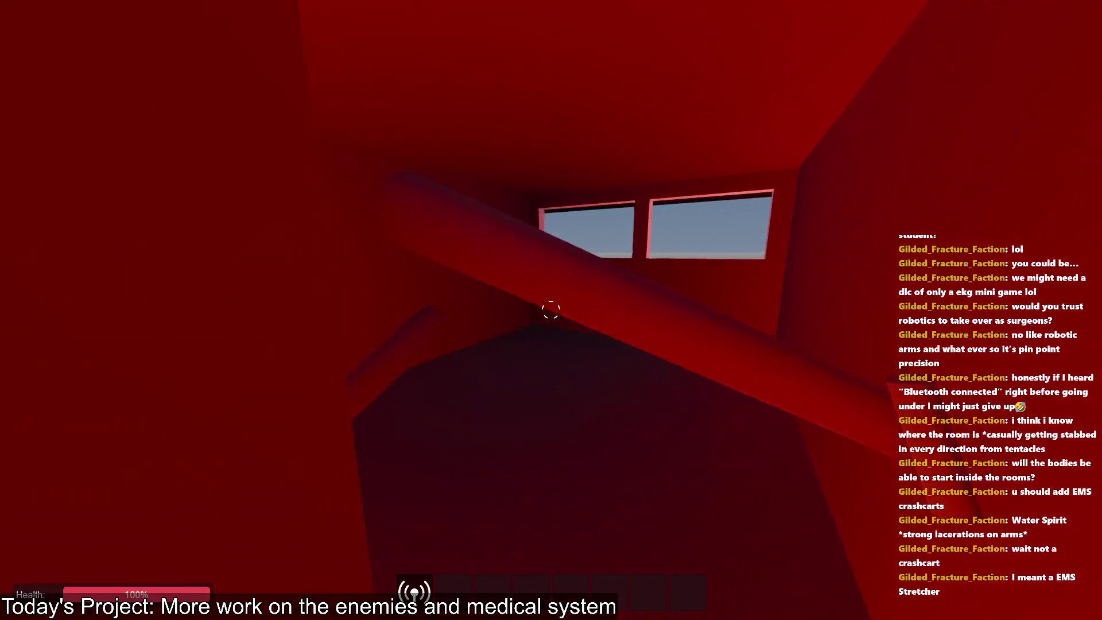
click(551, 310)
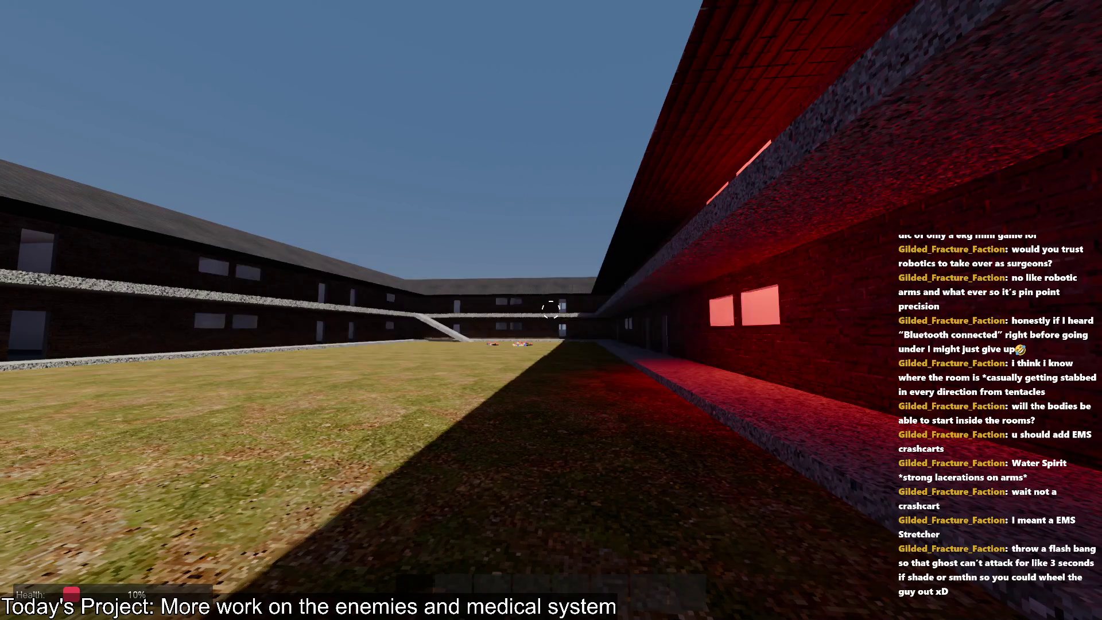
key(alt+Tab)
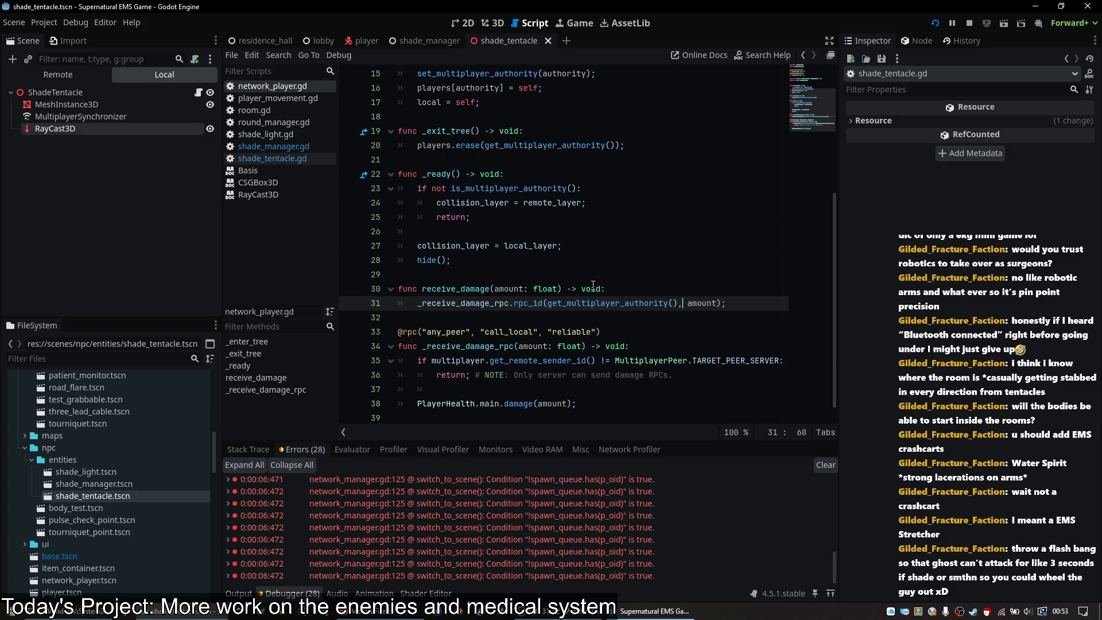
- In shade_tentacle.gd, add _hit_players.append(player) after the receive_damage call, then run the project
click(292, 158)
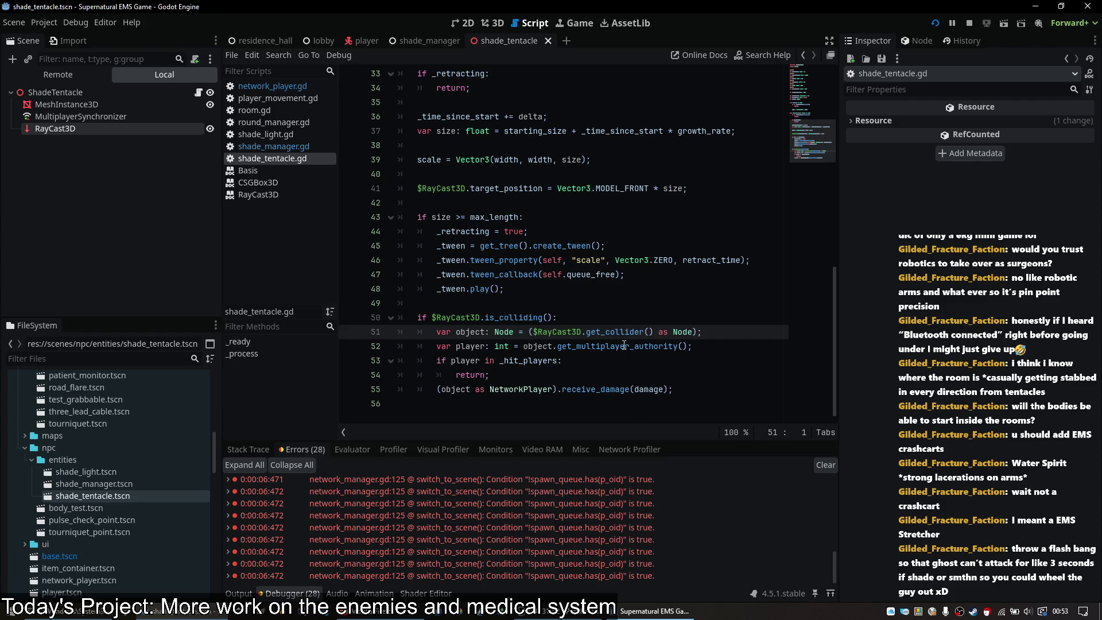
scroll(626, 342, up, 5)
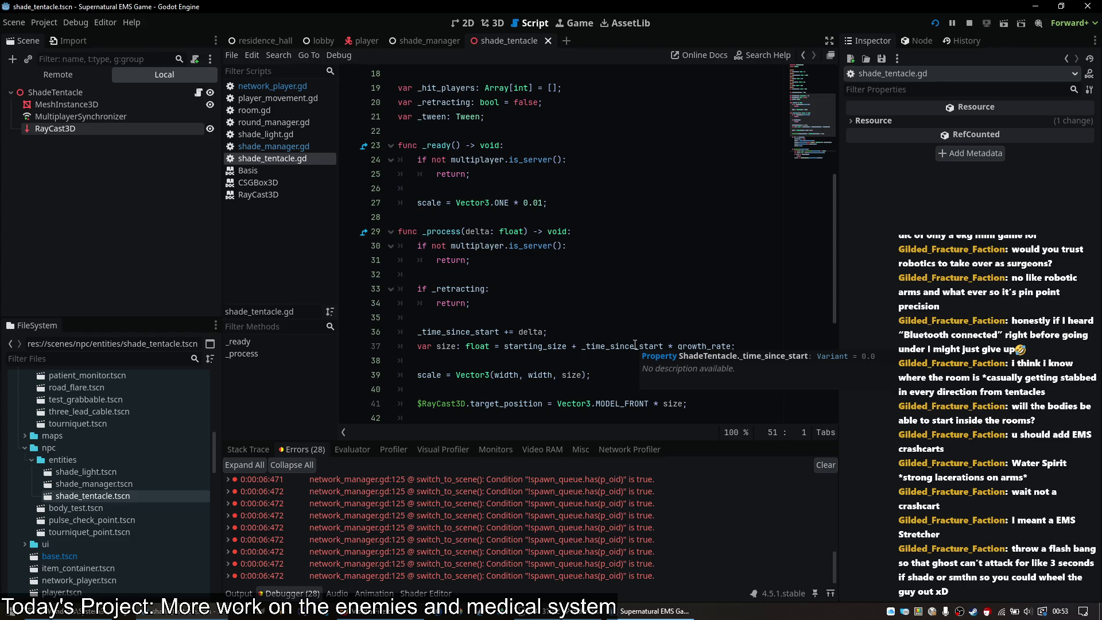
scroll(669, 300, down, 5)
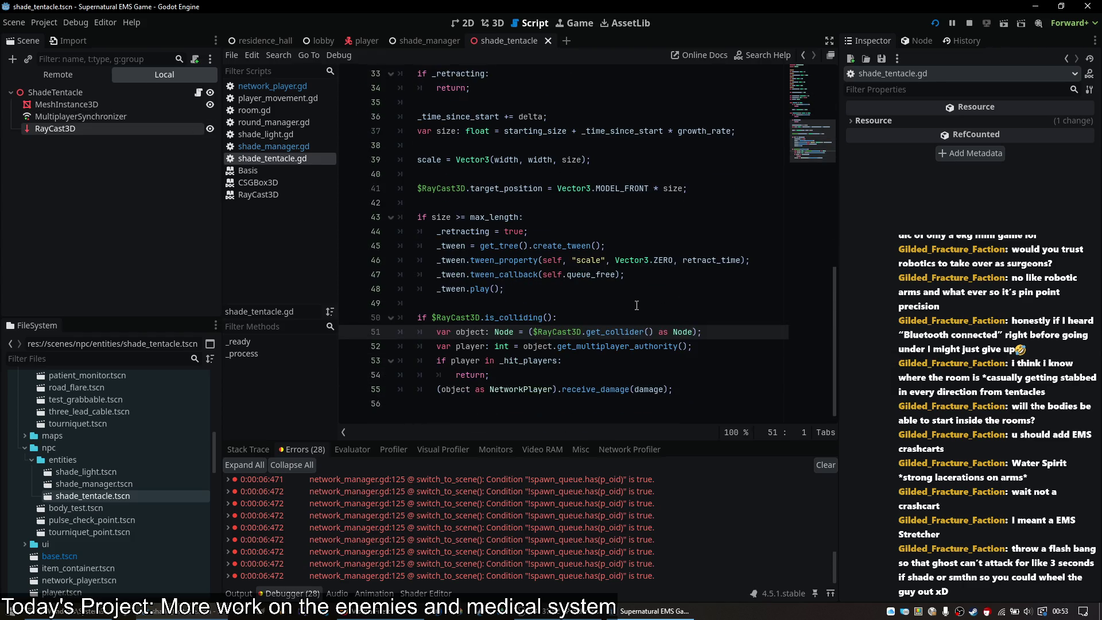
click(701, 391)
scroll(704, 379, up, 3)
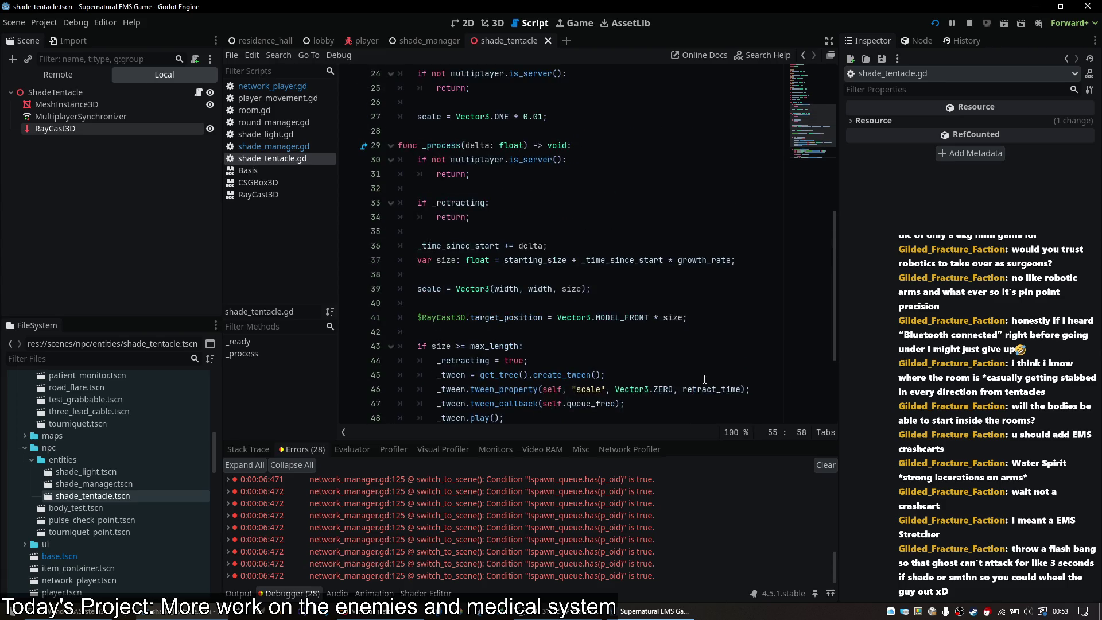
scroll(704, 380, down, 3)
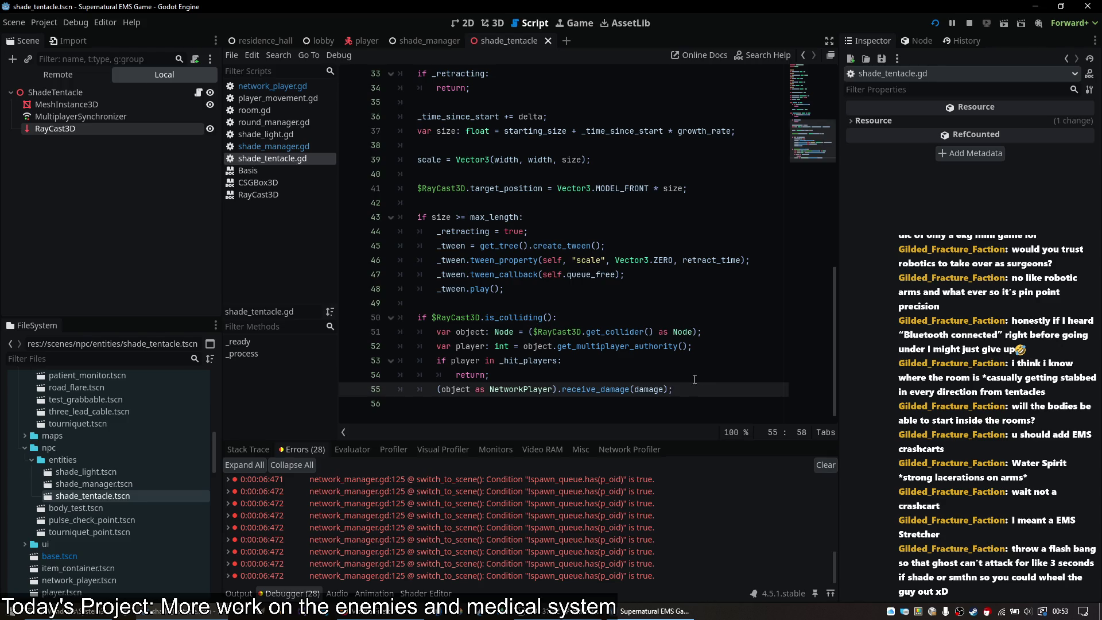
key(Return)
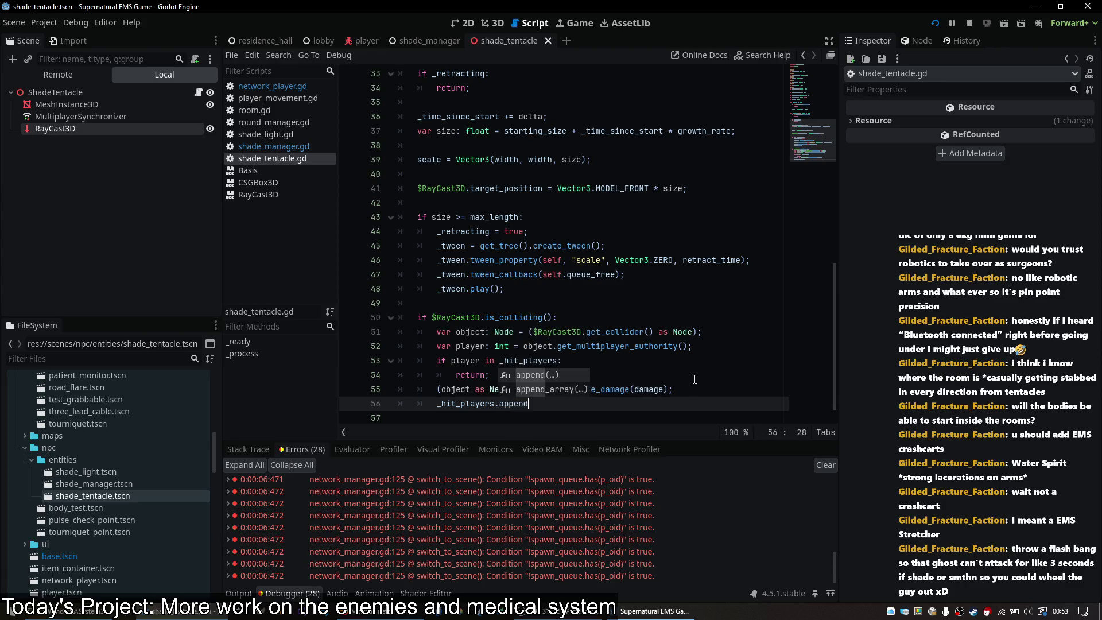
key(Return)
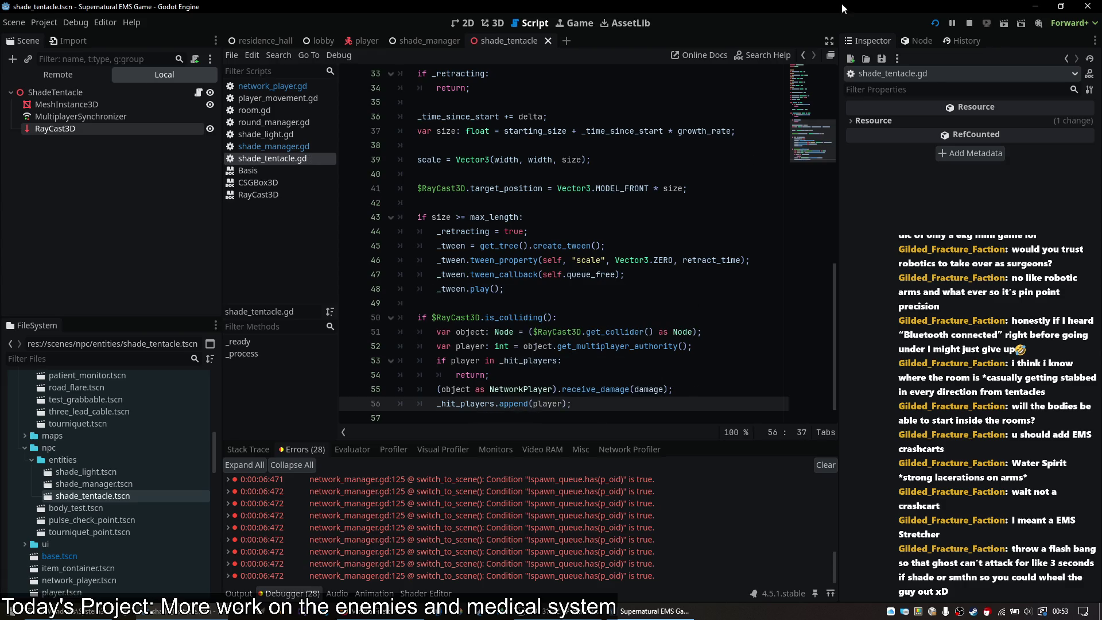
click(935, 22)
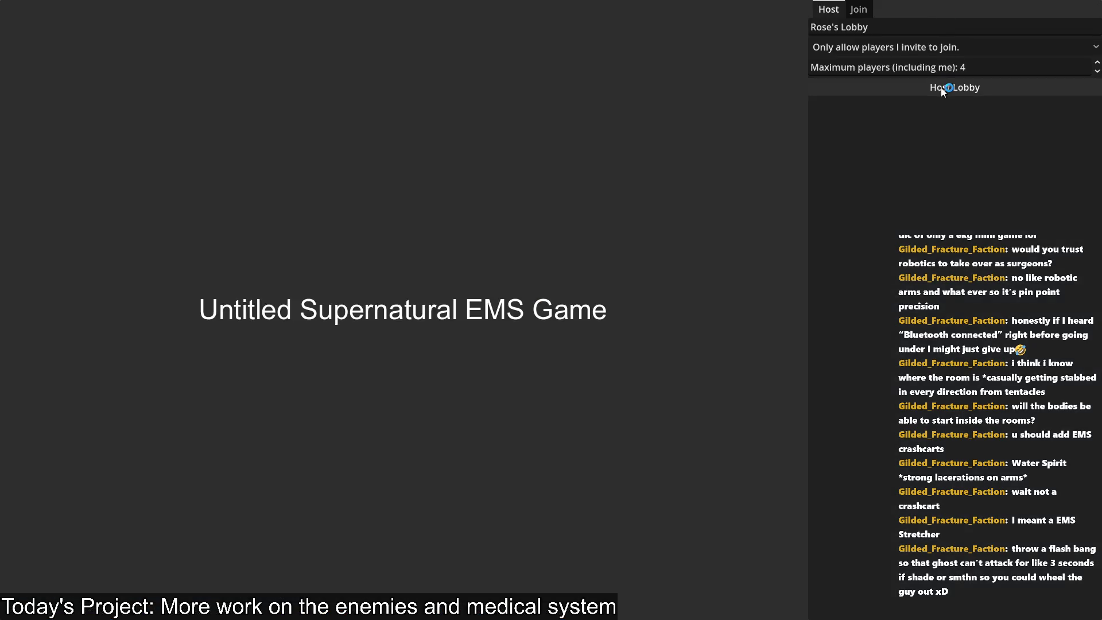
- Host a lobby and ready up, then collect flashbangs, throw one, and take all five road flares
click(941, 87)
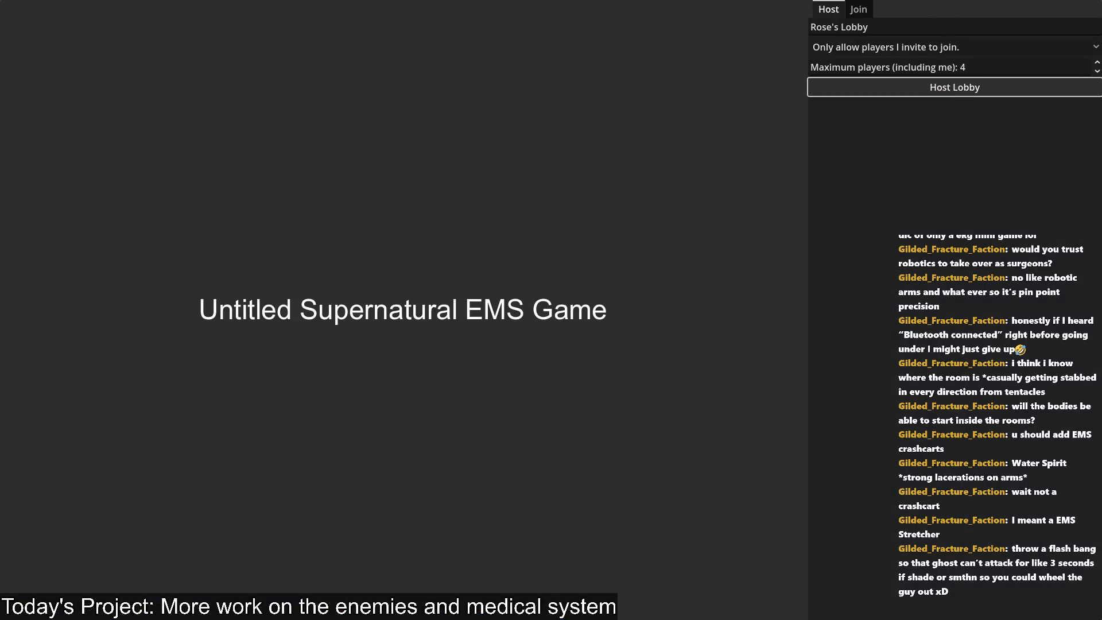
key(w)
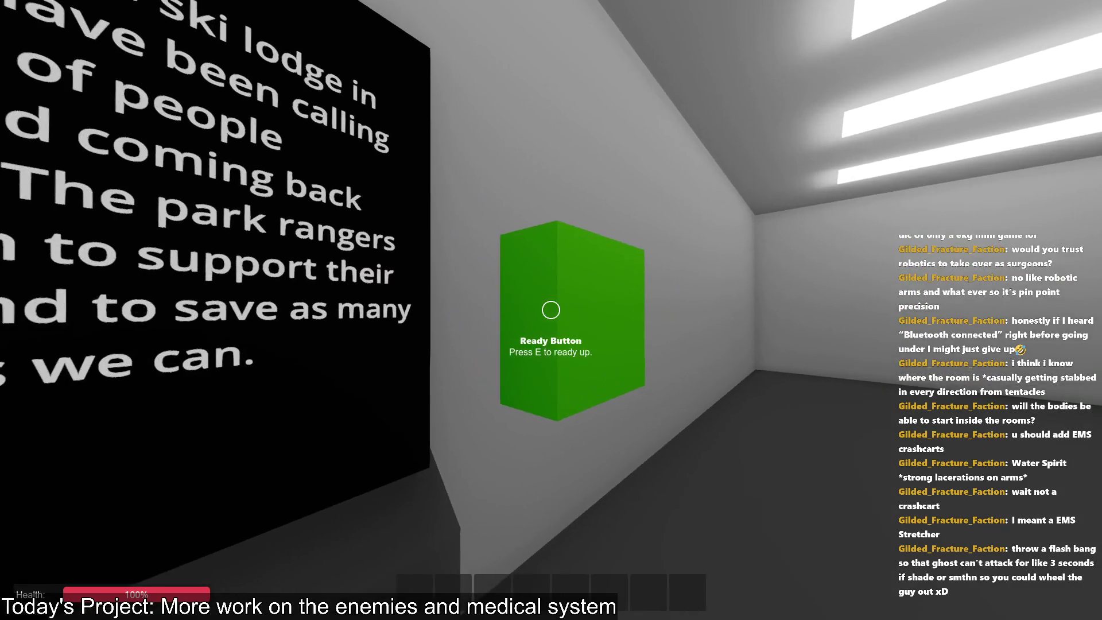
key(e)
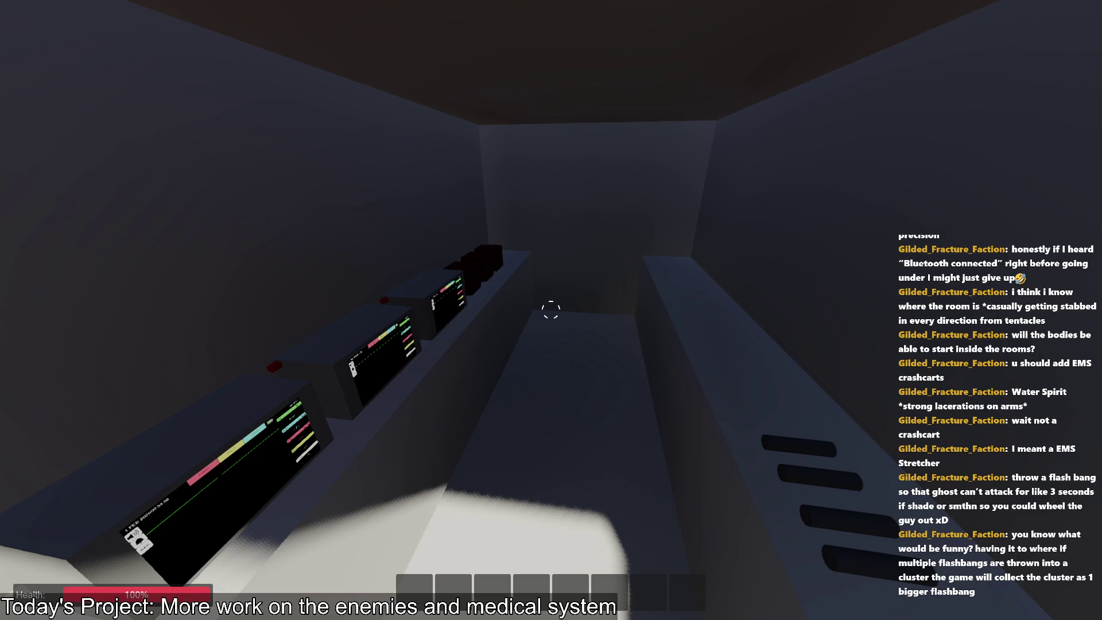
key(e)
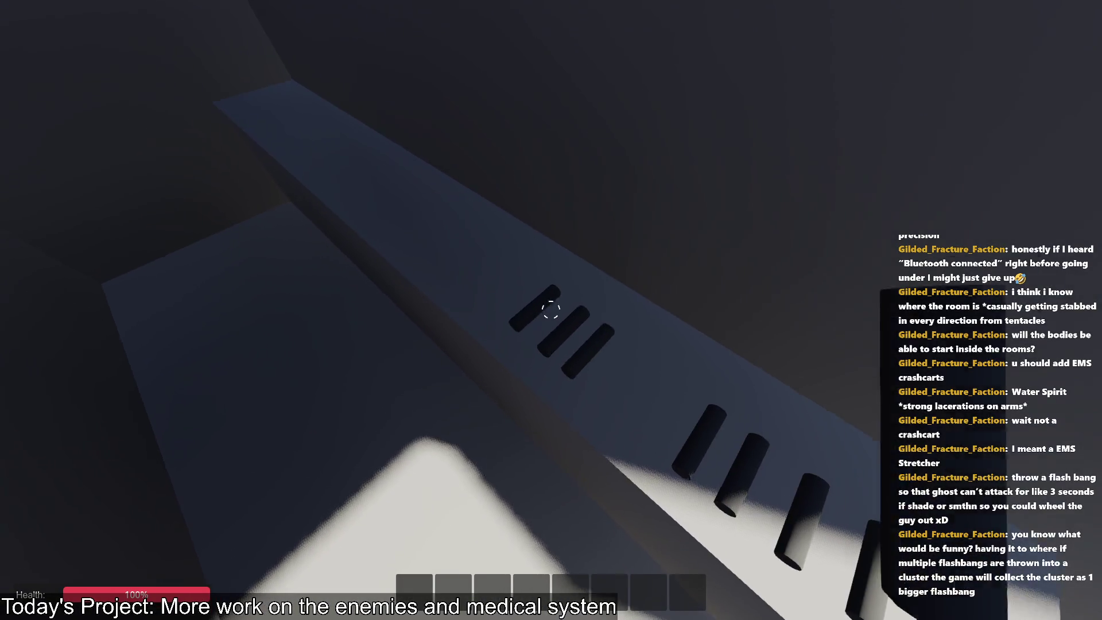
key(e)
key(e)
key(e)
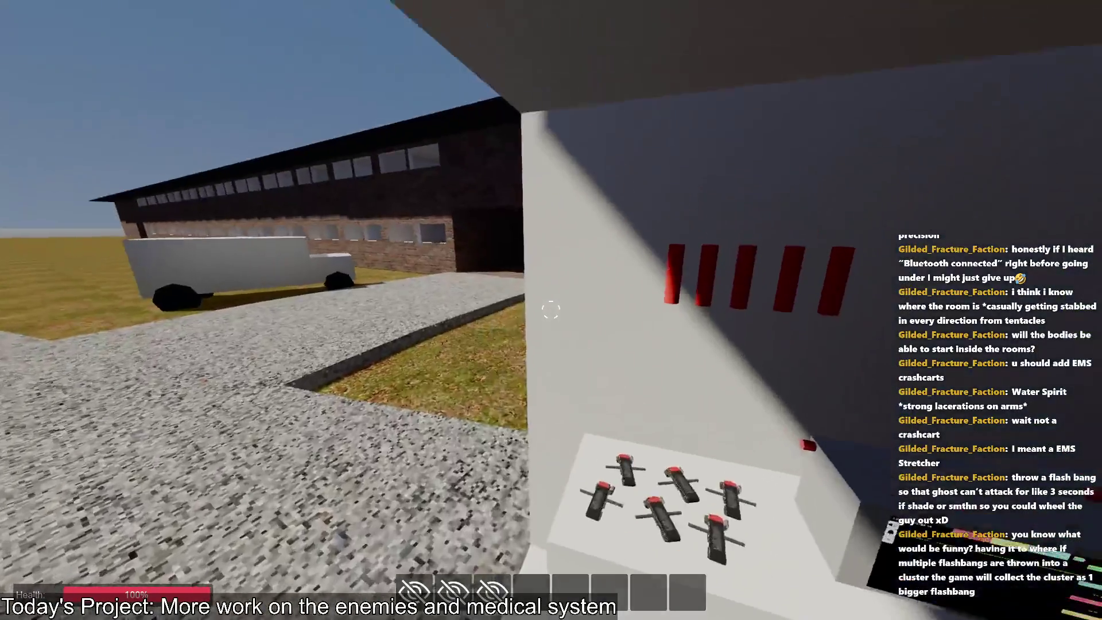
click(551, 310)
key(e)
key(e)
key(e)
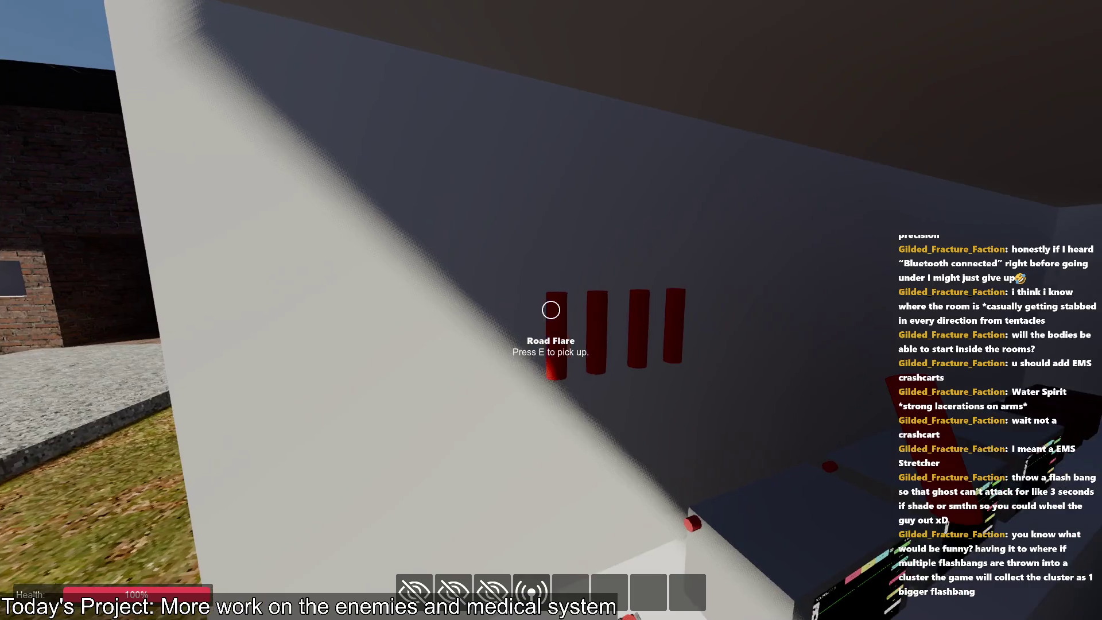
key(e)
key(e)
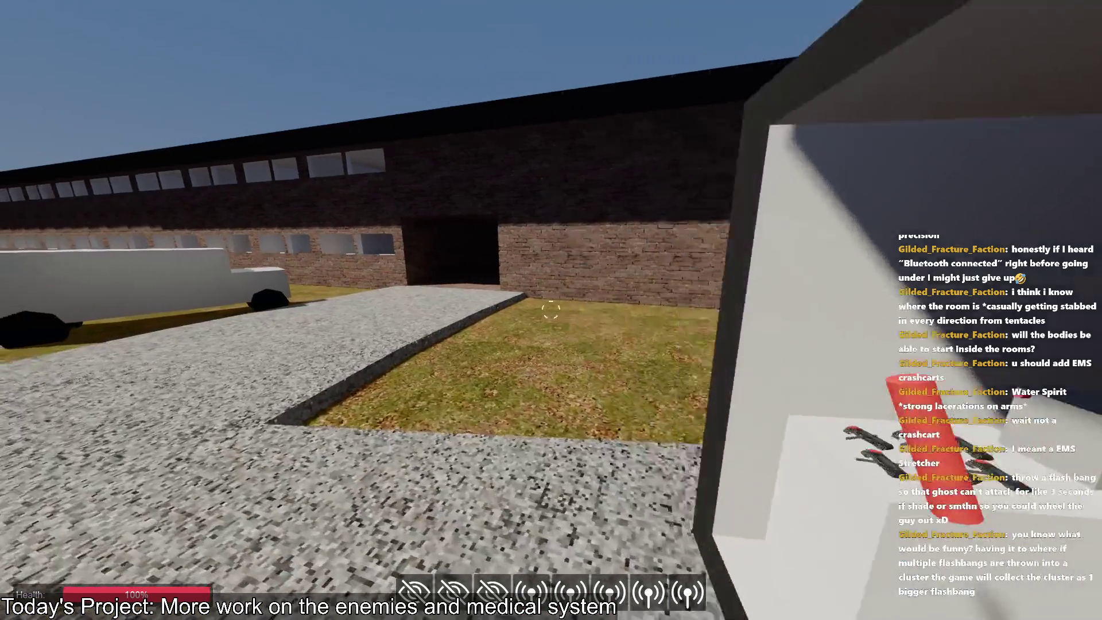
- Walk through the brick building, across the courtyard, and along the ledge to the dark door
key(w)
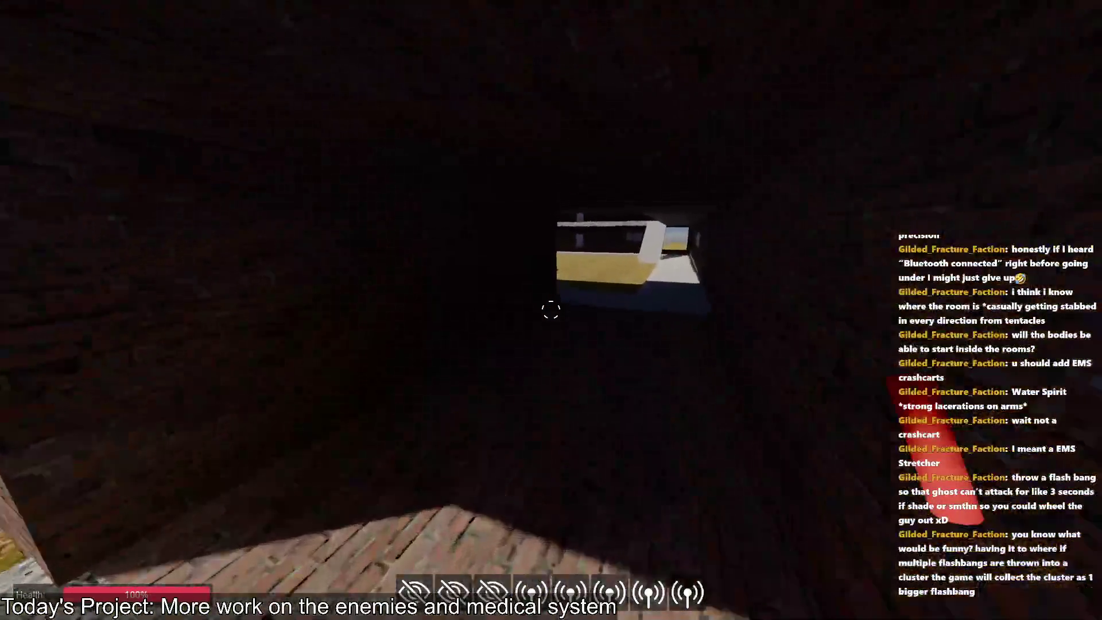
key(w)
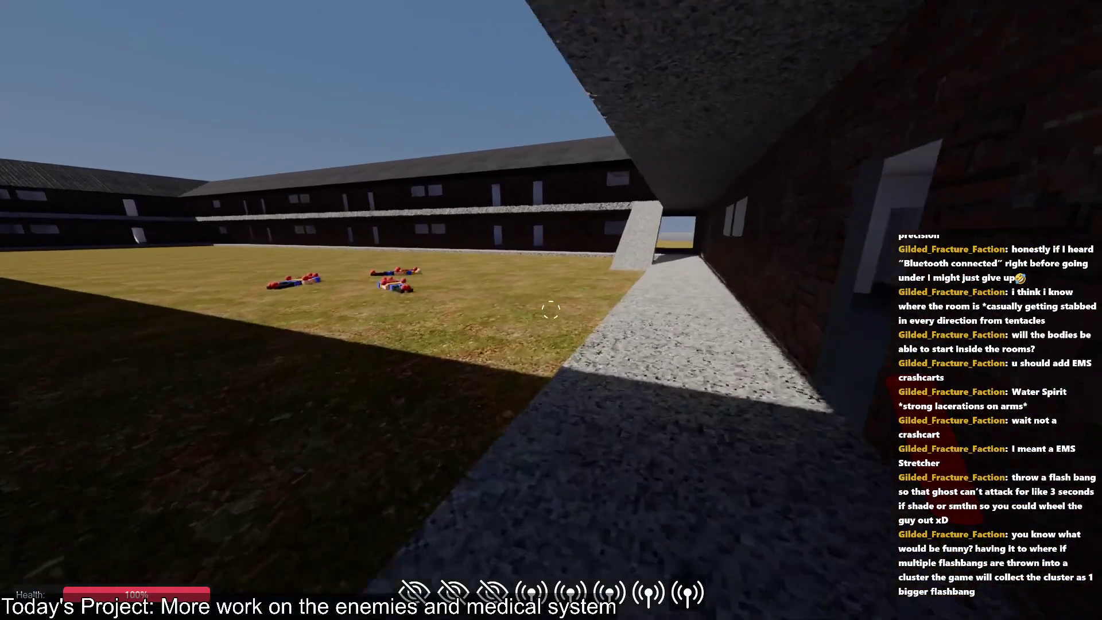
key(w)
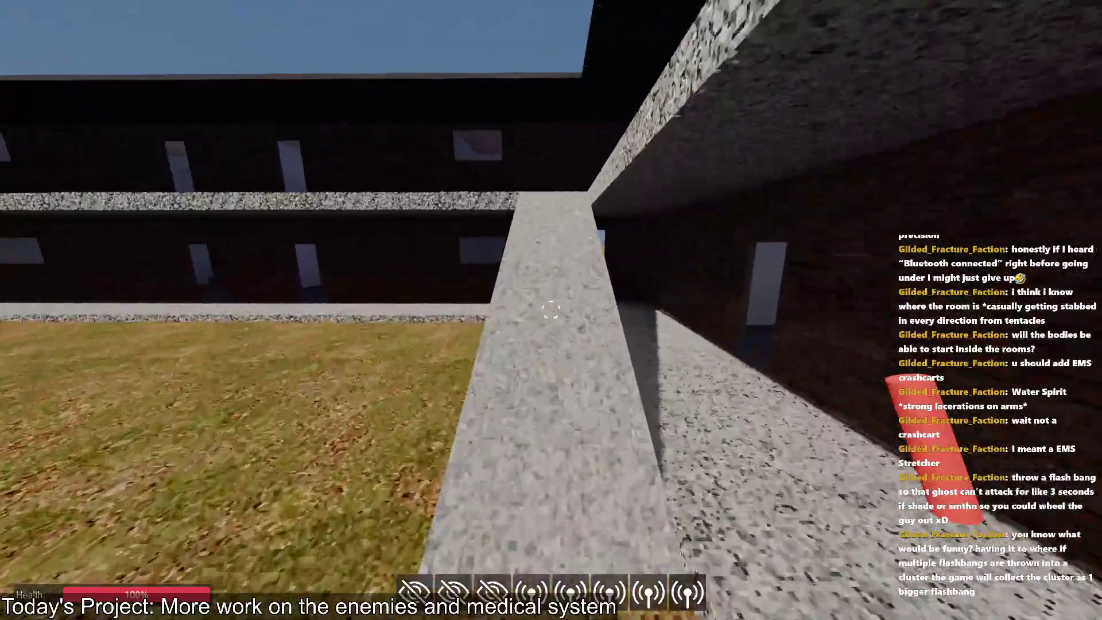
key(w)
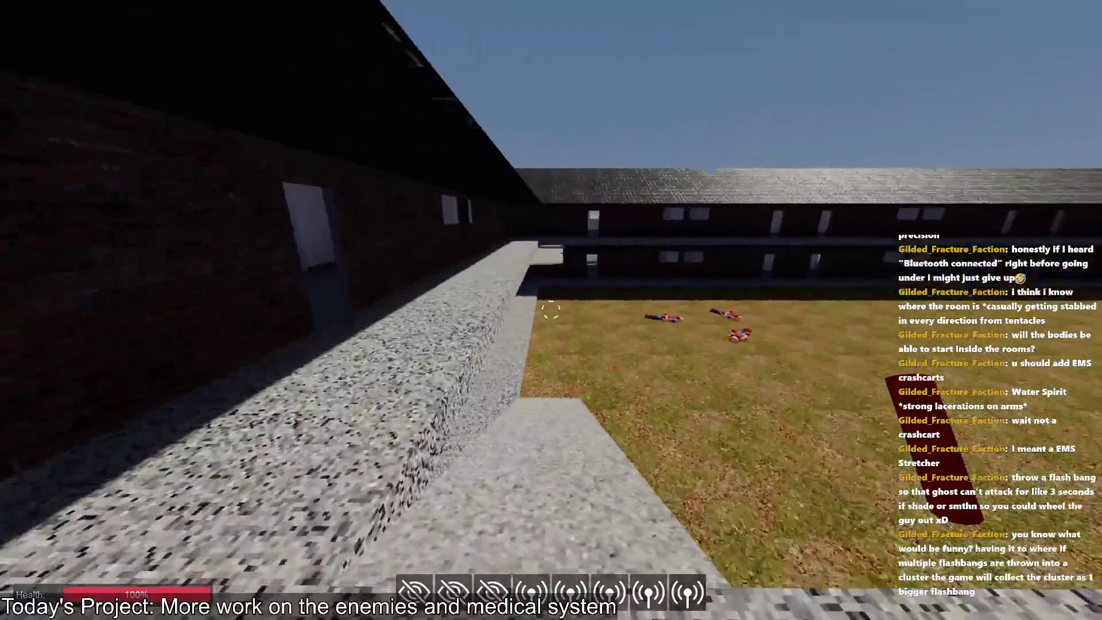
key(w)
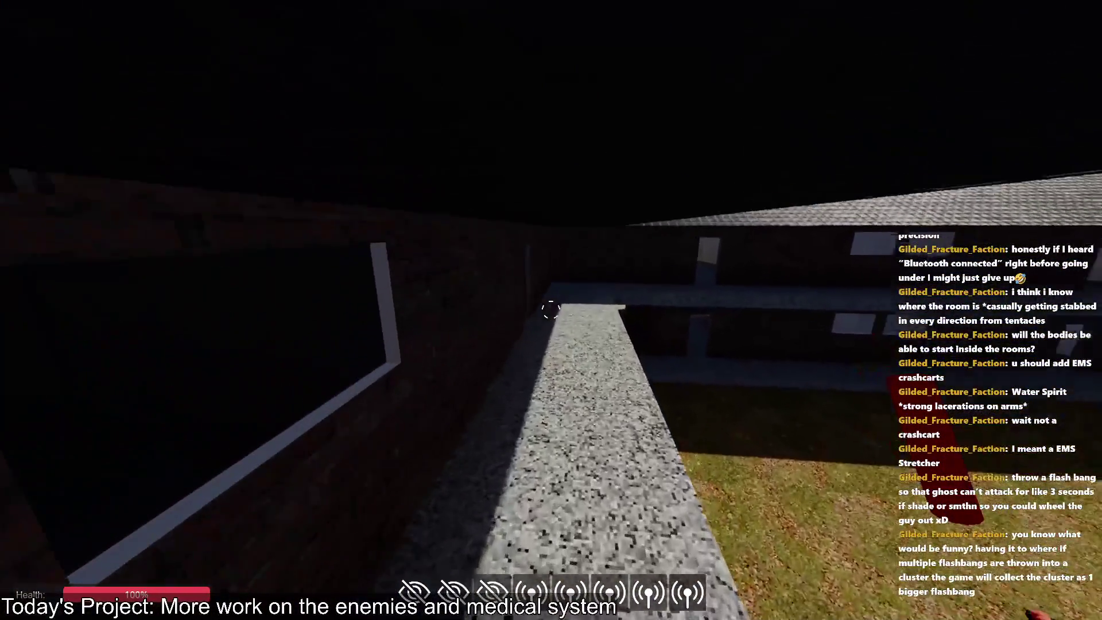
key(w)
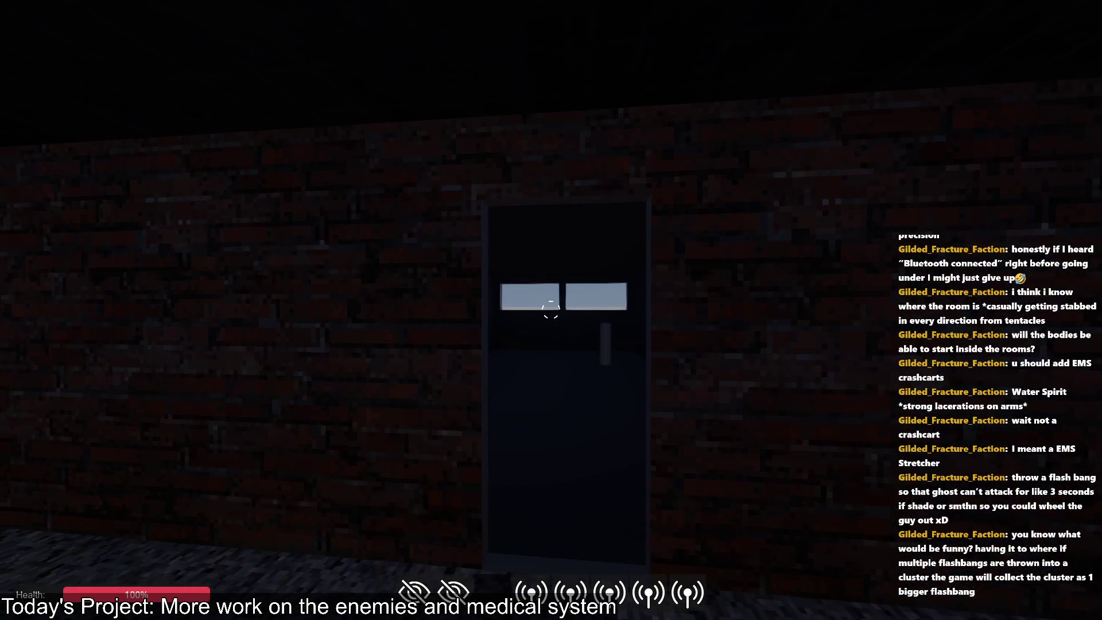
key(w)
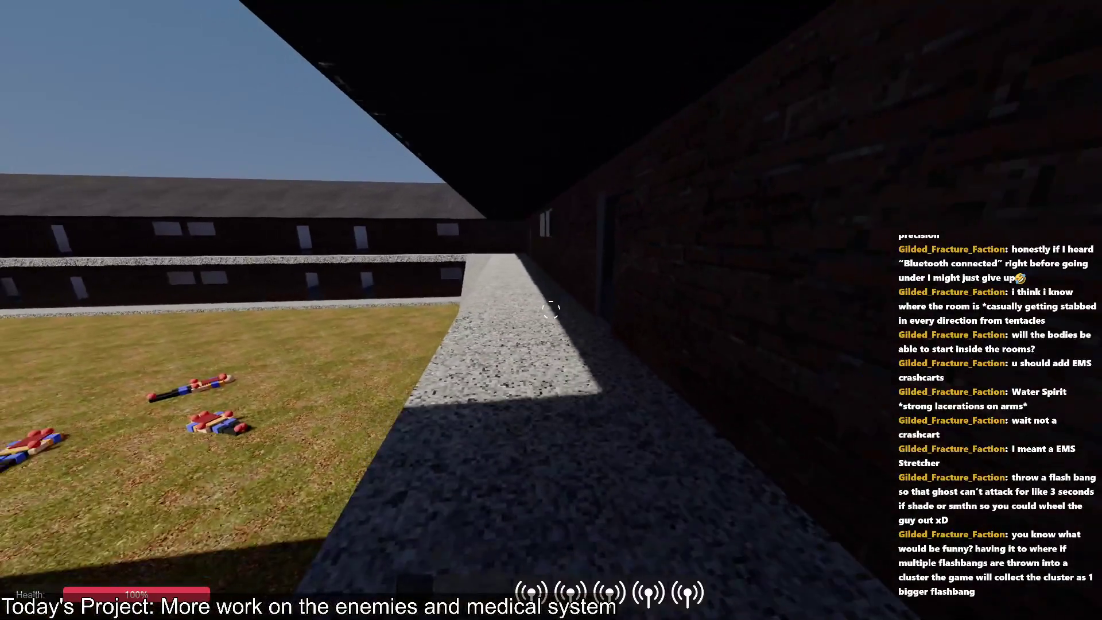
key(w)
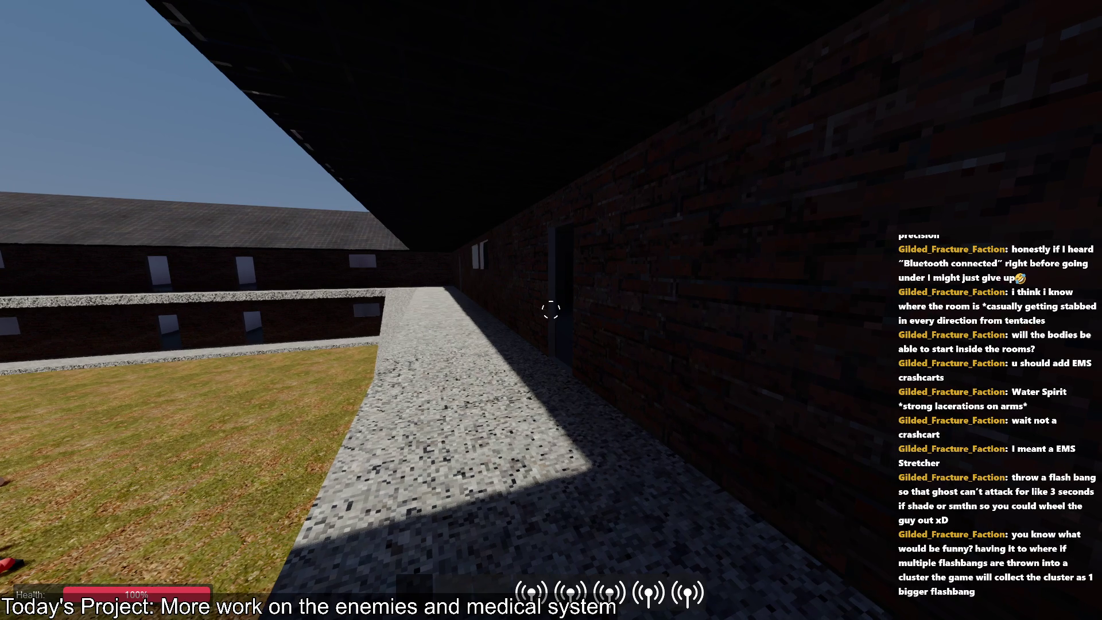
- Move through the dark and red rooms to the window, then enter the red-lit room
key(w)
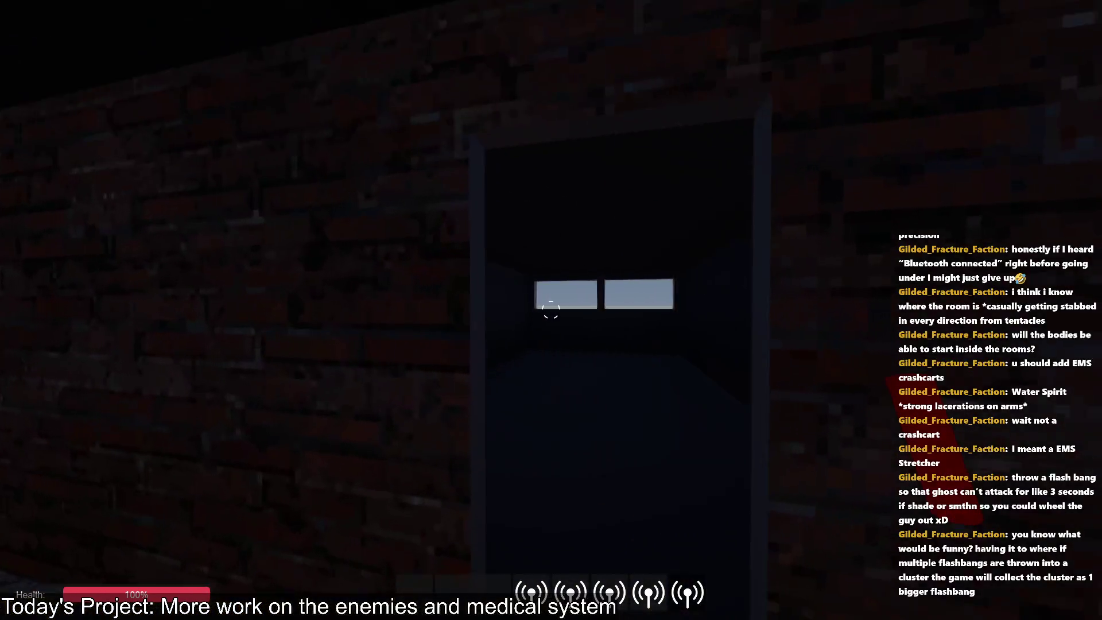
key(w)
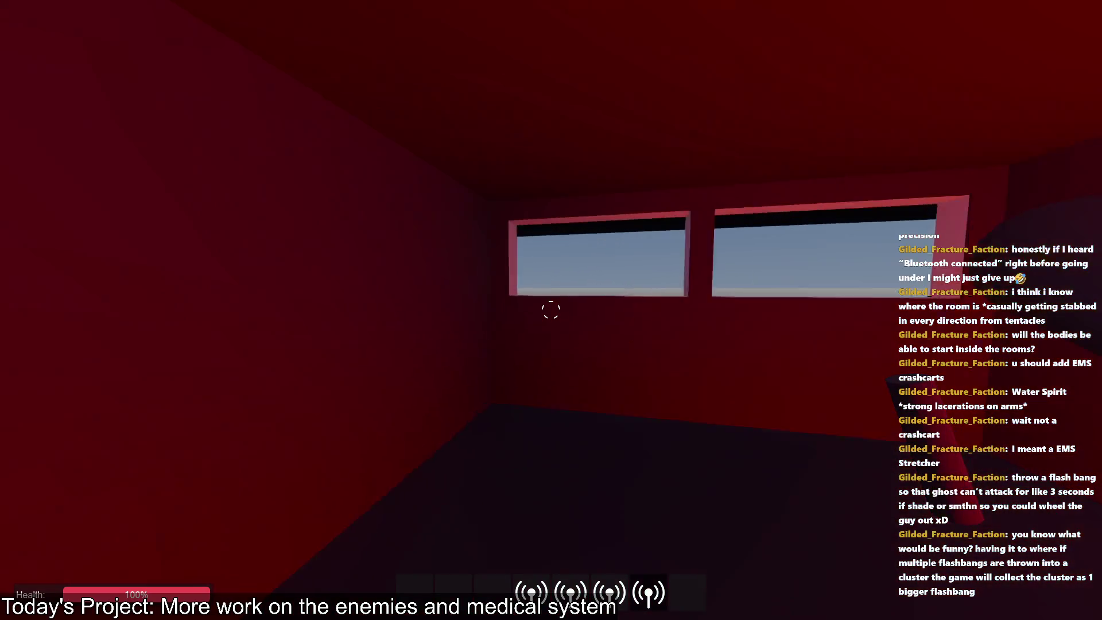
key(w)
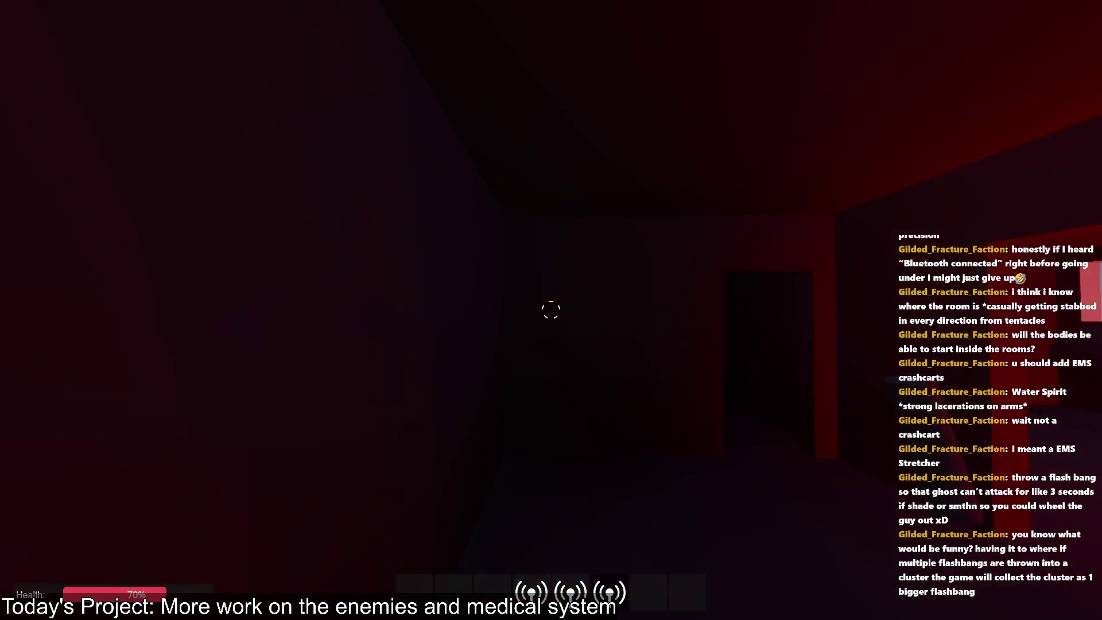
key(w)
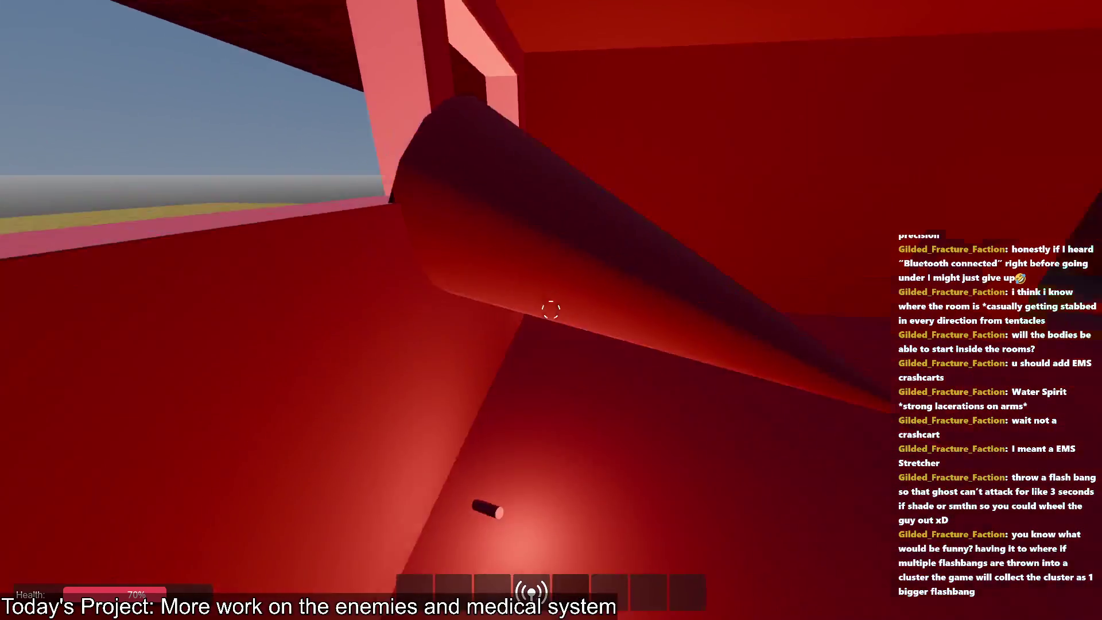
key(w)
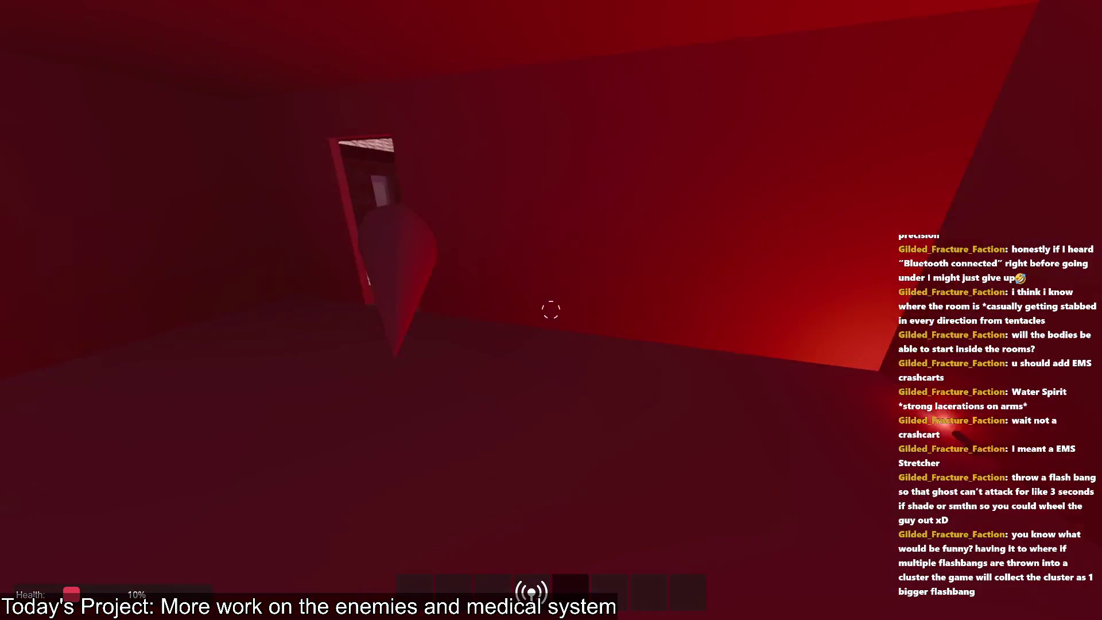
key(w)
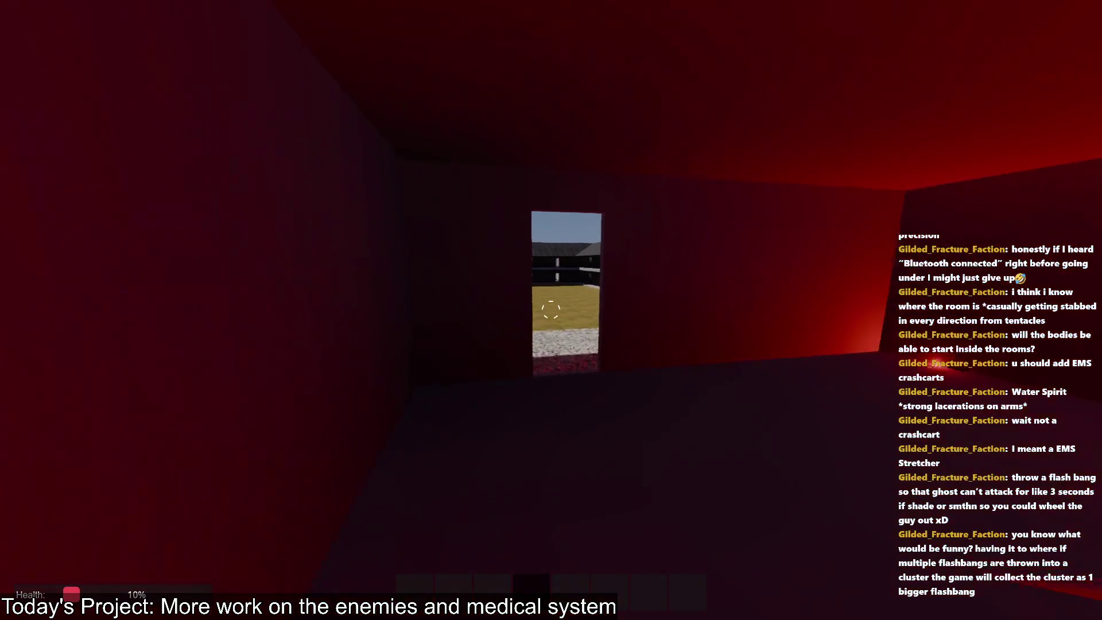
key(w)
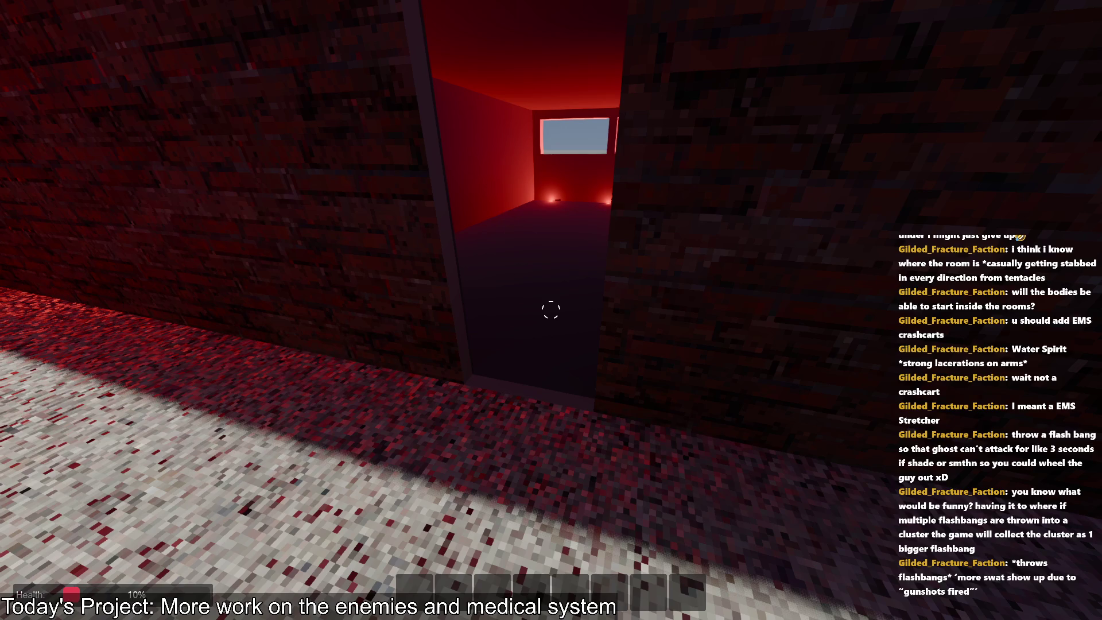
key(a)
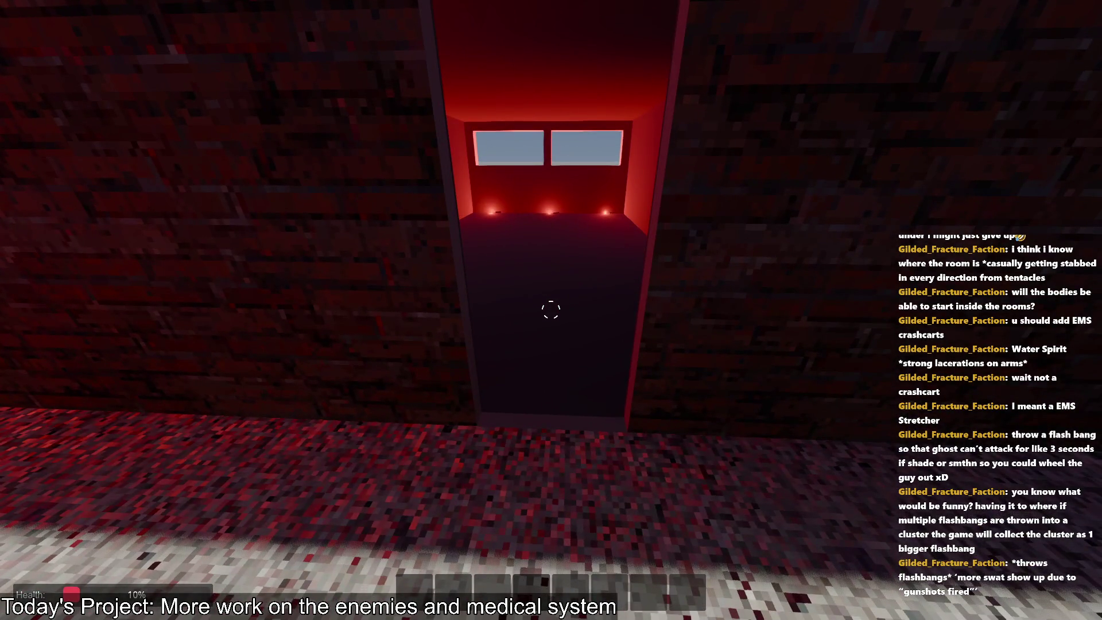
key(w)
- Use healing items to bring health from 40% back to 100%, then head back into the red room
click(551, 310)
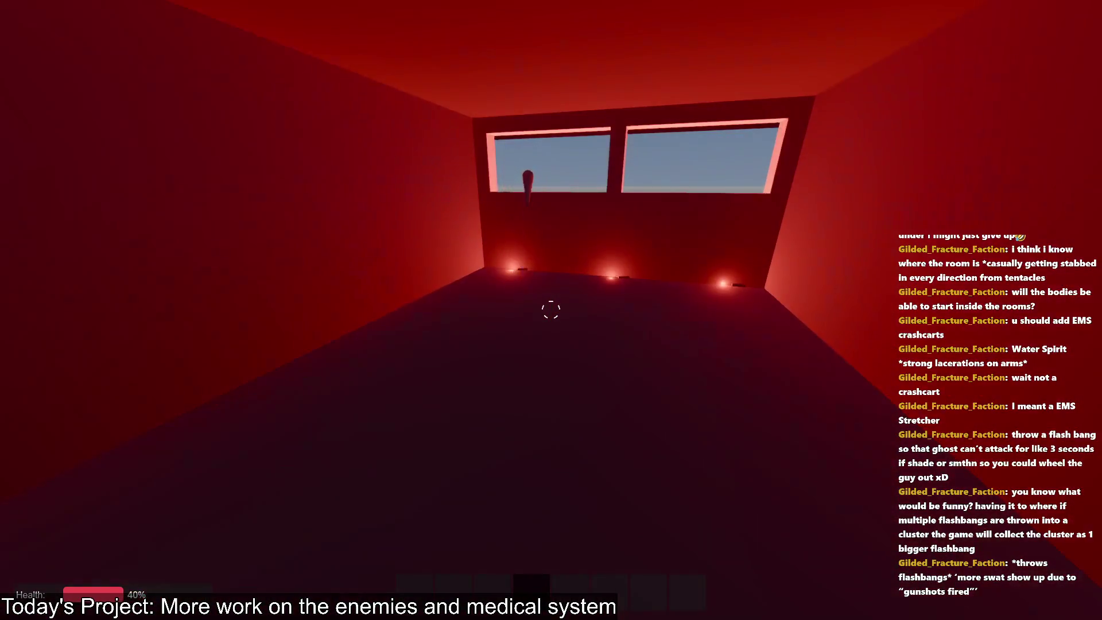
click(551, 310)
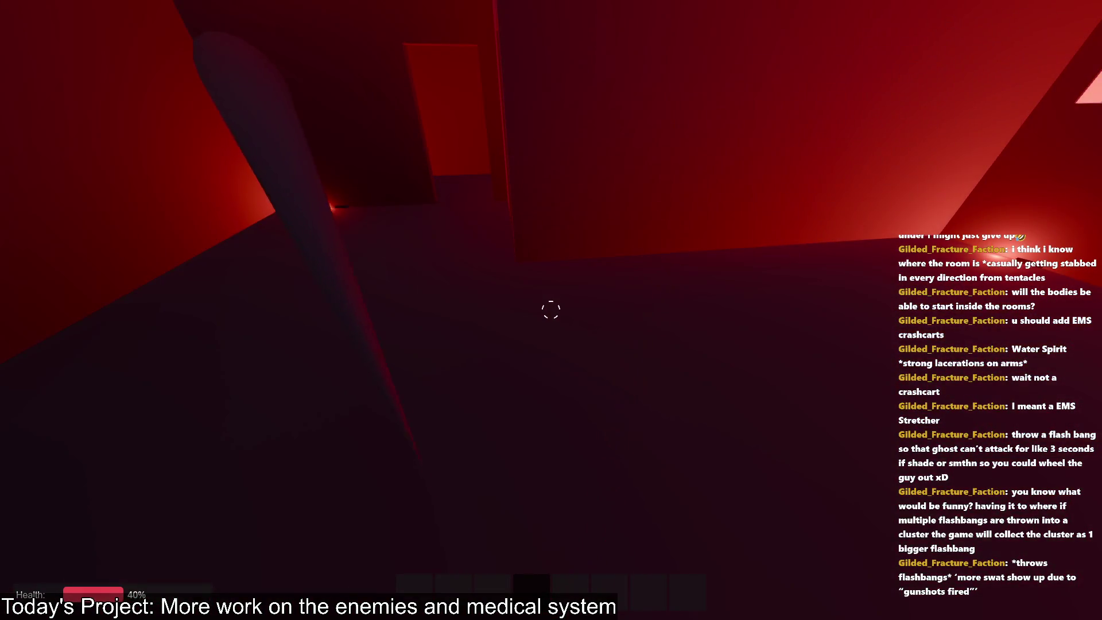
click(551, 310)
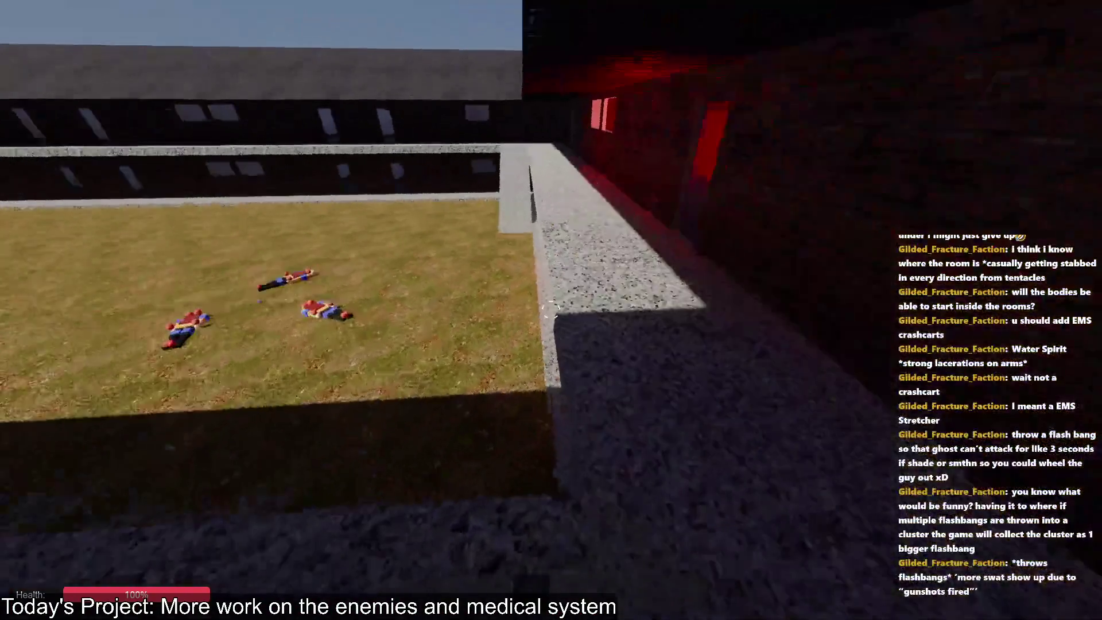
key(w)
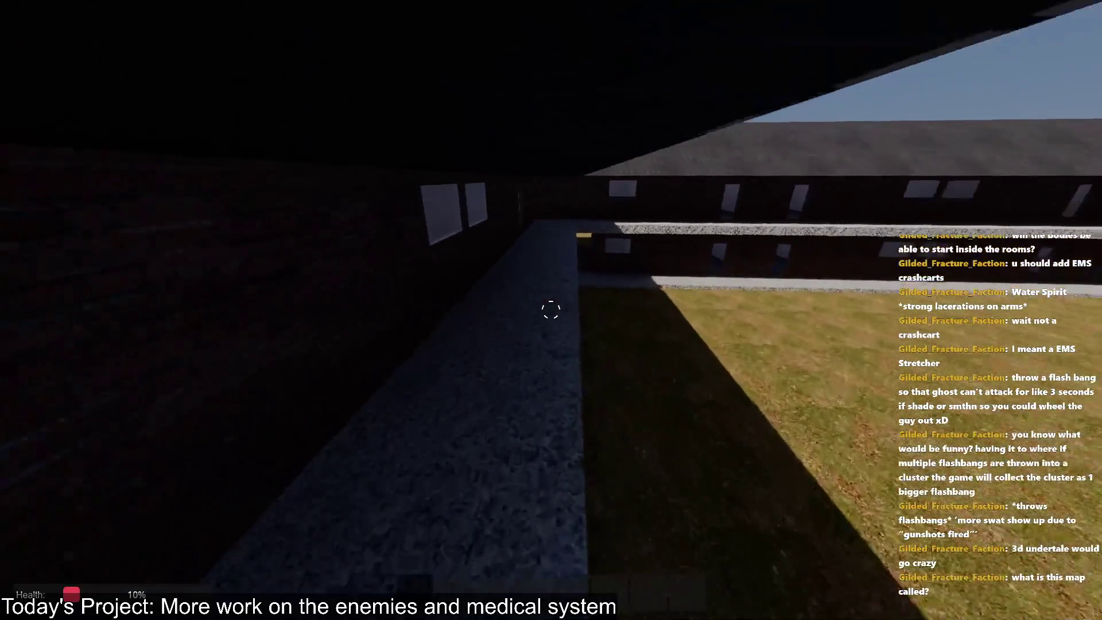
- Pause the game, stop it with F8, and relaunch it from the editor
key(Escape)
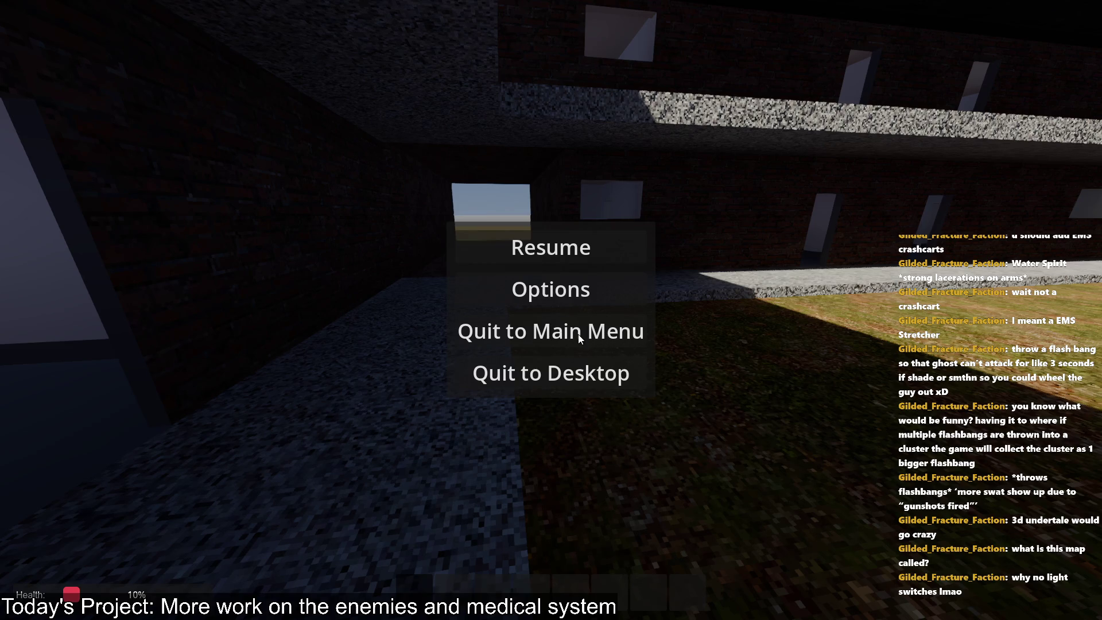
key(F8)
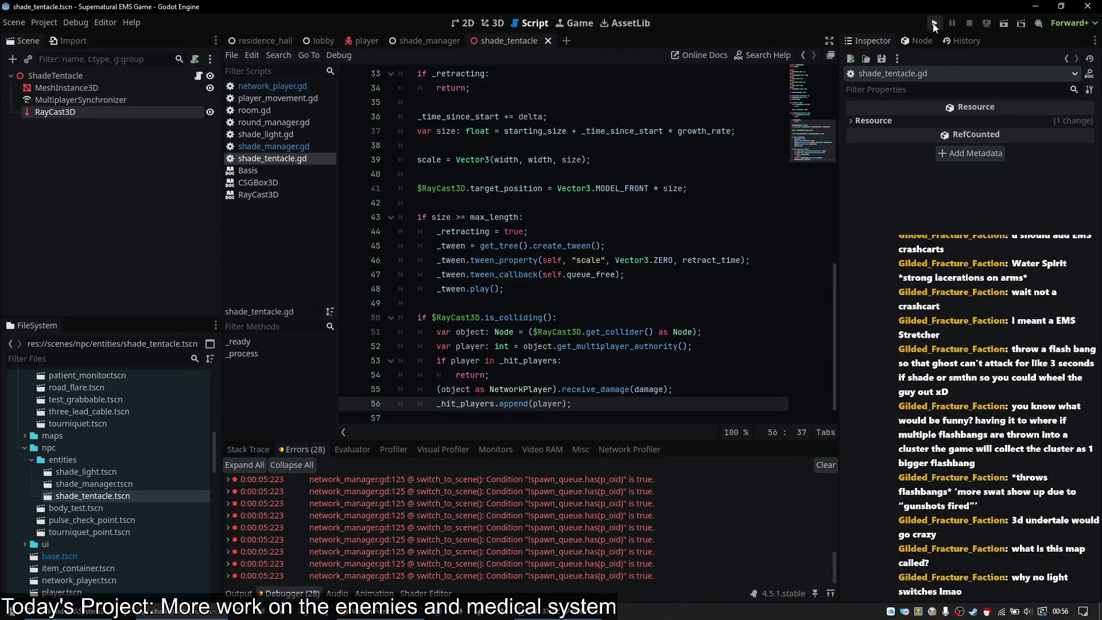
click(933, 25)
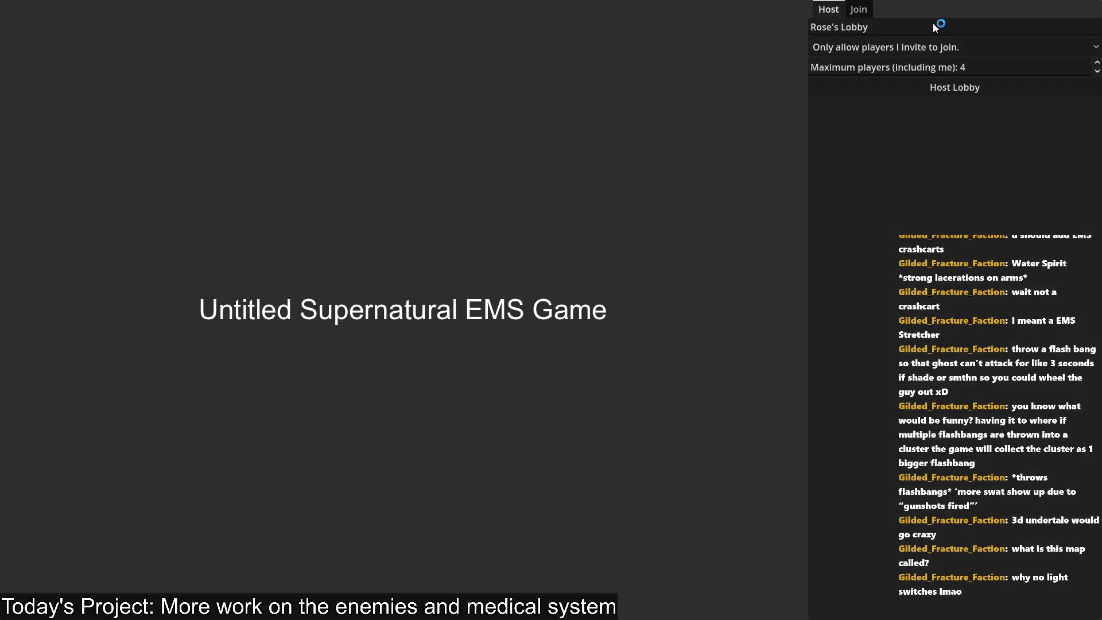
- Host a lobby, walk to the Test Map and Residence Hall boards, then switch to the notes document
click(983, 89)
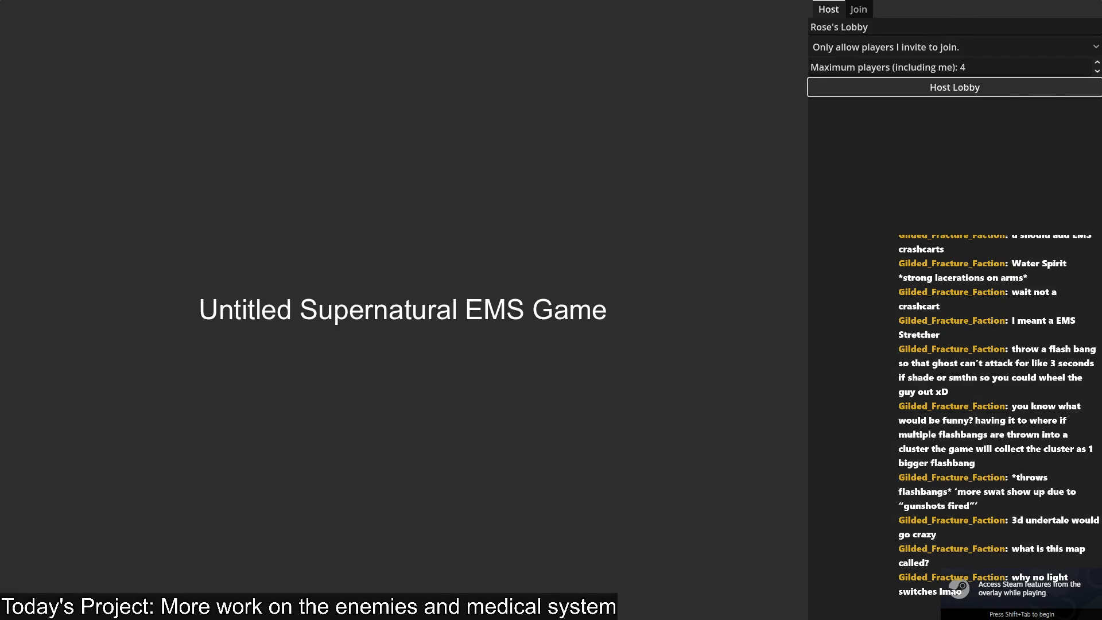
key(w)
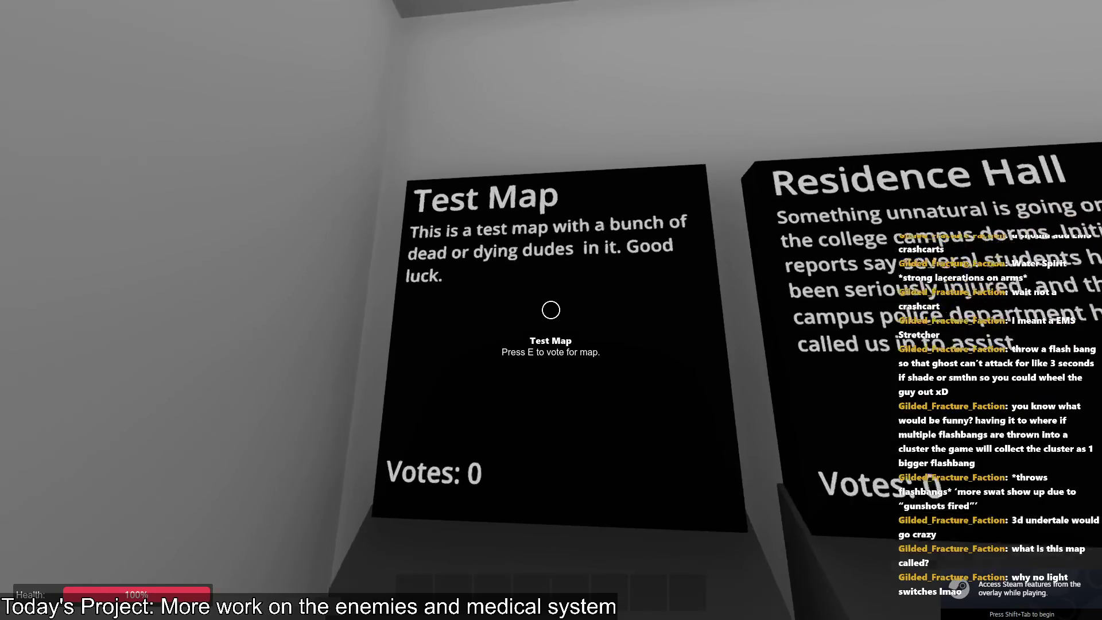
key(s)
key(d)
key(w)
key(alt+Tab)
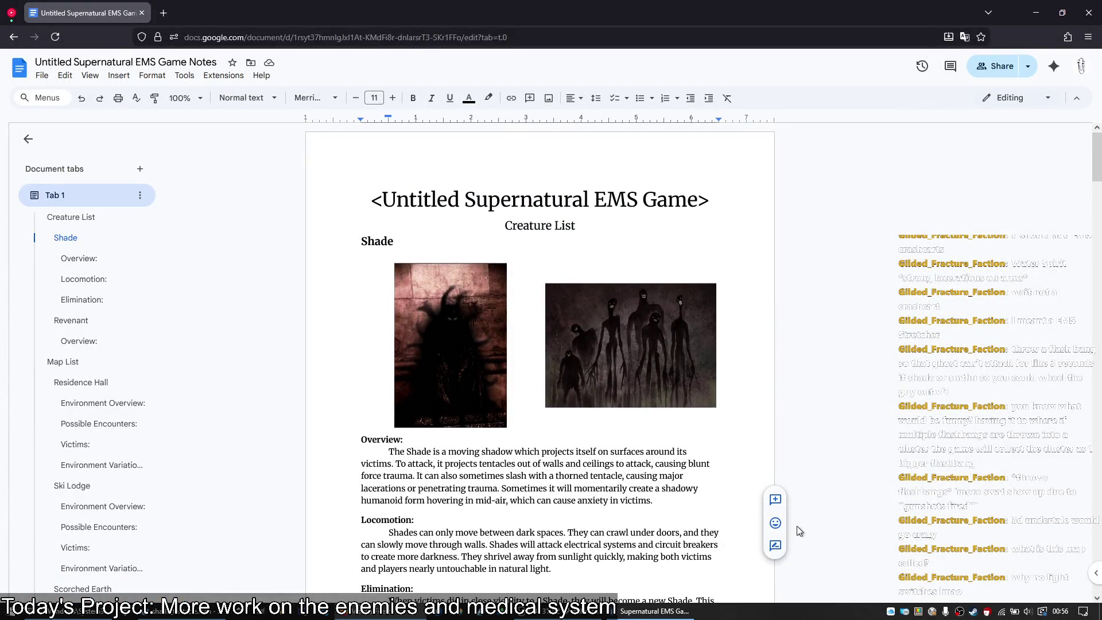
scroll(593, 290, down, 3)
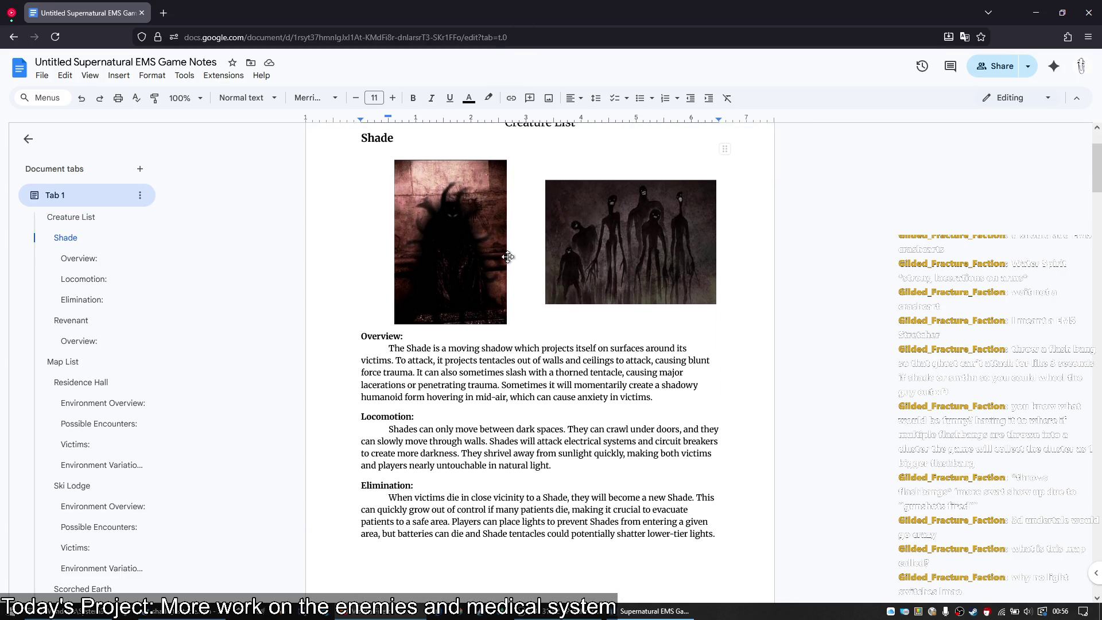
click(459, 241)
click(635, 241)
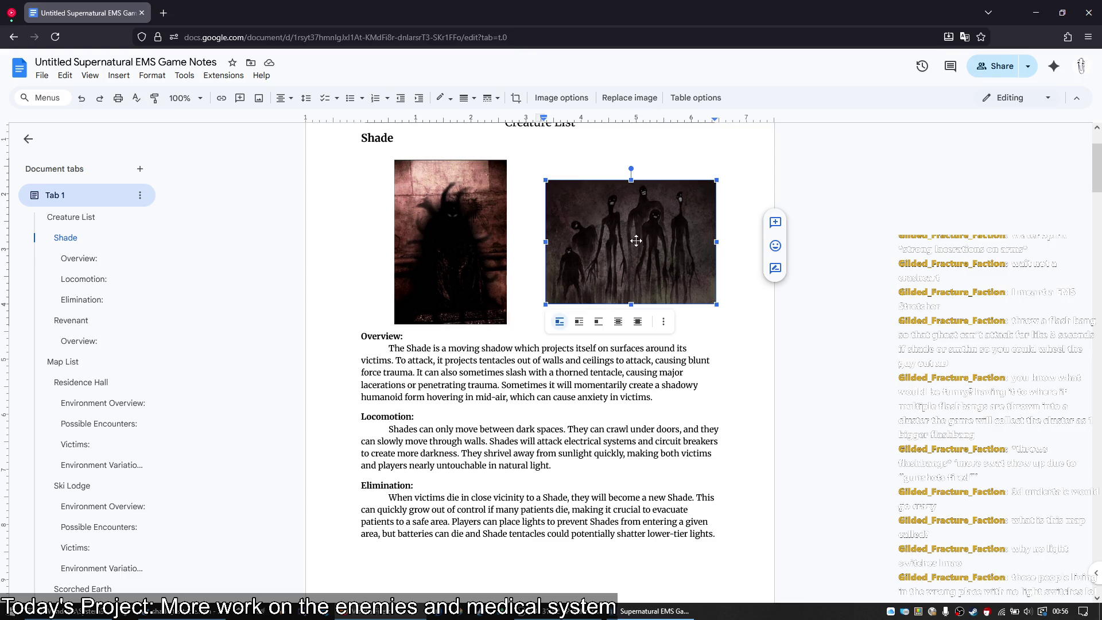
click(664, 144)
scroll(654, 221, up, 3)
scroll(650, 216, down, 4)
scroll(650, 215, down, 10)
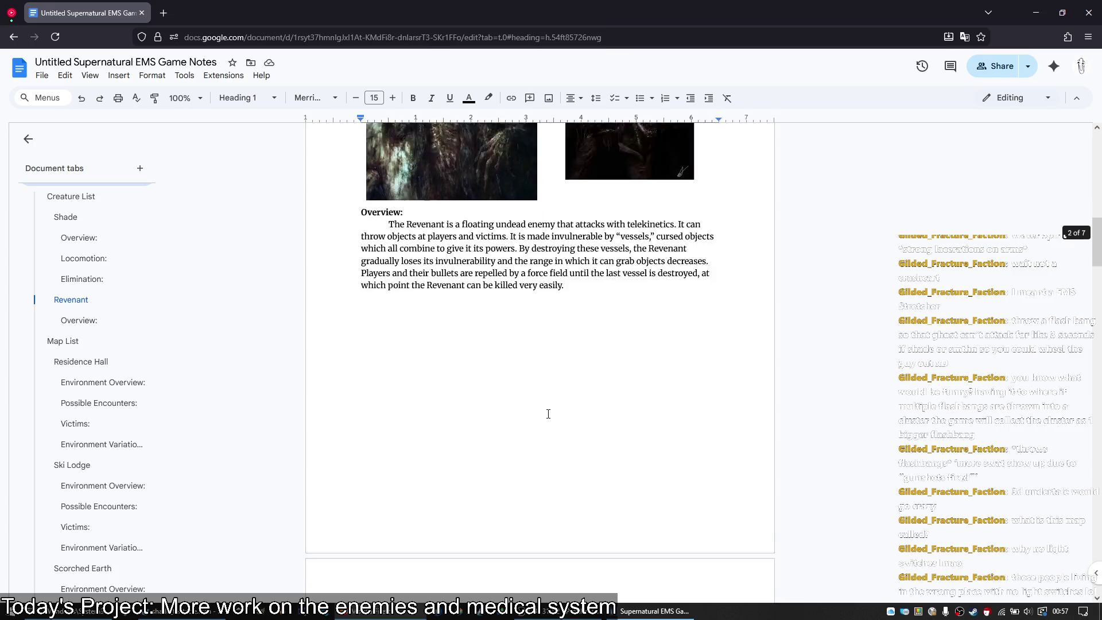
scroll(548, 413, down, 8)
scroll(433, 382, up, 2)
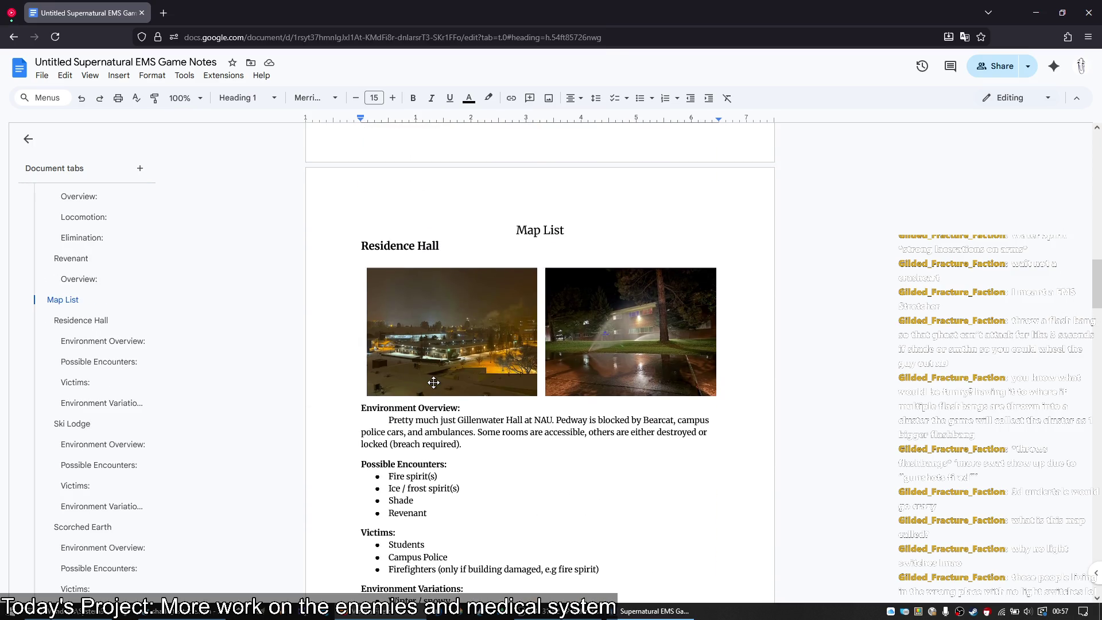
scroll(446, 311, down, 2)
click(467, 146)
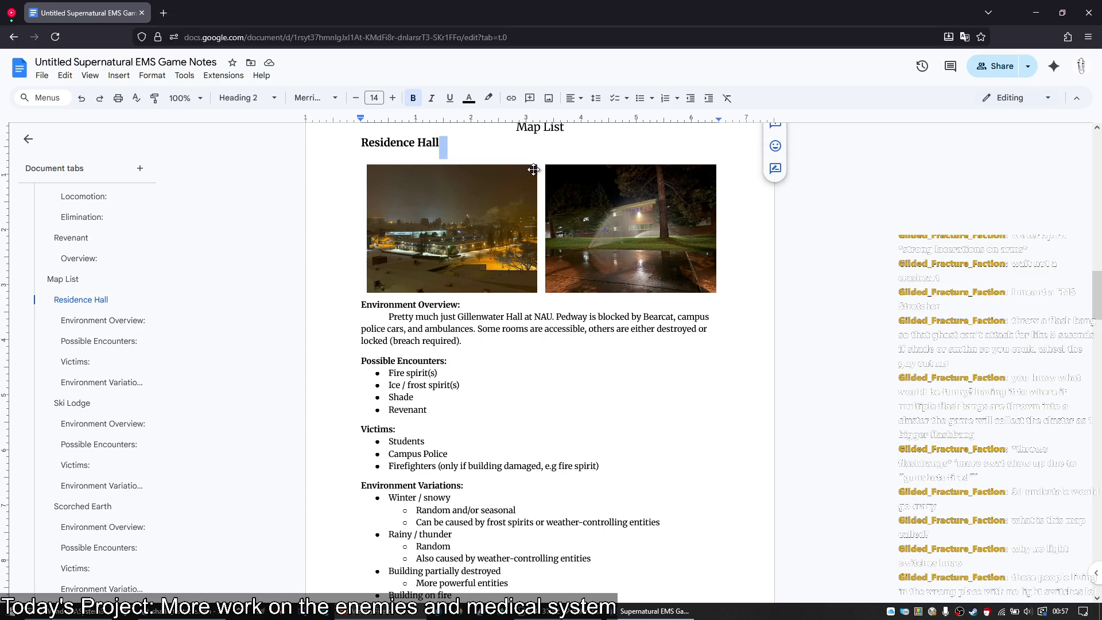
click(493, 272)
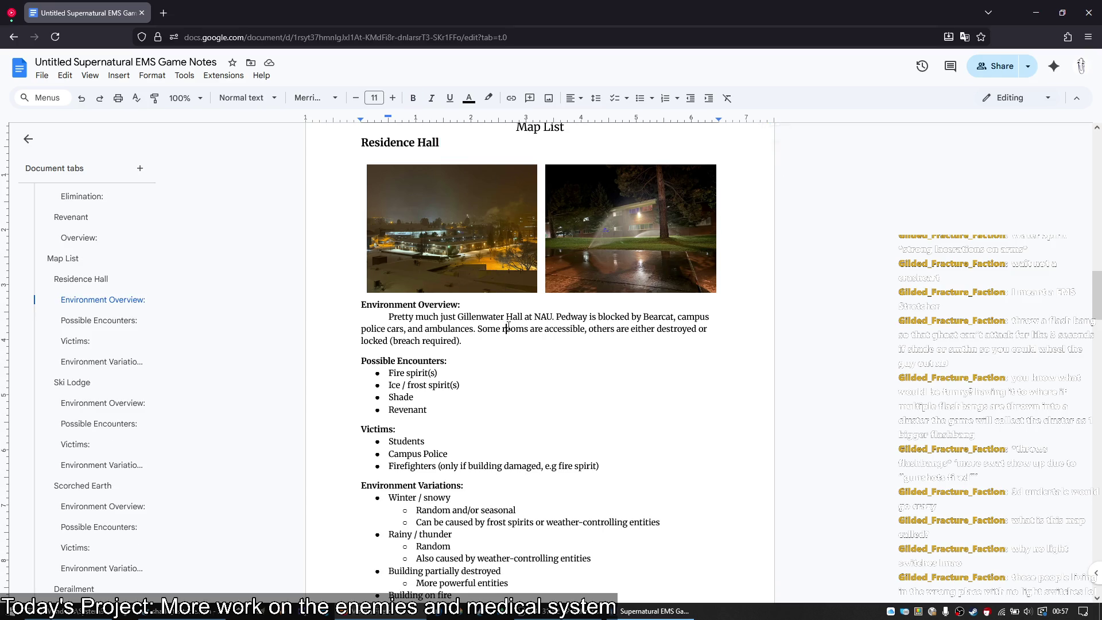
click(478, 325)
click(482, 236)
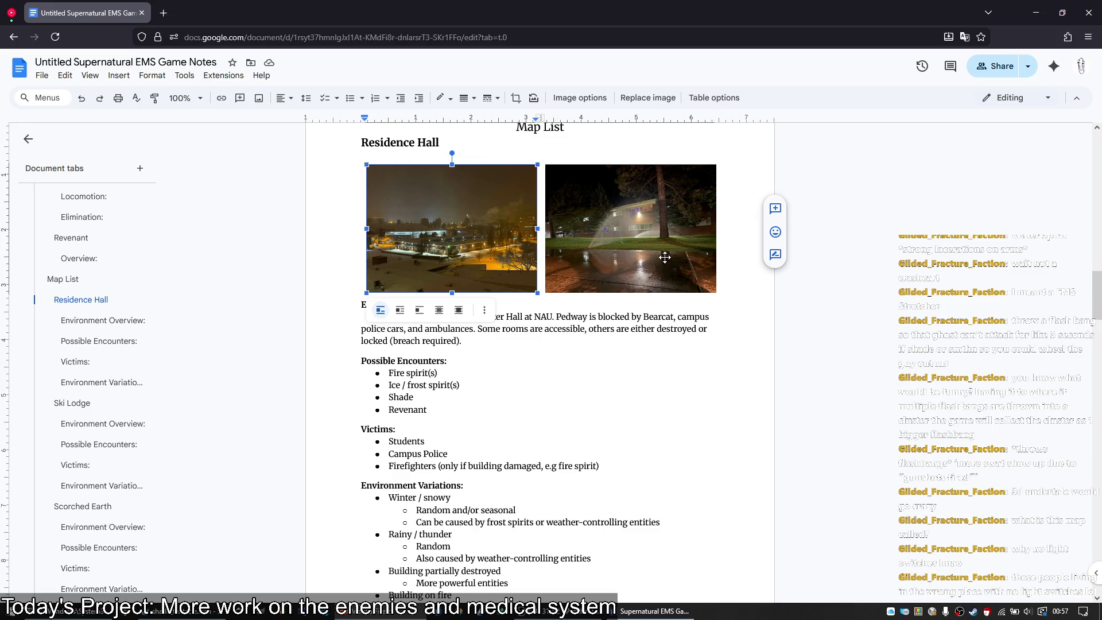
click(625, 255)
click(607, 373)
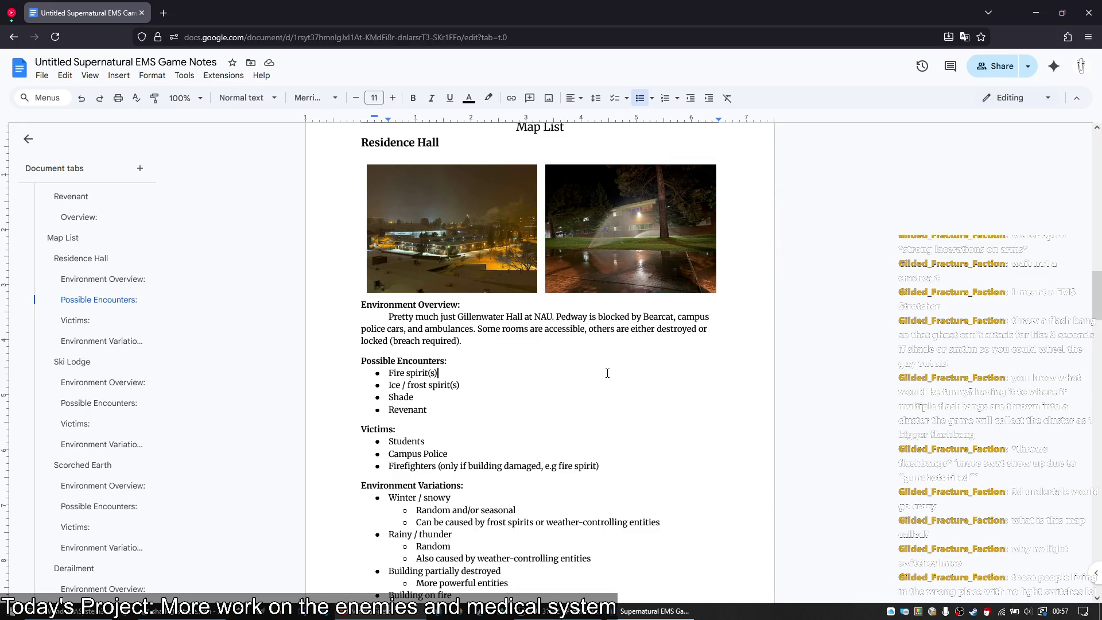
scroll(499, 449, down, 2)
mouse_move(496, 511)
mouse_down()
mouse_move(402, 376)
mouse_move(480, 304)
mouse_up()
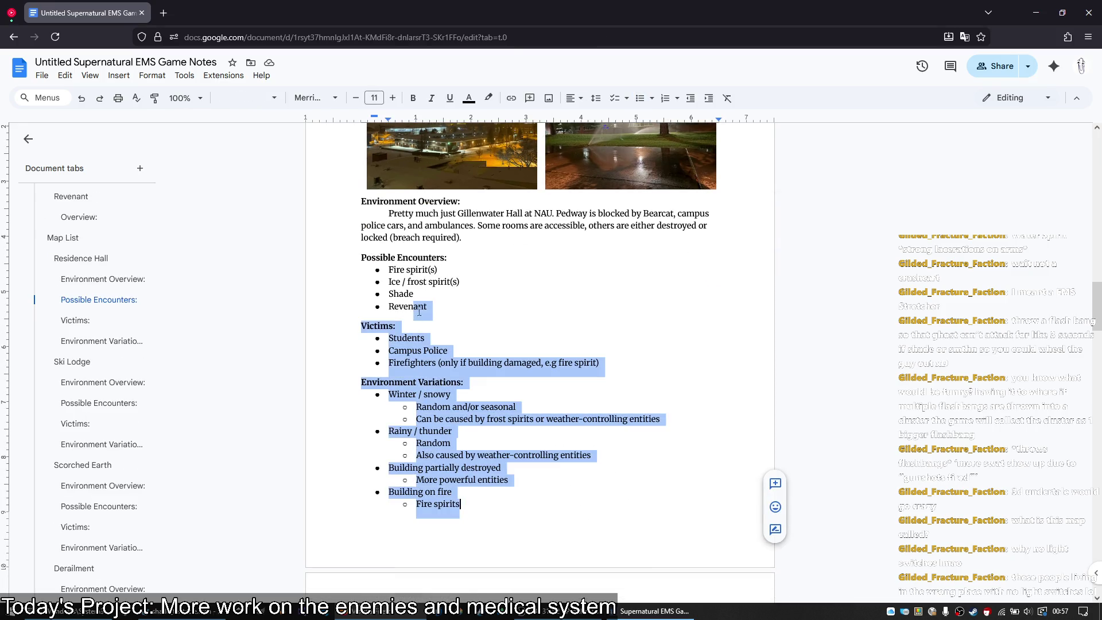
click(479, 305)
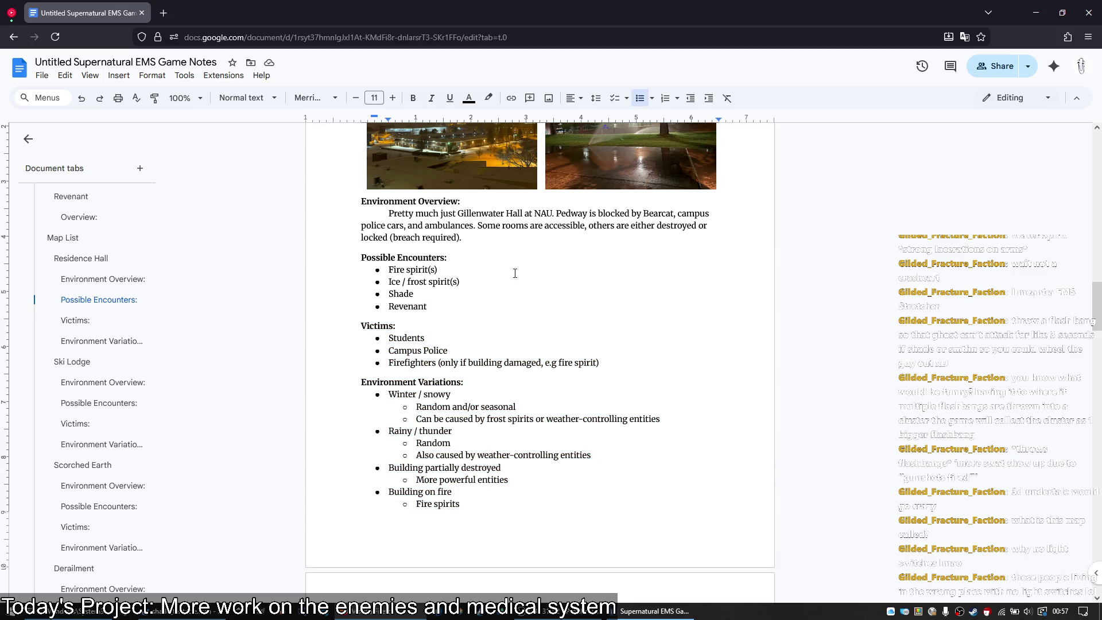
scroll(515, 273, up, 1)
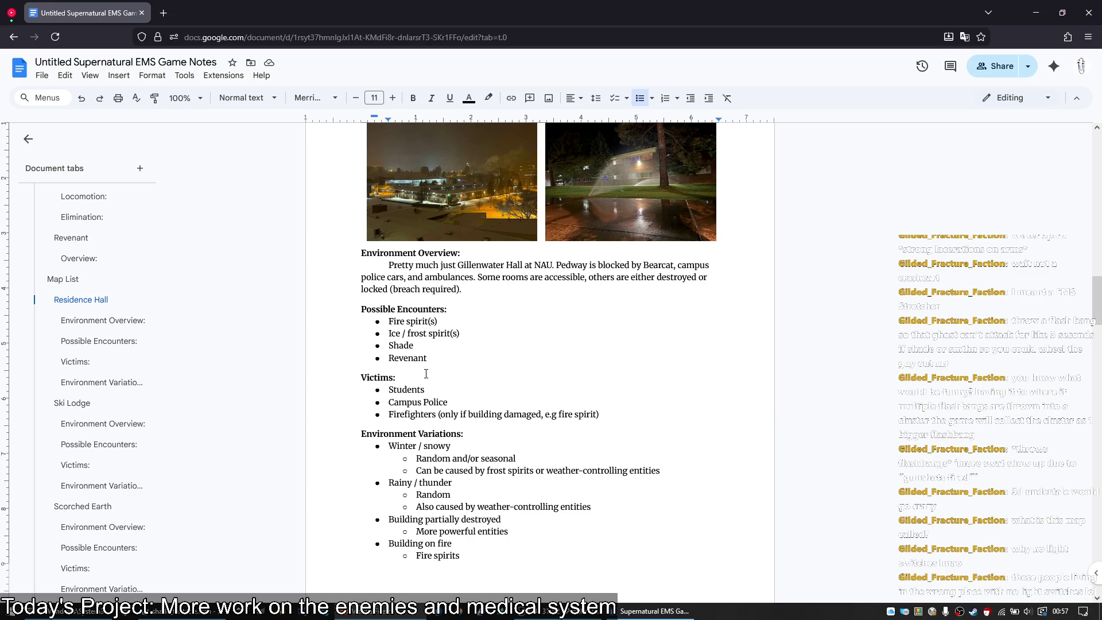
scroll(539, 331, down, 10)
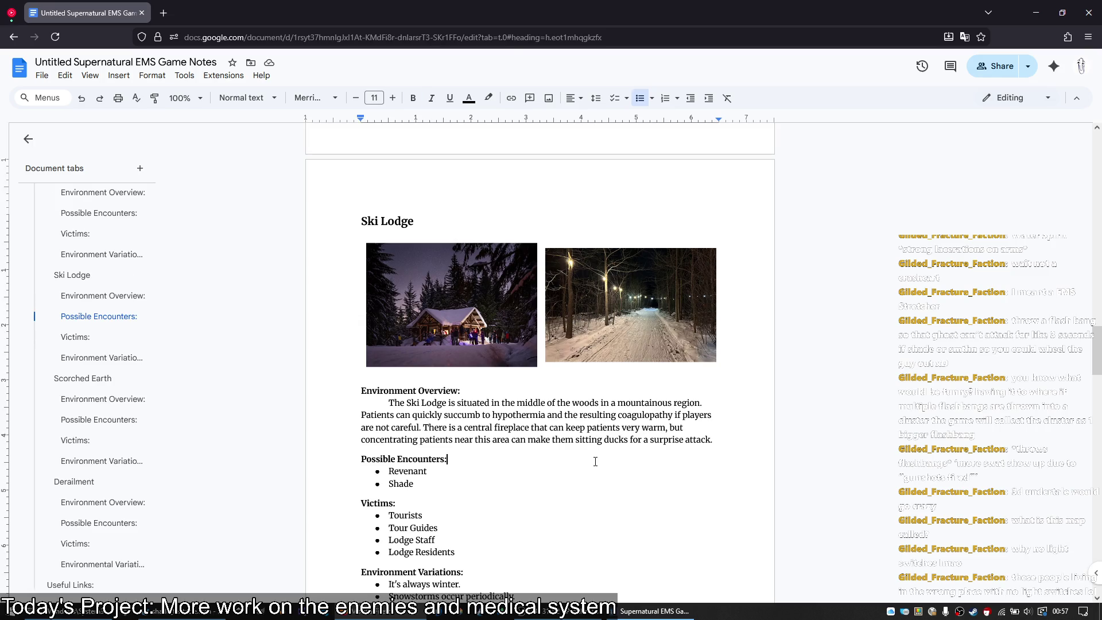
click(595, 459)
scroll(600, 460, down, 1)
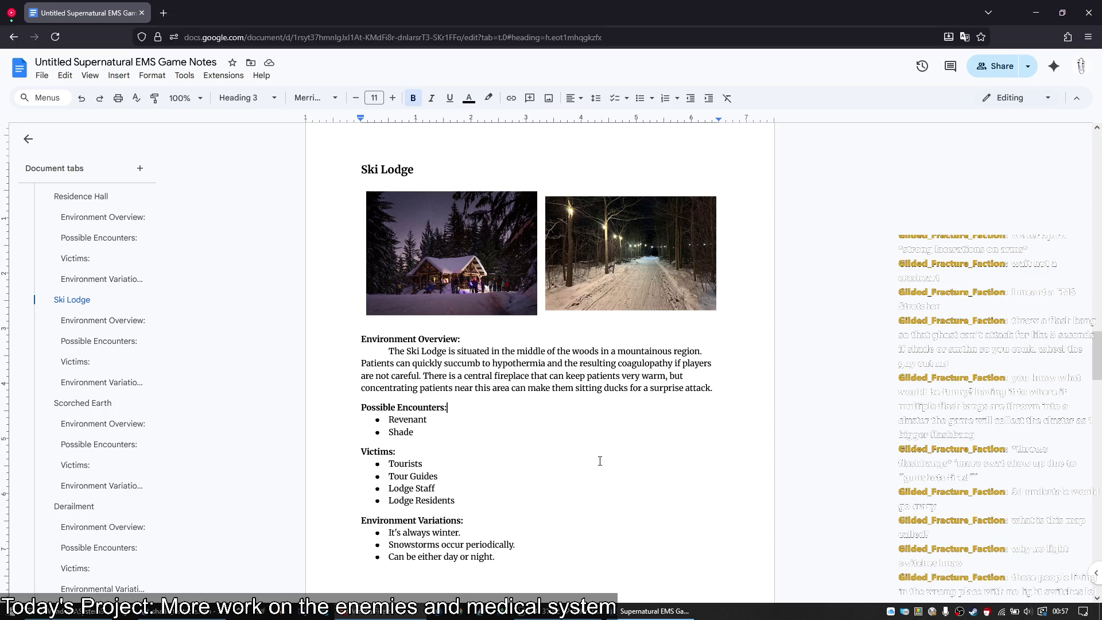
scroll(588, 458, down, 20)
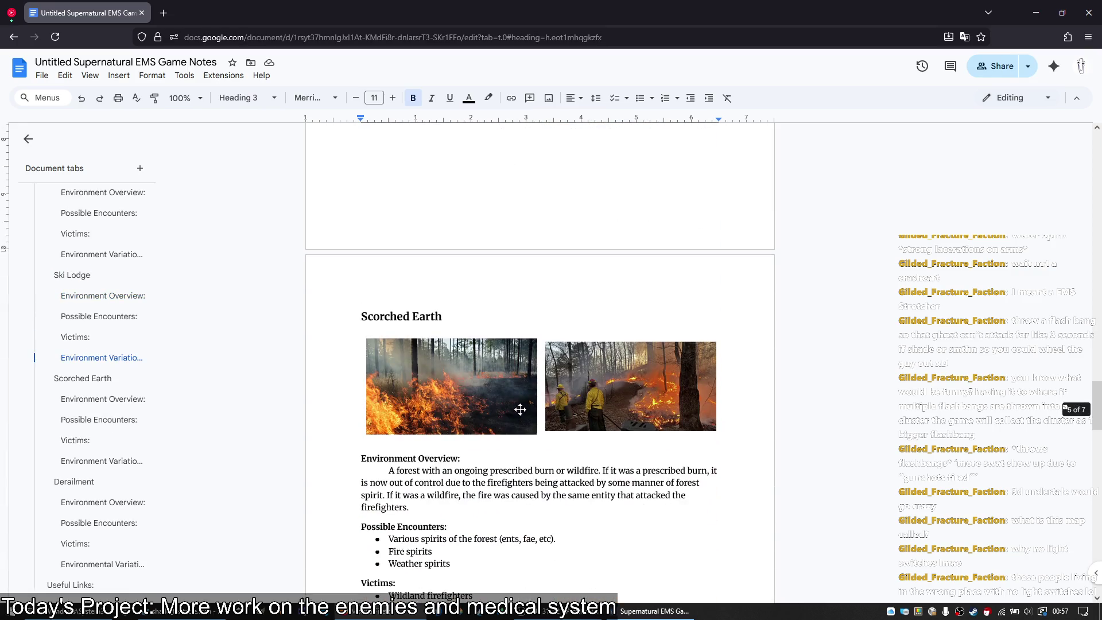
scroll(561, 430, up, 10)
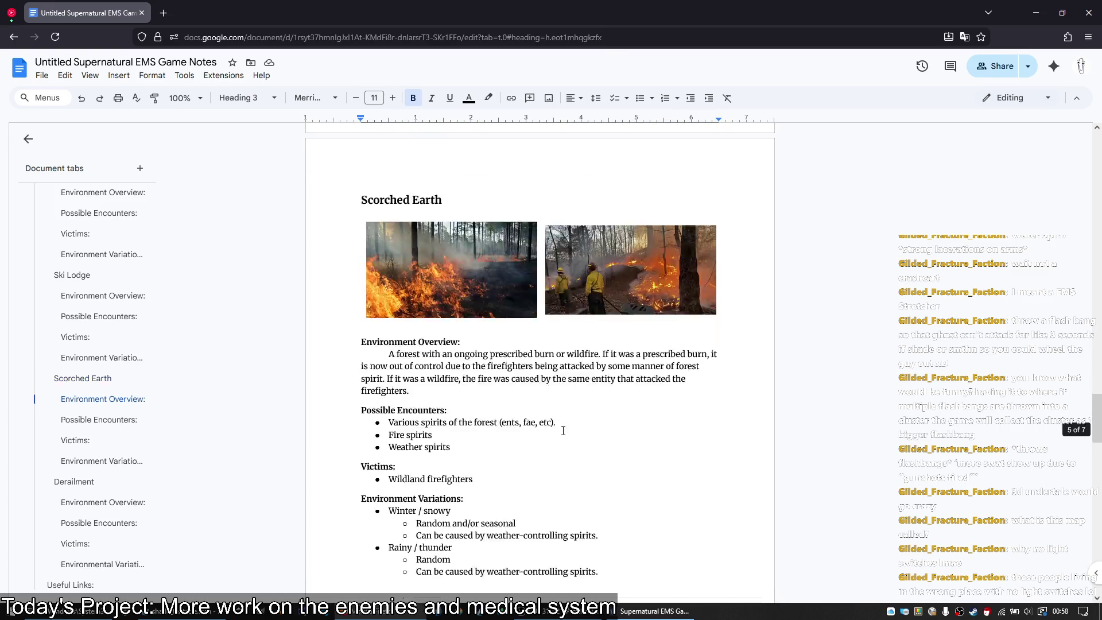
scroll(462, 232, down, 2)
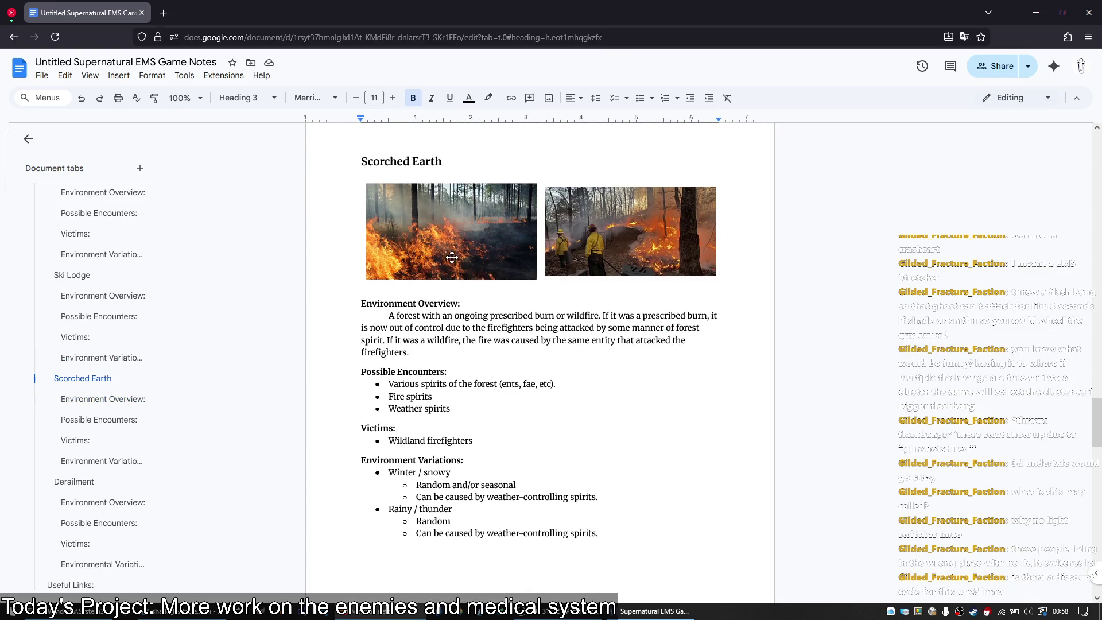
mouse_move(356, 158)
mouse_down()
mouse_move(436, 287)
mouse_move(443, 386)
mouse_up()
click(443, 385)
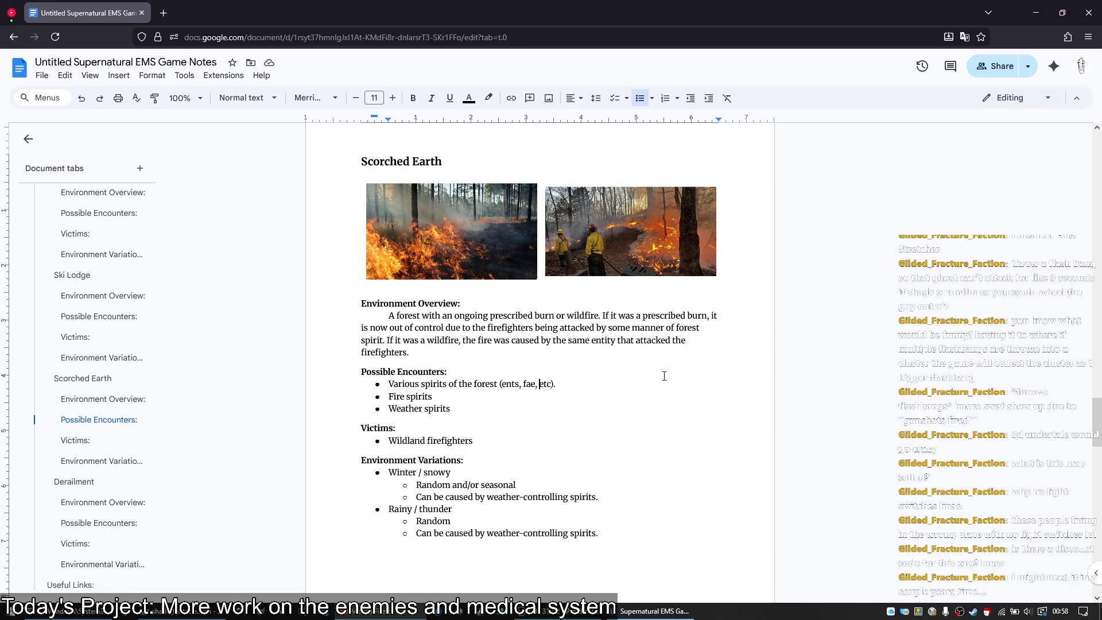
scroll(664, 376, down, 10)
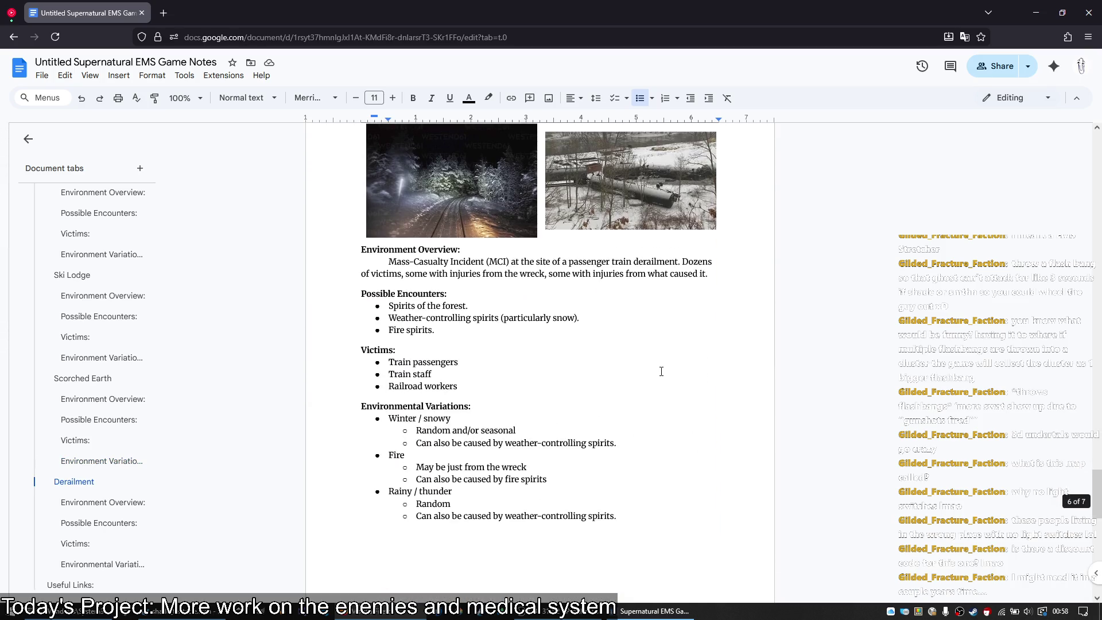
scroll(672, 365, up, 2)
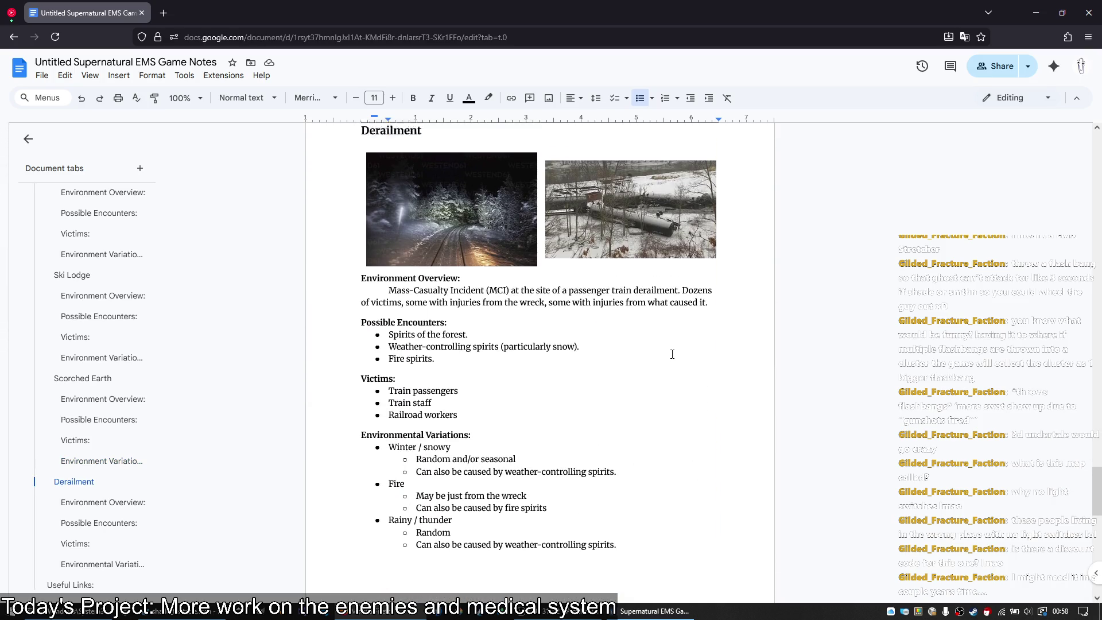
drag(647, 345, 636, 301)
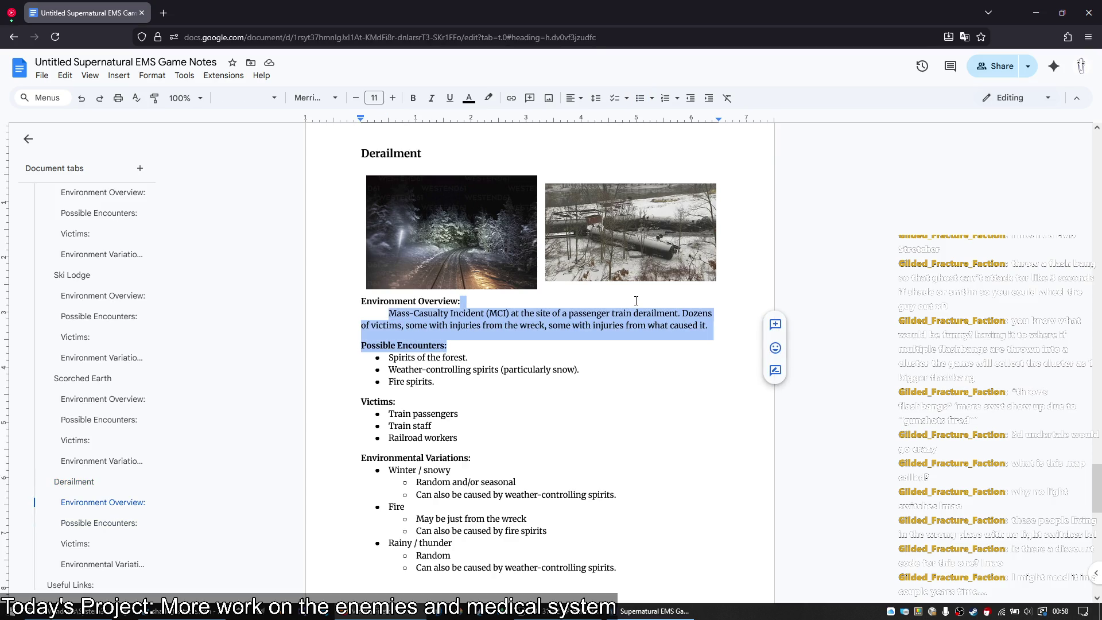
click(635, 301)
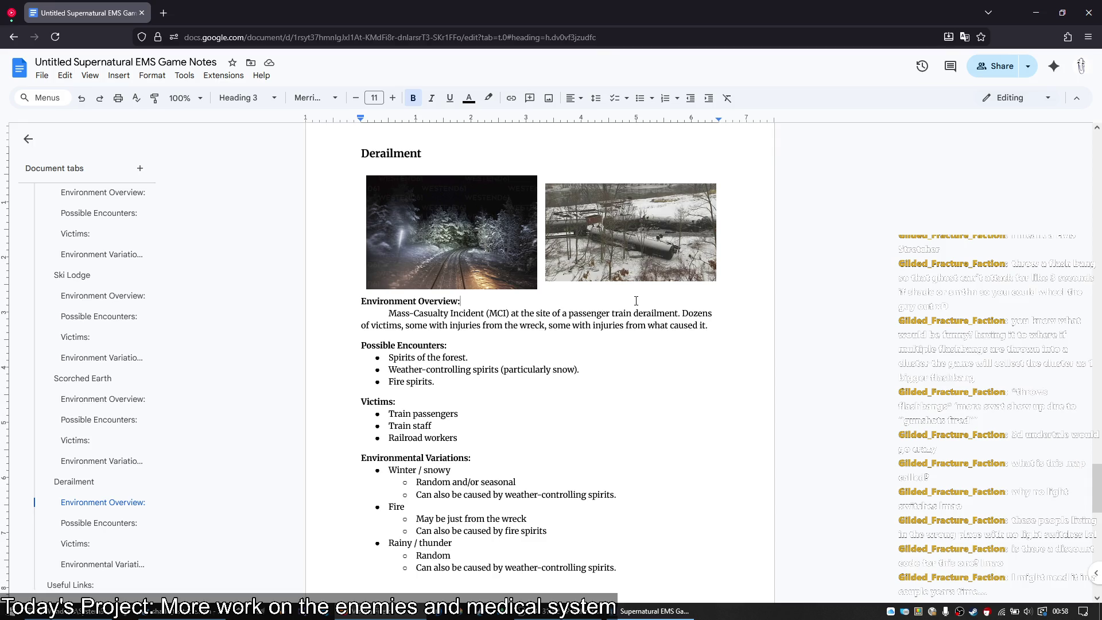
scroll(631, 299, down, 8)
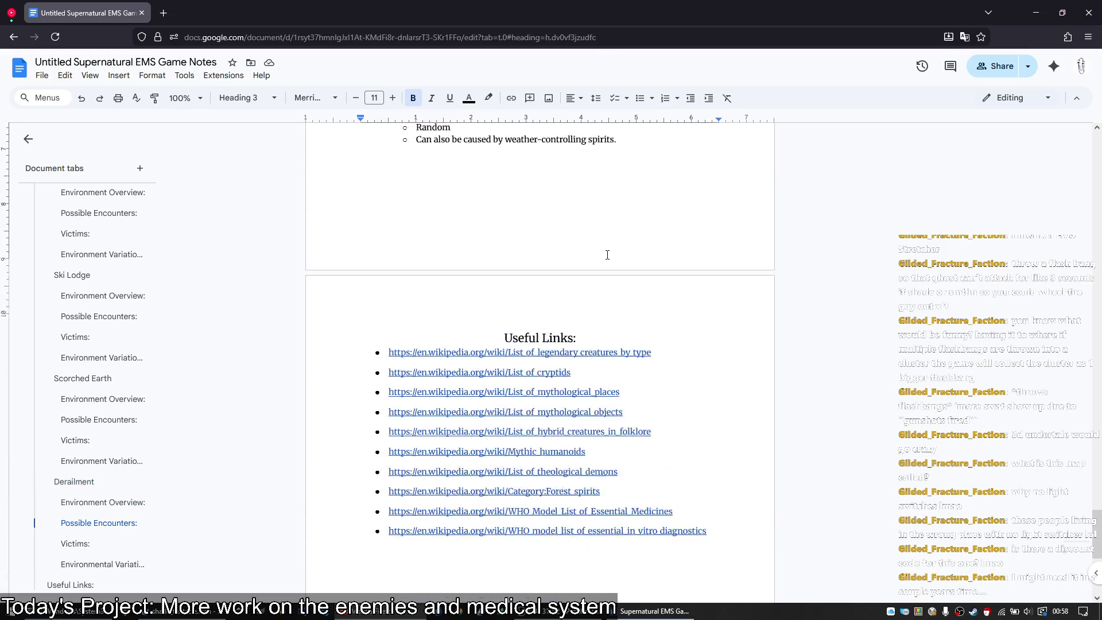
scroll(608, 255, up, 6)
scroll(608, 255, up, 20)
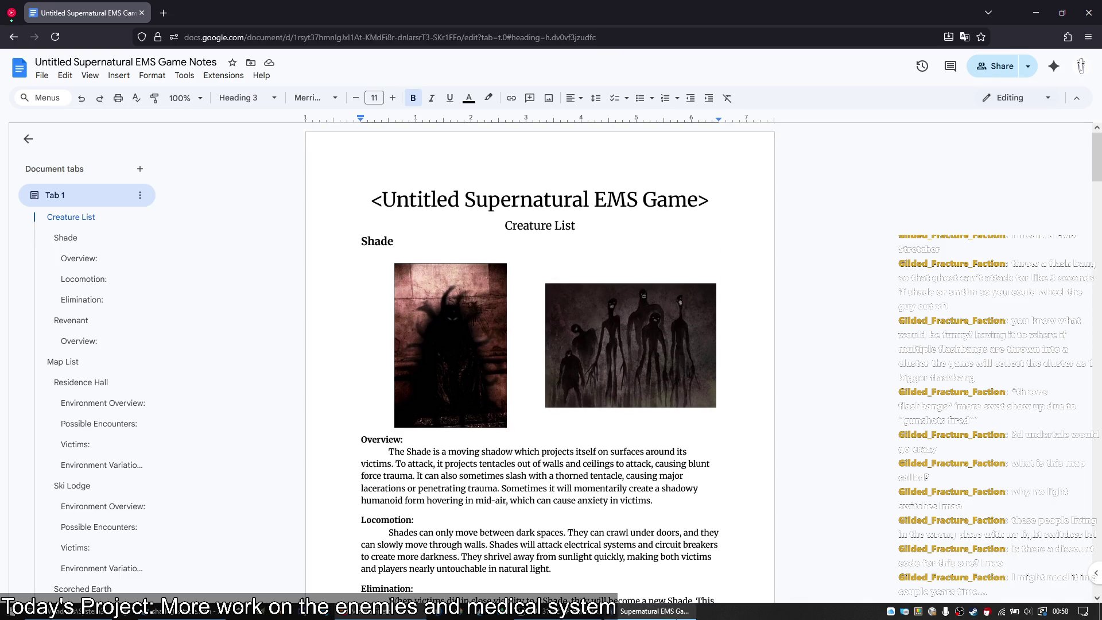
- Back in the game, vote Residence Hall, ready up, and view the task list on the ambulance tablet
key(alt+Tab)
key(e)
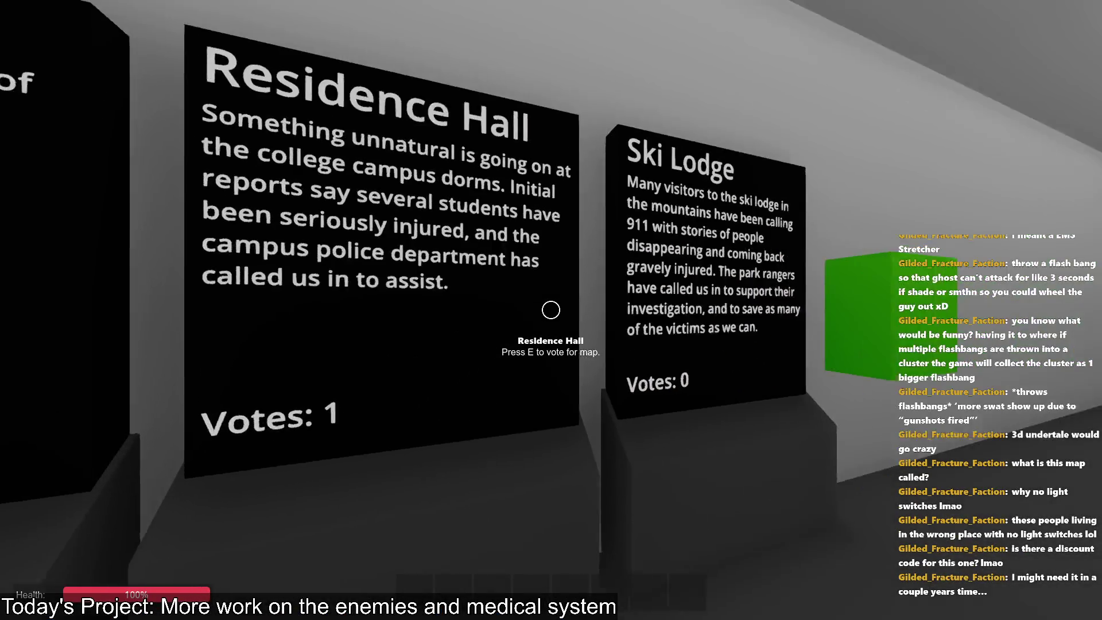
key(w)
key(e)
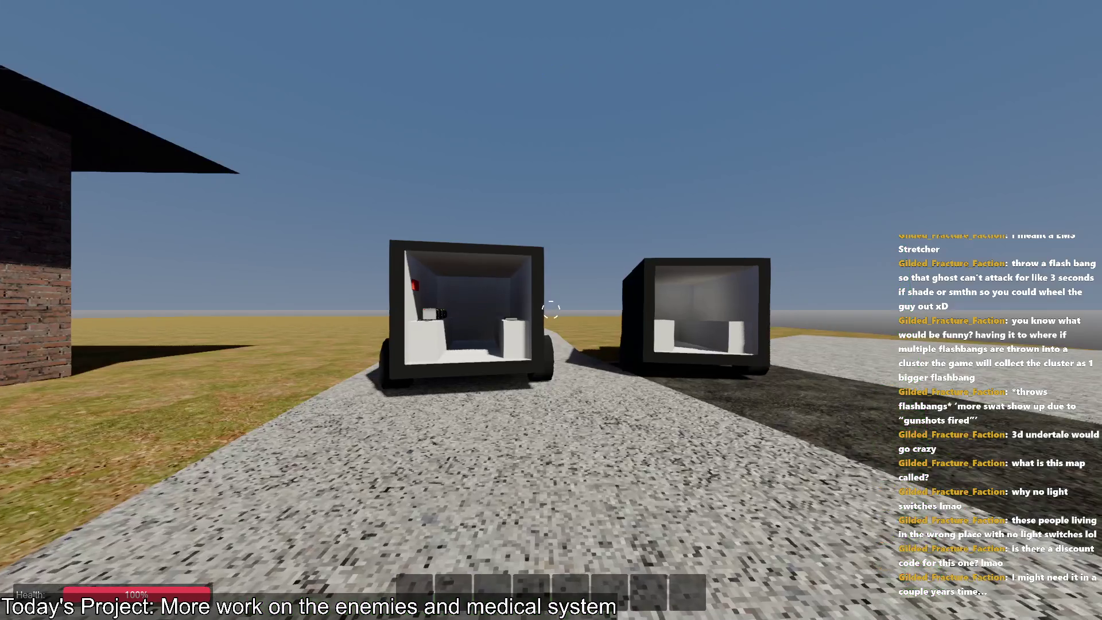
key(w)
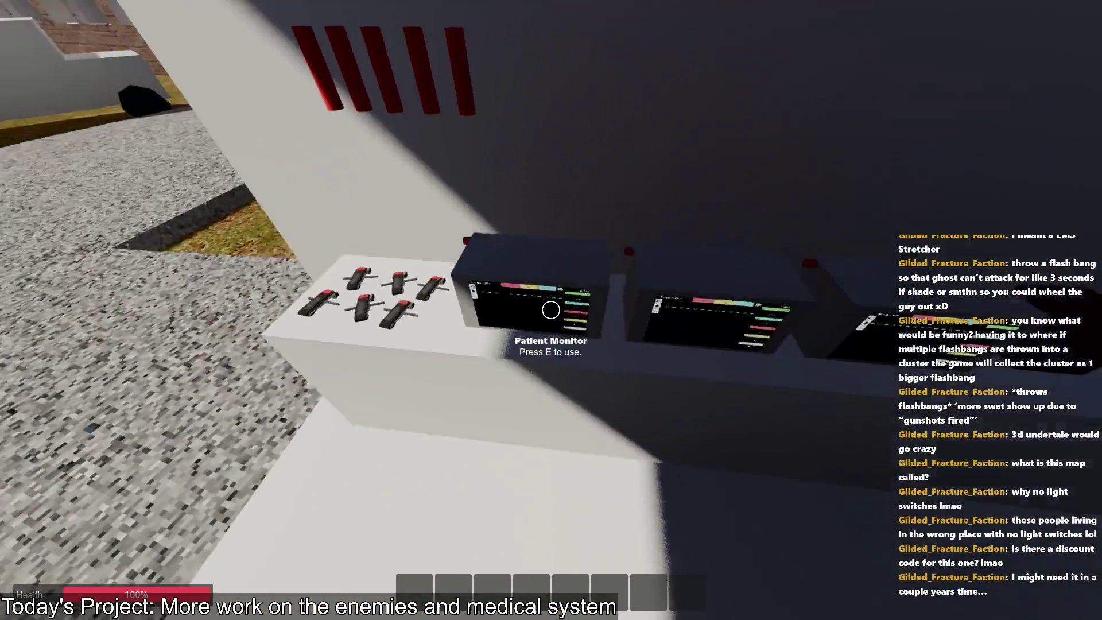
key(e)
key(e)
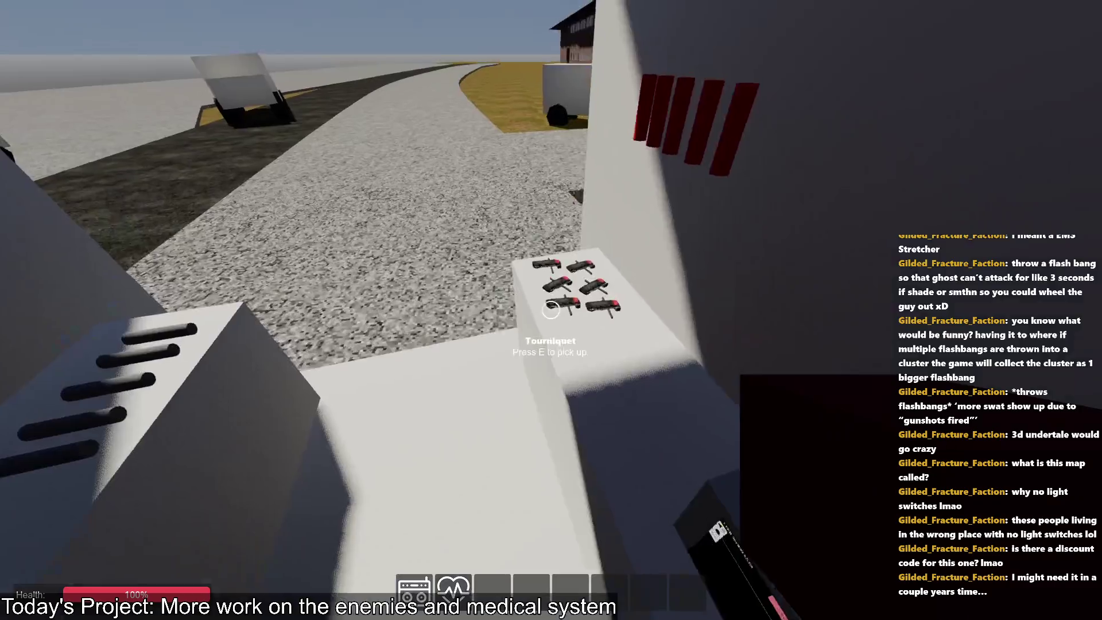
- Carry the patient monitor to the courtyard victim, hook it up, and check the 73 bpm readout
key(w)
key(w)
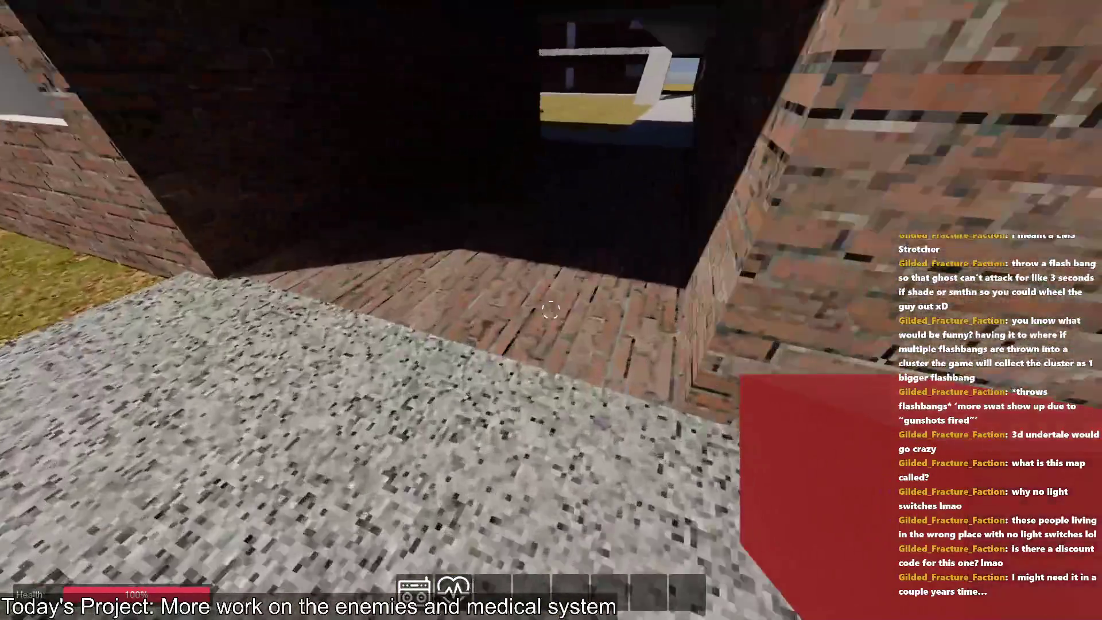
key(w)
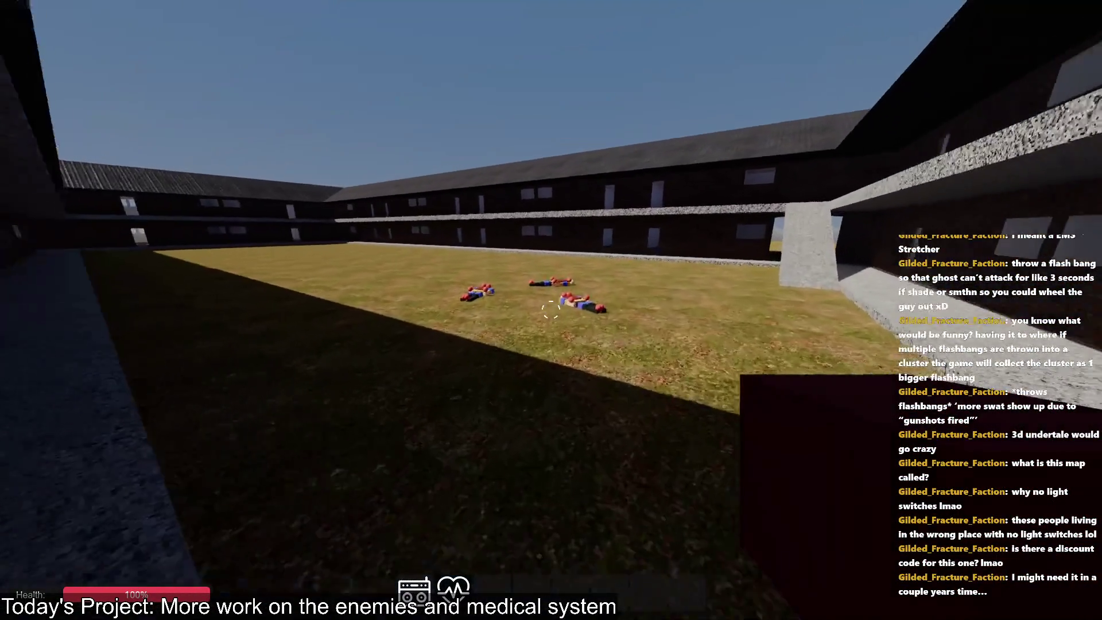
key(w)
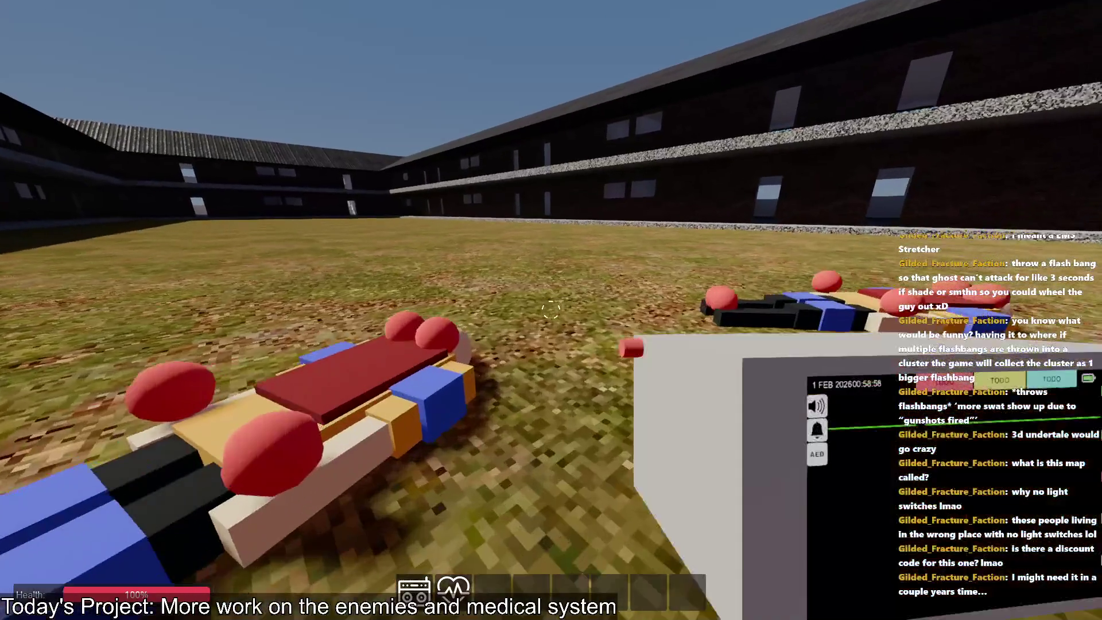
key(w)
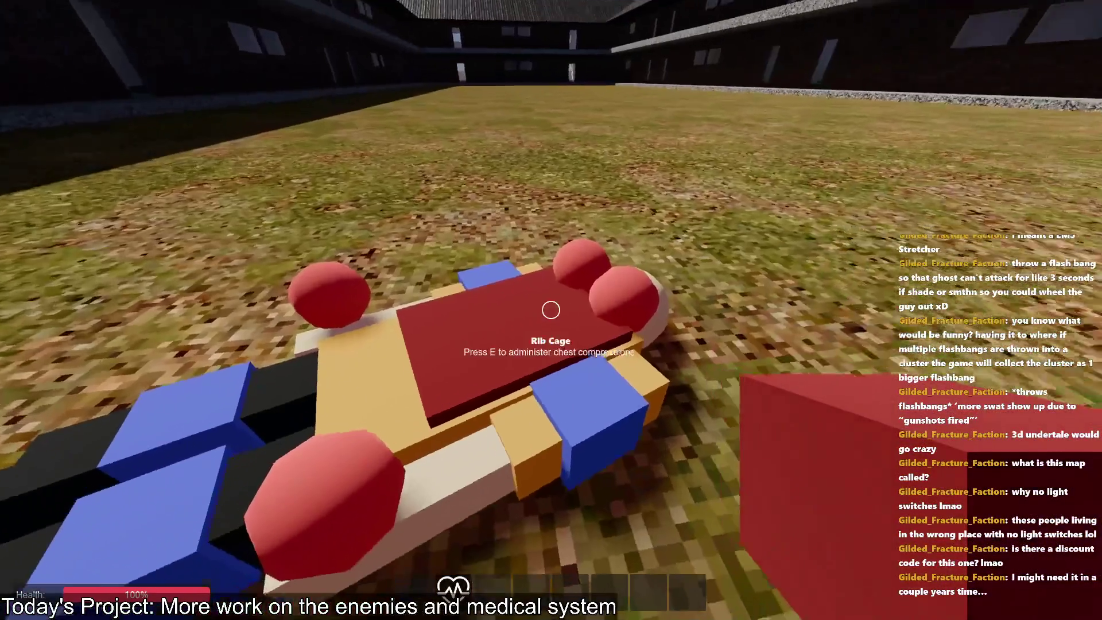
key(e)
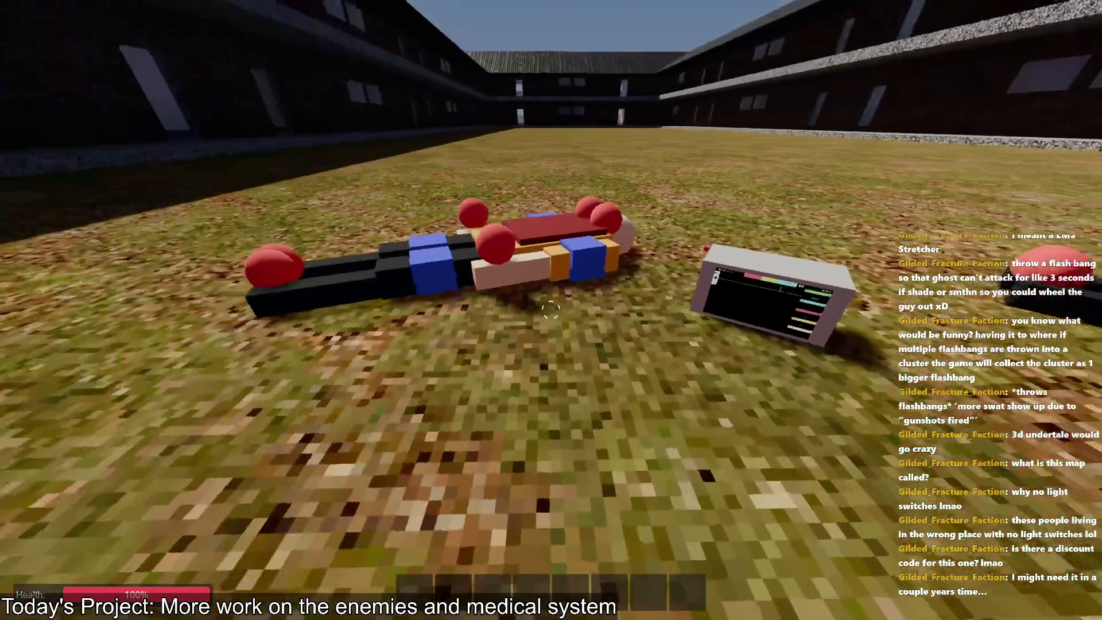
key(e)
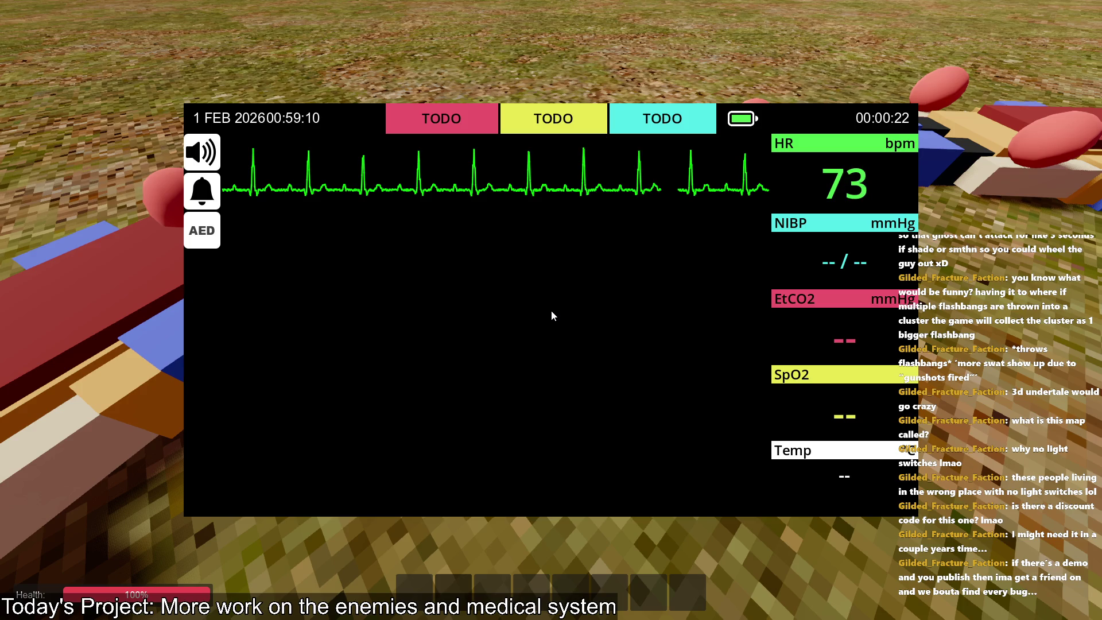
key(Escape)
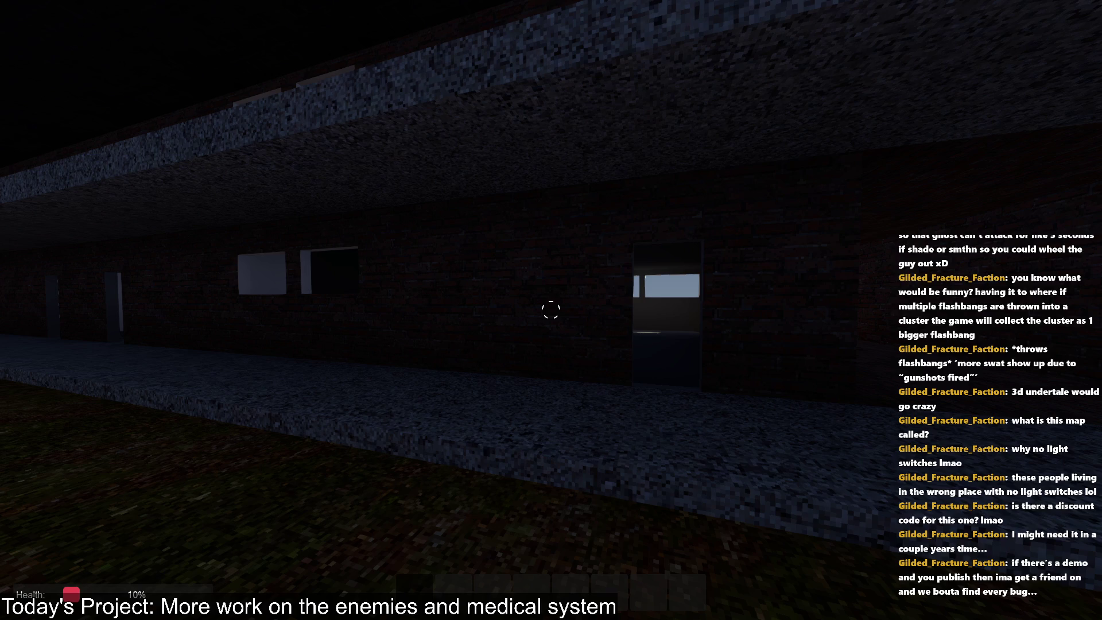
- Heal back to full health, then walk from the dark room along the brick wall past the rooms
key(w)
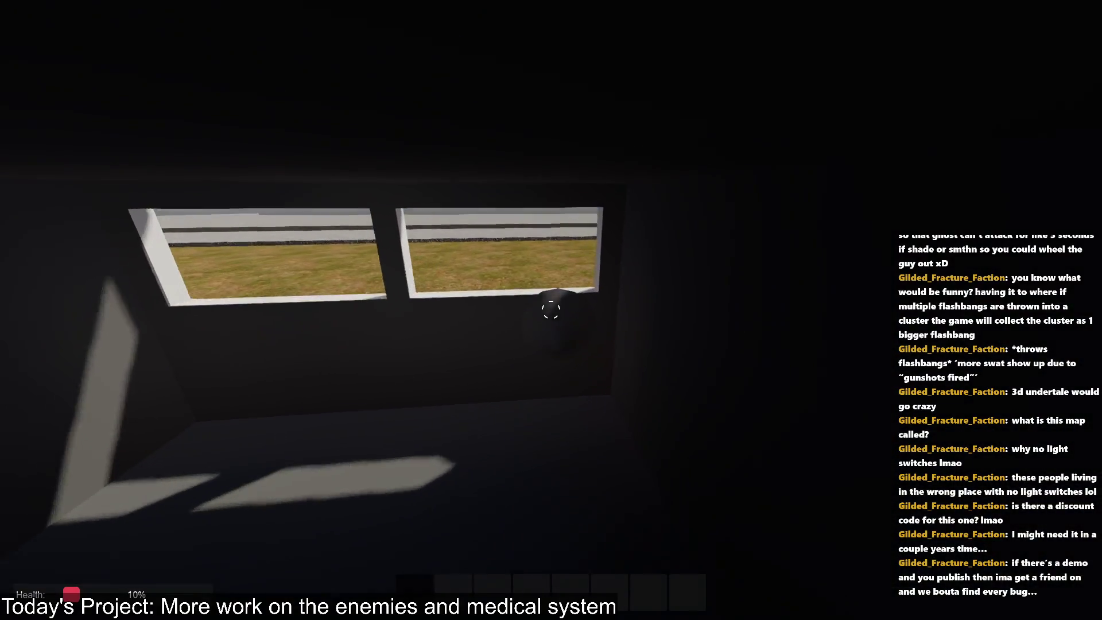
click(551, 310)
key(w)
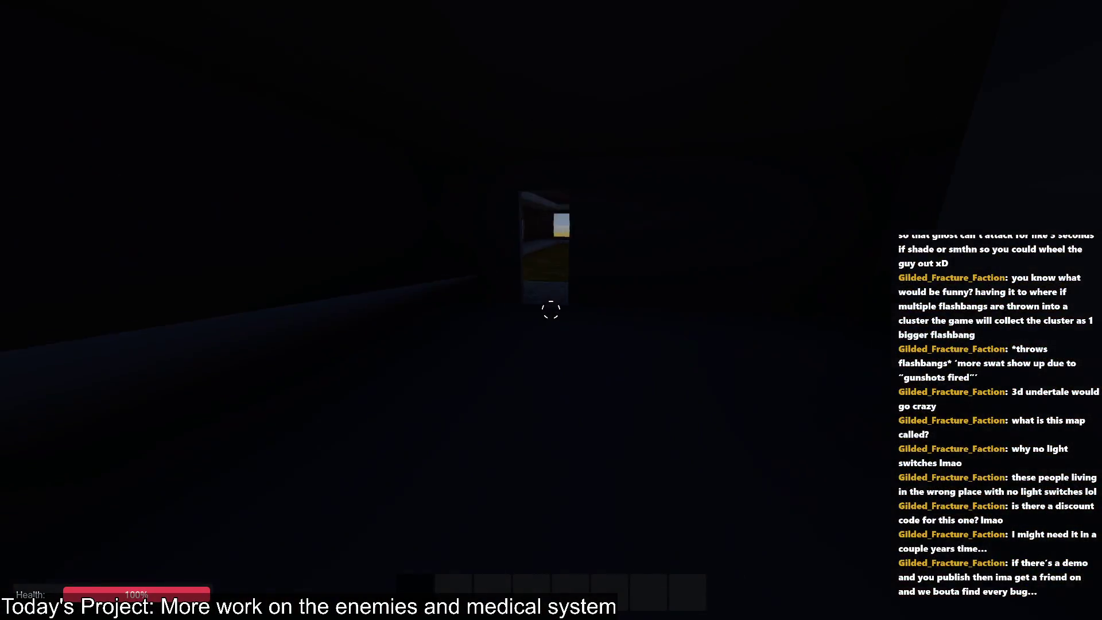
key(w)
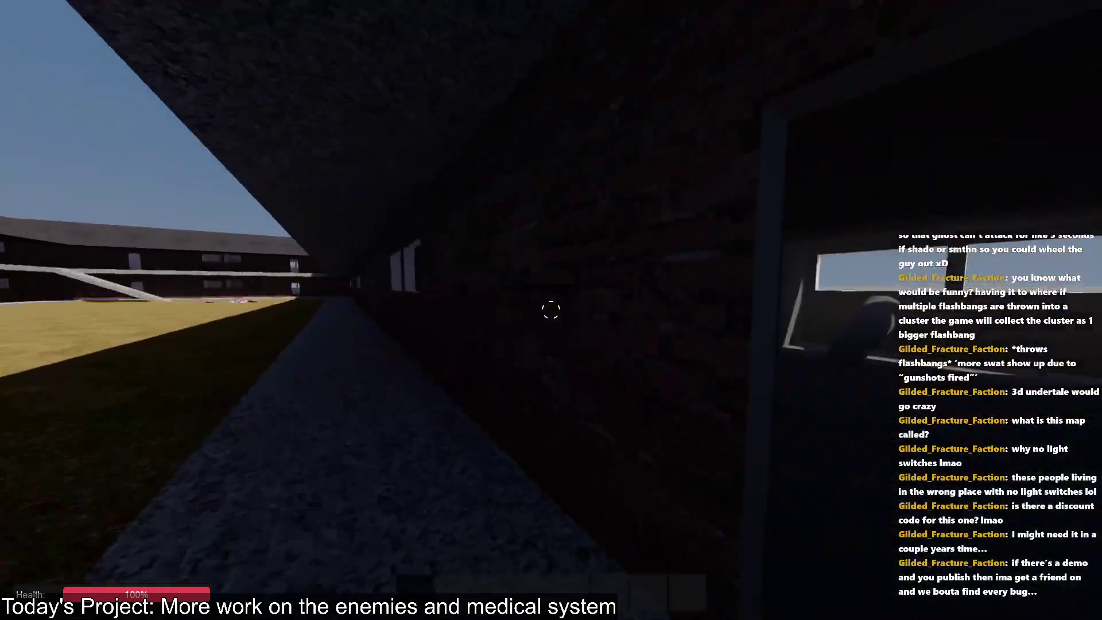
key(w)
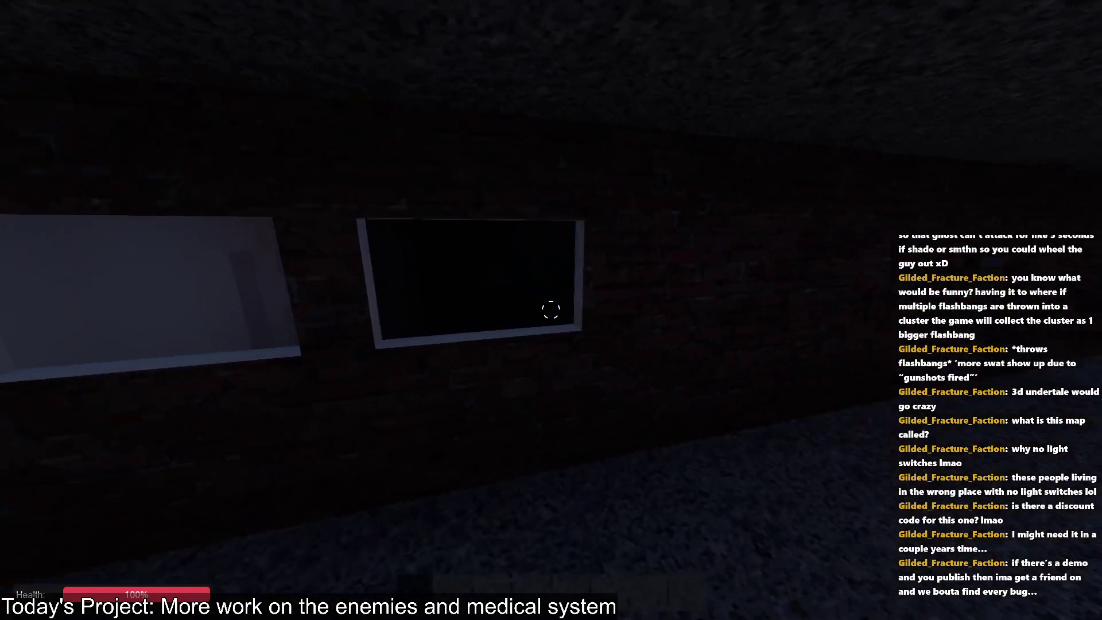
key(w)
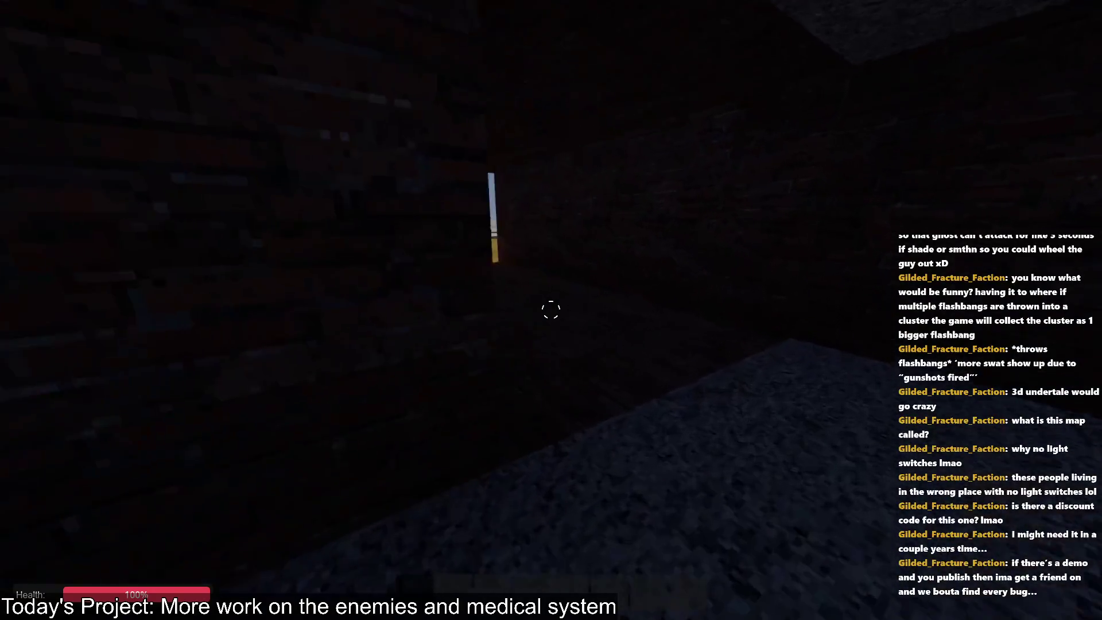
key(w)
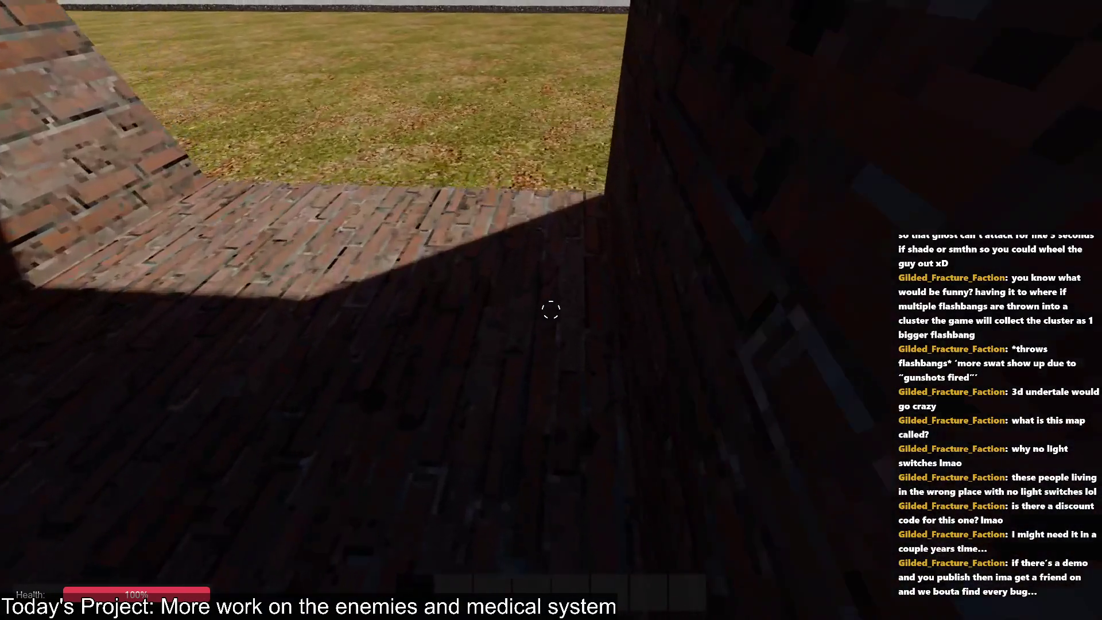
key(w)
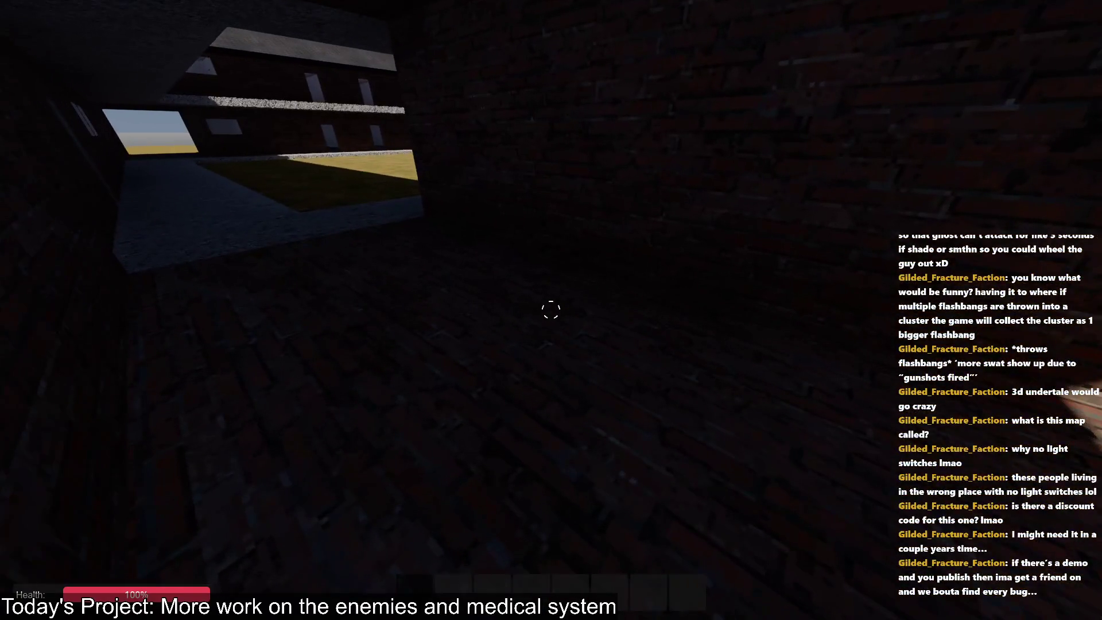
key(w)
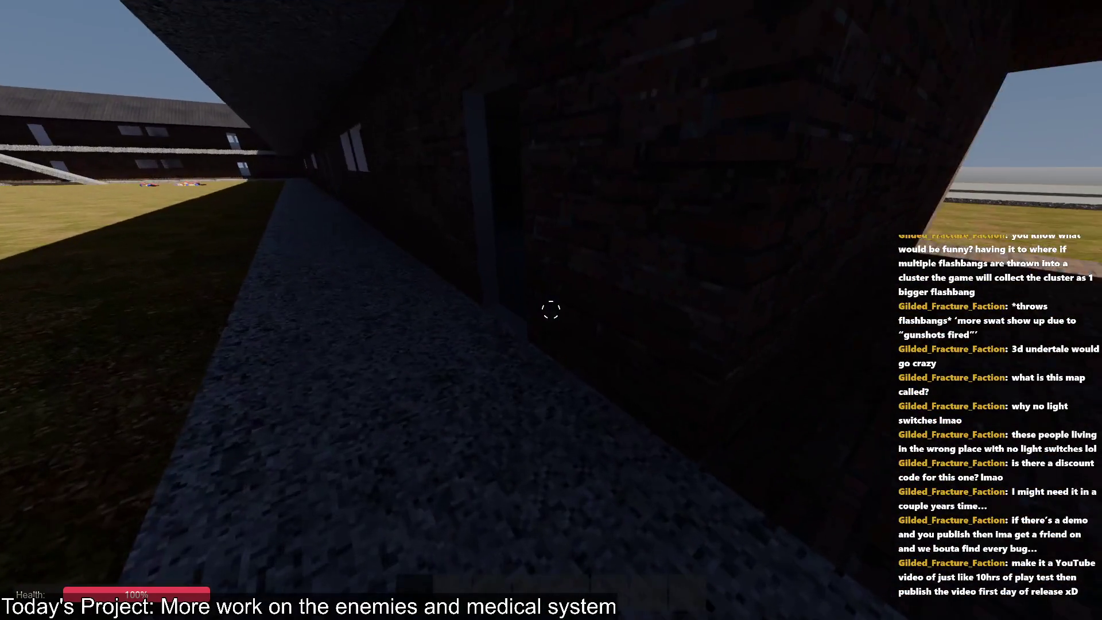
- Cross the sunlit courtyard to the lower-floor doorway, then go through the notes and back to the editor
key(w)
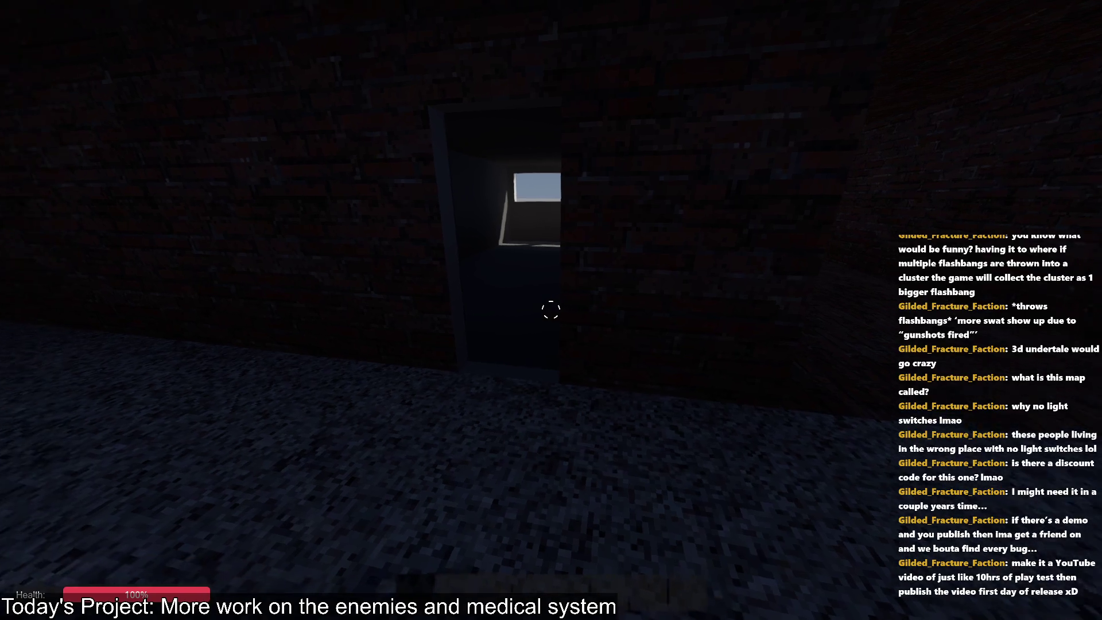
key(w)
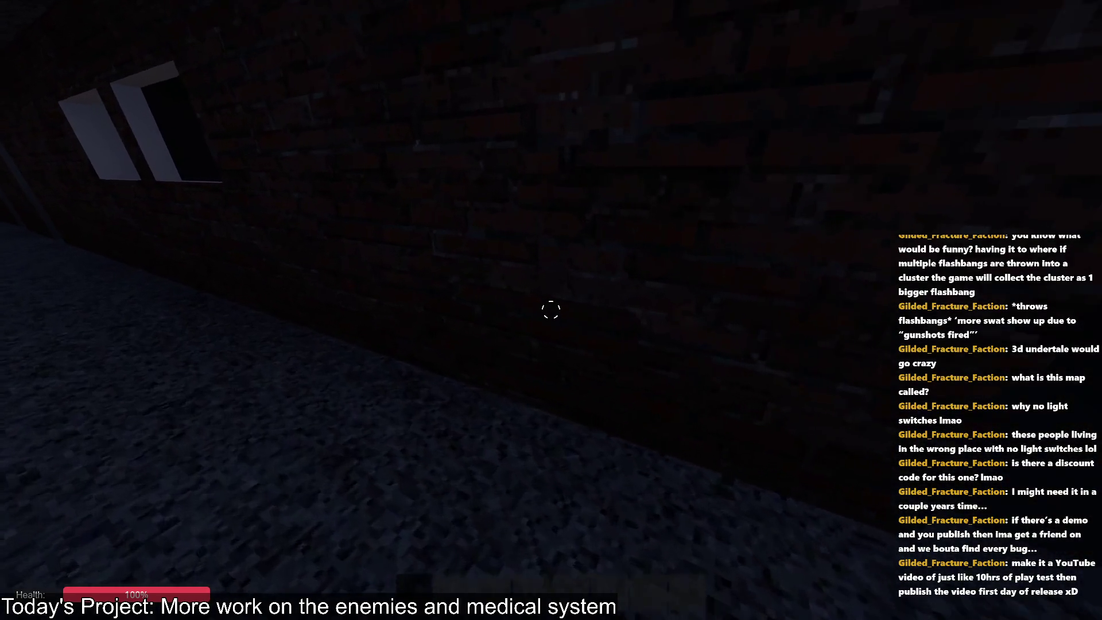
key(w)
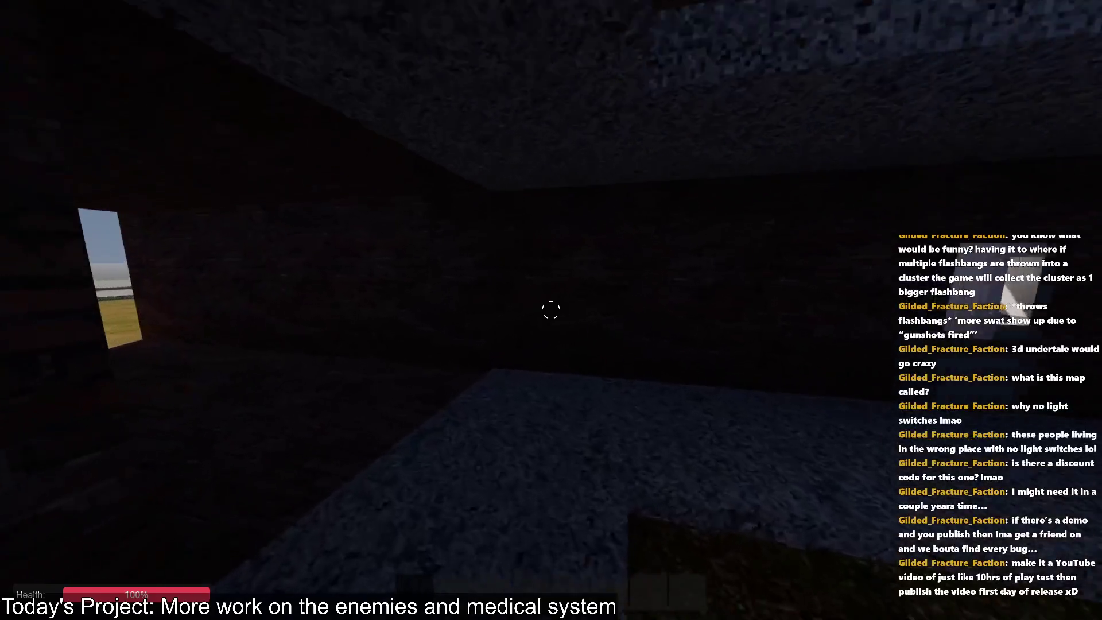
key(w)
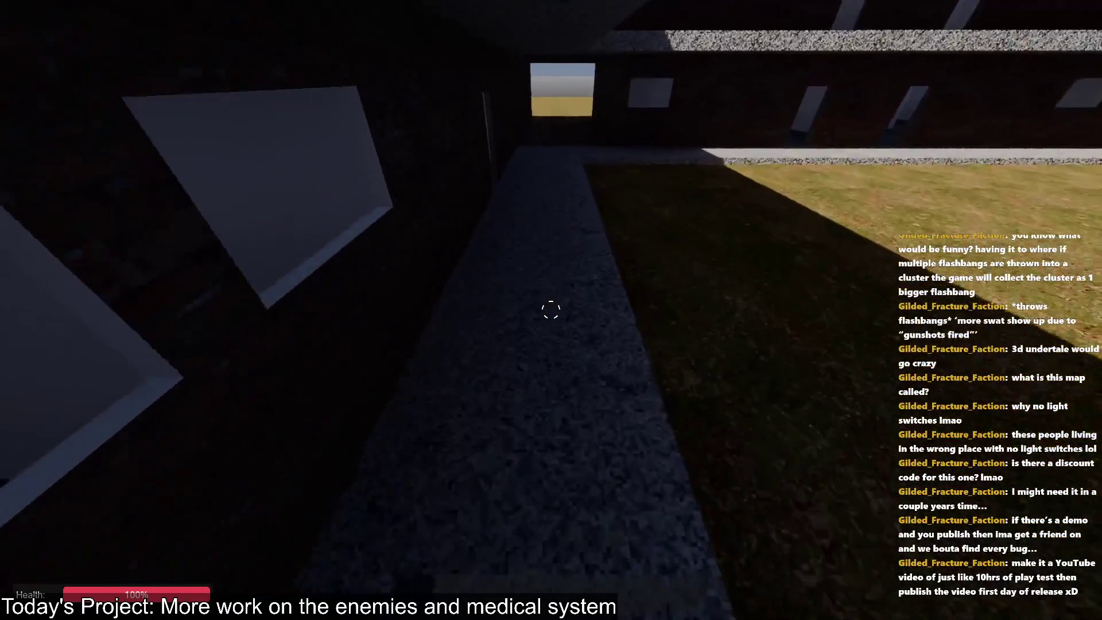
key(w)
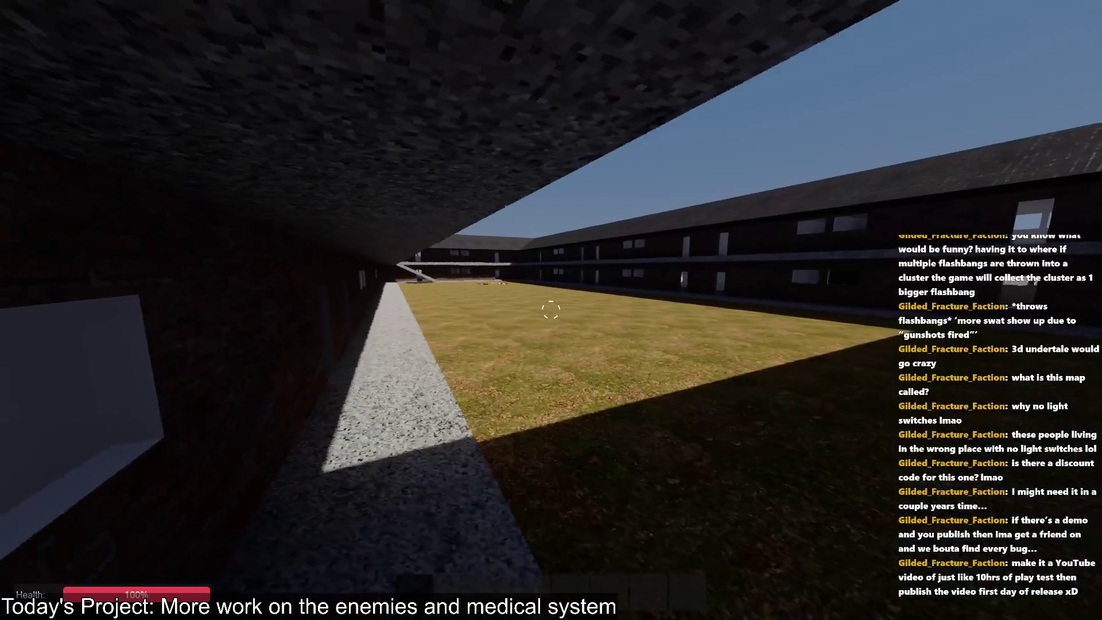
key(w)
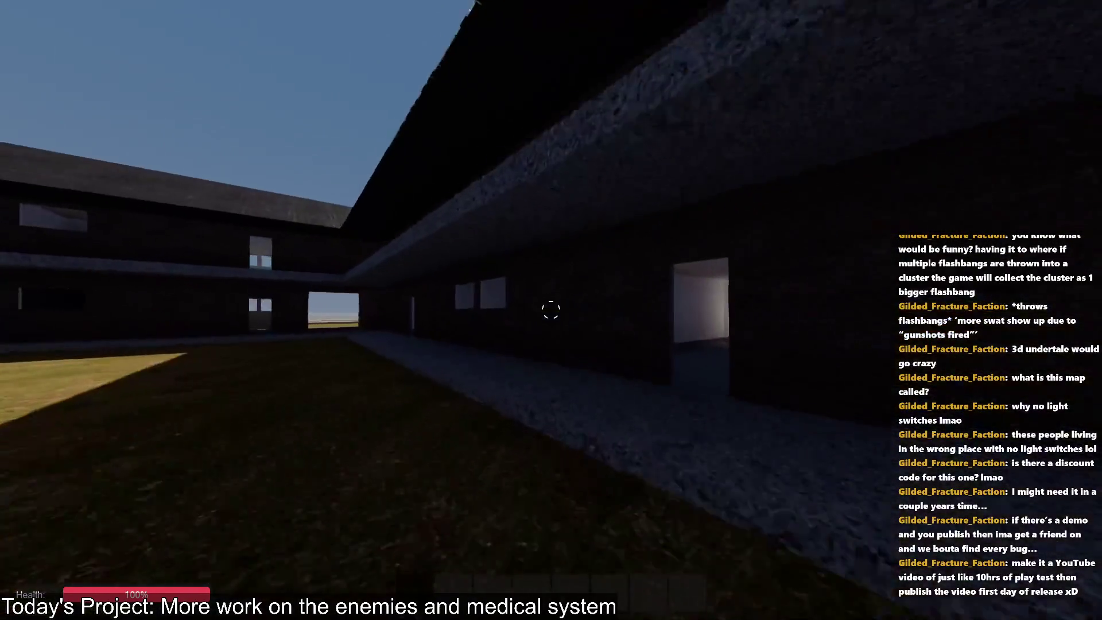
key(w)
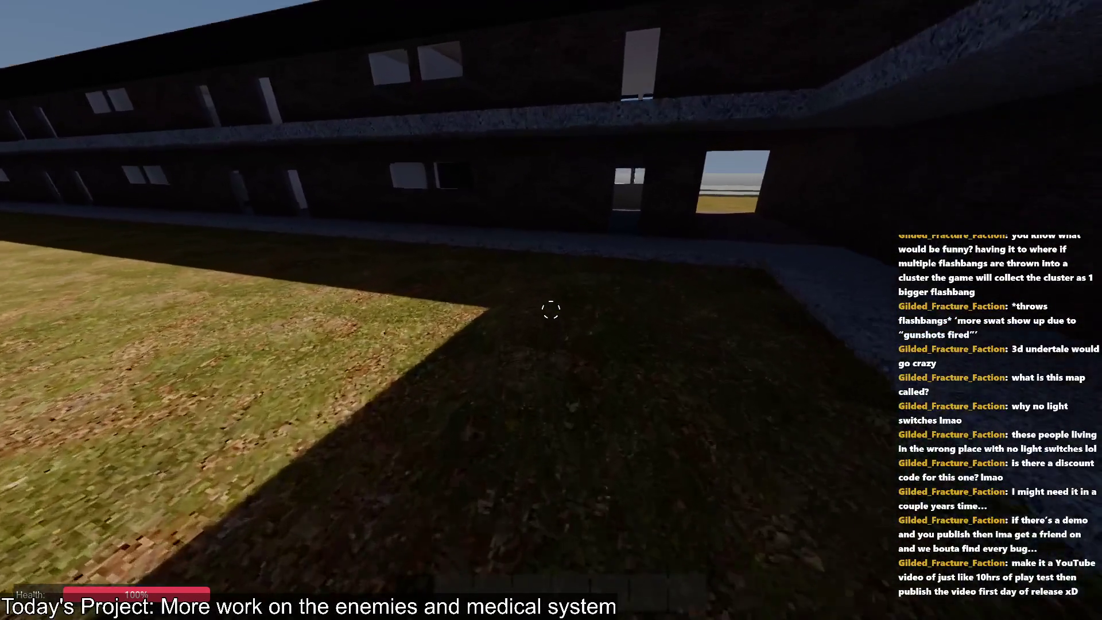
key(w)
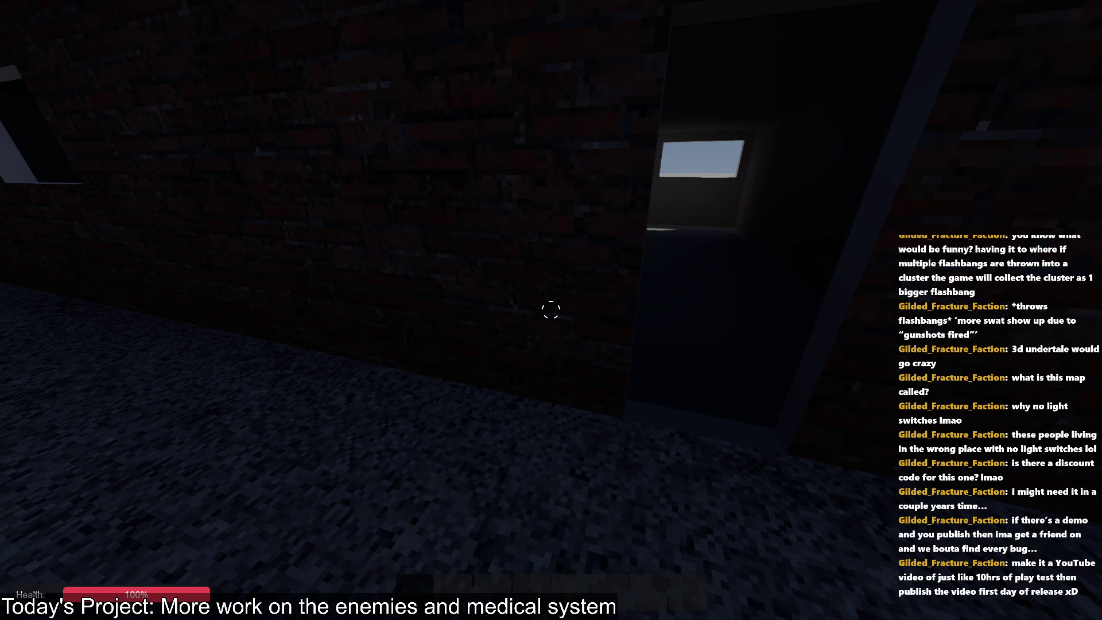
key(alt+Tab)
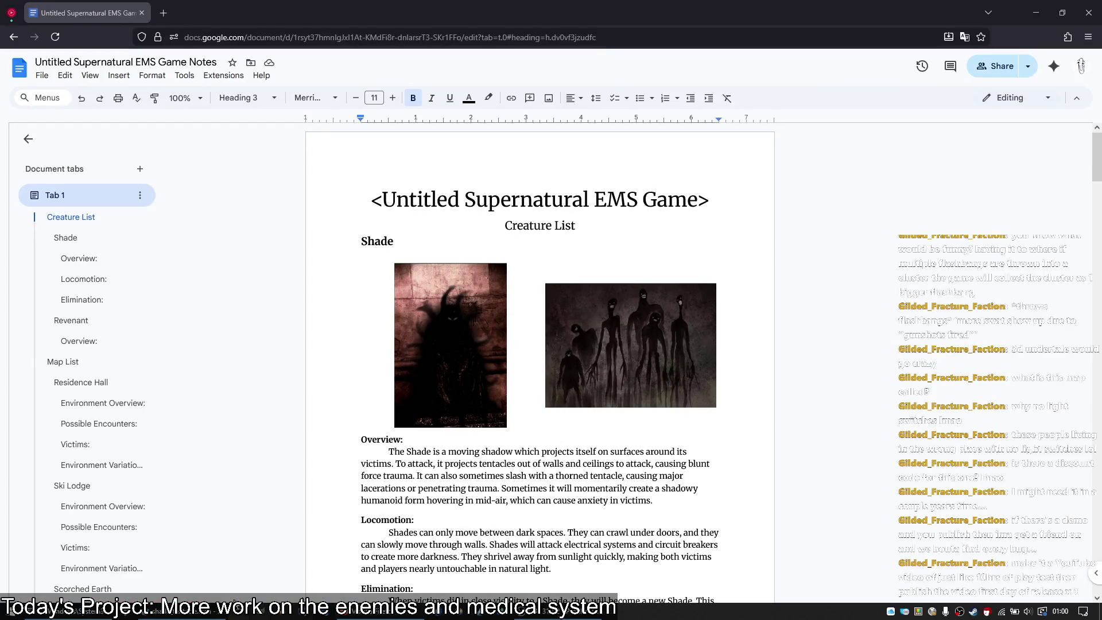
click(163, 612)
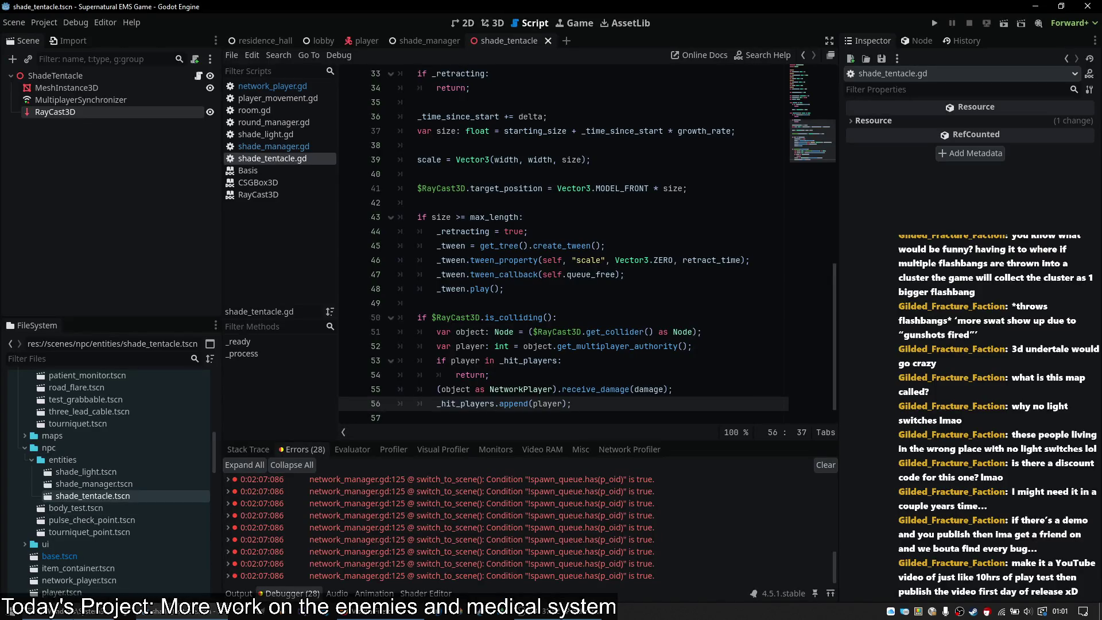
- In the git terminal, check the status and stage all changed files
click(86, 613)
text(git statu)
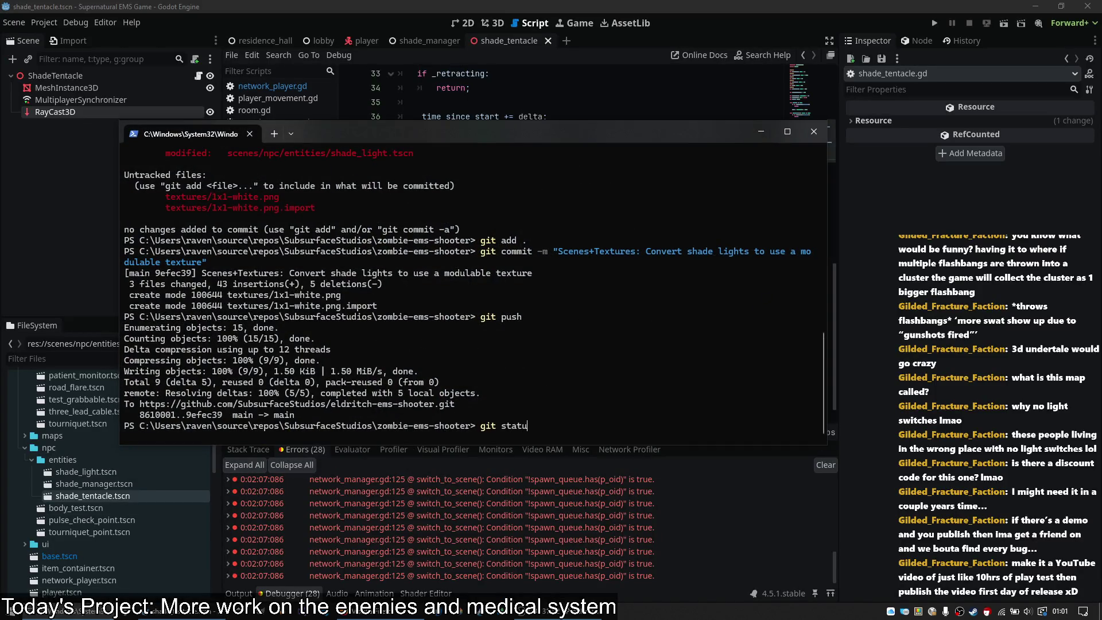
text(s)
key(Return)
text(git ad d)
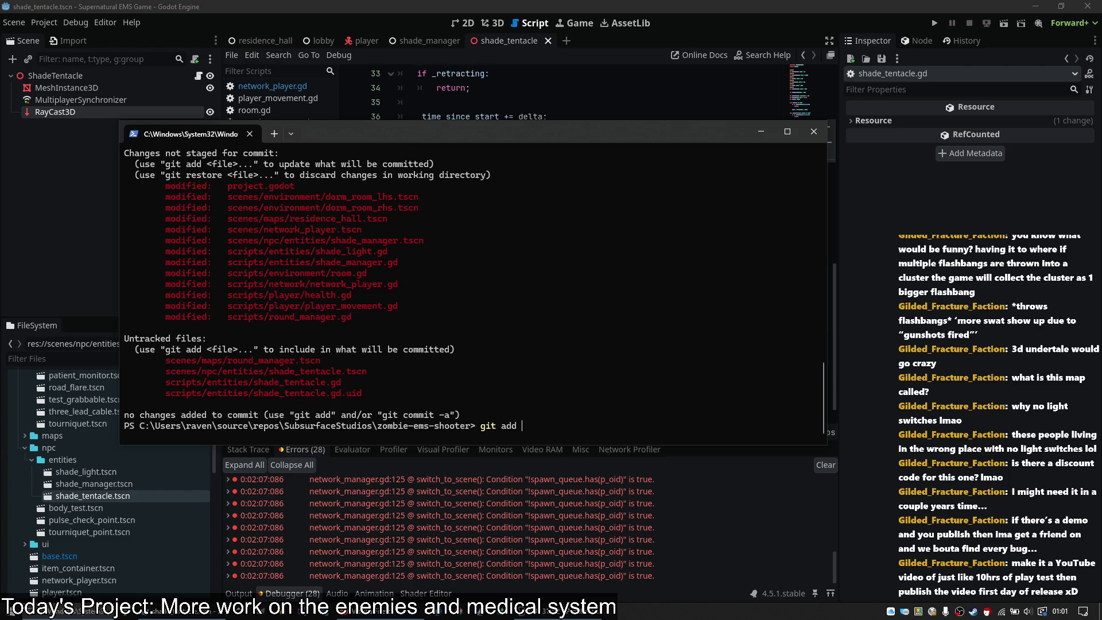
key(Return)
- Commit with message 'Scripts+Scenes: Implement Shade tentacles', entering the signing passphrase
text(commit -m "Scrip)
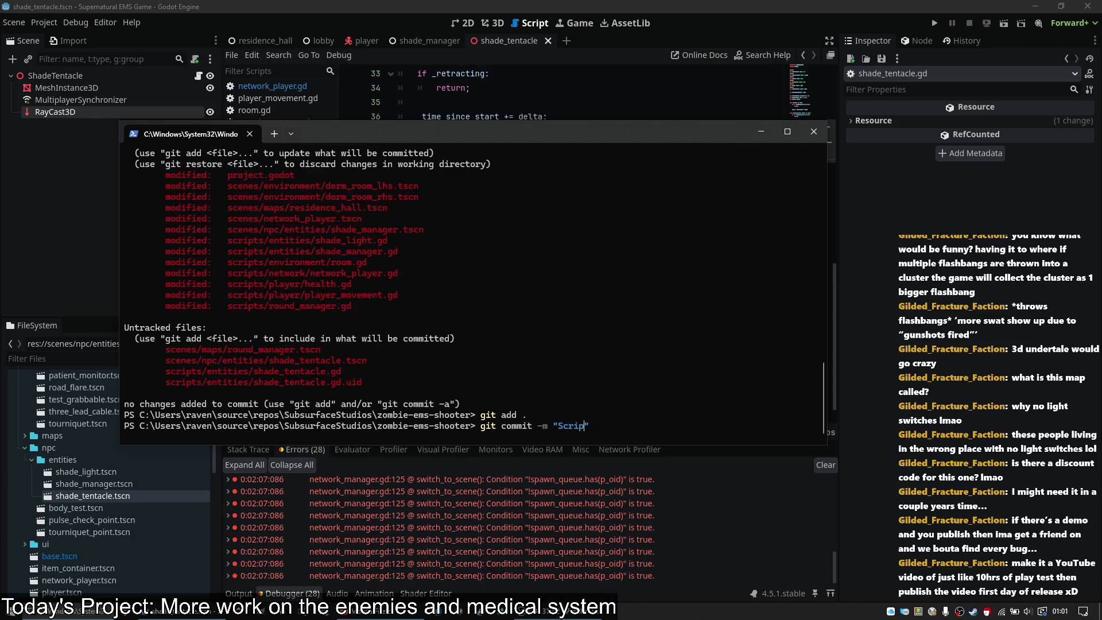
text(cenes: Con)
text(onin)
text(tinue)
text(Implement Shade tentacles)
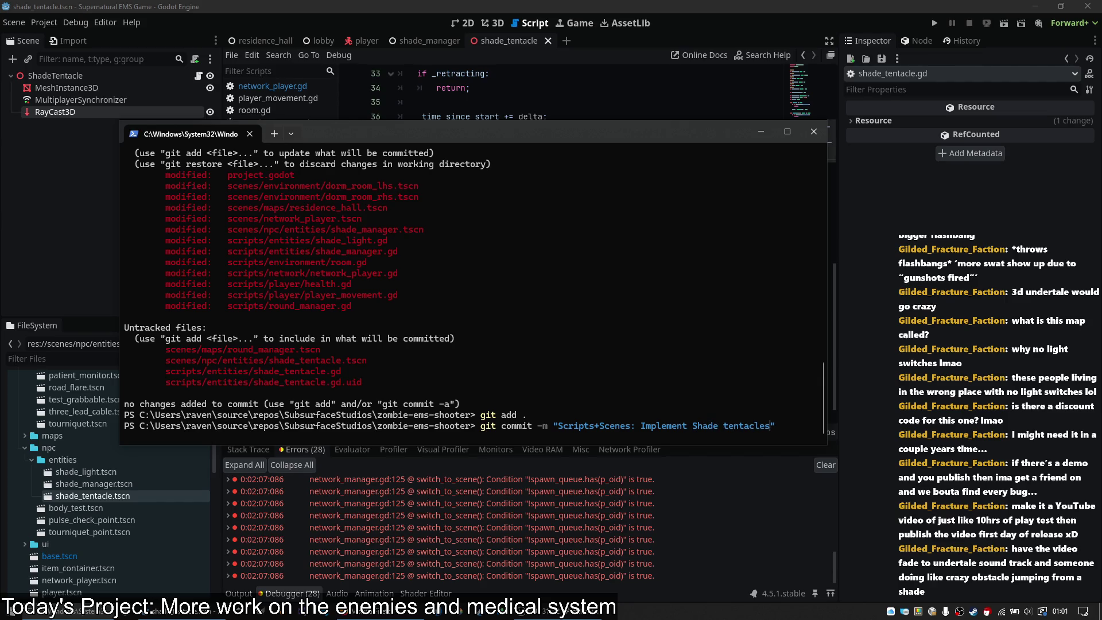
key(Return)
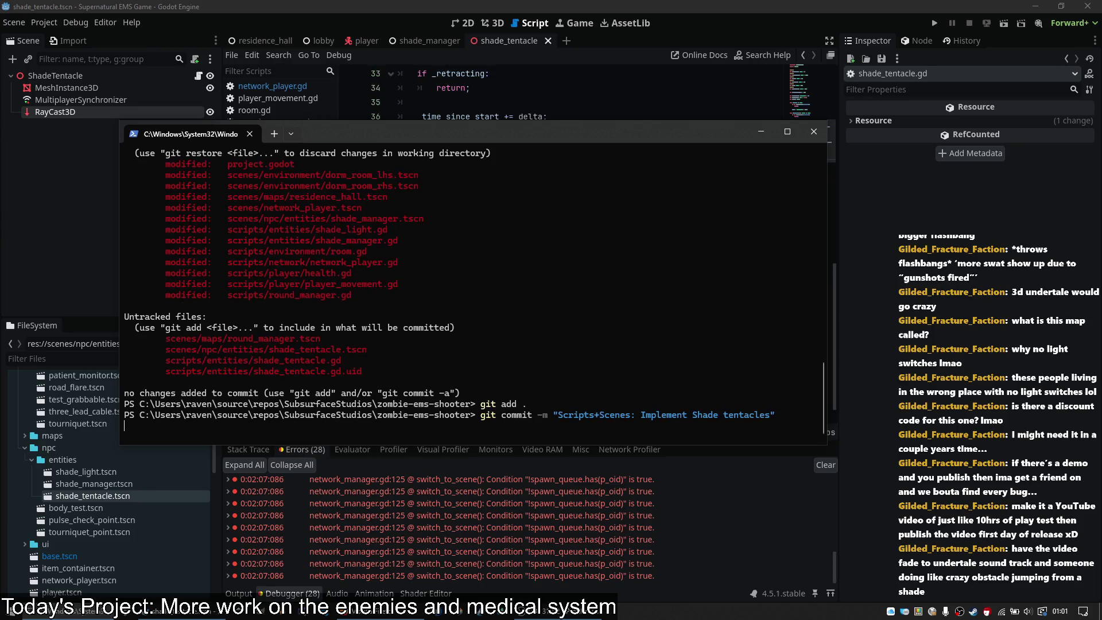
text(************)
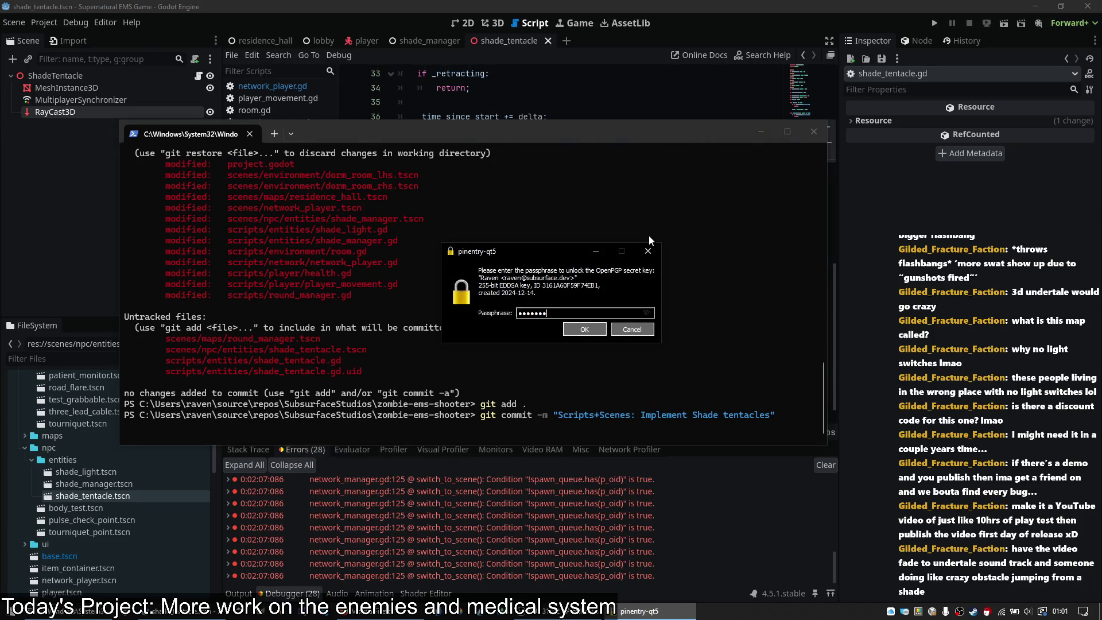
key(Return)
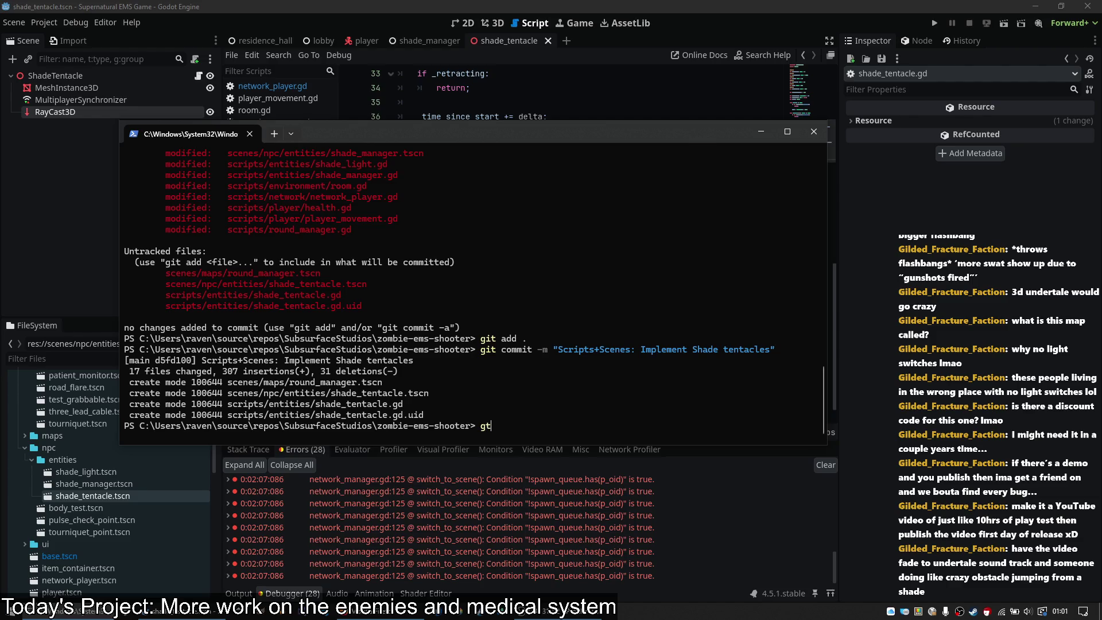
- Push the commit to the remote and minimize the terminal
text(it push)
key(Return)
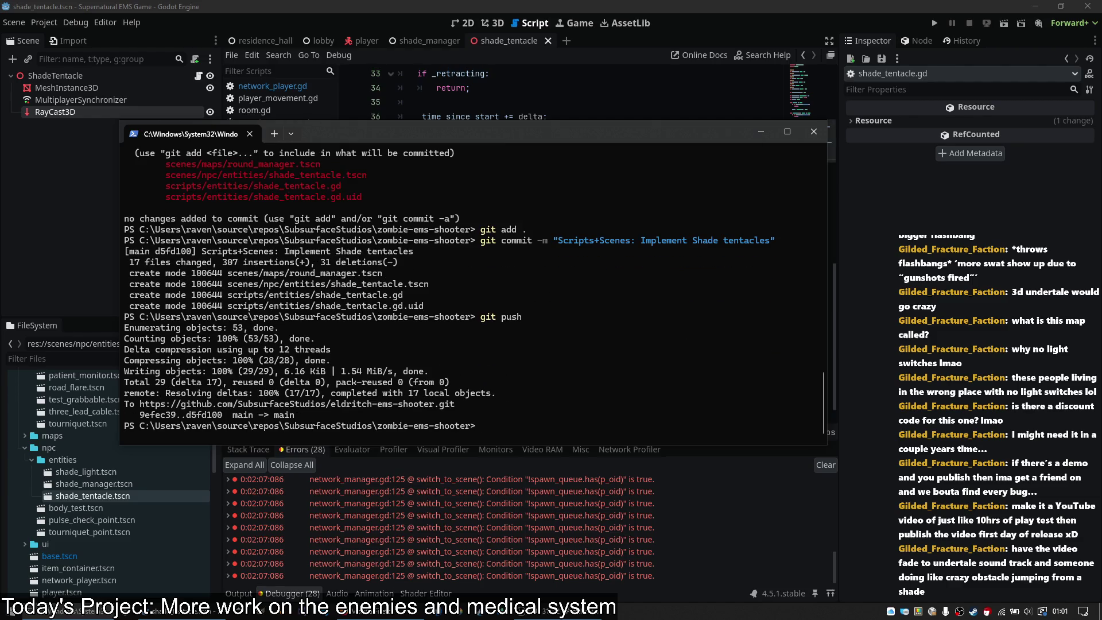
click(961, 269)
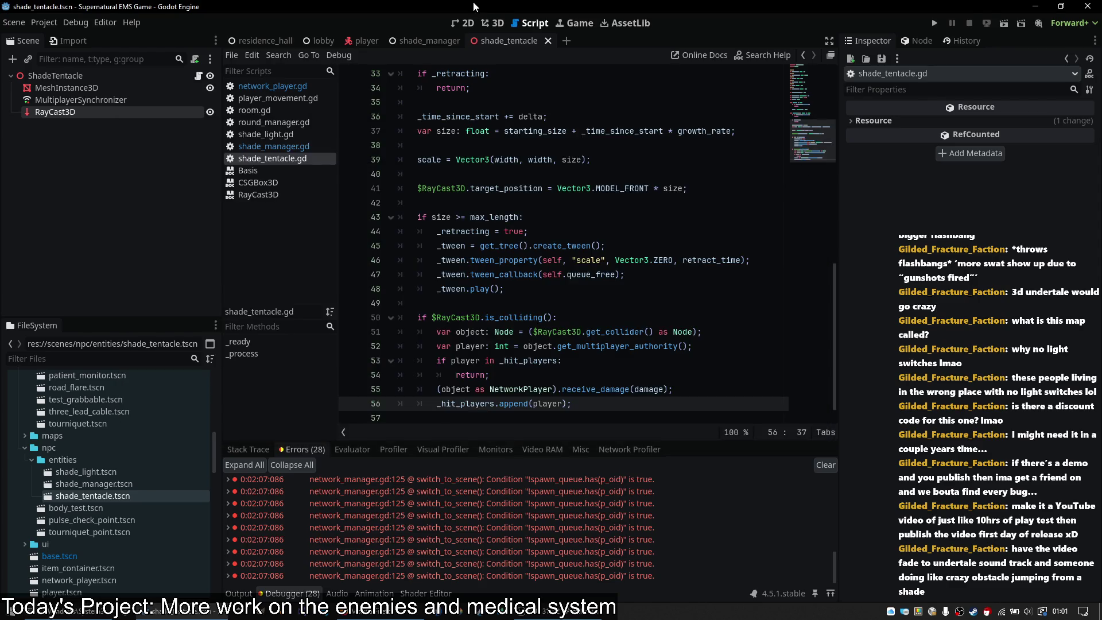
click(491, 23)
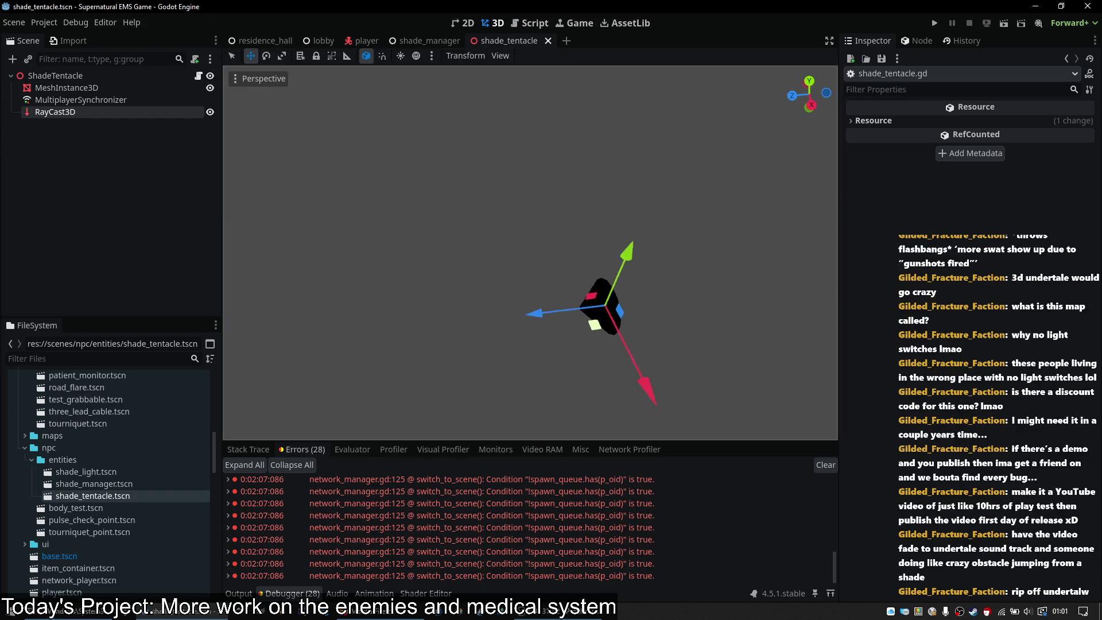
- Save the tentacle scene and close the shade_tentacle, shade_manager and player scene tabs
key(ctrl+s)
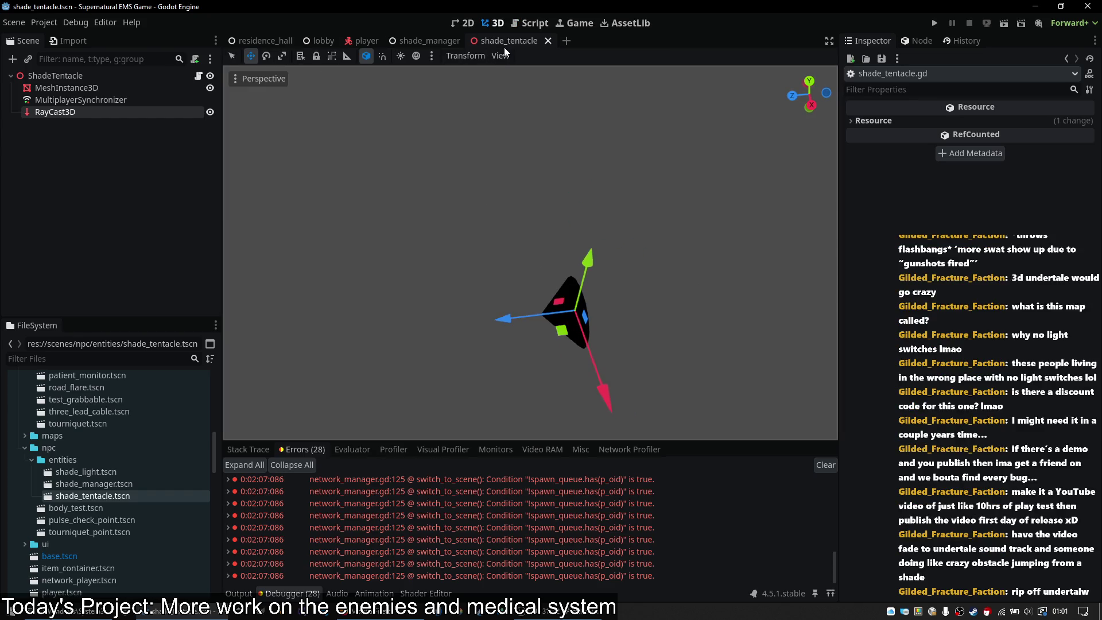
middle_click(504, 46)
middle_click(411, 43)
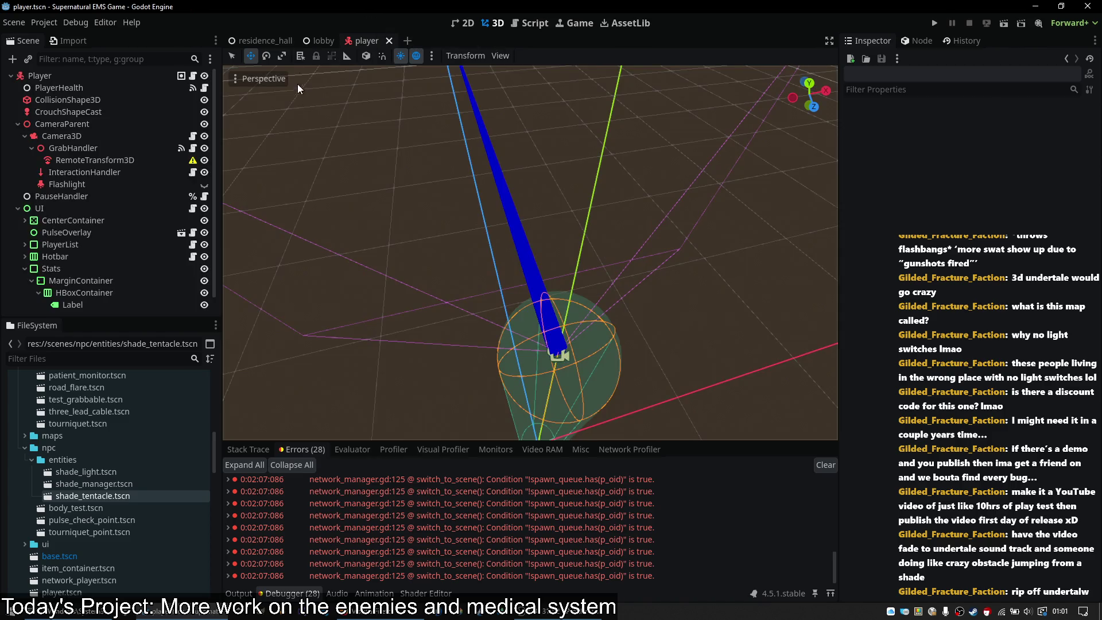
middle_click(361, 38)
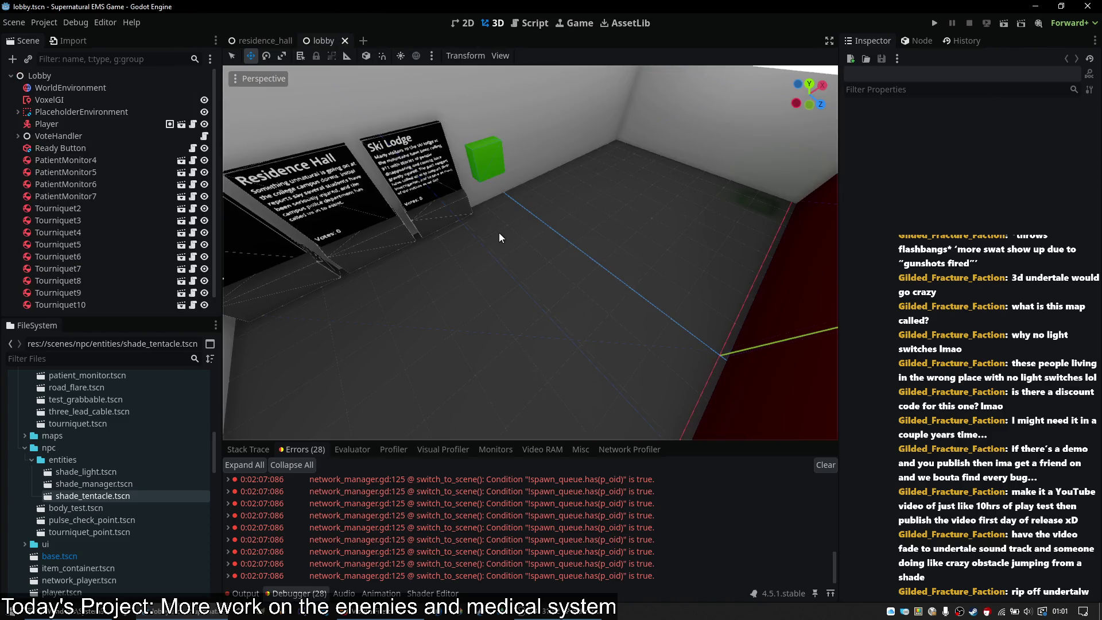
- Select the lobby's VoxelGI node and bake its global illumination
mouse_move(499, 232)
mouse_down()
mouse_move(563, 230)
mouse_move(498, 232)
mouse_up()
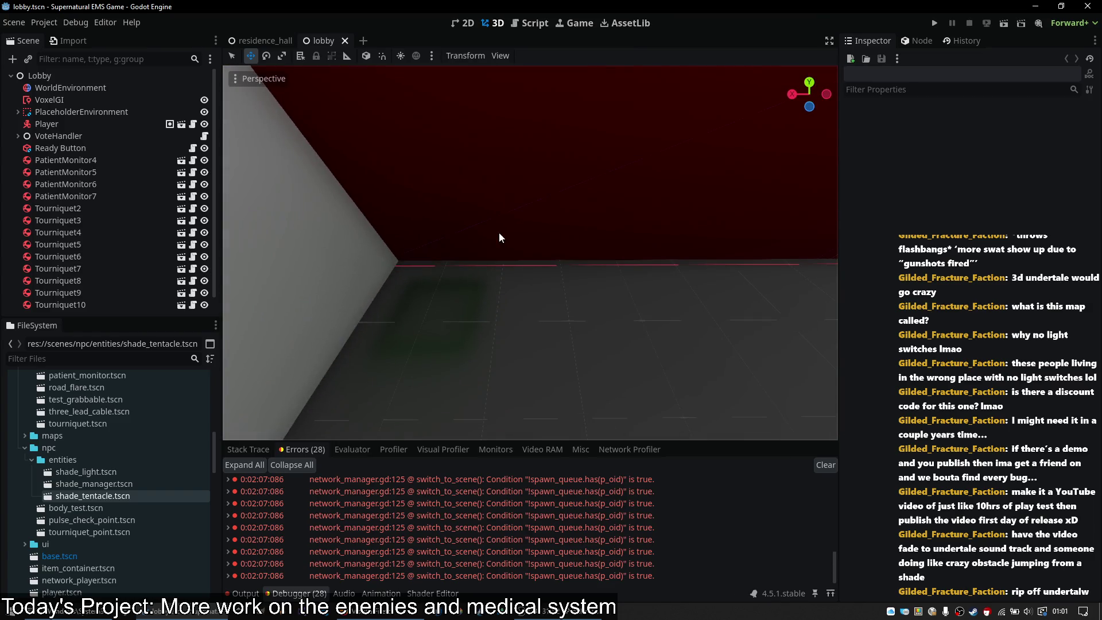
click(102, 99)
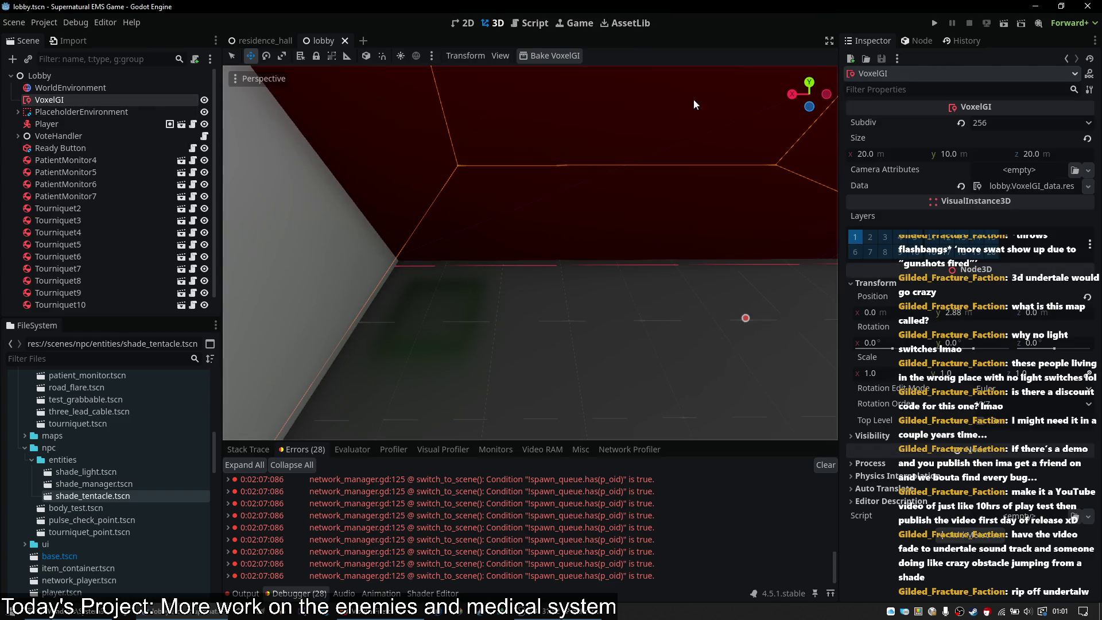
click(565, 56)
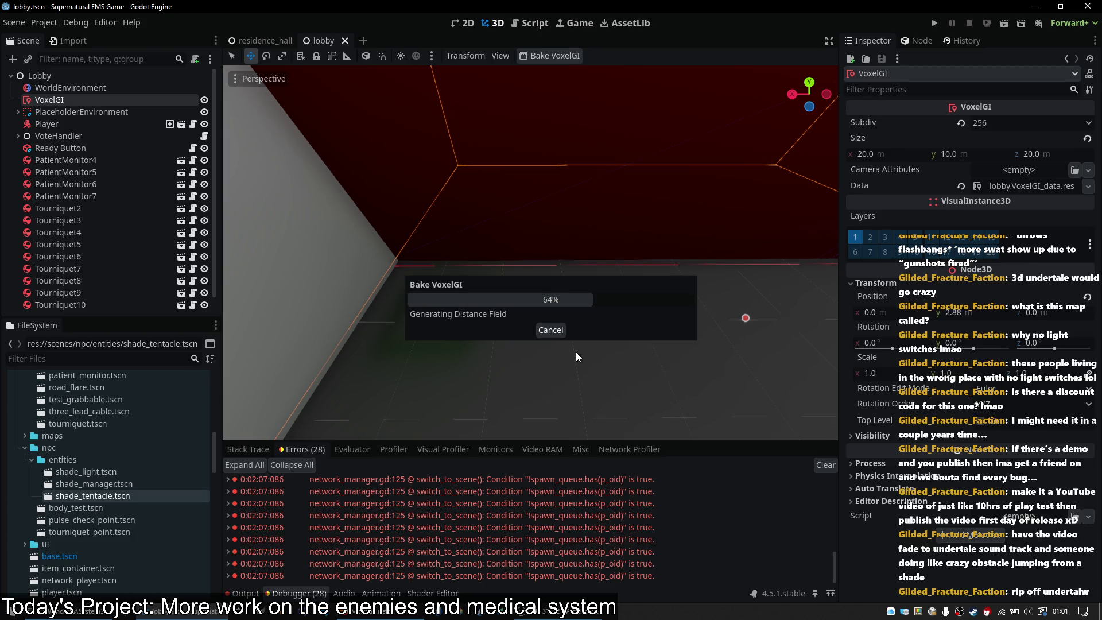
drag(576, 353, 631, 344)
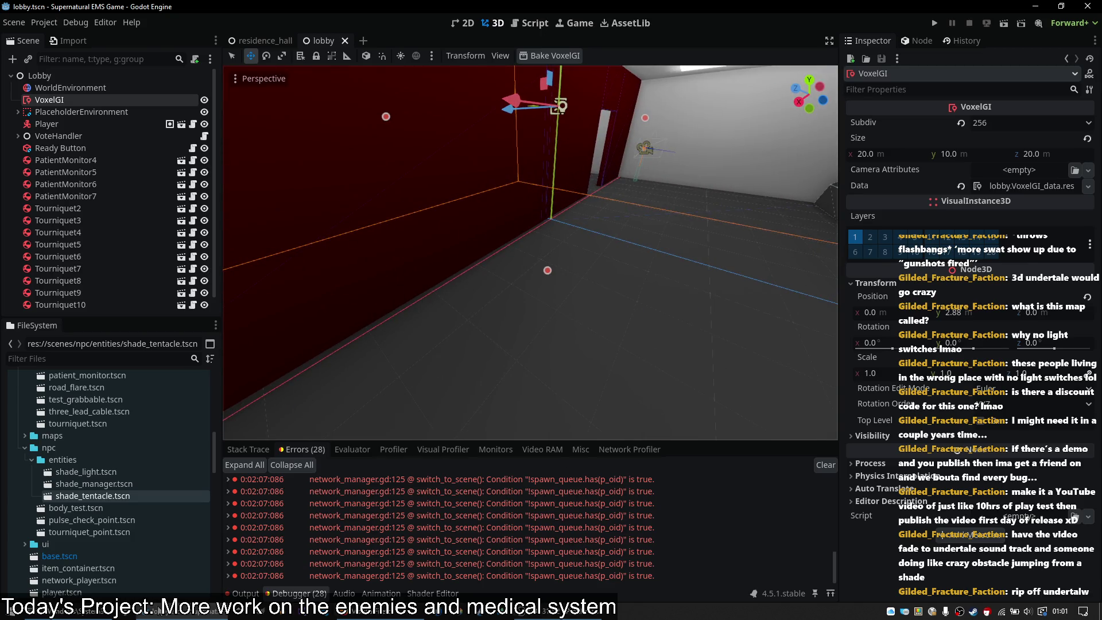
click(86, 615)
- Check git status, stage all changes and commit them as "Config: Rebake lobby GI"
text(git stat)
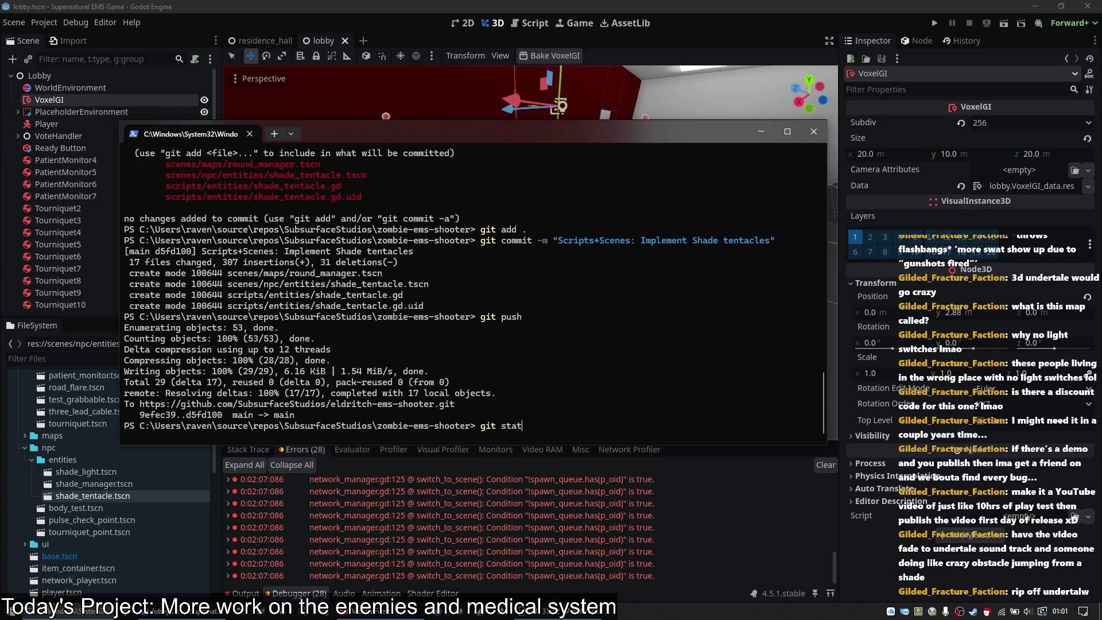
text(us)
key(Return)
text(git add)
key(Return)
text(git co)
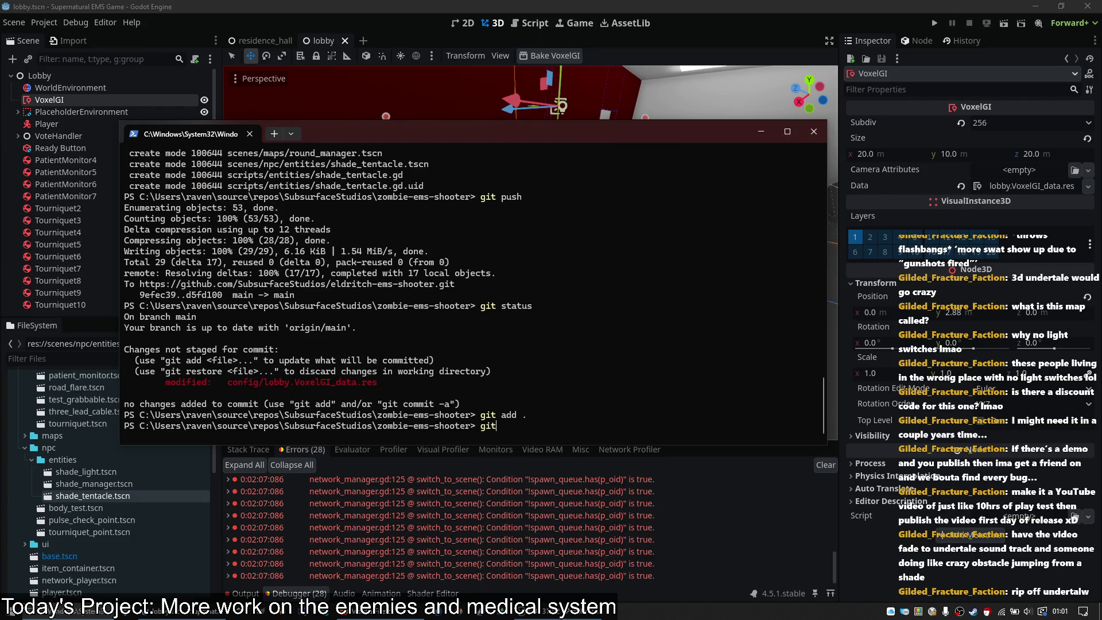
text(mmit -m ")
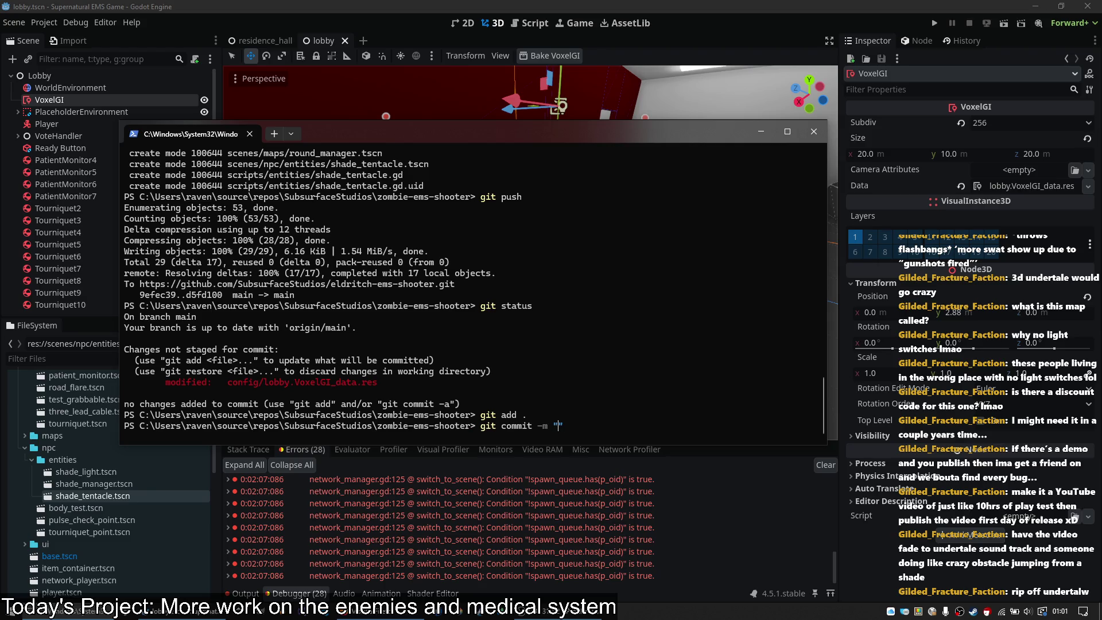
text(Config: Reba)
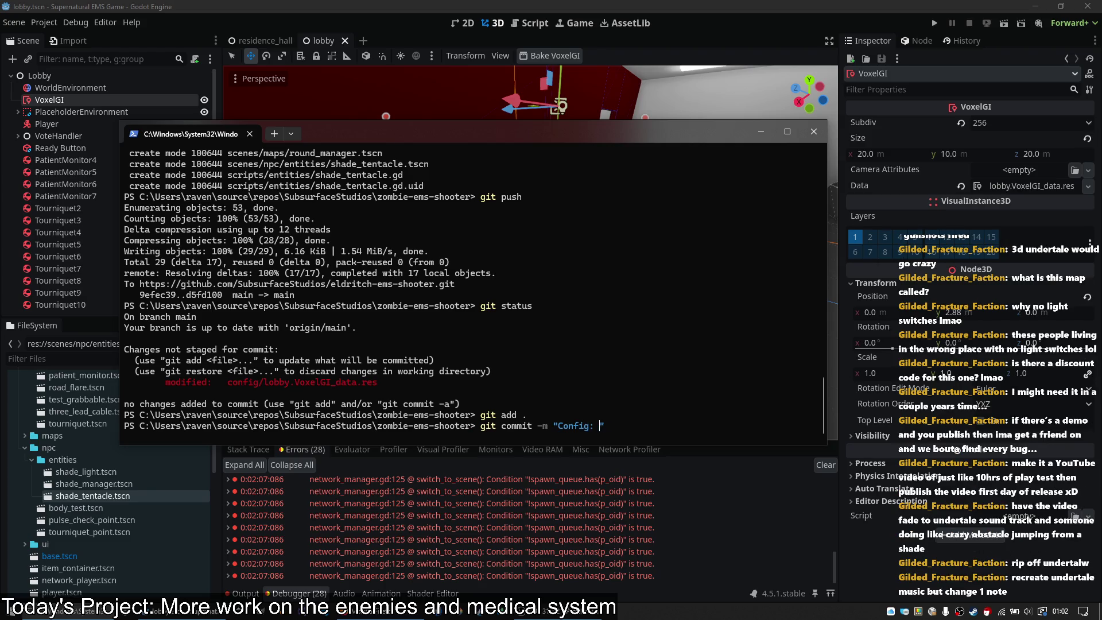
text(ke lobby GI)
key(Return)
- Push the lobby GI commit to the remote and return to Godot
text(git push)
key(Return)
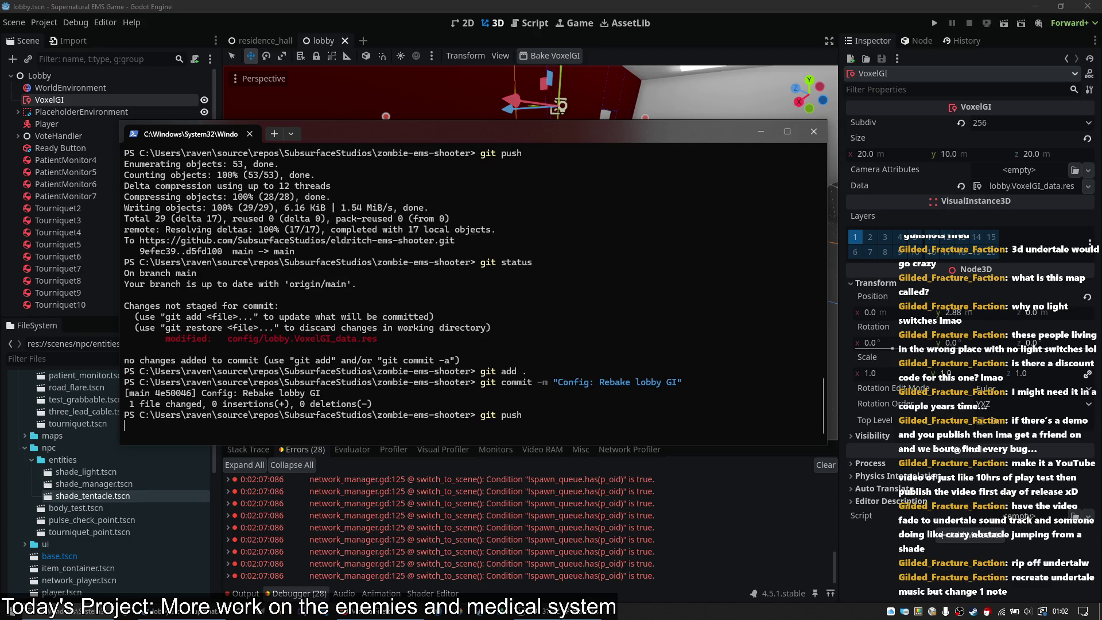
click(745, 30)
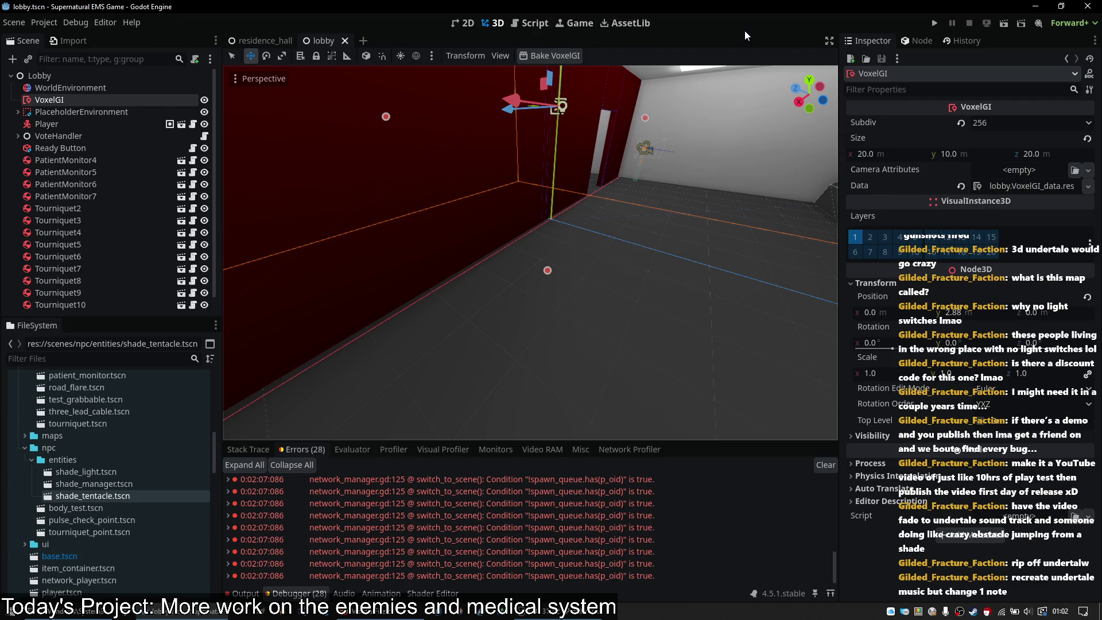
- Fly through the rebaked lobby, then open shade_manager.tscn from the residence_hall scene
right_click(729, 106)
key(w)
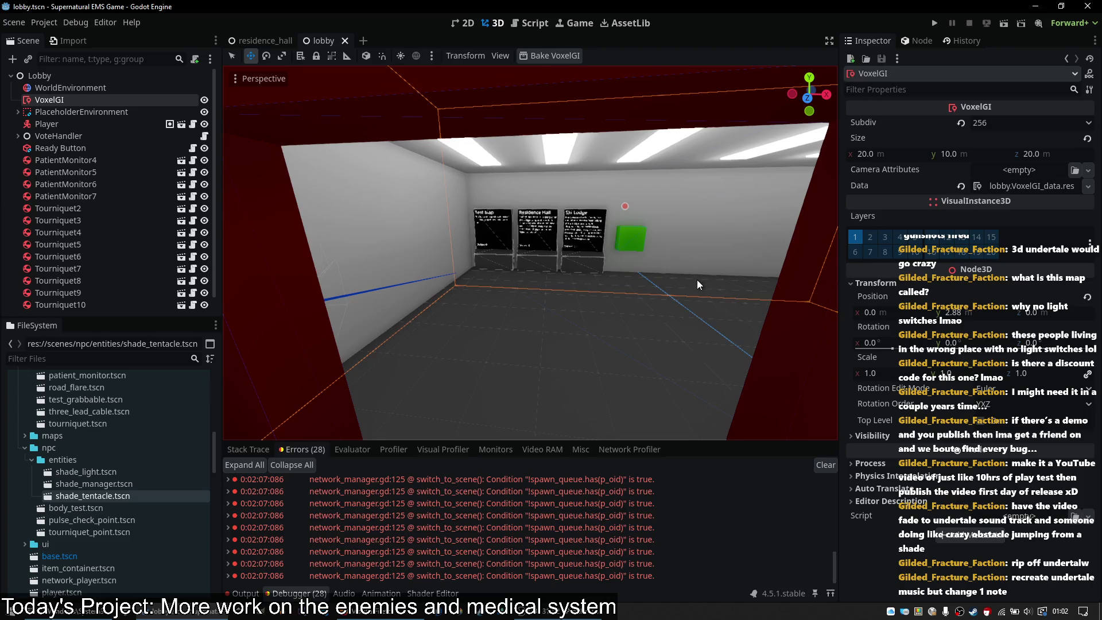
right_click(696, 277)
key(w)
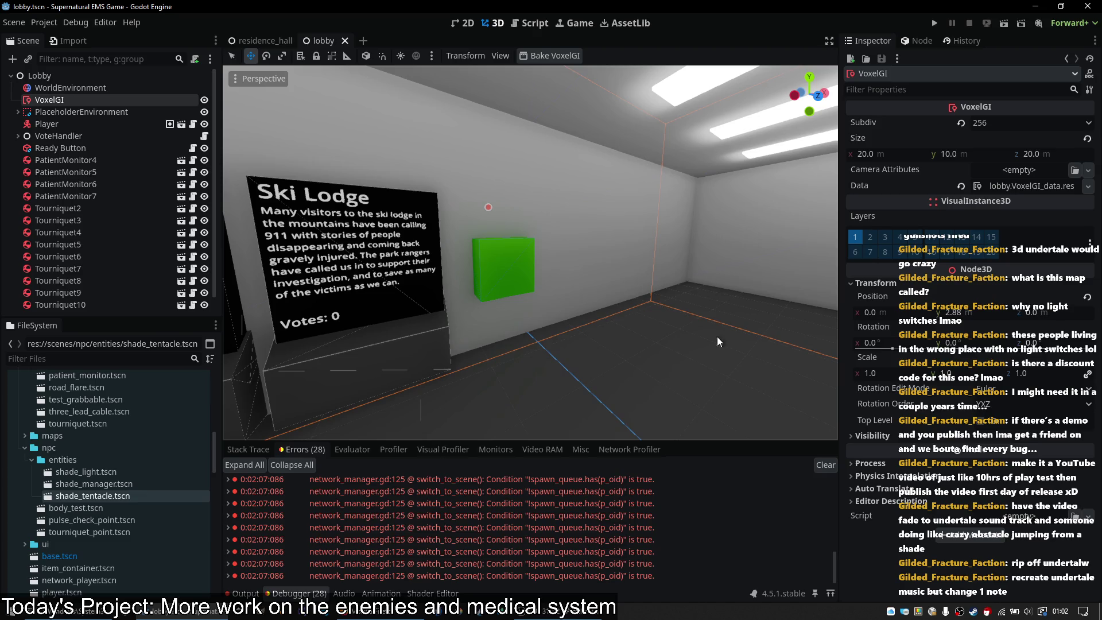
mouse_move(577, 354)
mouse_down()
mouse_move(470, 344)
mouse_move(581, 351)
mouse_up()
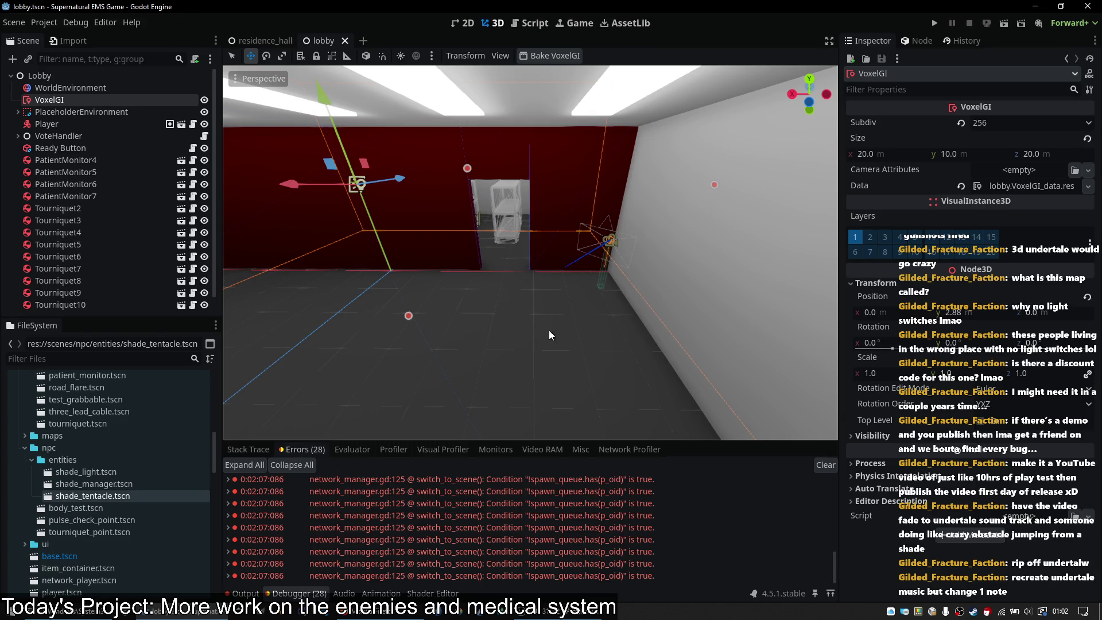
click(256, 38)
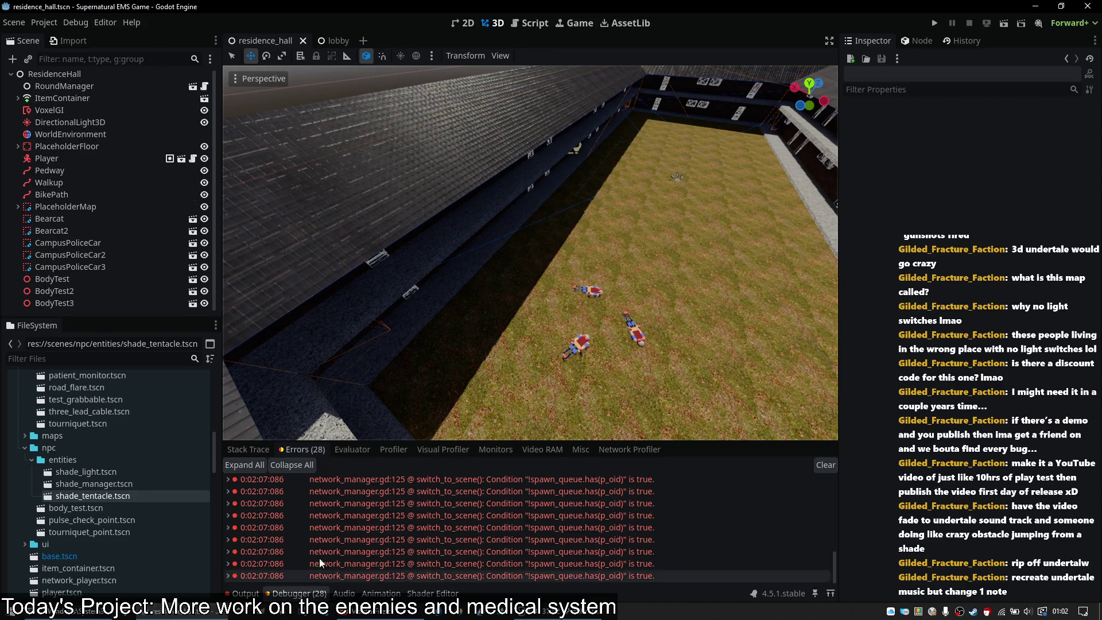
double_click(136, 485)
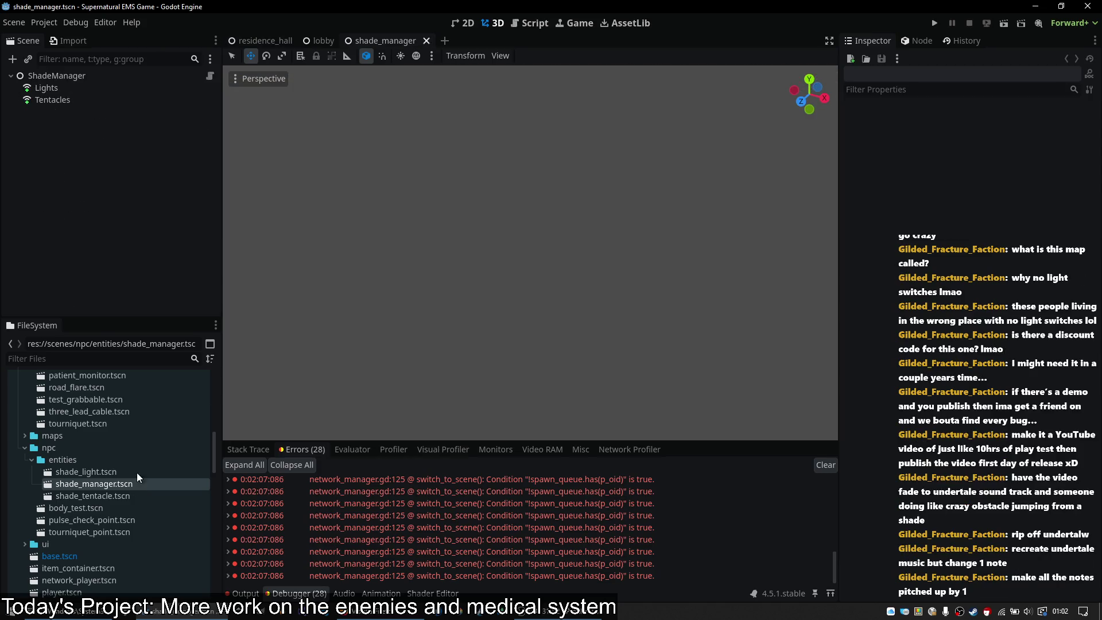
- Open the ShadeManager script and delete the grace-period reset block on lines 78–81
click(209, 76)
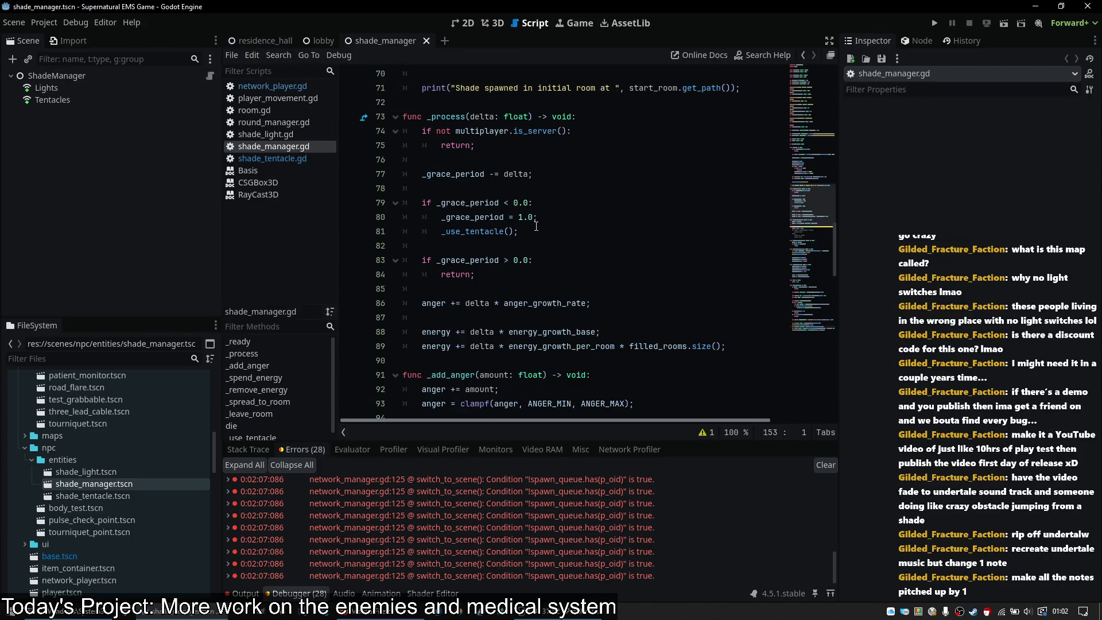
click(637, 209)
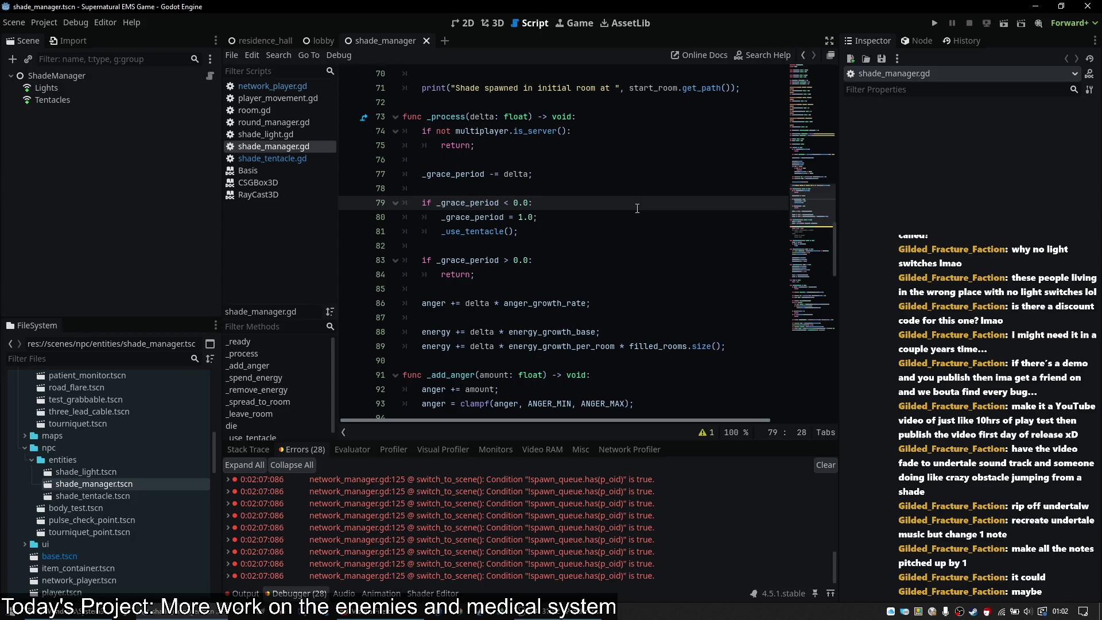
drag(520, 233, 571, 180)
key(BackSpace)
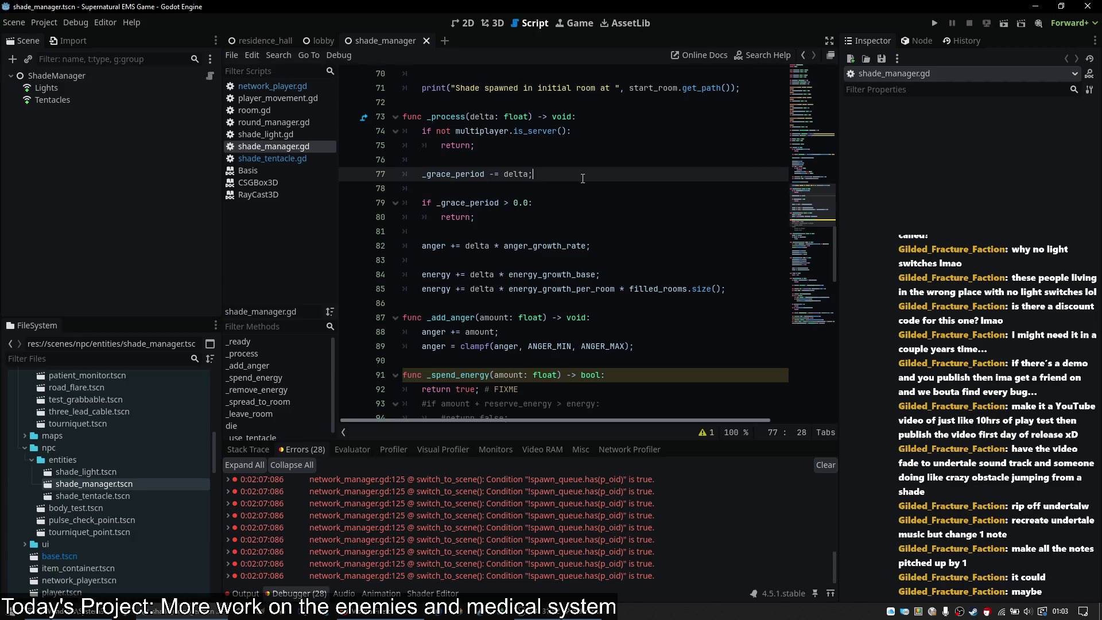
- Uncomment the energy check on lines 93–97, remove the FIXME return true line, and save
click(599, 218)
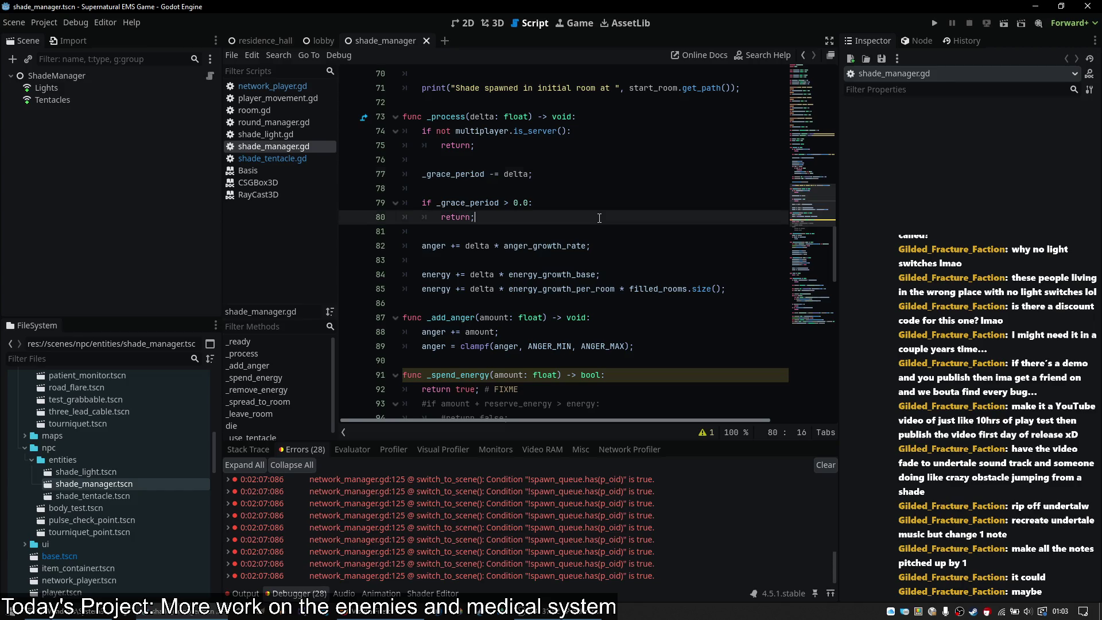
scroll(599, 218, up, 6)
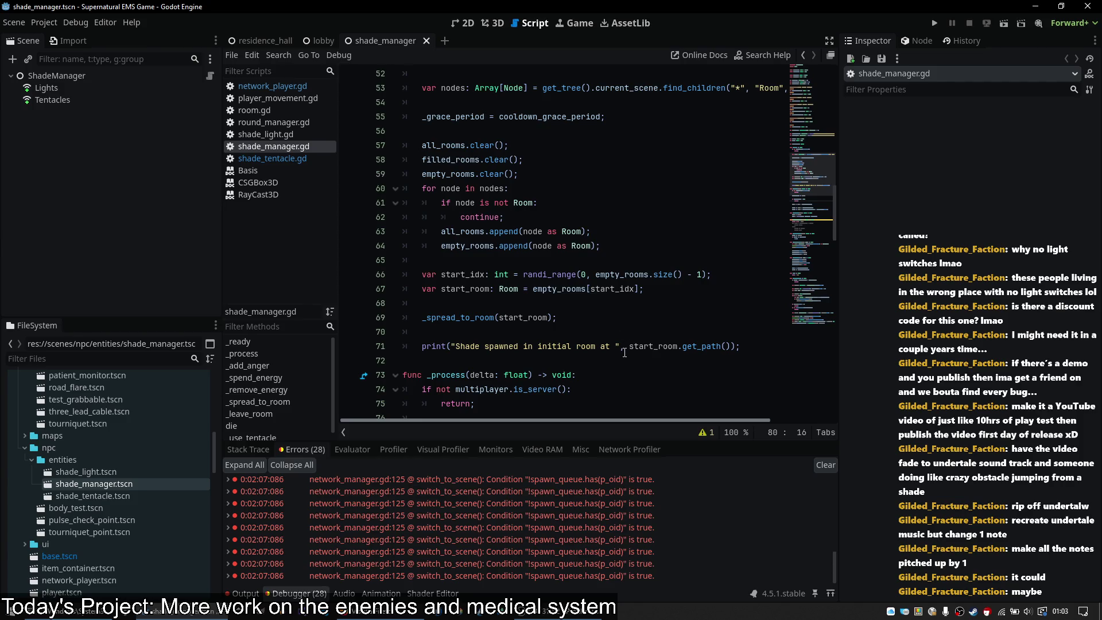
scroll(624, 353, up, 6)
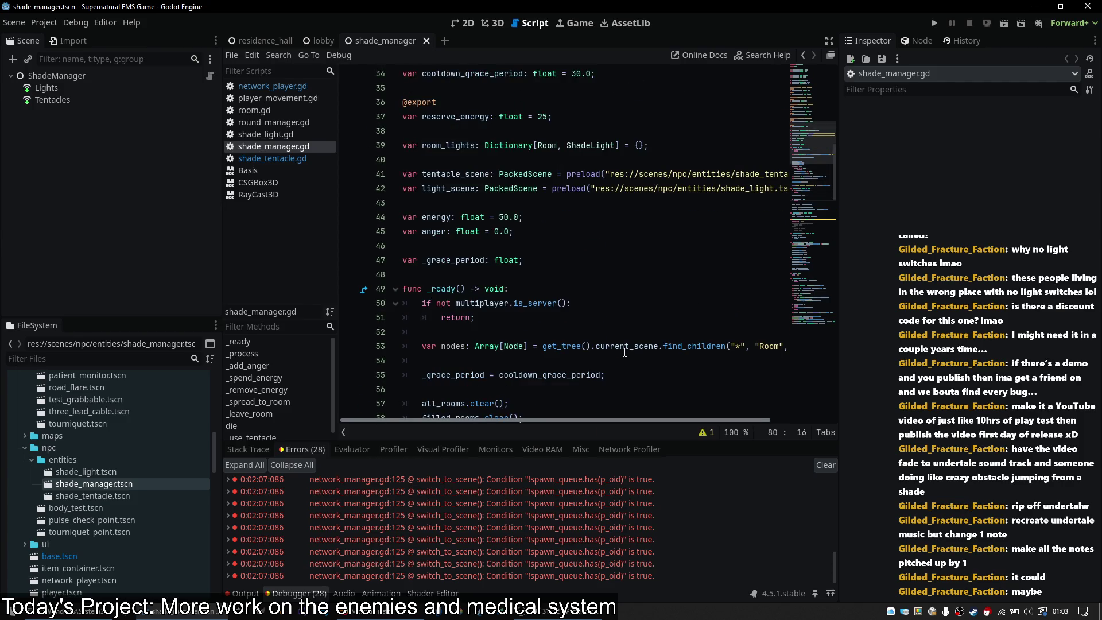
mouse_move(605, 342)
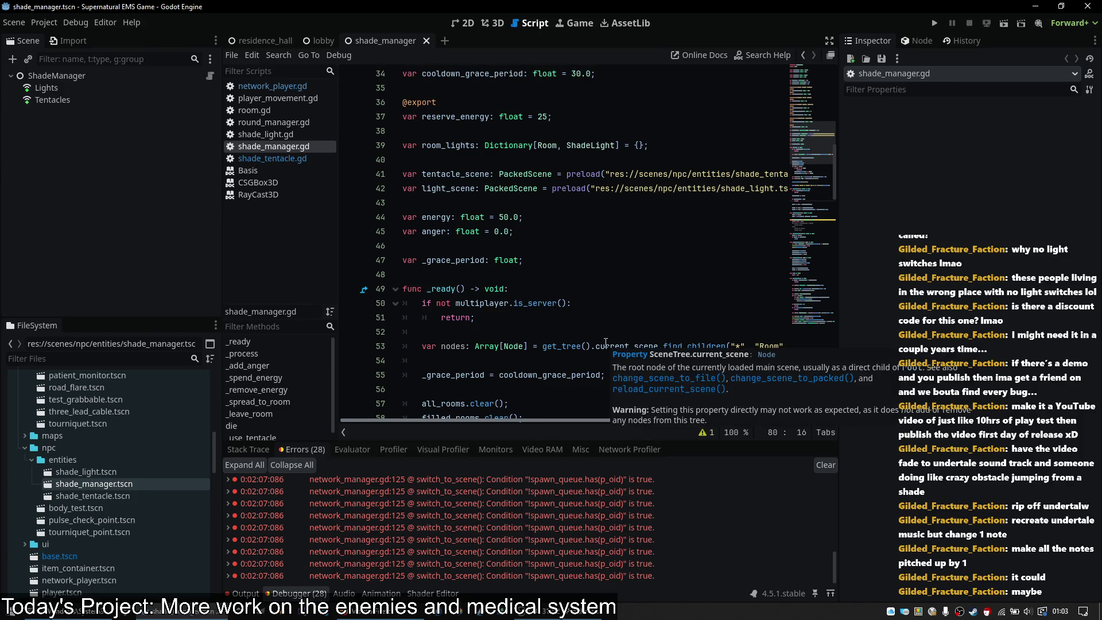
scroll(631, 316, down, 15)
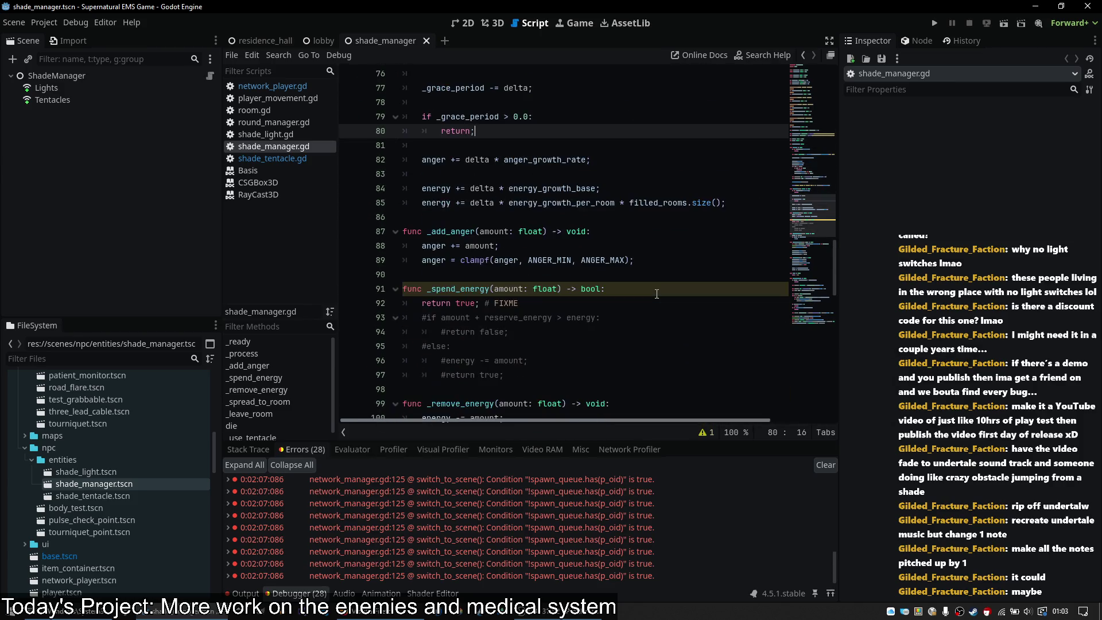
mouse_move(504, 288)
mouse_down()
mouse_move(436, 226)
mouse_move(603, 231)
mouse_move(629, 202)
mouse_up()
key(ctrl+k)
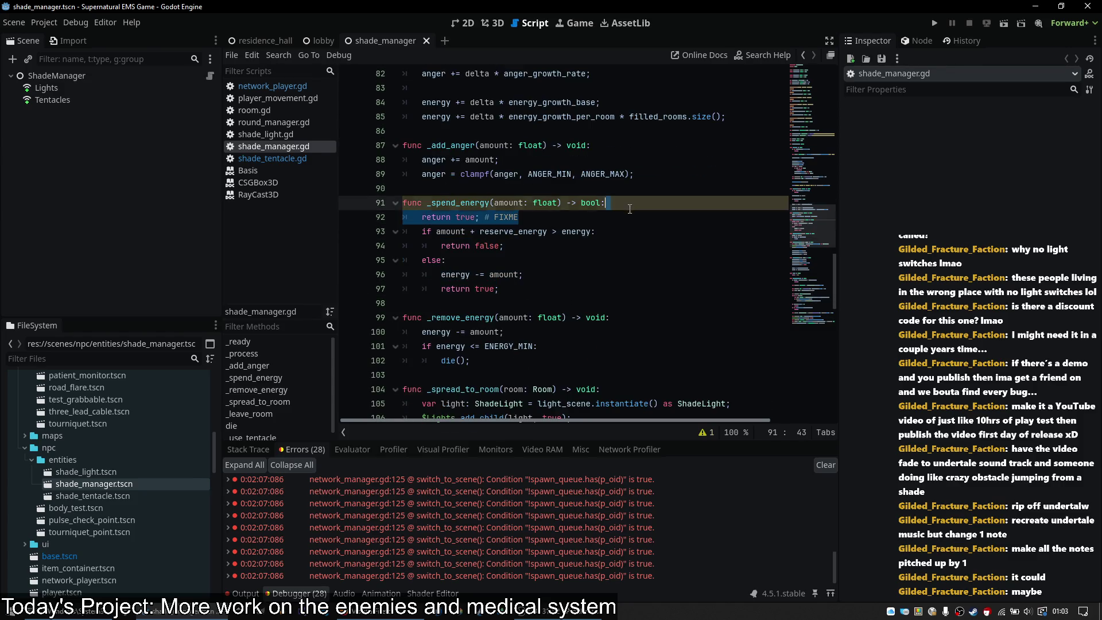
key(BackSpace)
click(693, 176)
key(ctrl+s)
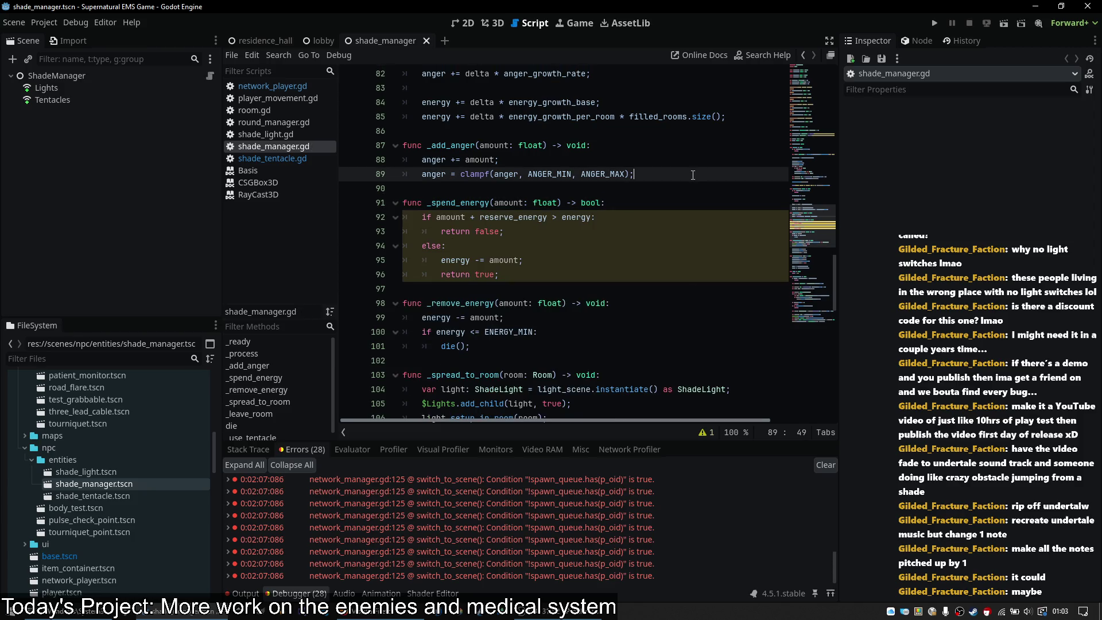
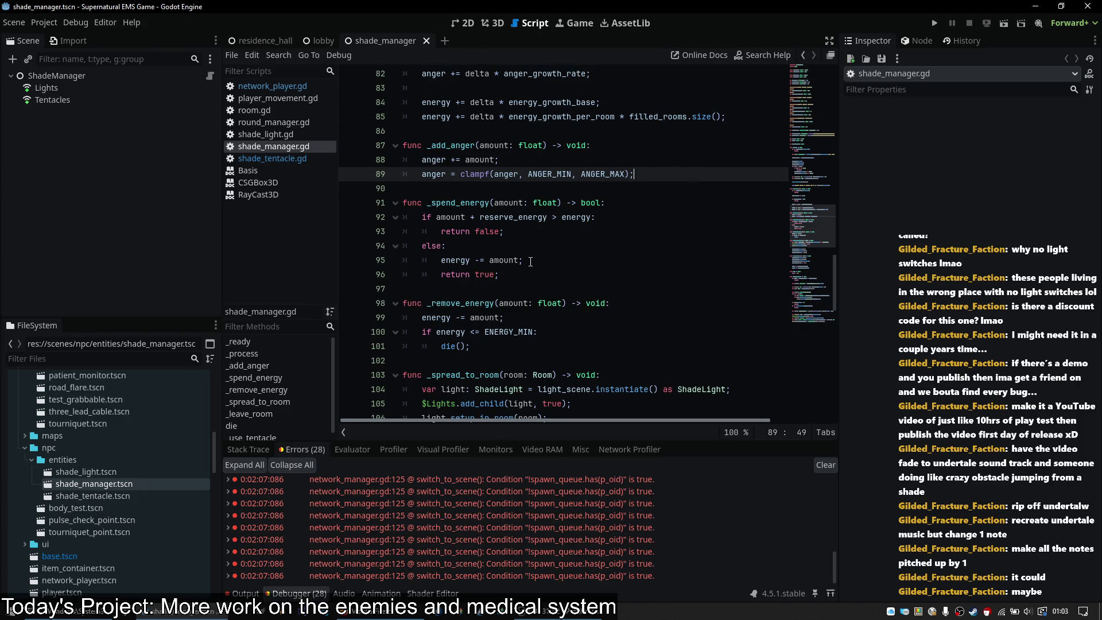
- Add an exported energy_on_spread_to_room float of -50 below energy_on_left_room and save
click(642, 255)
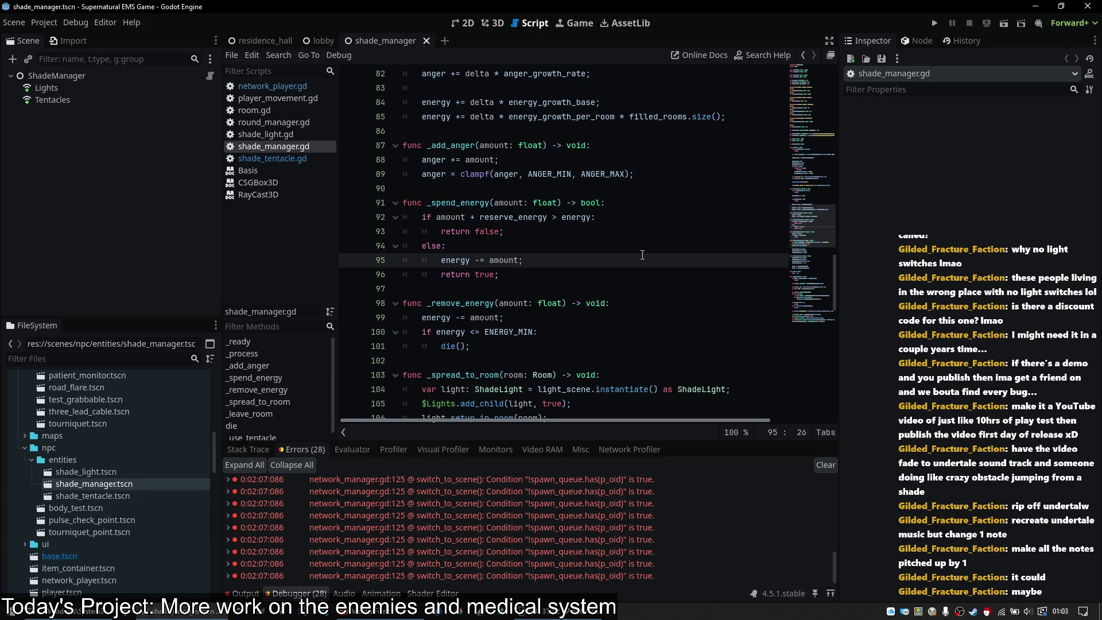
scroll(642, 255, up, 8)
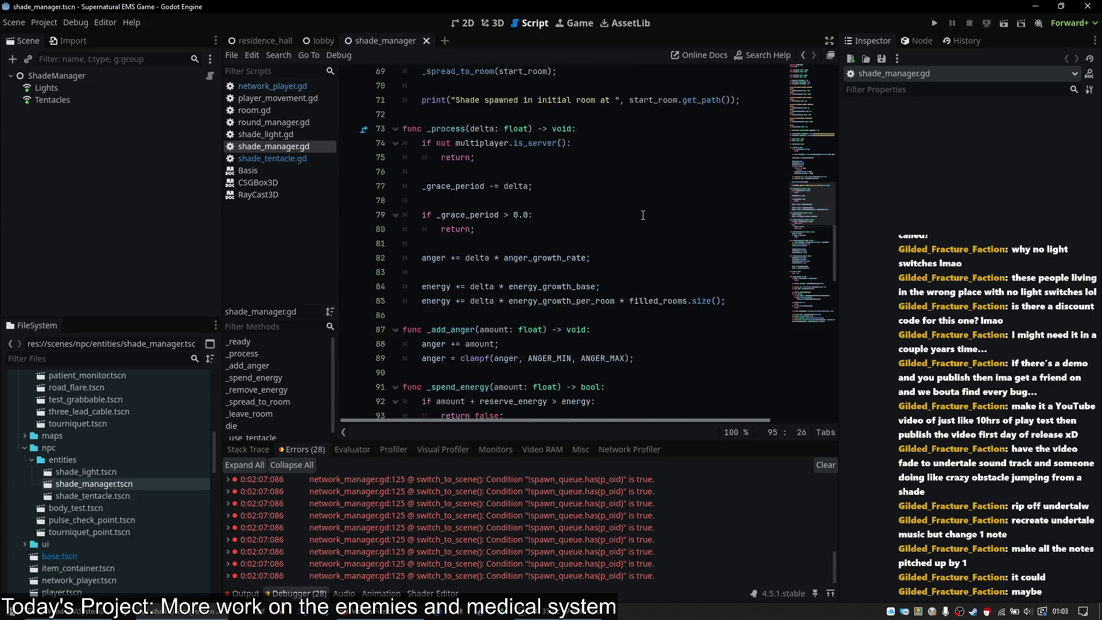
scroll(601, 331, up, 1)
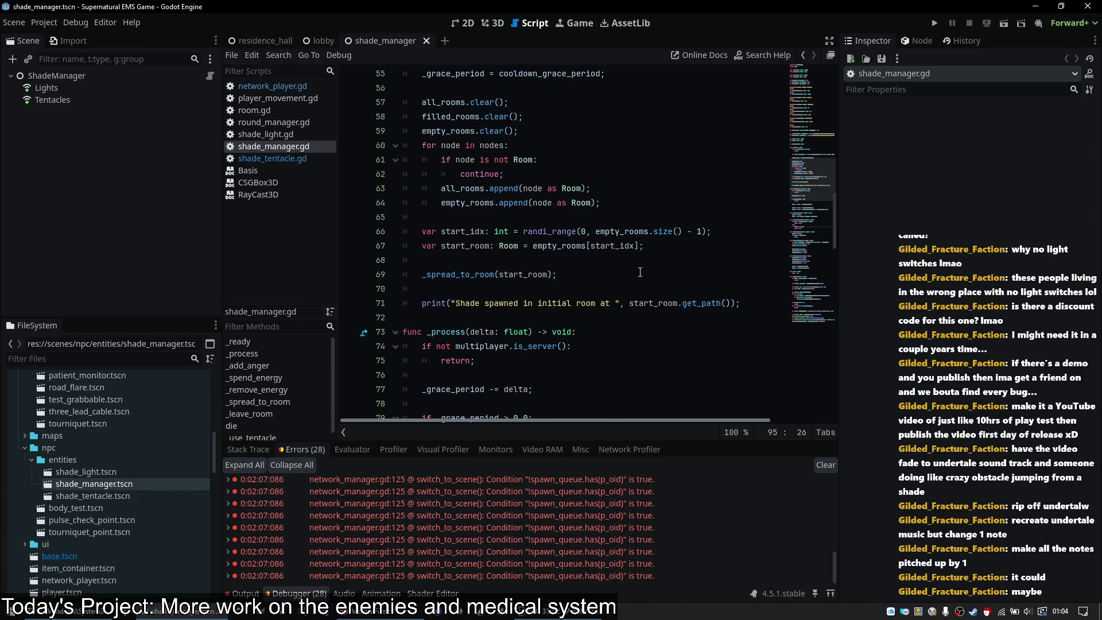
scroll(626, 304, up, 10)
scroll(640, 273, down, 18)
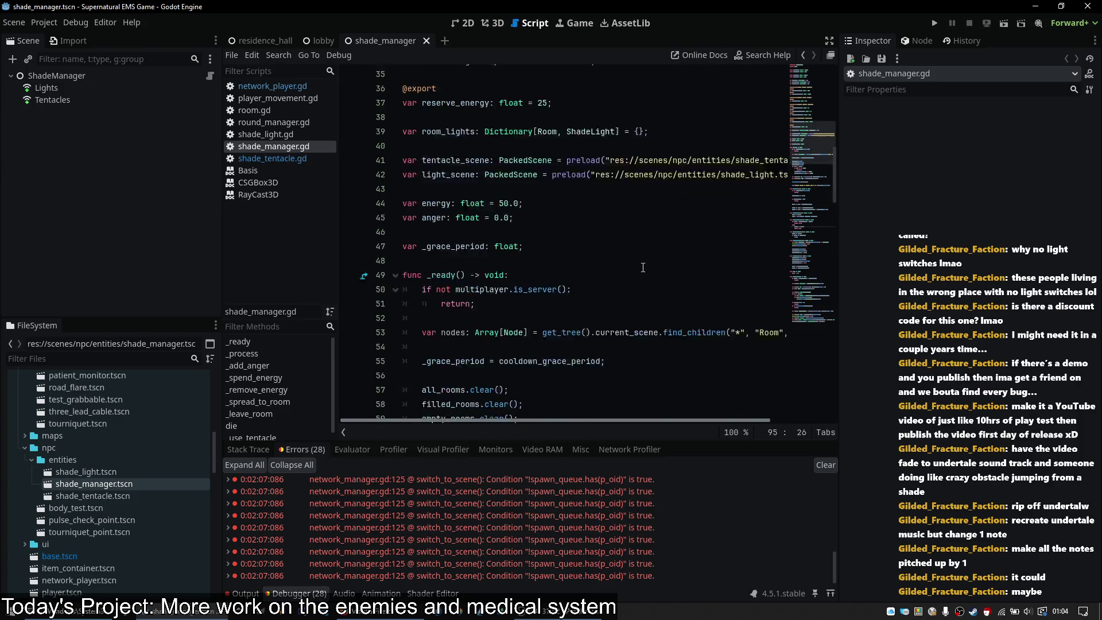
scroll(640, 272, down, 5)
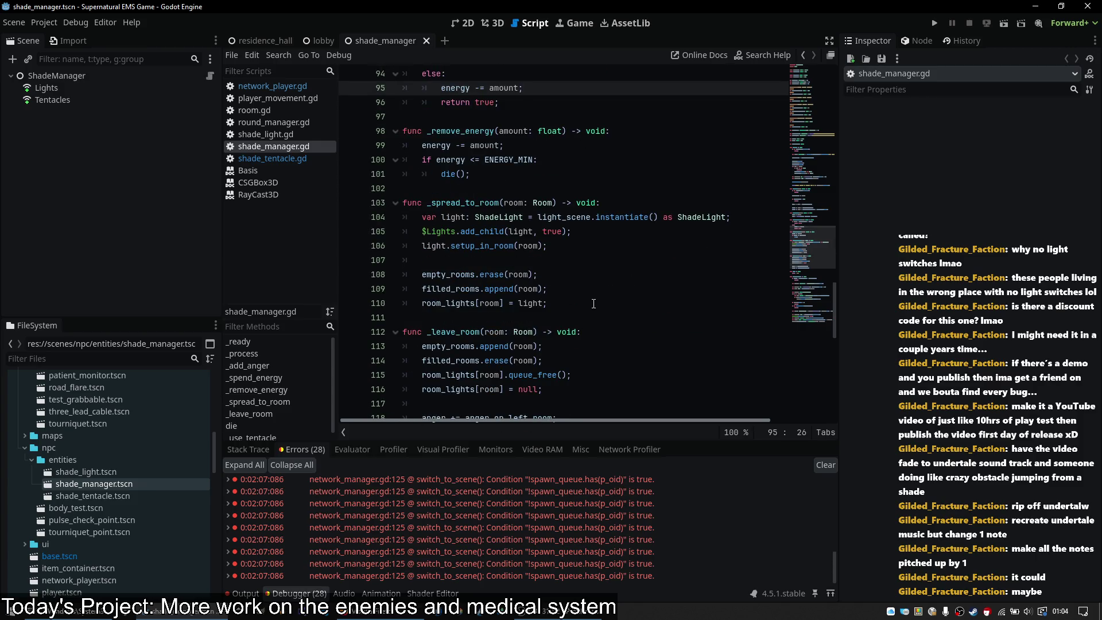
scroll(594, 286, up, 17)
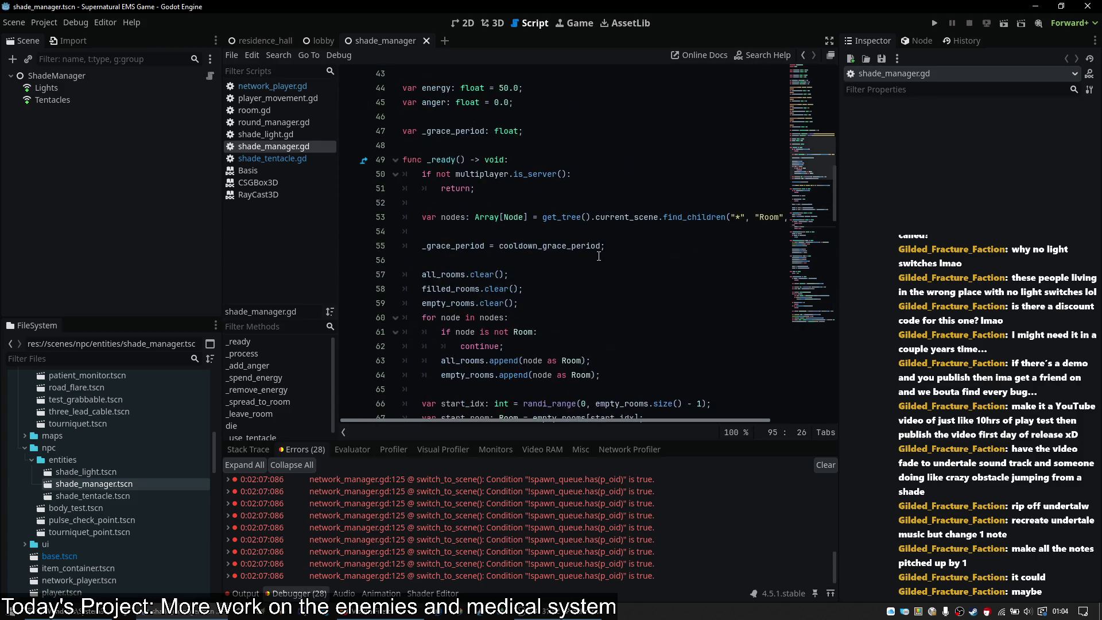
scroll(562, 253, up, 5)
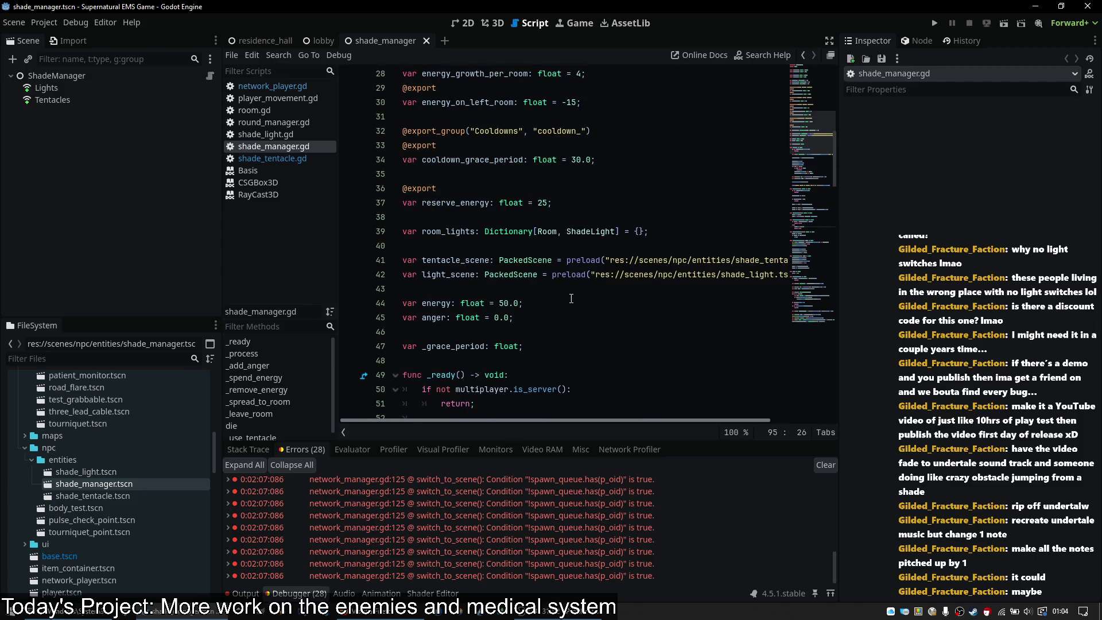
scroll(574, 243, up, 3)
click(601, 227)
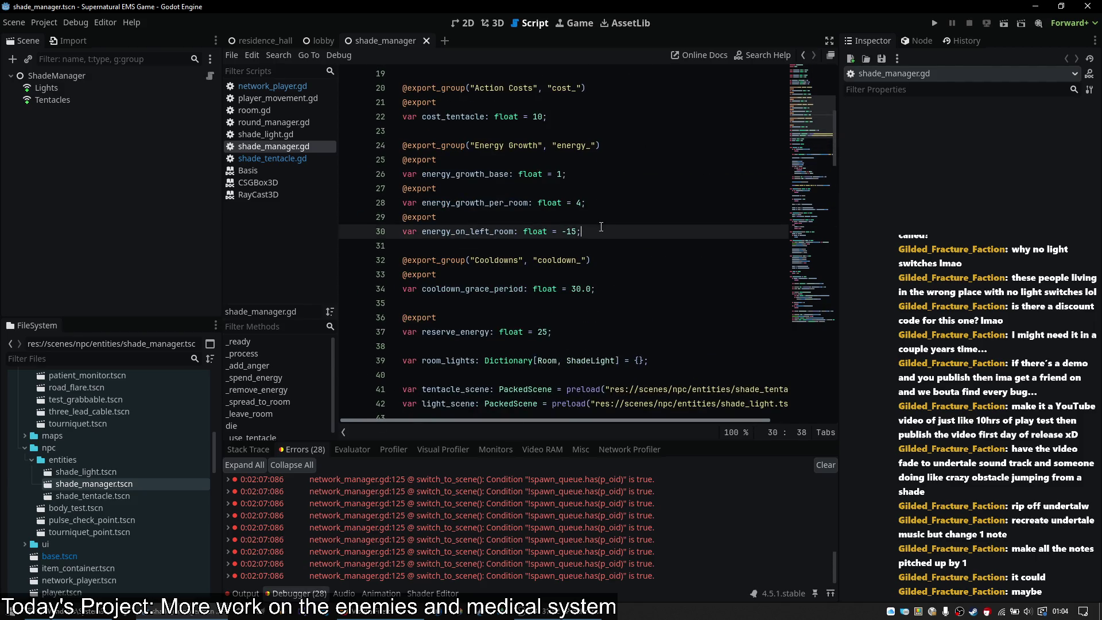
key(Return)
text(@export)
key(Return)
text(var energy_on_)
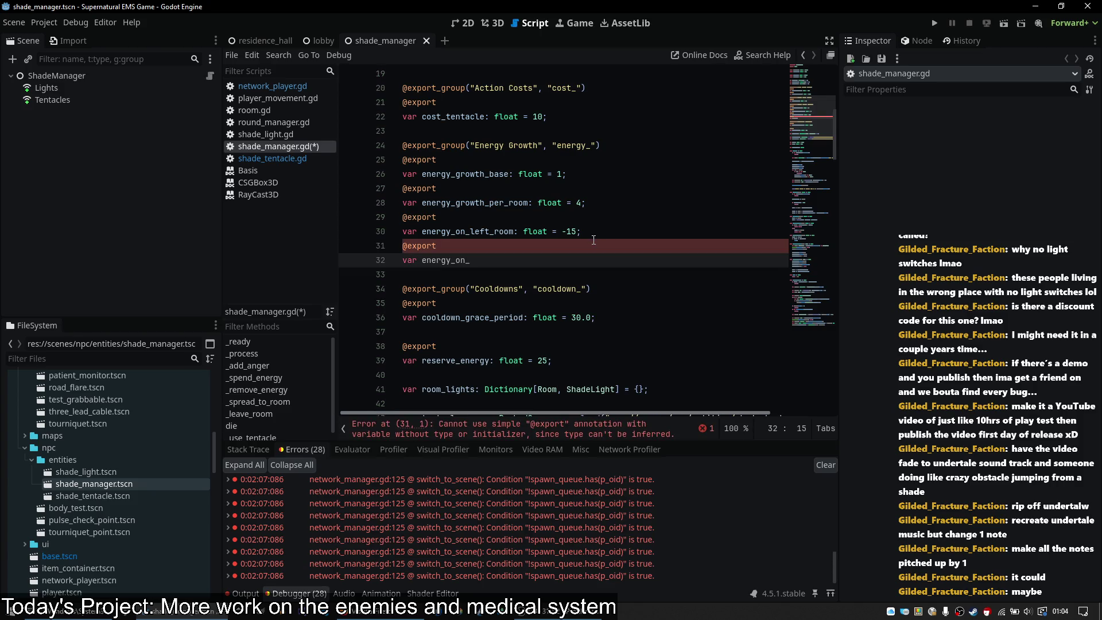
text(spread_to_room)
text(: float = -)
text(50)
key(ctrl+s)
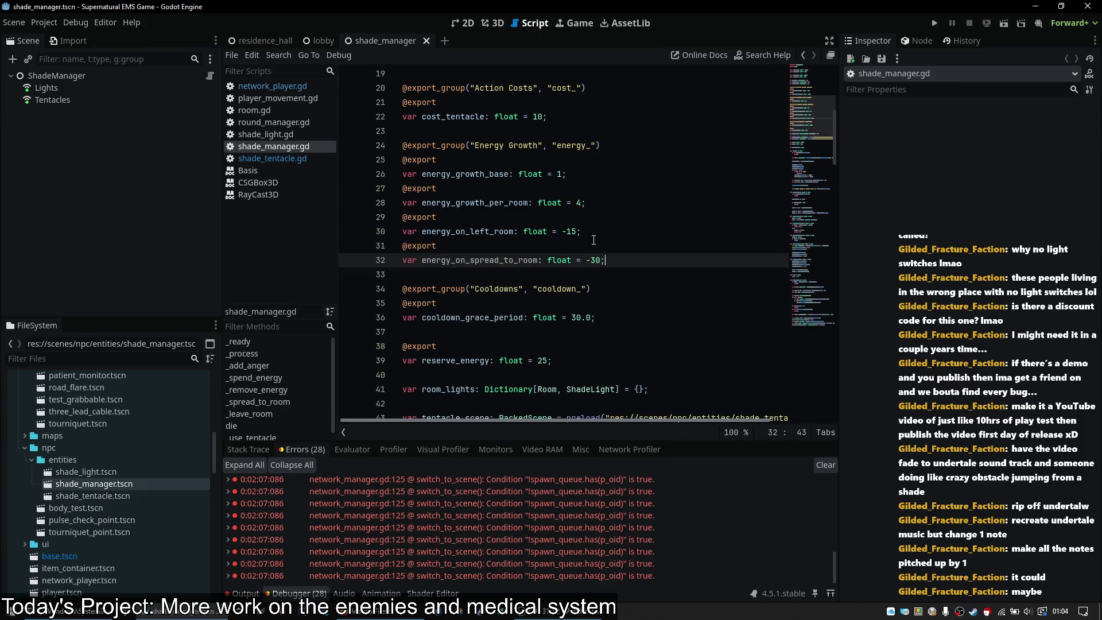
- End the line with a semicolon and change the value from -50 to -75
text(;)
key(Return)
text(@)
key(BackSpace)
key(BackSpace)
key(ctrl+s)
key(BackSpace)
key(BackSpace)
text(75)
key(End)
- Start a new line below anger_on_left_room in the Anger Tuning group
scroll(715, 280, down, 10)
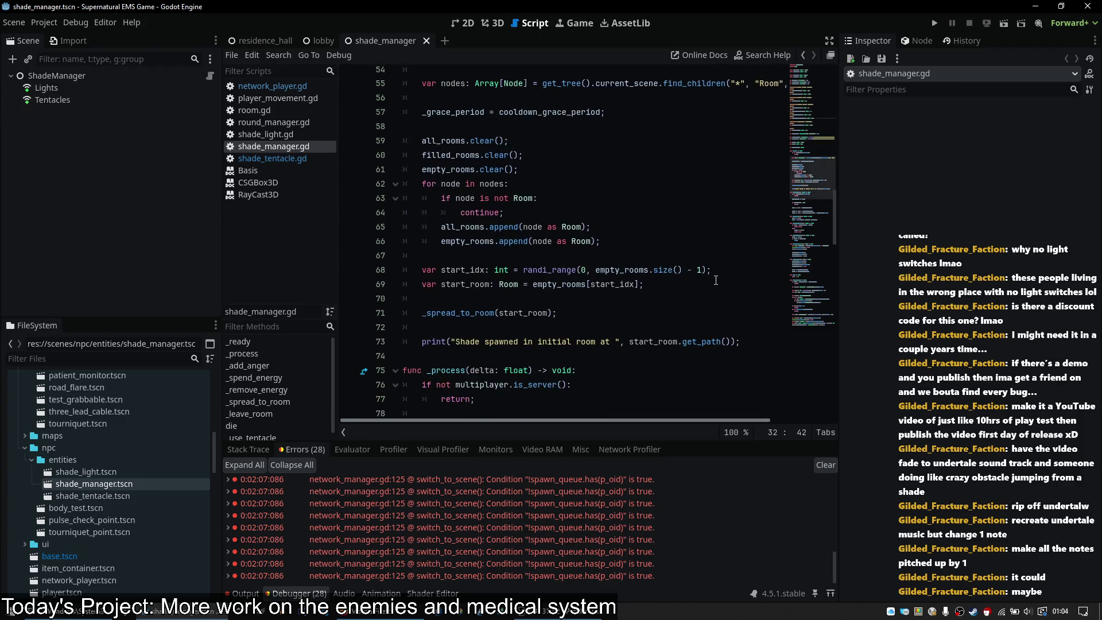
scroll(715, 280, down, 6)
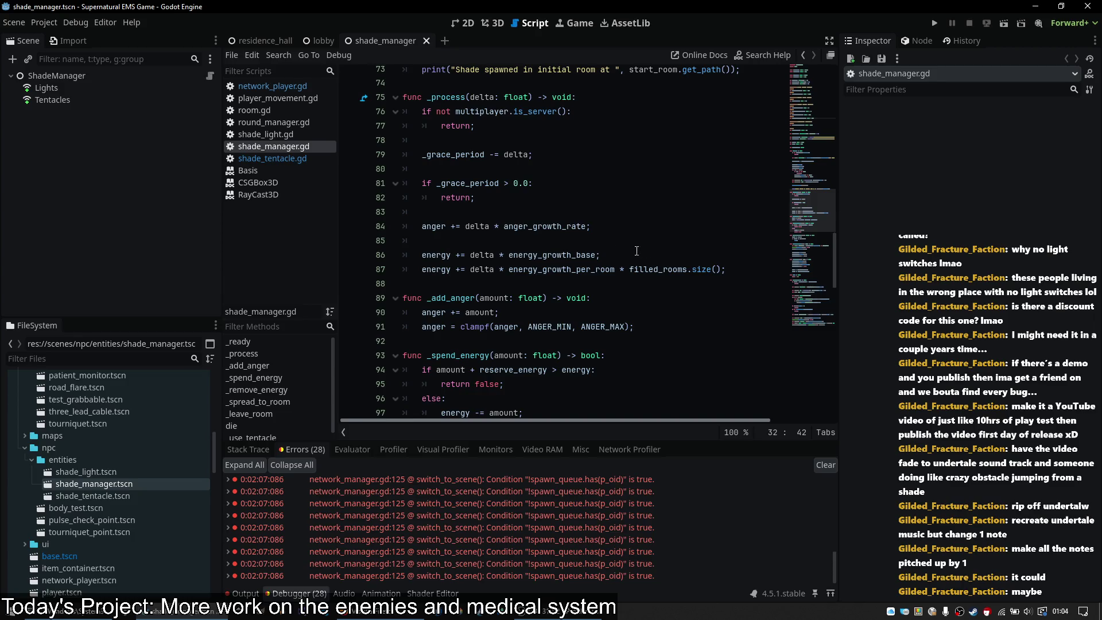
scroll(717, 264, up, 15)
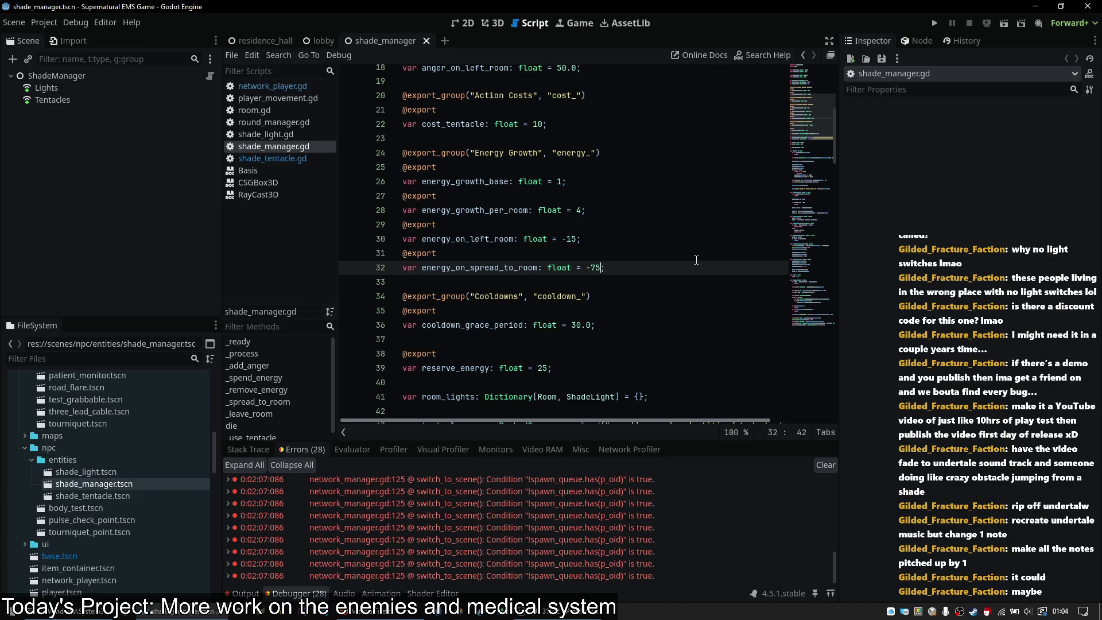
scroll(696, 259, up, 1)
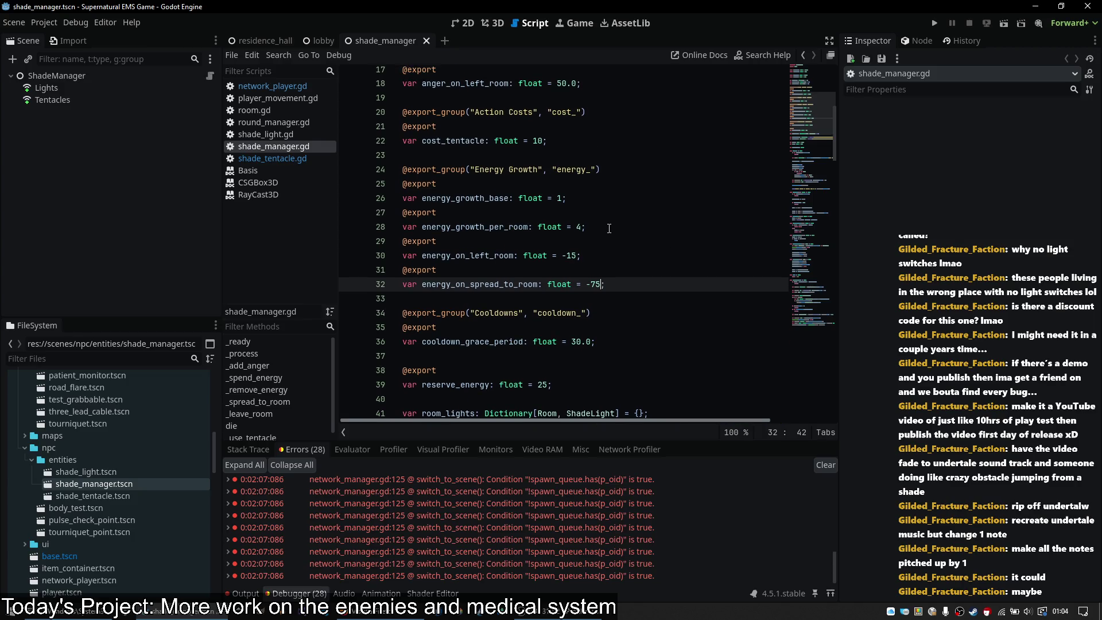
scroll(578, 202, down, 1)
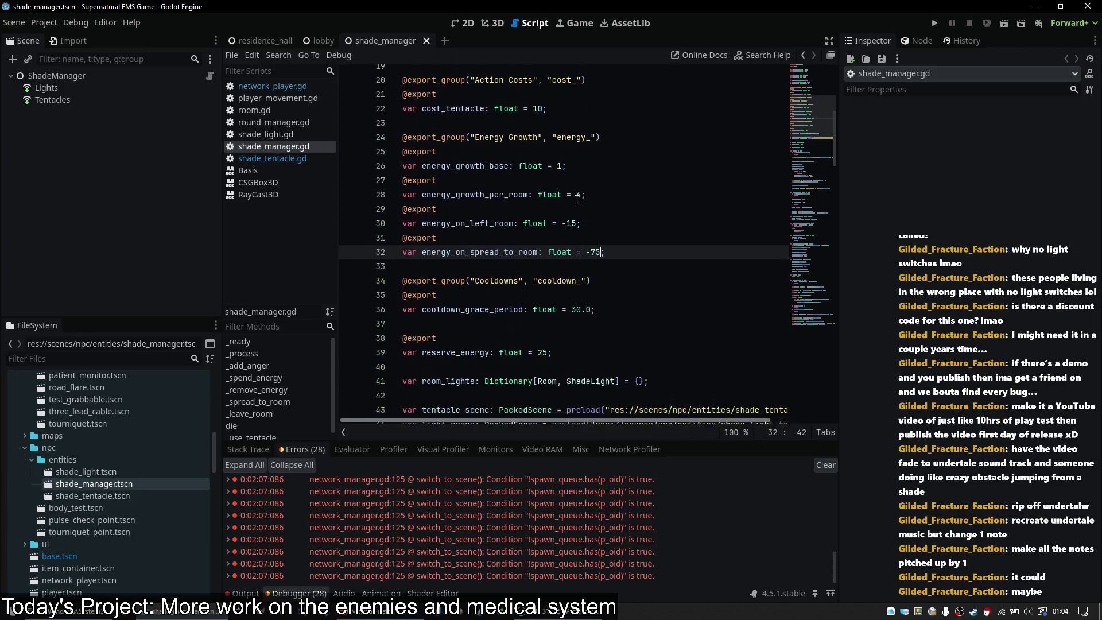
scroll(577, 199, up, 3)
scroll(576, 199, up, 1)
click(609, 199)
key(Return)
- Add an exported anger_tentacle_threshold float of 30.0 and save
text(@#)
key(BackSpace)
text(export)
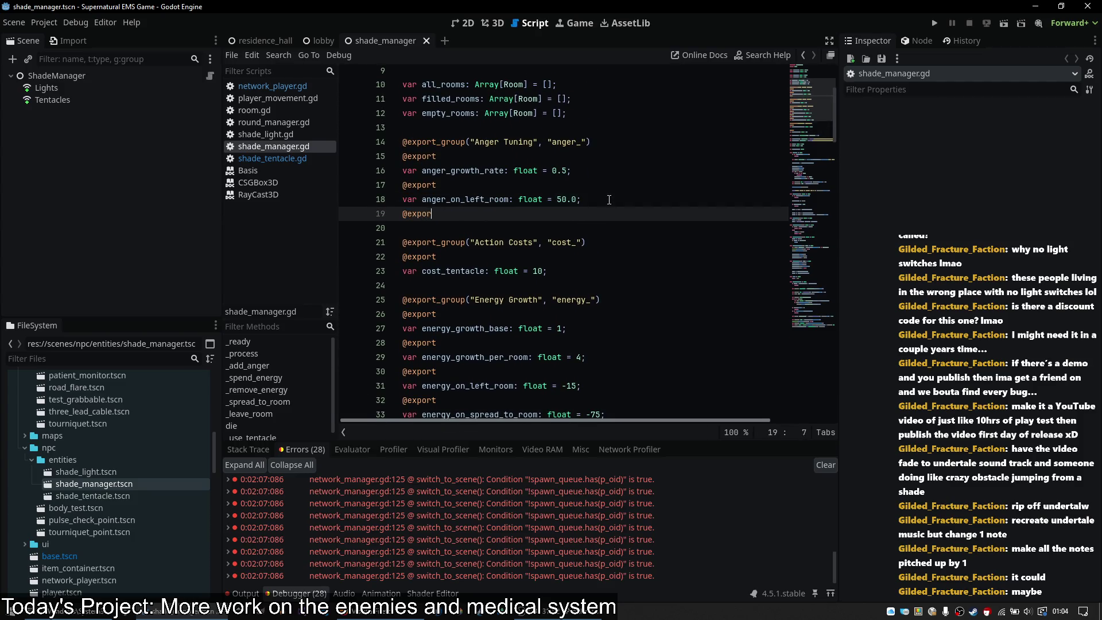
key(Return)
text(var anger_tent)
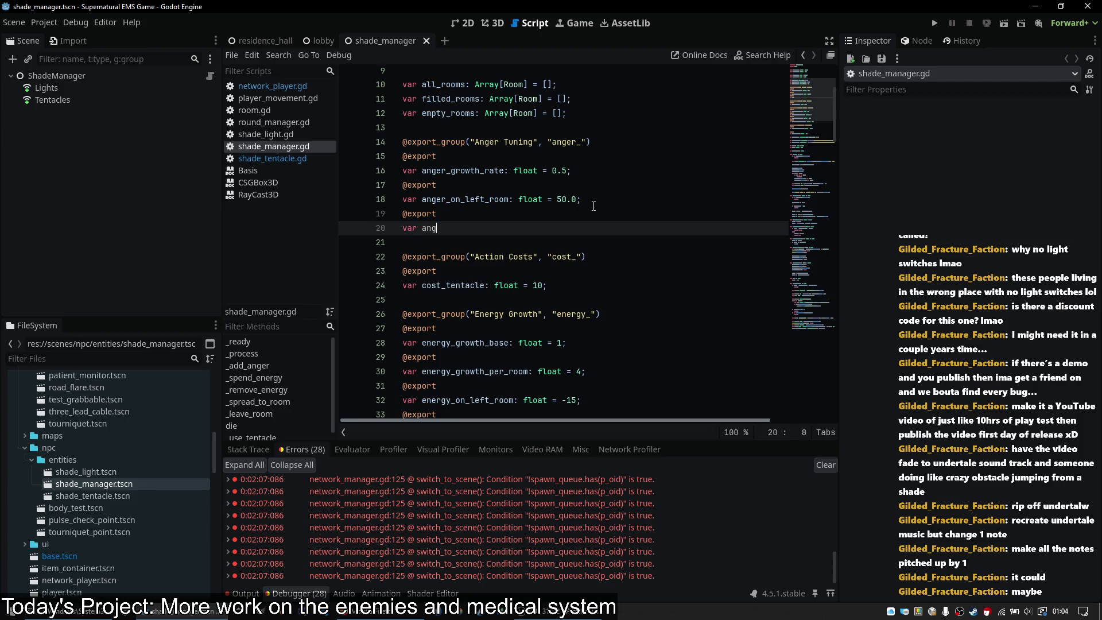
text(acle_threshold: fl)
text(oat = )
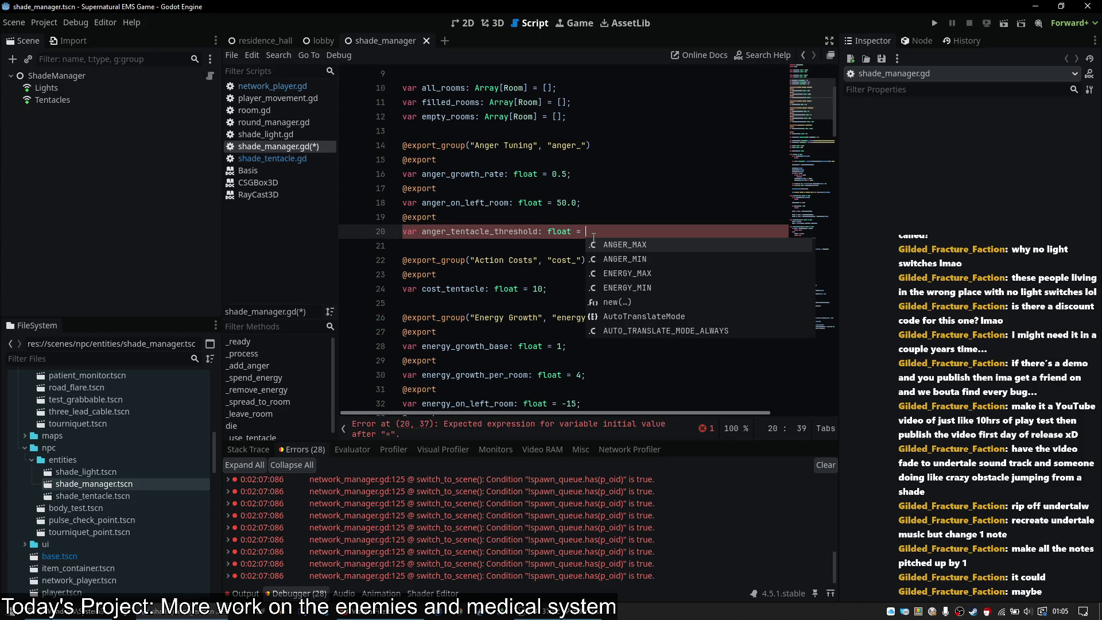
text(30.0;)
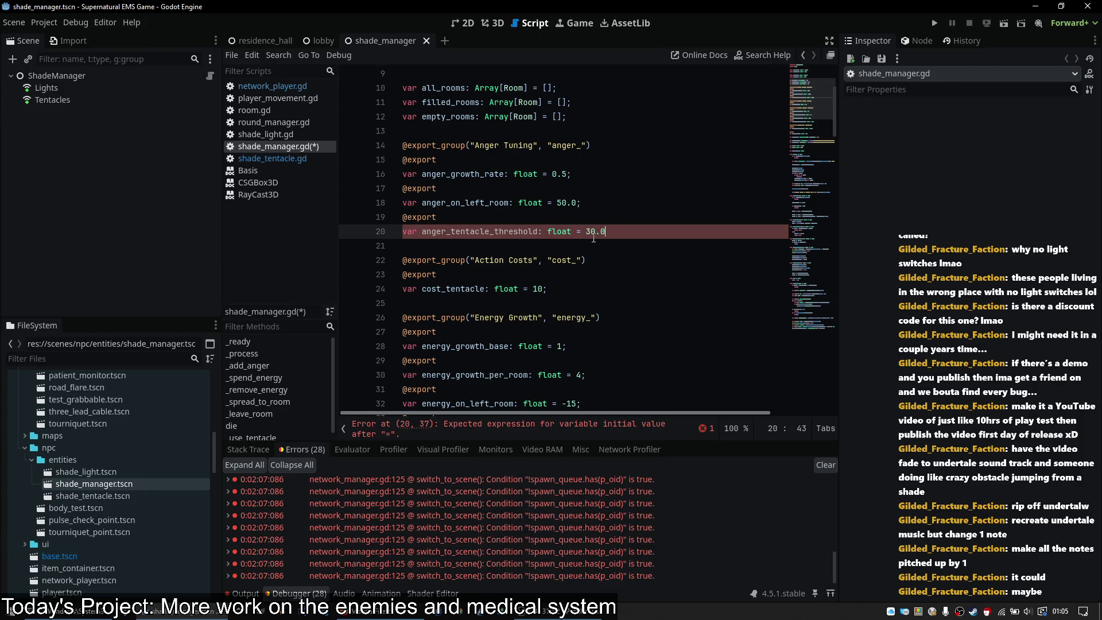
key(Return)
key(ctrl+s)
text(@export)
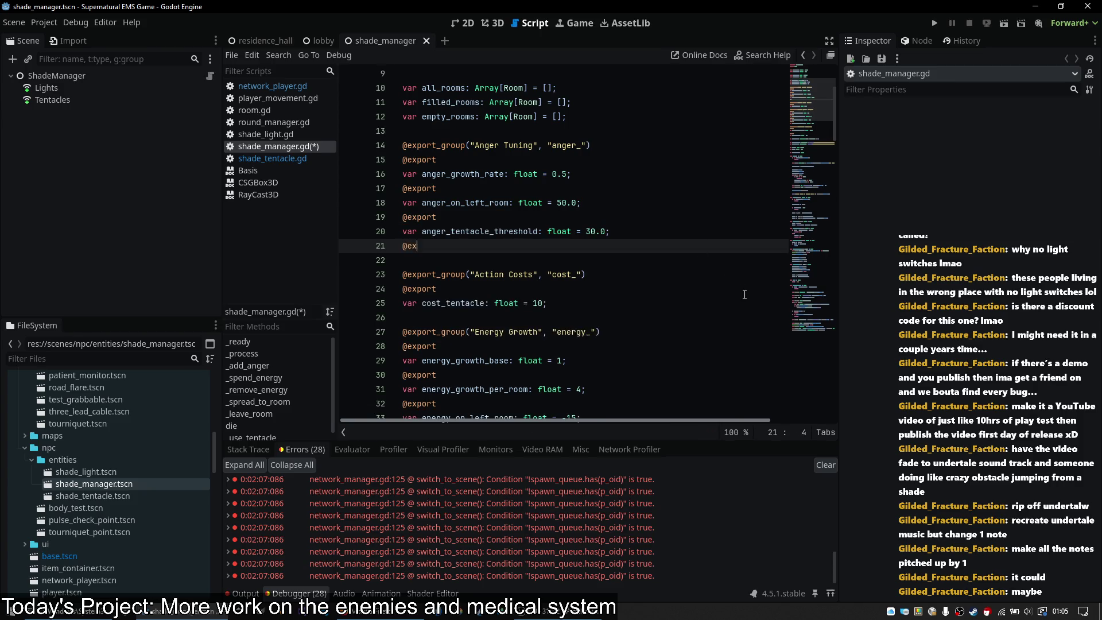
key(Return)
text(var)
scroll(736, 283, down, 15)
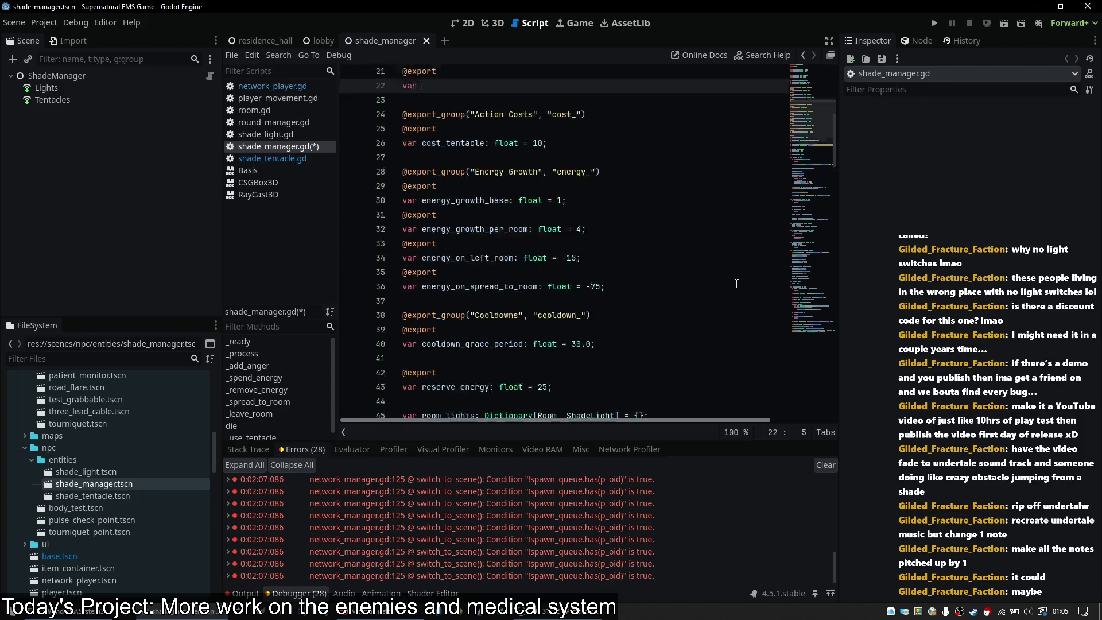
scroll(736, 284, down, 10)
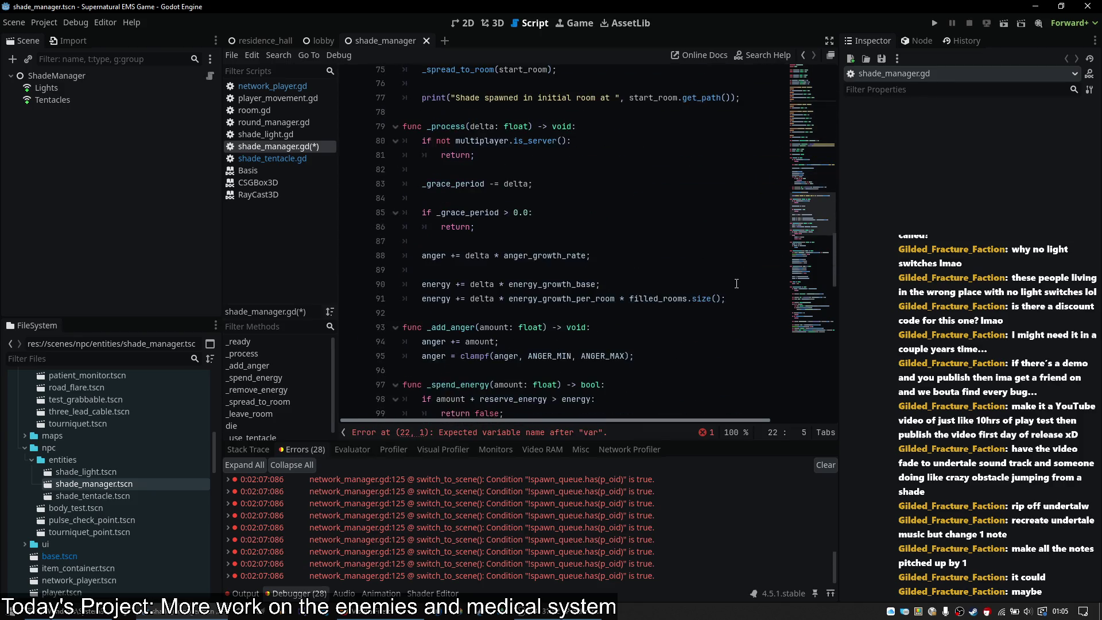
scroll(627, 248, up, 4)
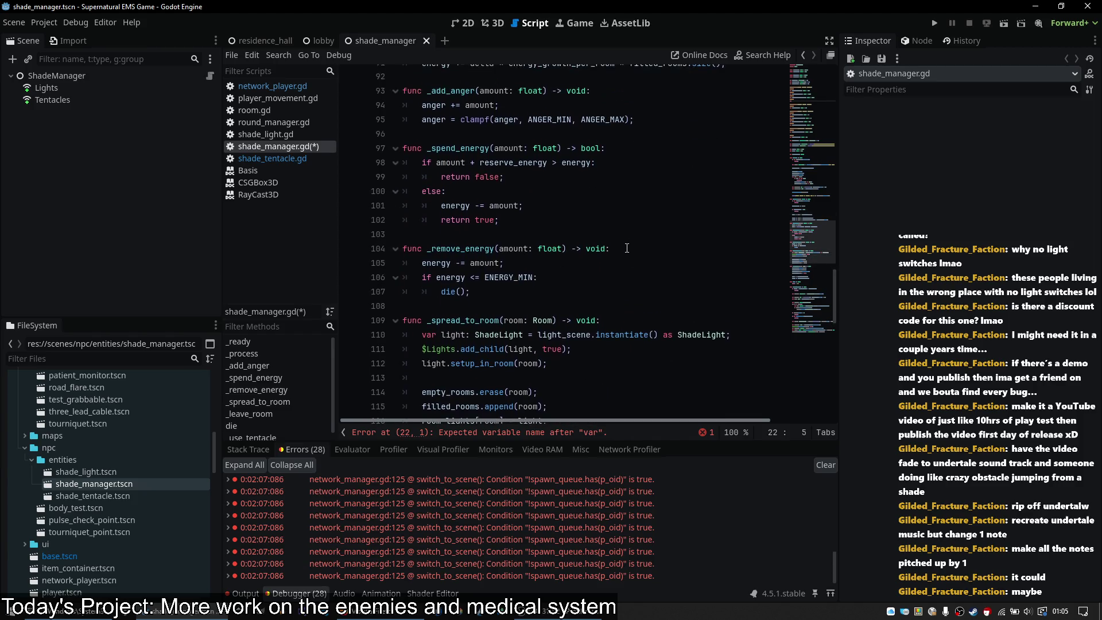
click(571, 179)
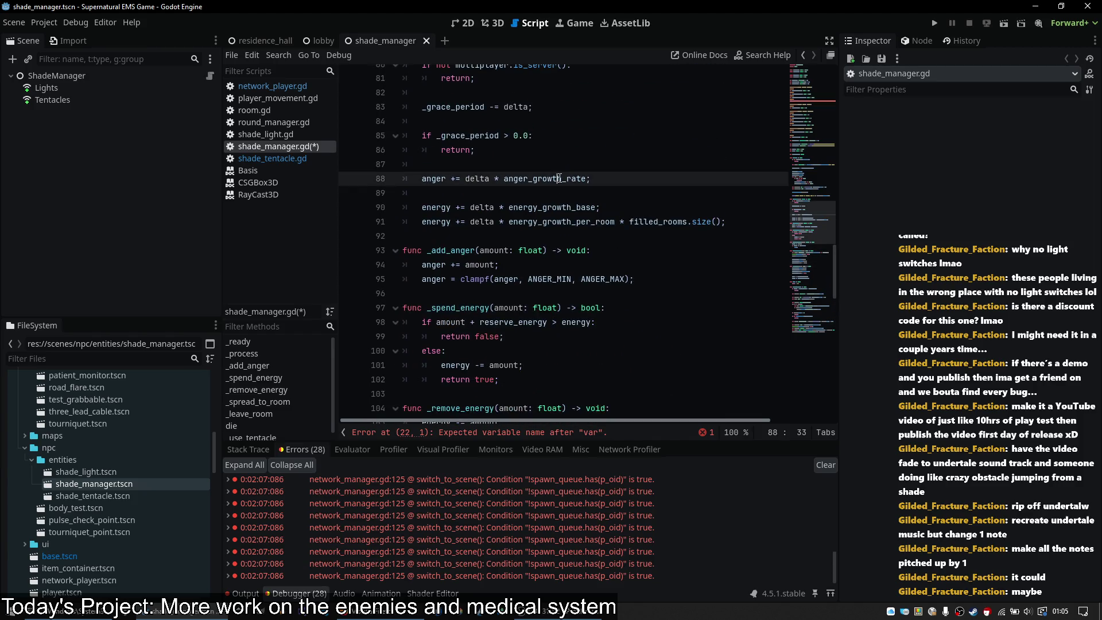
scroll(560, 178, up, 18)
scroll(559, 178, up, 5)
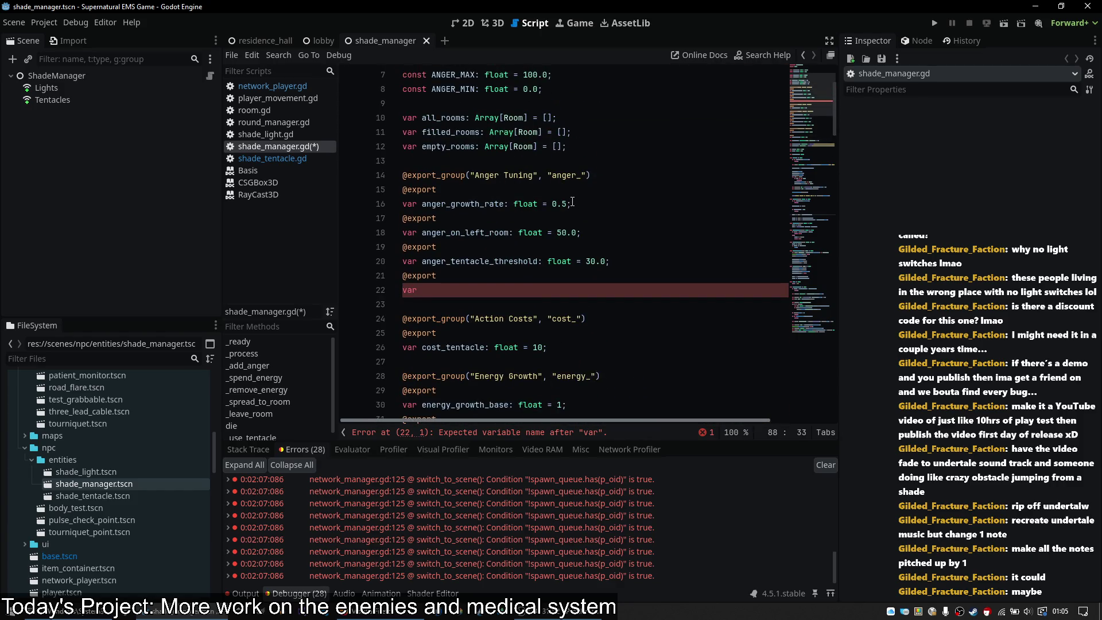
- Complete it as anger_spread_threshold: float = 60.0 and save the script
click(572, 203)
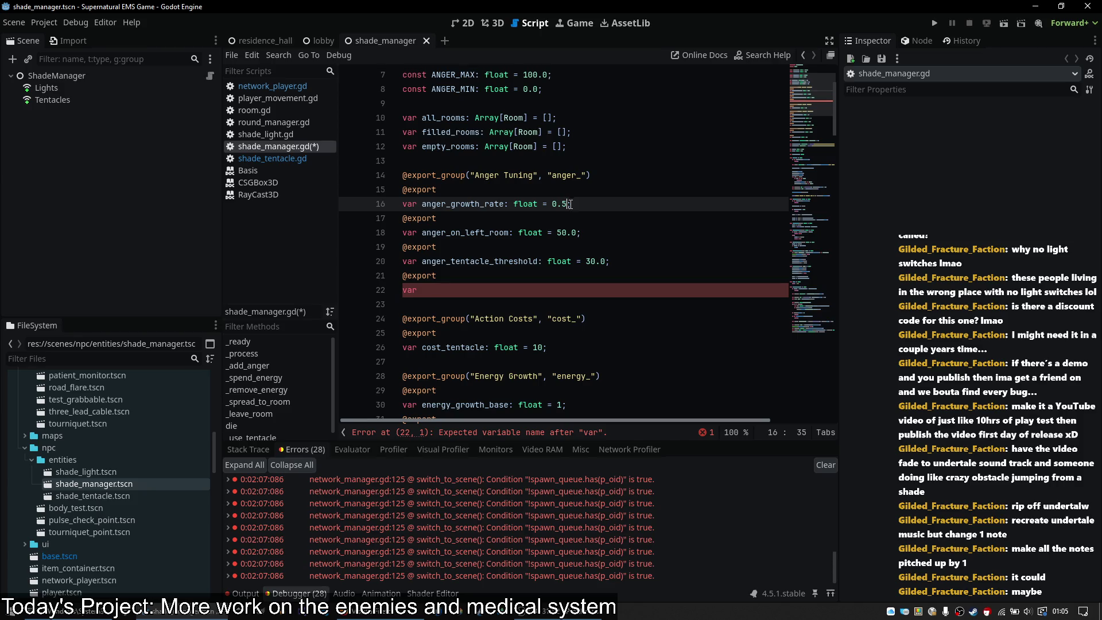
click(607, 263)
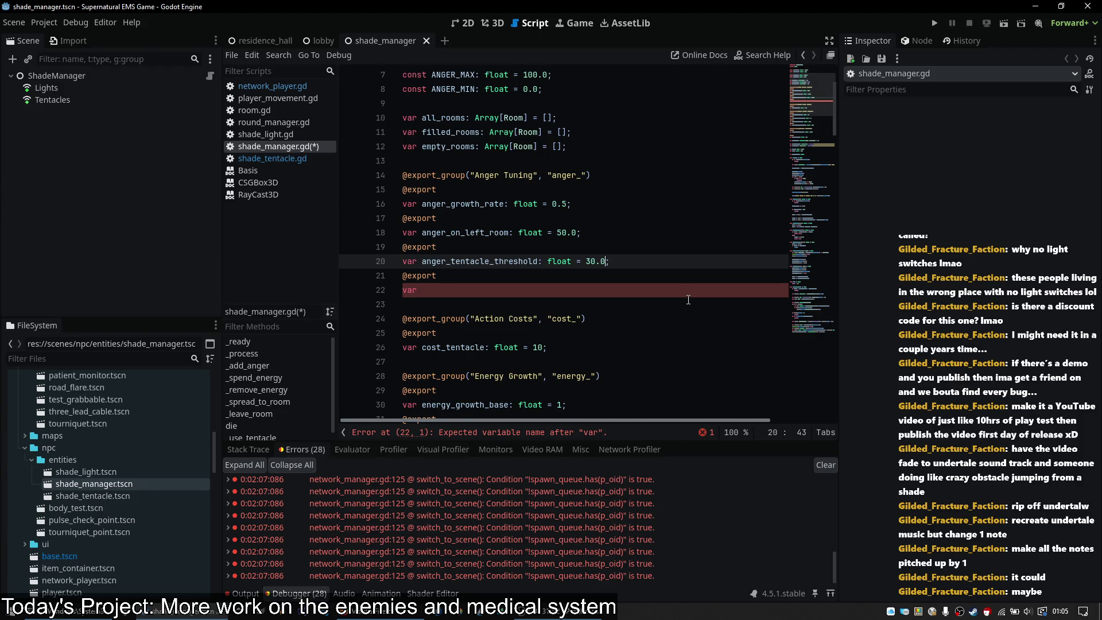
key(Down)
key(Down)
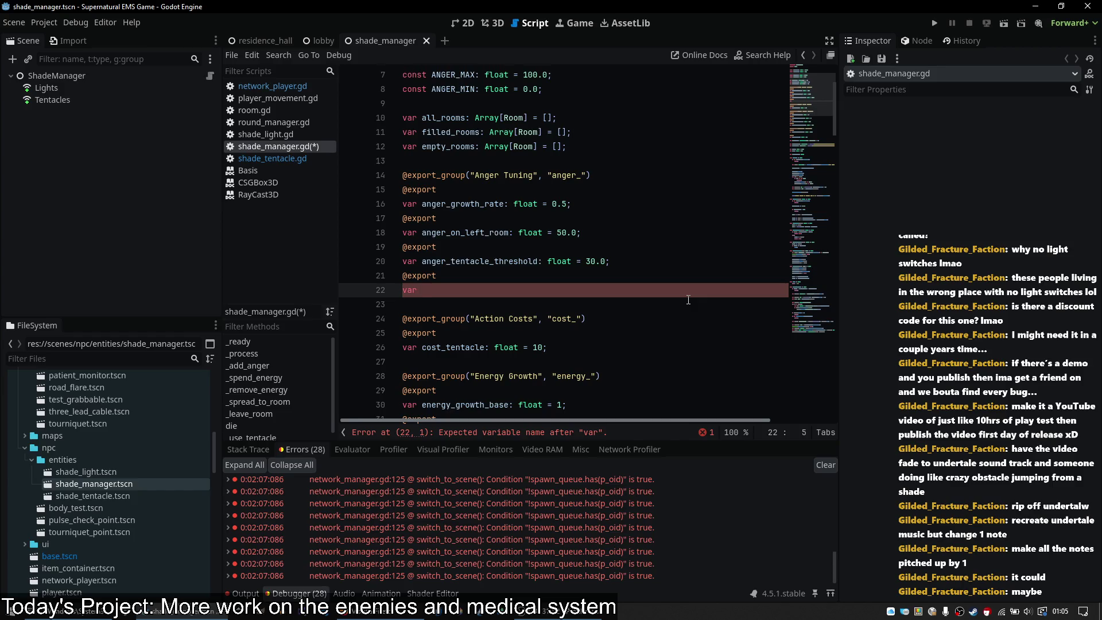
text(anger_)
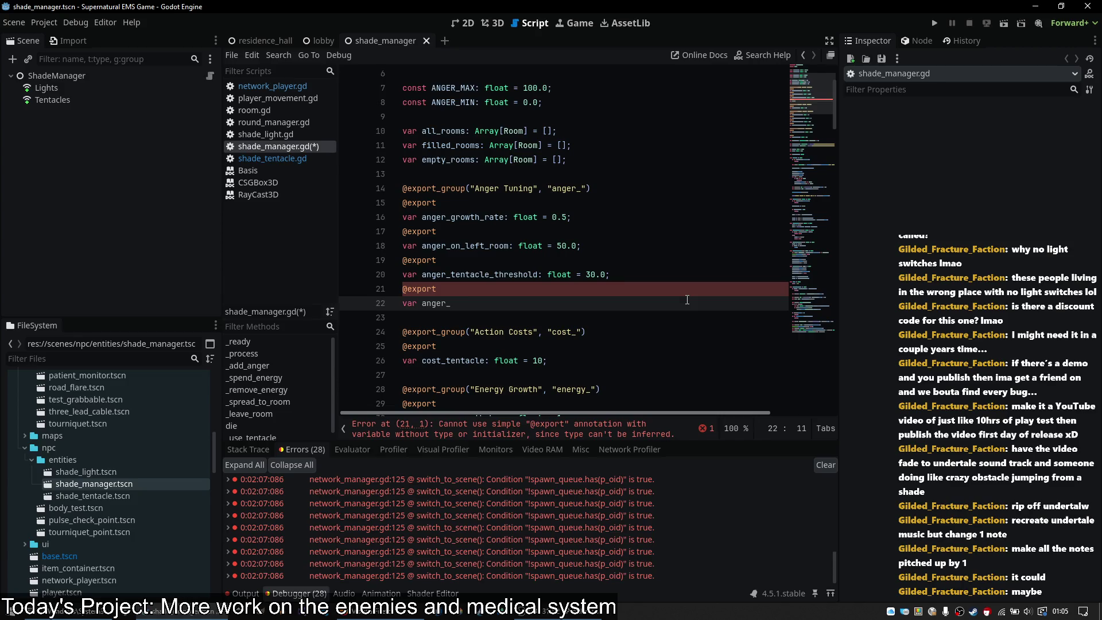
text(spread_threshol)
key(BackSpace)
key(BackSpace)
text(old: float = )
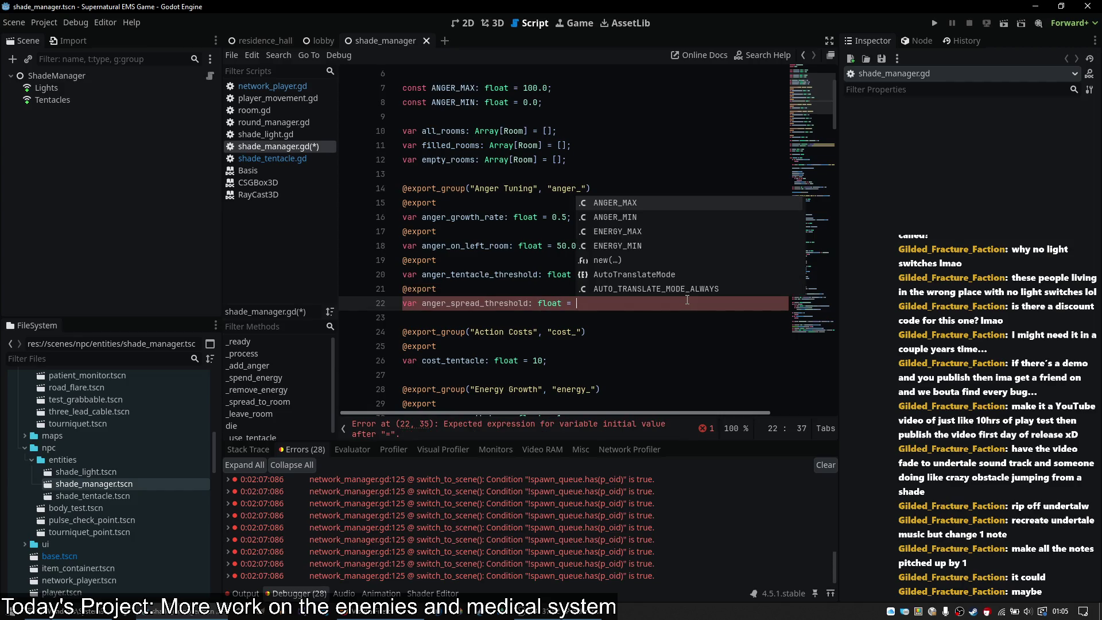
text(60.0;)
key(ctrl+s)
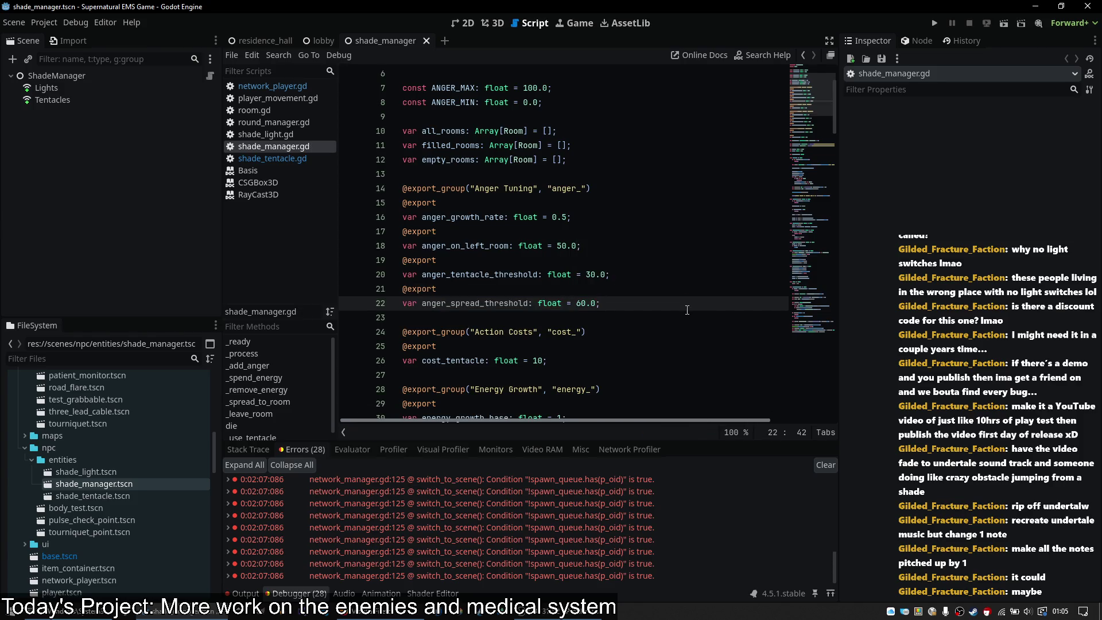
scroll(688, 313, down, 15)
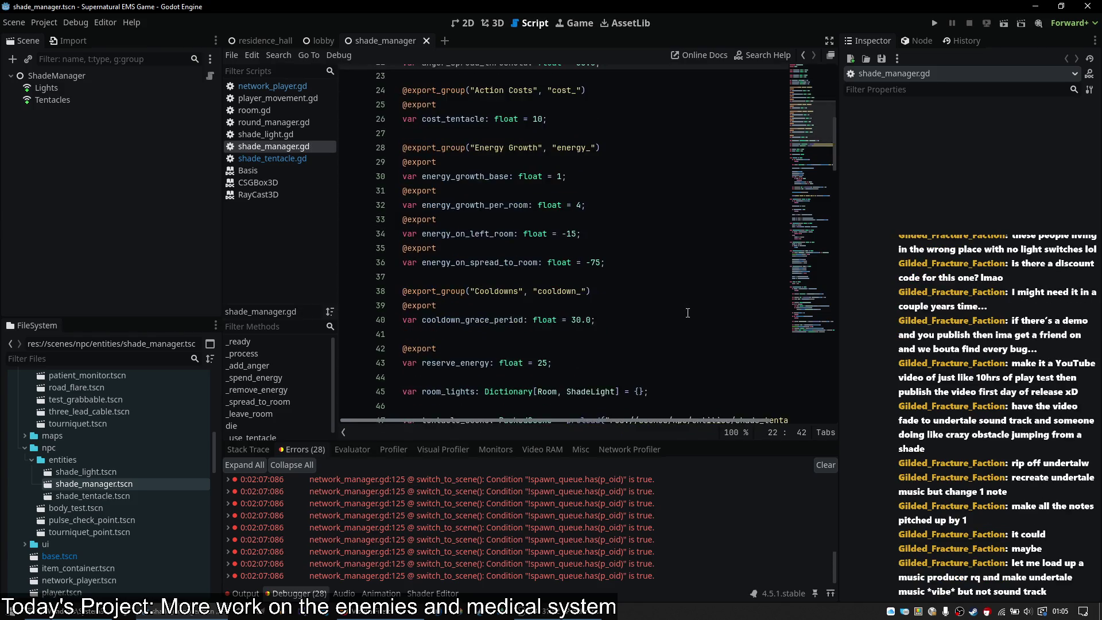
- Clear the Debugger errors list and collapse the bottom Output panel
scroll(688, 313, down, 6)
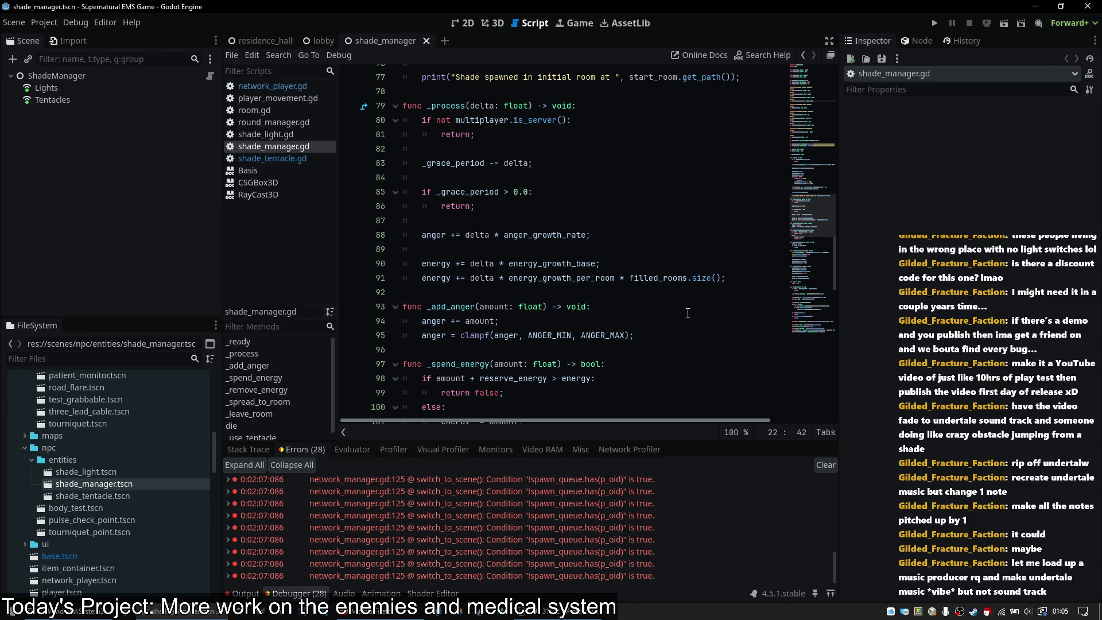
click(743, 276)
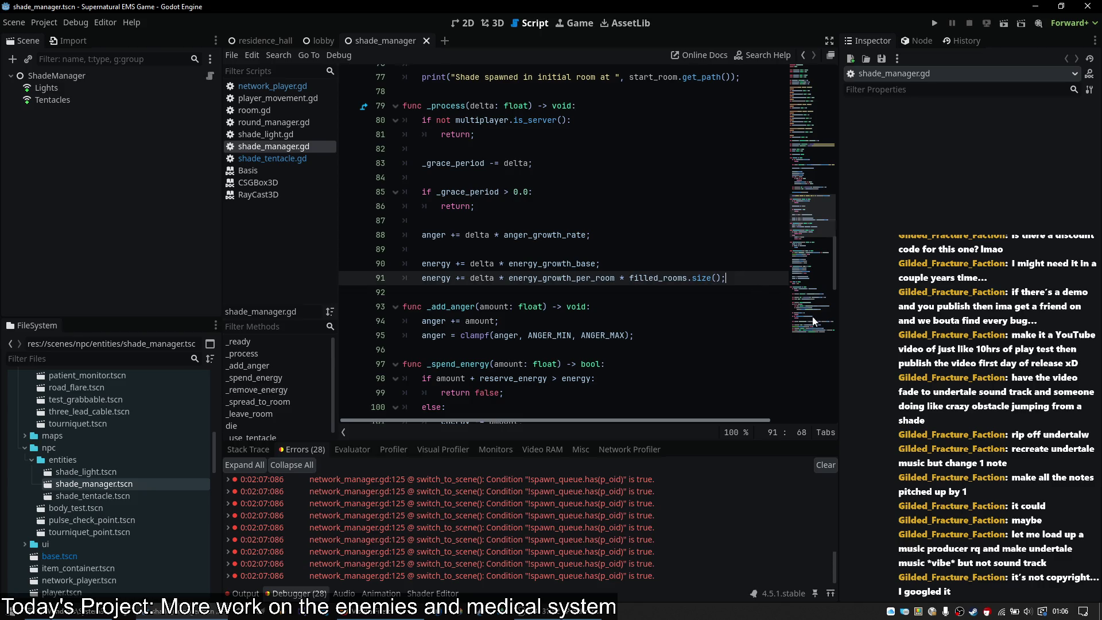
click(825, 464)
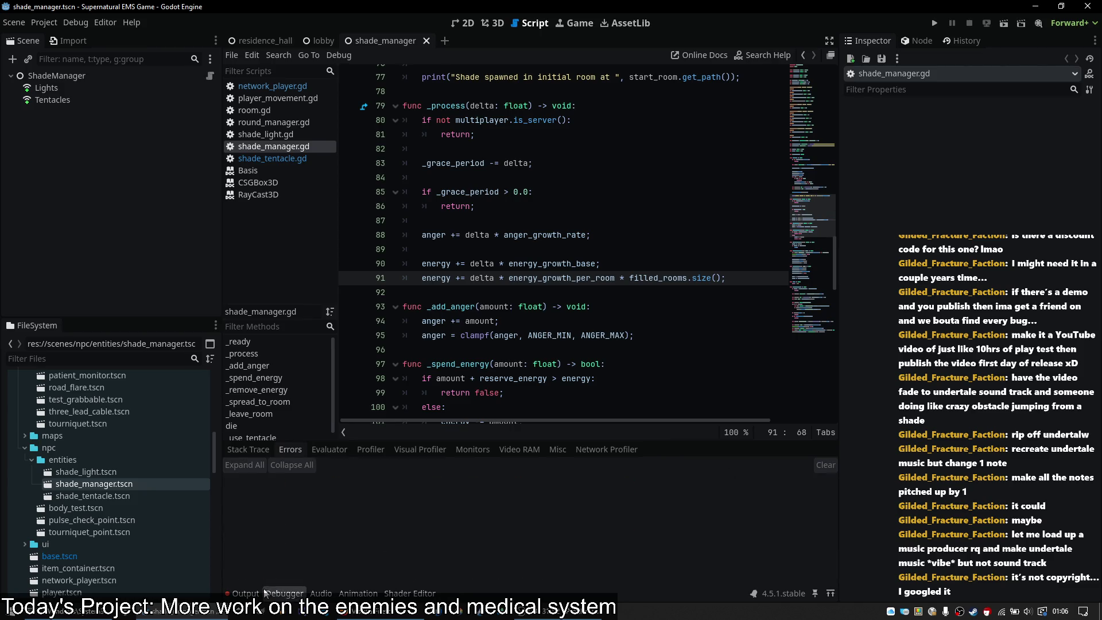
click(244, 592)
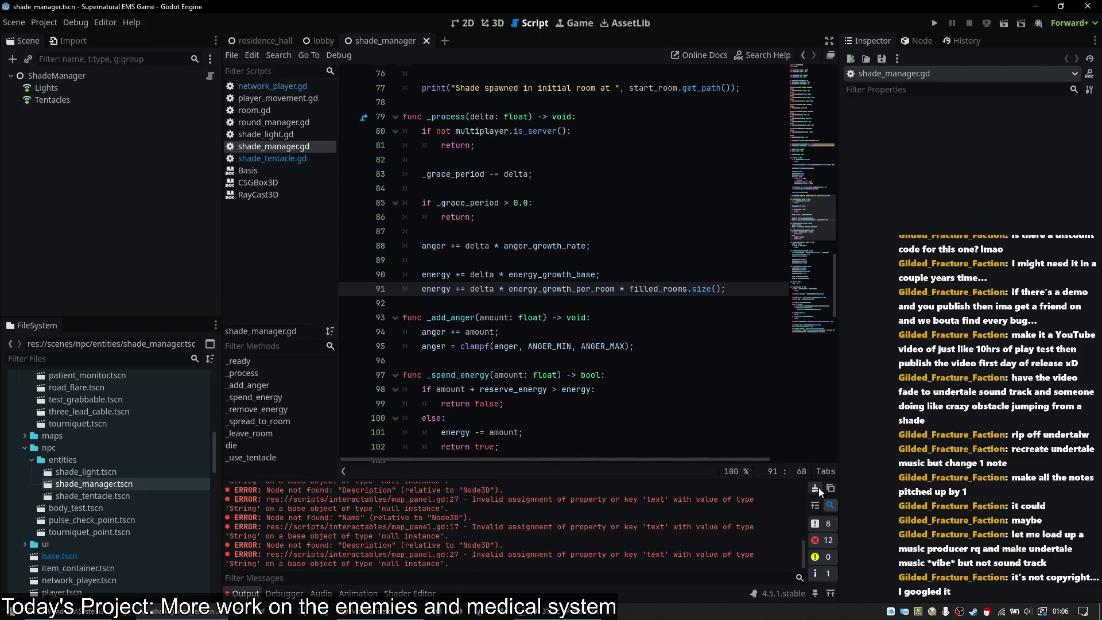
click(244, 592)
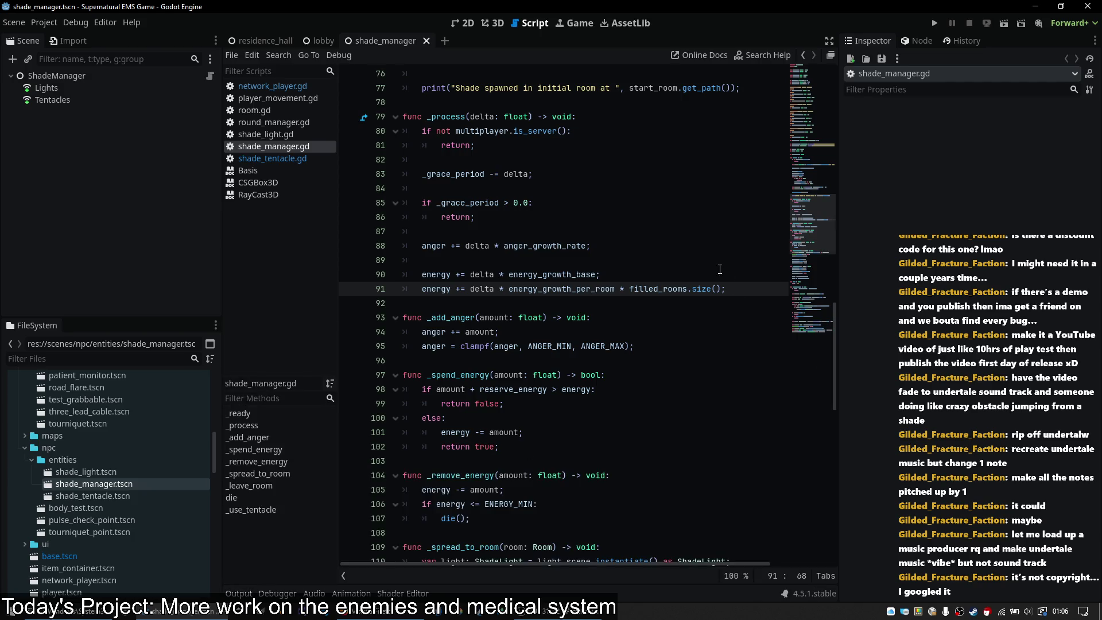
- Try a blank line after line 88, remove it, and scroll up toward the Cooldowns group
click(735, 301)
click(754, 288)
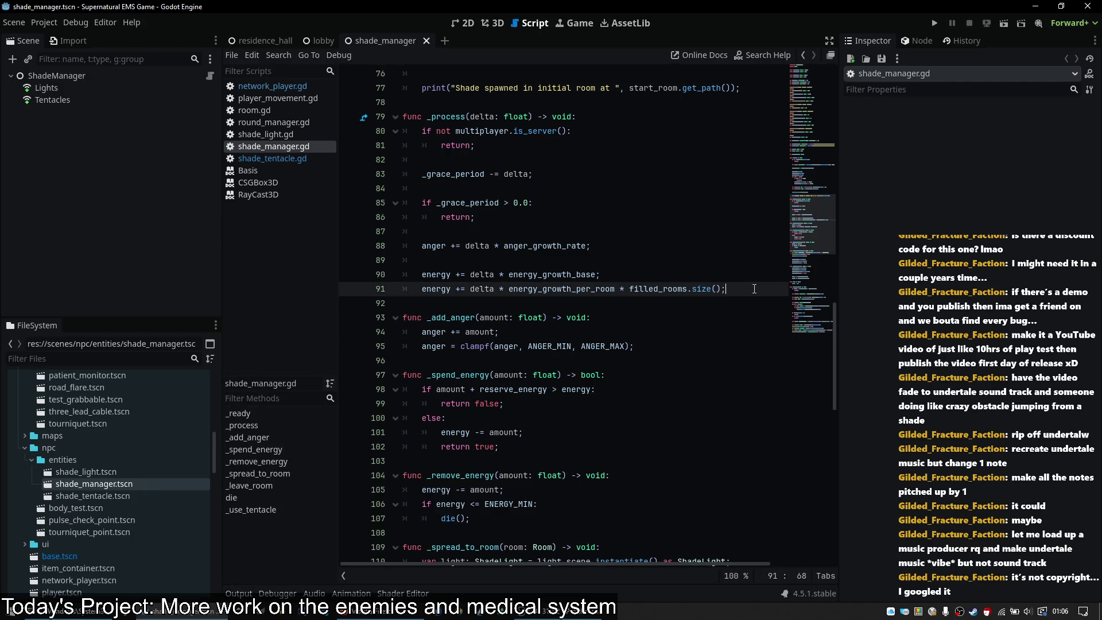
click(616, 240)
key(Return)
key(Return)
key(Up)
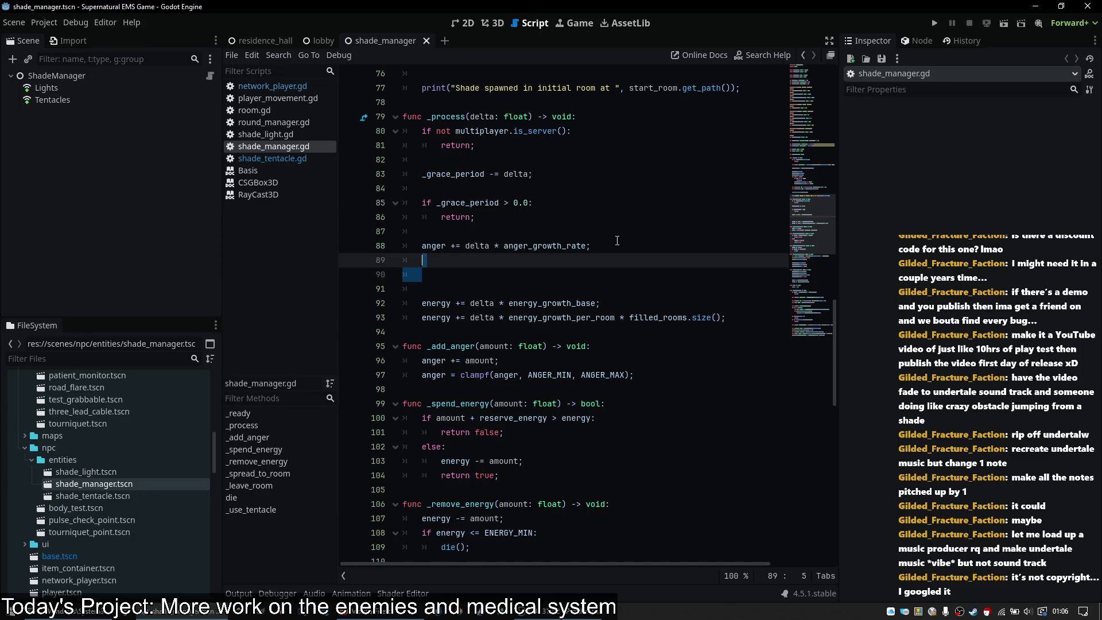
key(BackSpace)
key(BackSpace)
key(BackSpace)
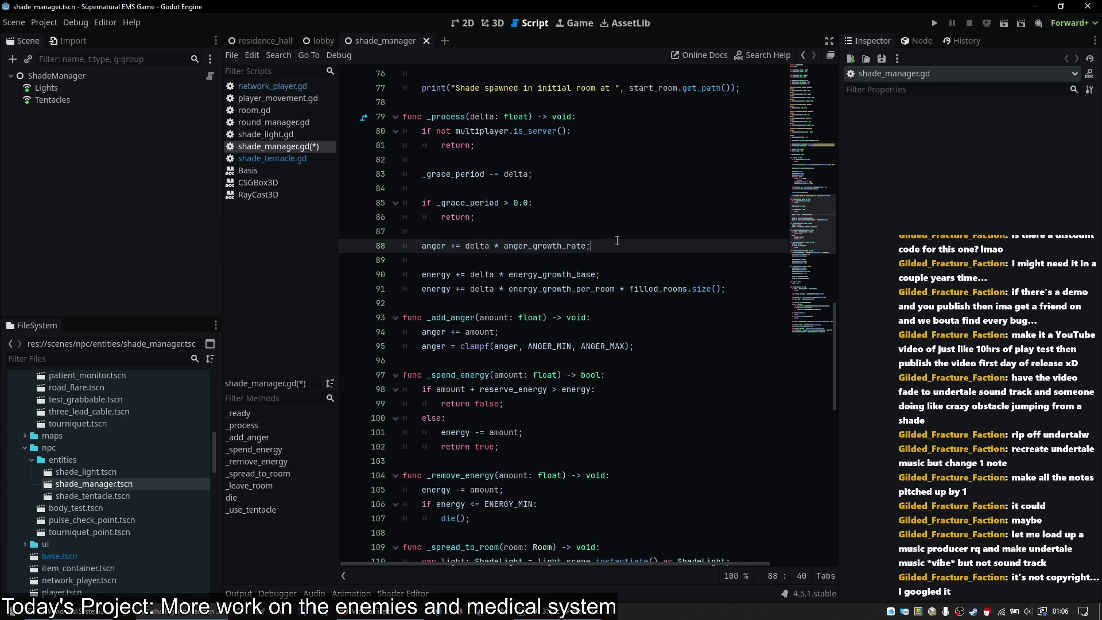
scroll(617, 240, up, 15)
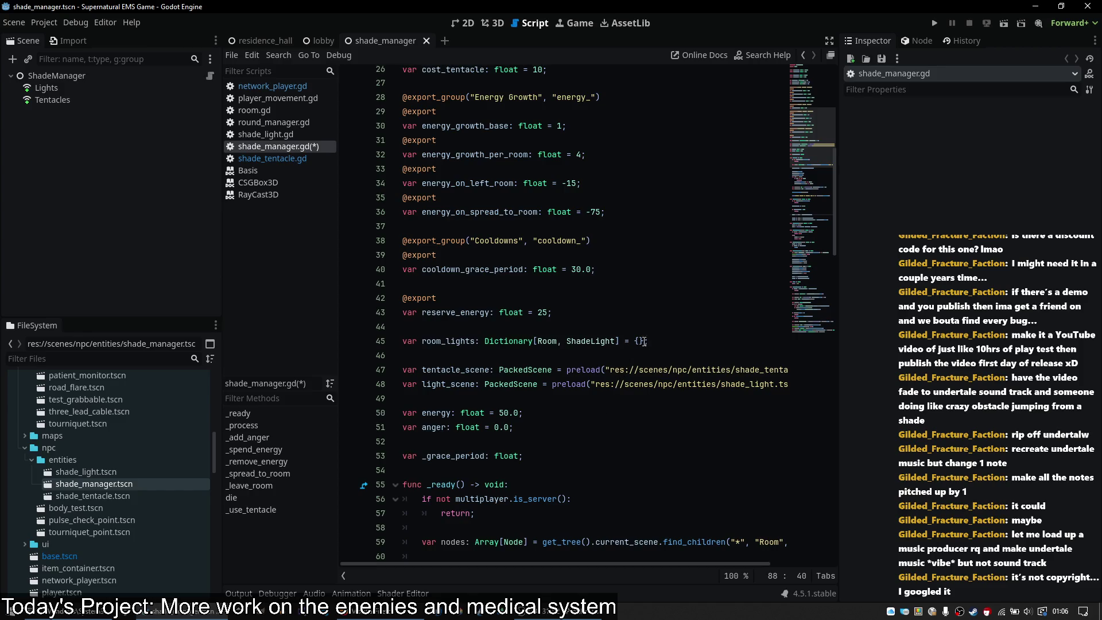
scroll(661, 209, up, 5)
scroll(620, 210, up, 4)
scroll(620, 210, down, 5)
- Add an exported cooldown_between_actions float of 3.0 under Cooldowns and save
click(621, 432)
key(Return)
text(@export)
key(Return)
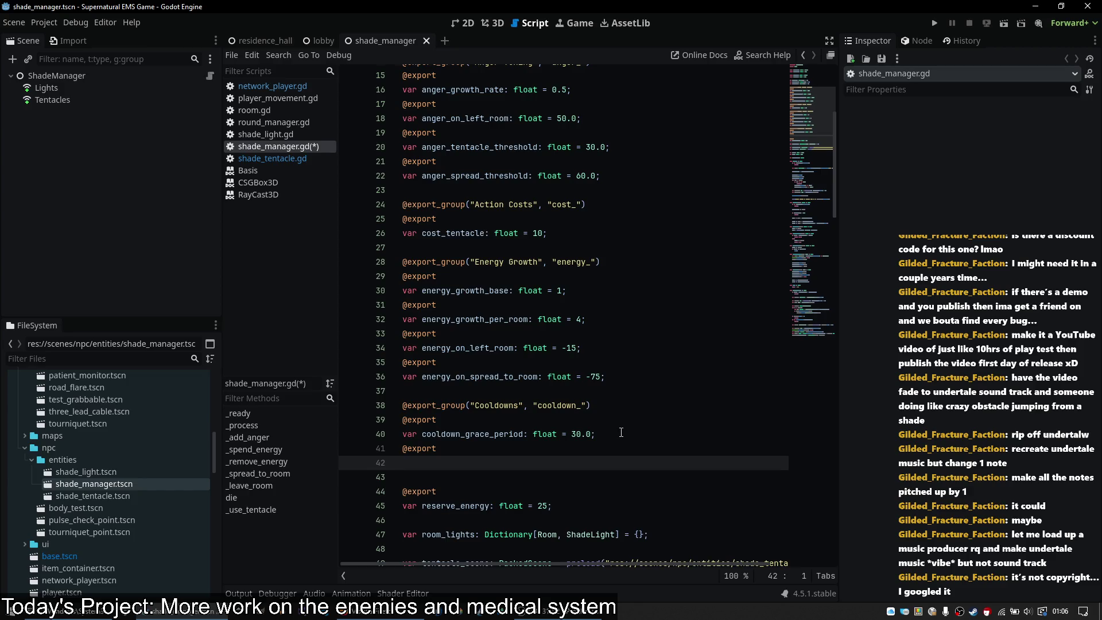
text(var cooldown_betwe)
text(en_actions: float =)
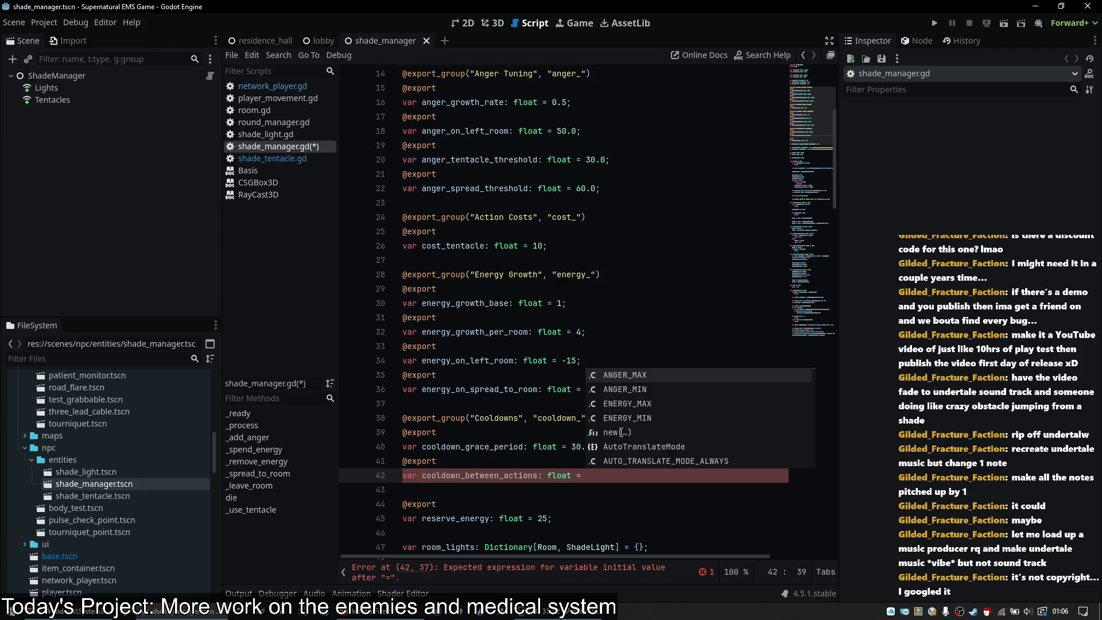
text(3)
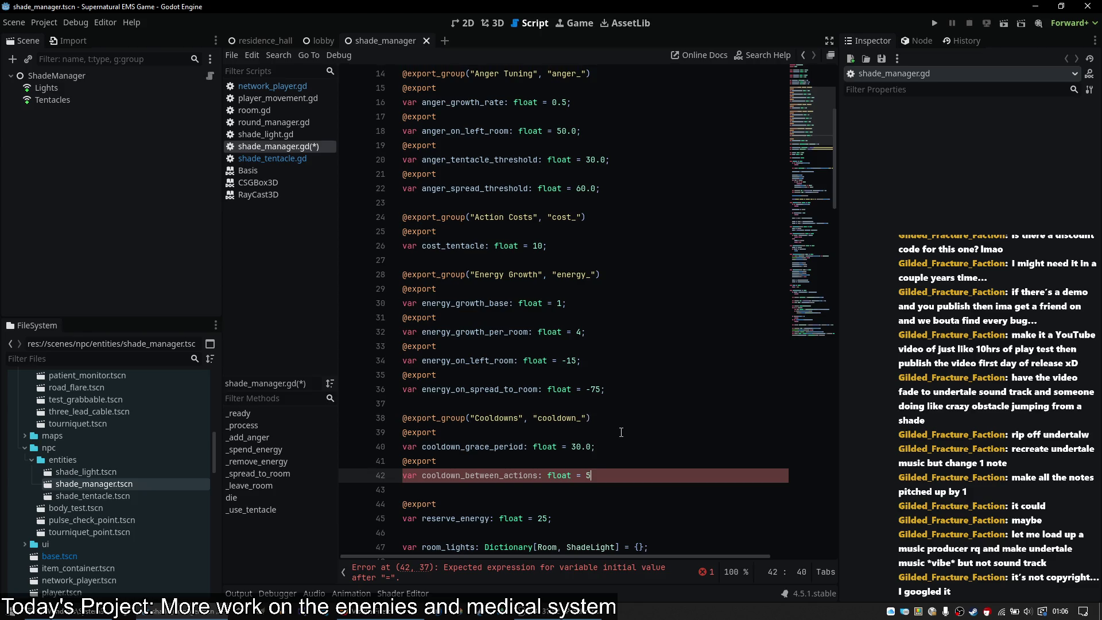
click(621, 432)
key(Down)
key(Down)
key(Down)
key(End)
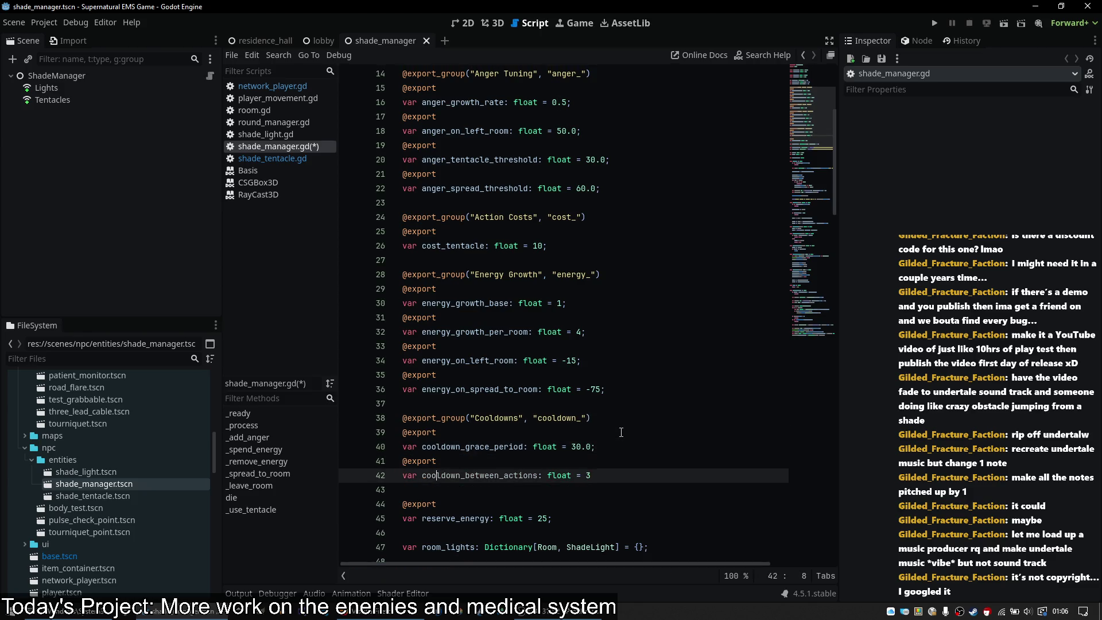
text(.0;)
key(ctrl+s)
- Declare a 'var _action_timer: float;' after the _grace_period variable
scroll(620, 432, down, 15)
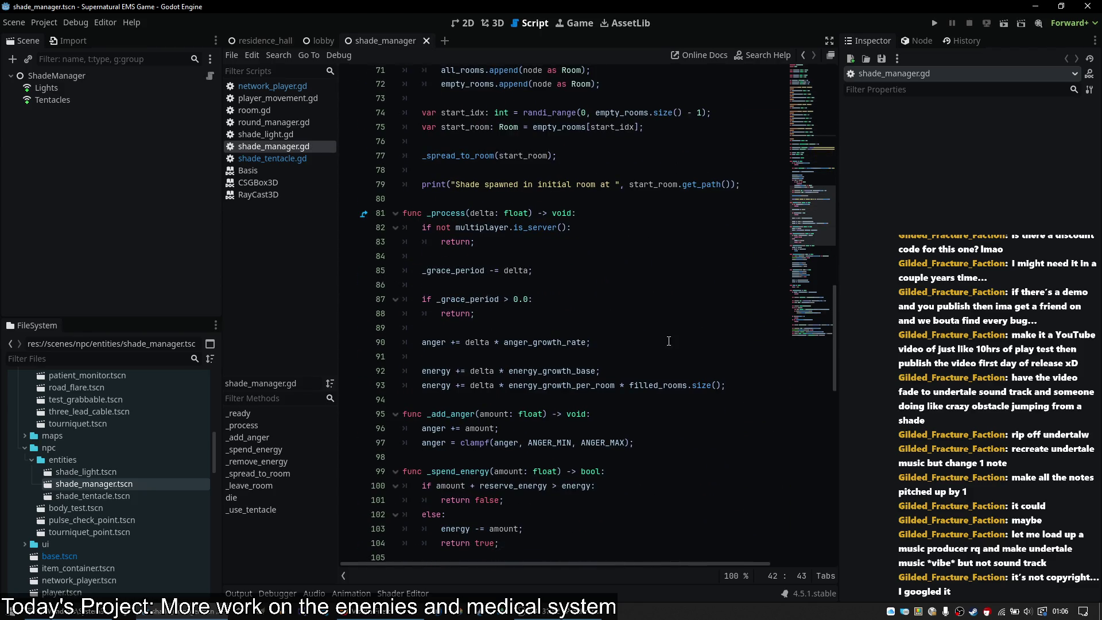
scroll(585, 314, up, 15)
click(556, 471)
key(Return)
text(var act)
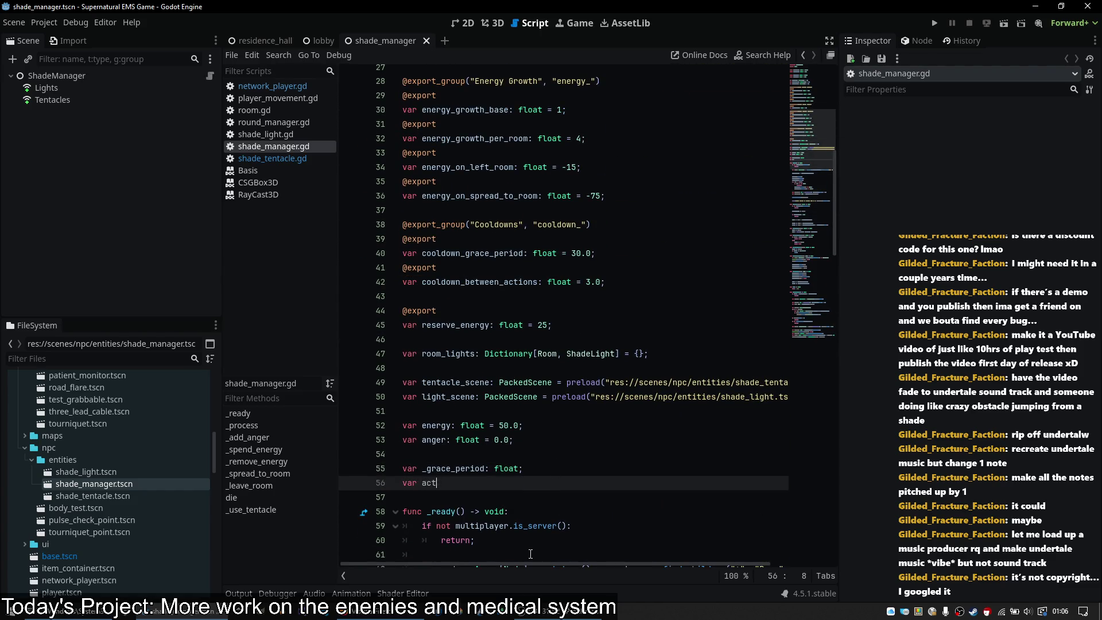
text(_action_timer: float =)
key(BackSpace)
key(BackSpace)
key(BackSpace)
text(;)
- In _ready, set _action_timer = cooldown_between_actions
scroll(671, 378, down, 6)
click(628, 311)
key(Return)
text(_action_timer = cooldown_)
key(Return)
text(;)
- Insert blank lines after the energy growth line in _process for a new function
scroll(628, 310, down, 10)
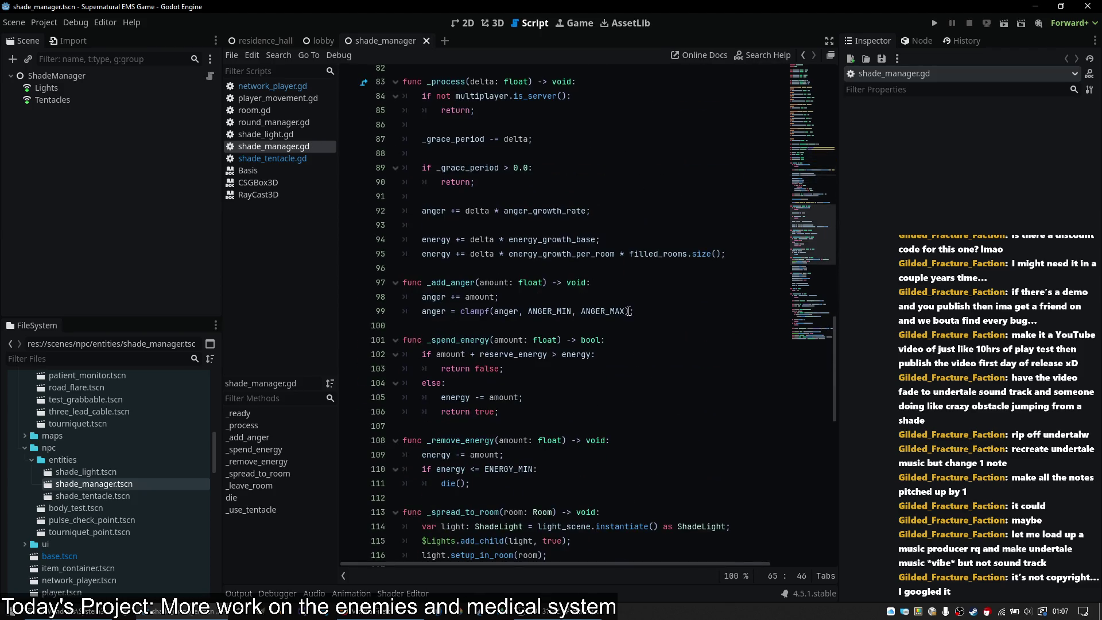
click(743, 258)
key(Return)
key(BackSpace)
key(Return)
- Declare _perform_action() -> void, plus a _spread_to_new_room() -> void stub with a pass body
text(func _perform_)
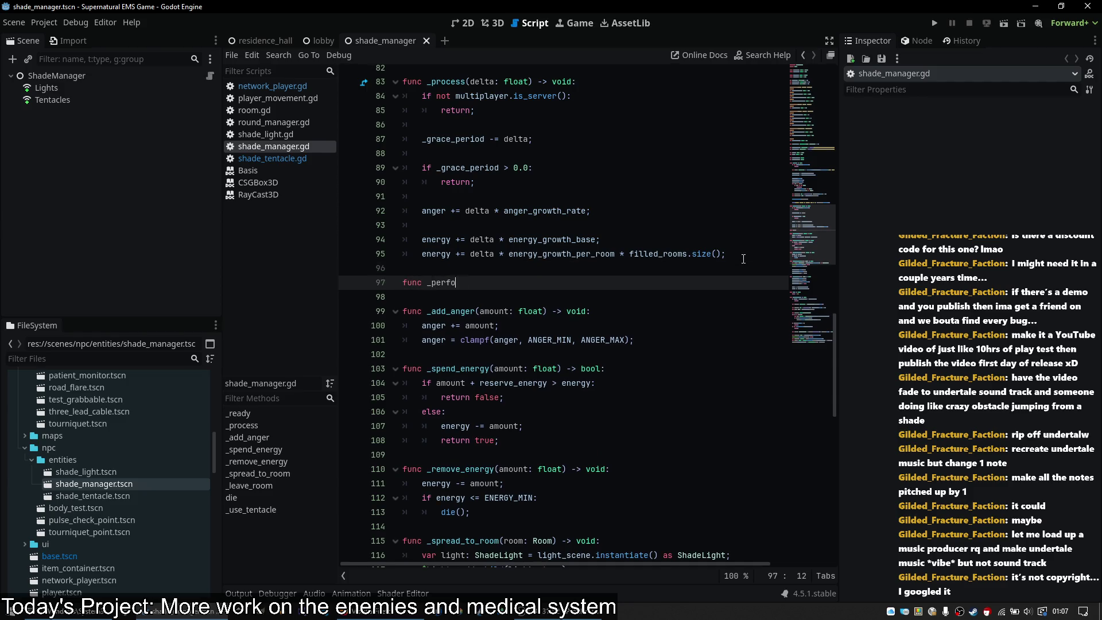
text(action() -> void)
text(:)
key(Return)
text(if)
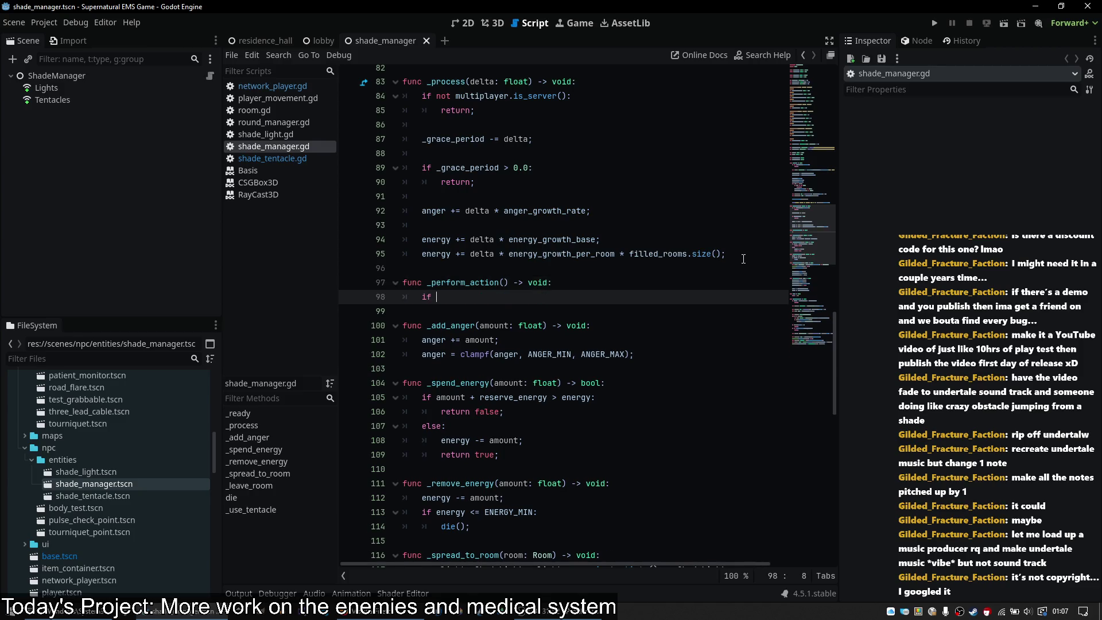
key(BackSpace)
key(BackSpace)
key(BackSpace)
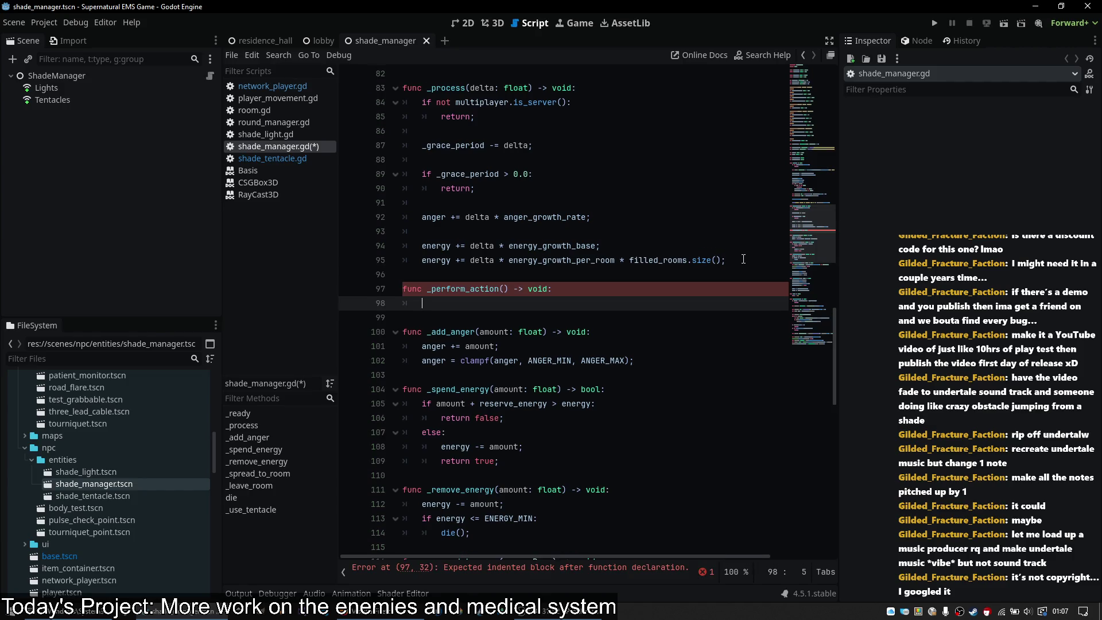
key(Return)
key(BackSpace)
text(func _spread_to_)
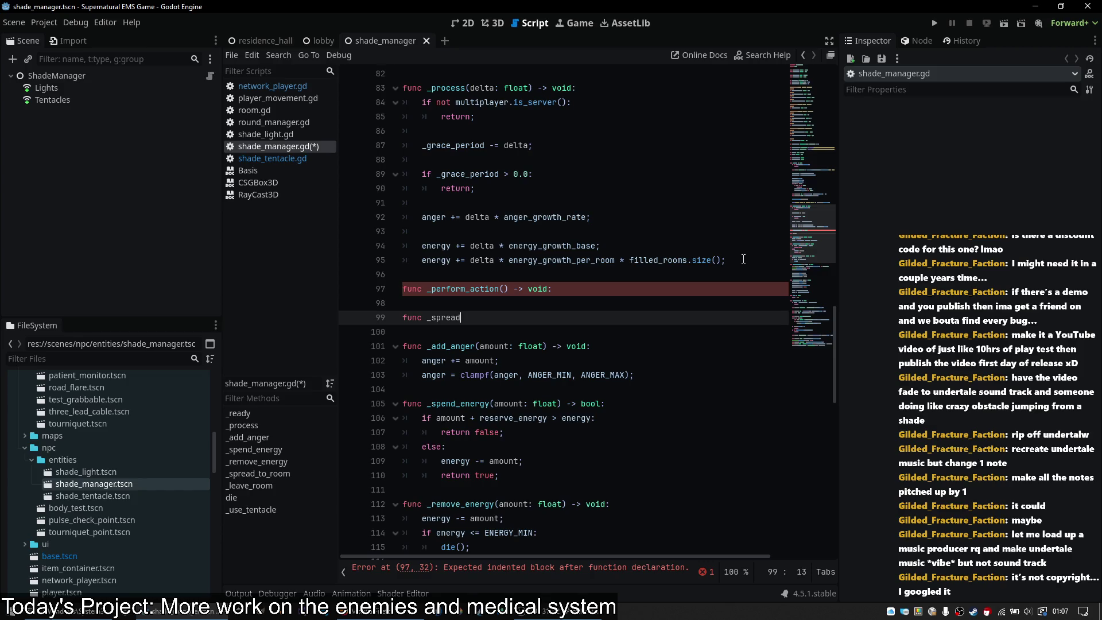
text(new_room() -)
text(> void:)
key(Return)
text(pass;)
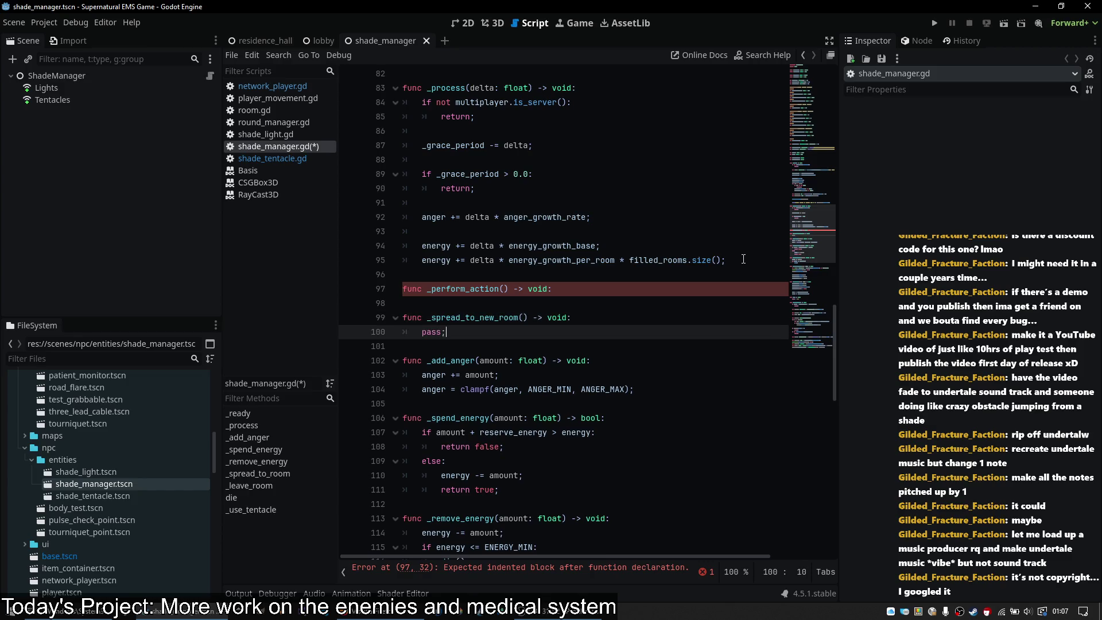
- Inside _perform_action, declare an empty list: var actions: Array = []
key(Up)
key(Up)
key(Up)
key(End)
key(Return)
text(var actions: )
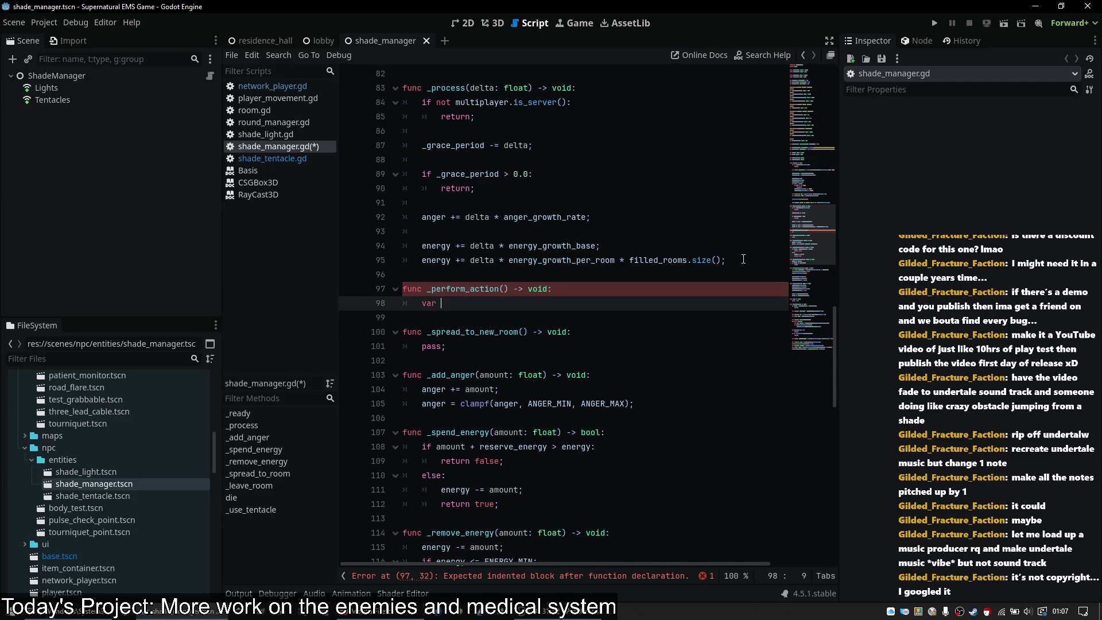
text(Array;)
key(BackSpace)
text(= [;)
key(BackSpace)
text(];)
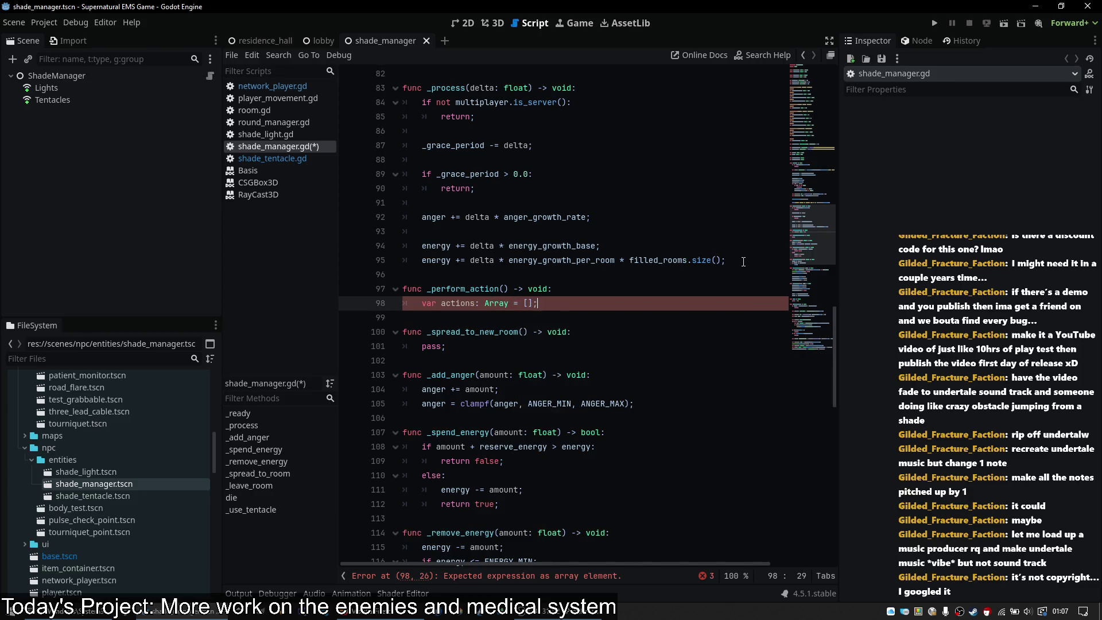
key(Return)
- Append _spread_to_new_room to actions when anger exceeds anger_spread_threshold
text(if)
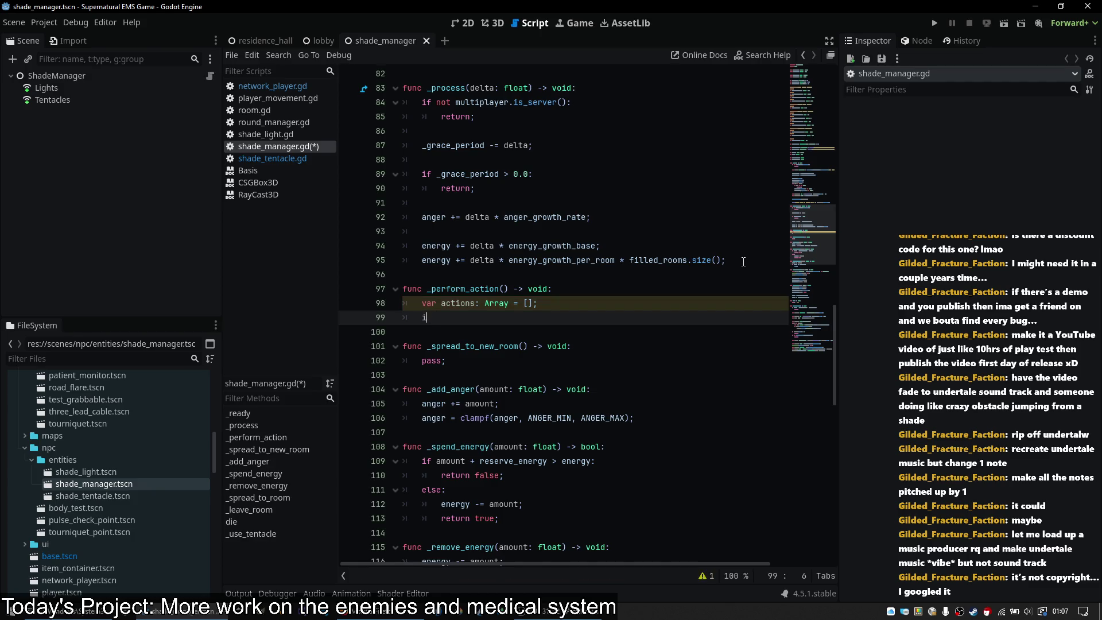
key(BackSpace)
key(BackSpace)
key(BackSpace)
key(Return)
text(if anger >)
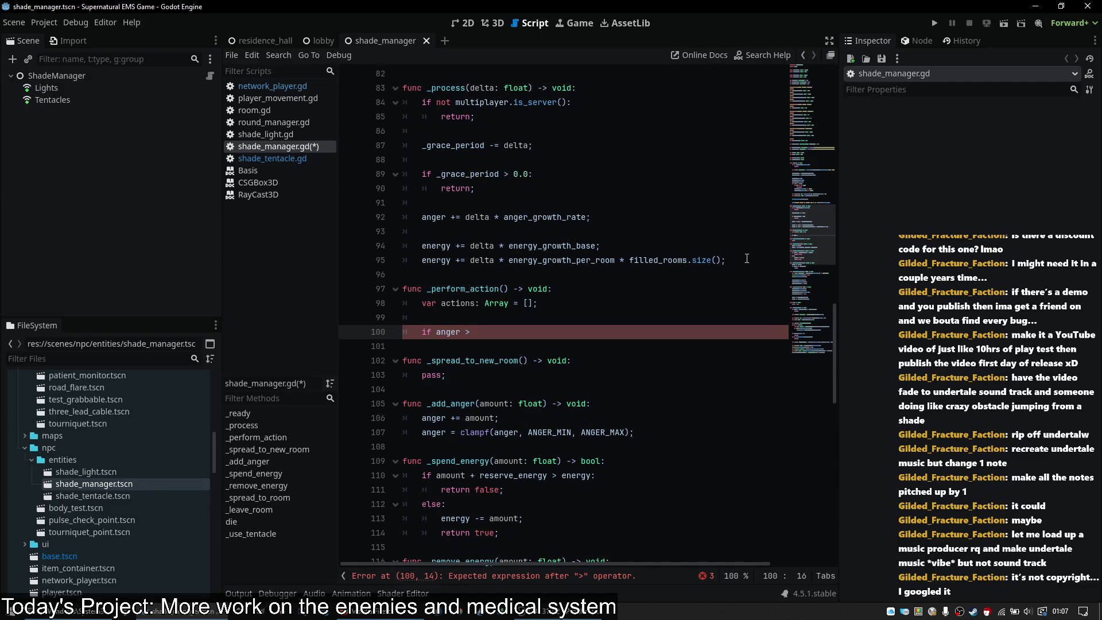
text(anger_)
key(Down)
key(Down)
key(Down)
key(Up)
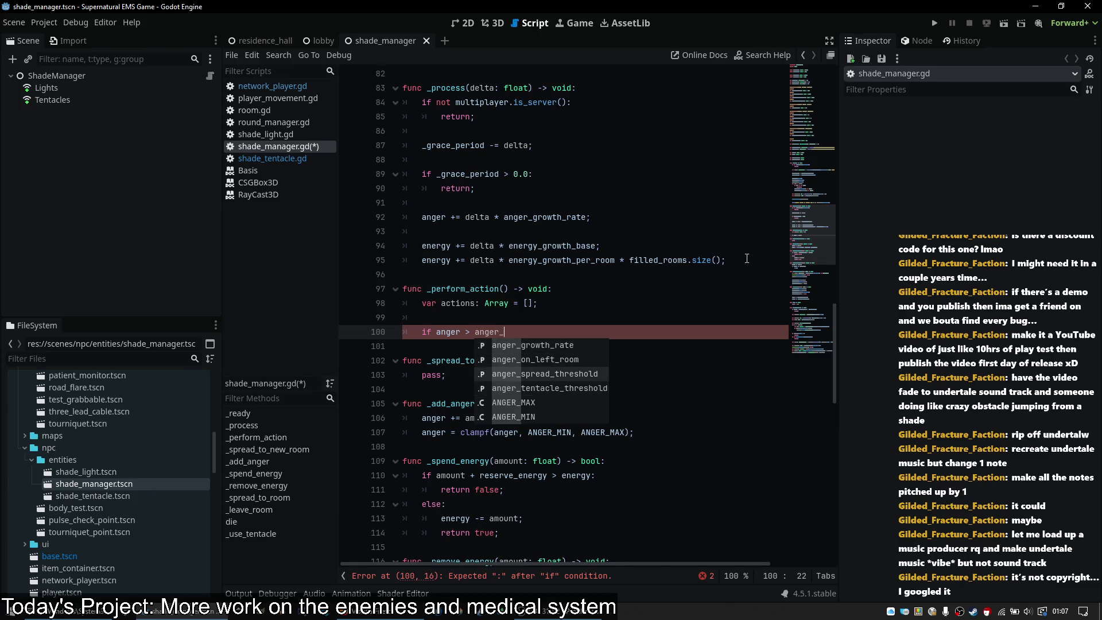
key(Return)
text(:)
key(Return)
text(actions.appen)
key(Return)
text(_spread)
key(Return)
key(BackSpace)
key(BackSpace)
key(BackSpace)
text();)
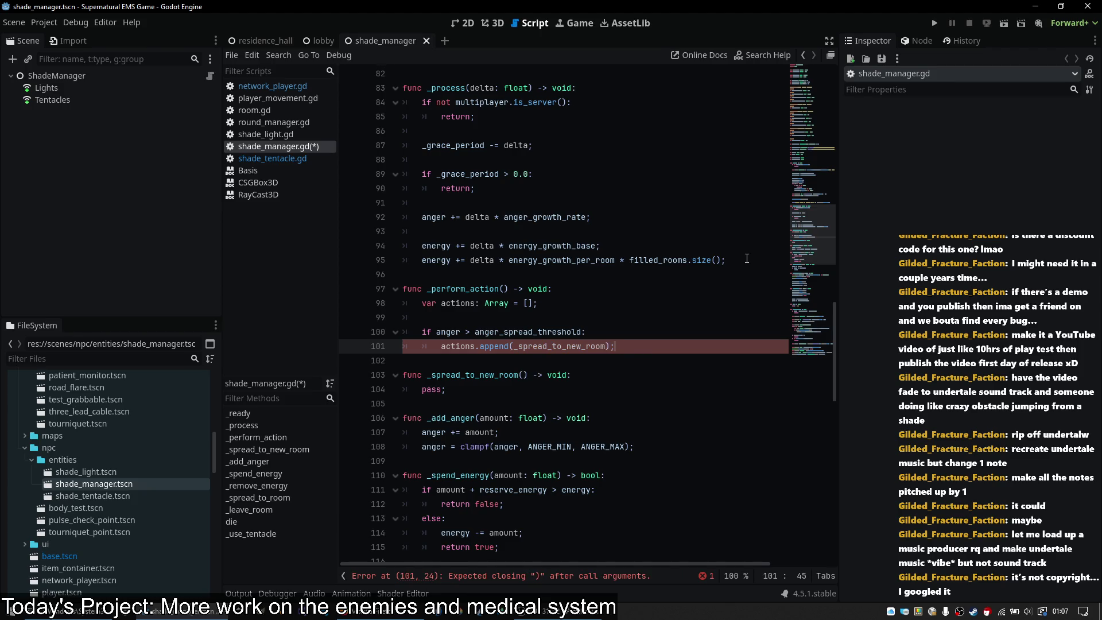
- Append _use_tentacle when anger exceeds anger_tentacle_threshold, delete the stub's pass line, and save
key(Return)
text(if anger > )
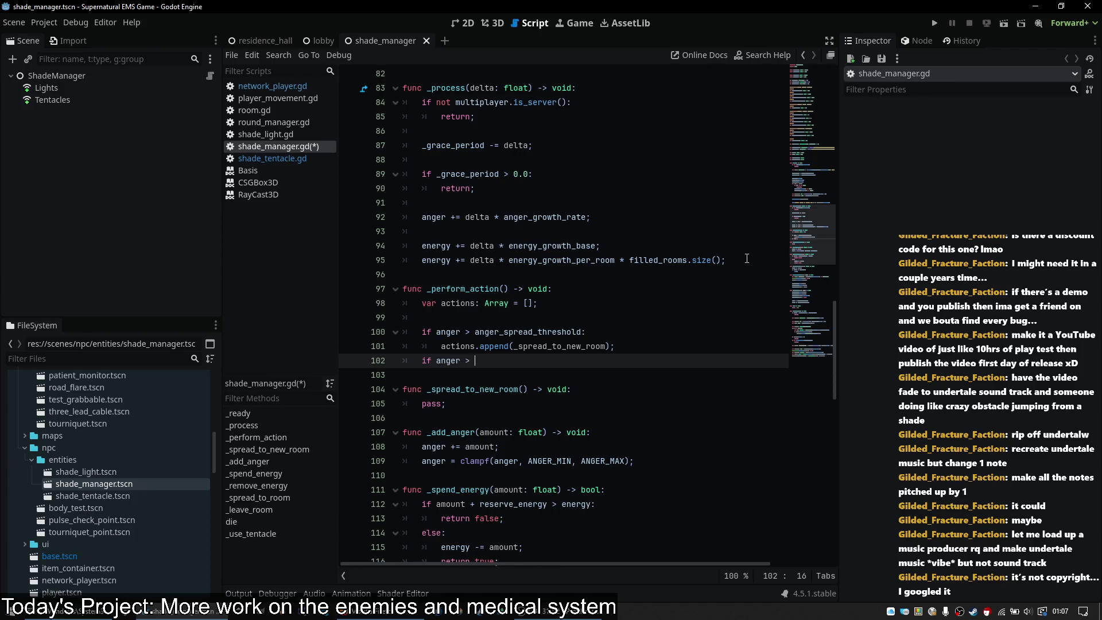
text(anger_tentacle_threshold)
text(:)
key(Return)
text(actions.a)
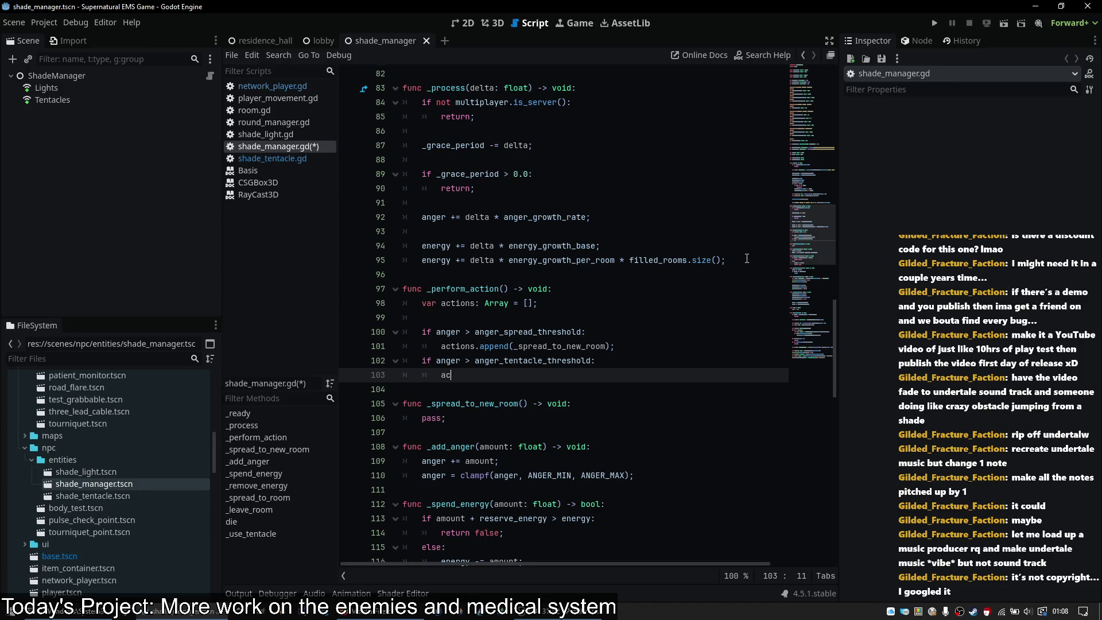
text(ppend(_)
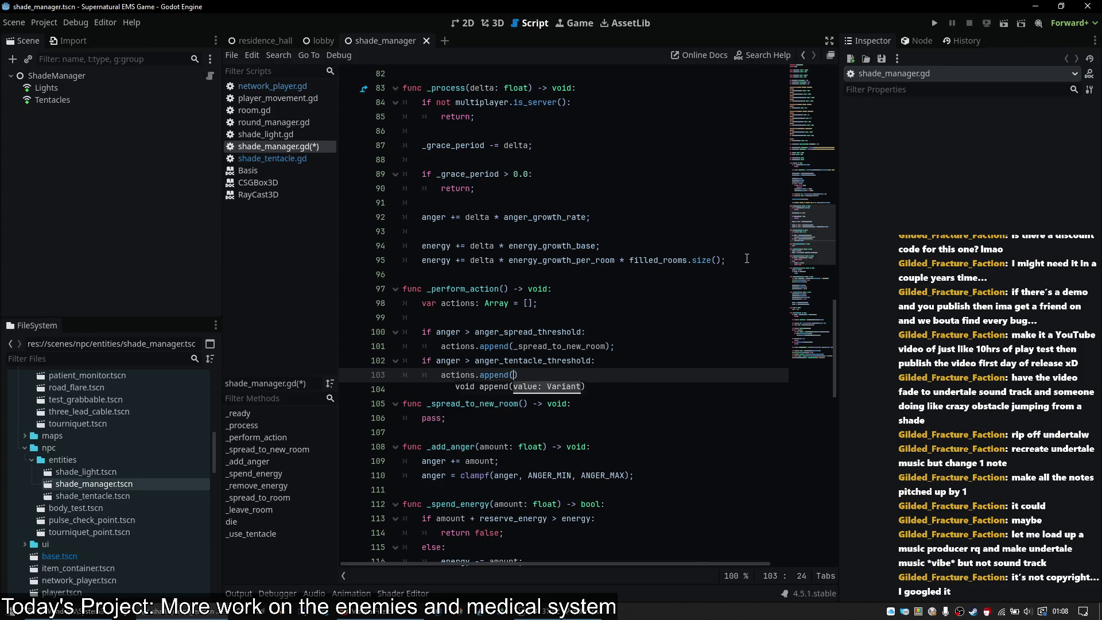
text(use_tentacle))
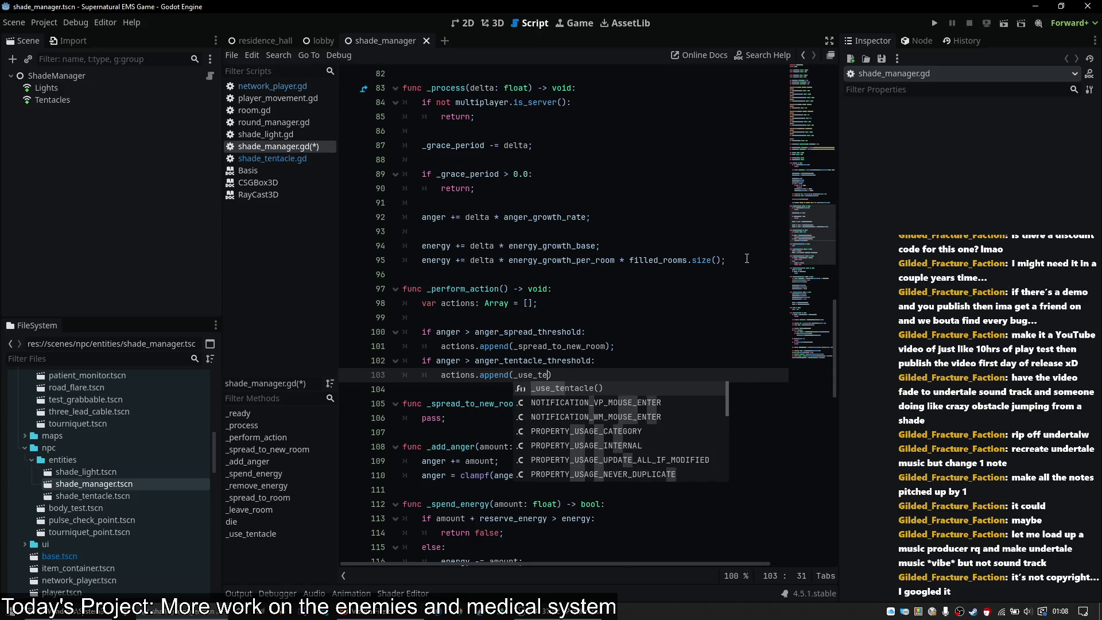
text(;)
key(Down)
key(Down)
key(Down)
key(shift+Home)
key(BackSpace)
key(ctrl+s)
scroll(536, 428, down, 14)
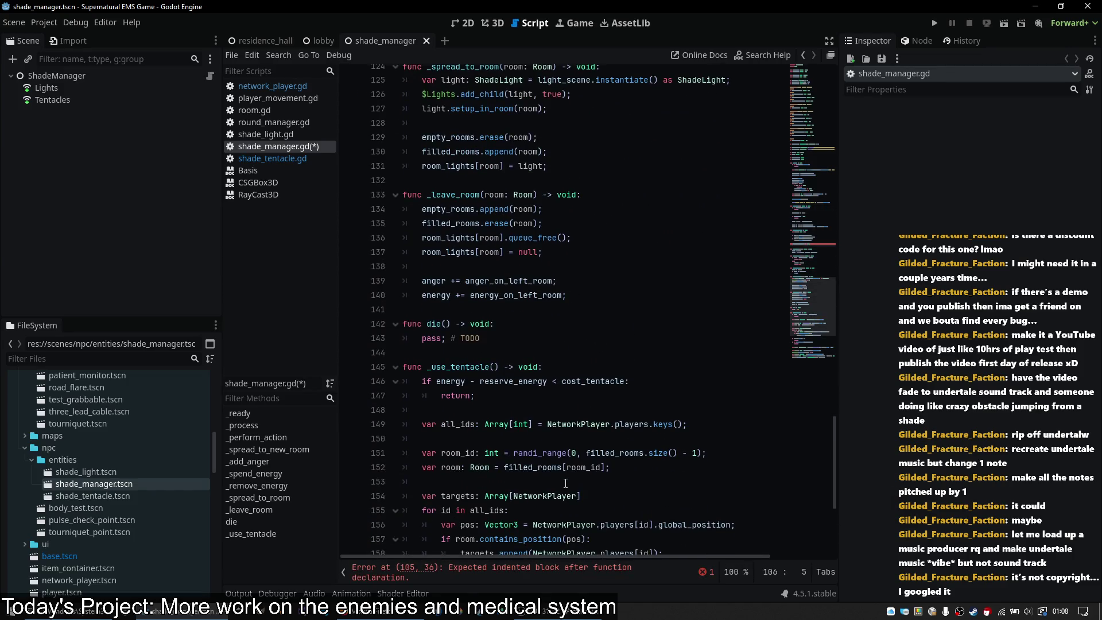
- Try changing _use_tentacle's return type to bool, then undo it back to void
scroll(565, 483, down, 3)
scroll(565, 483, down, 1)
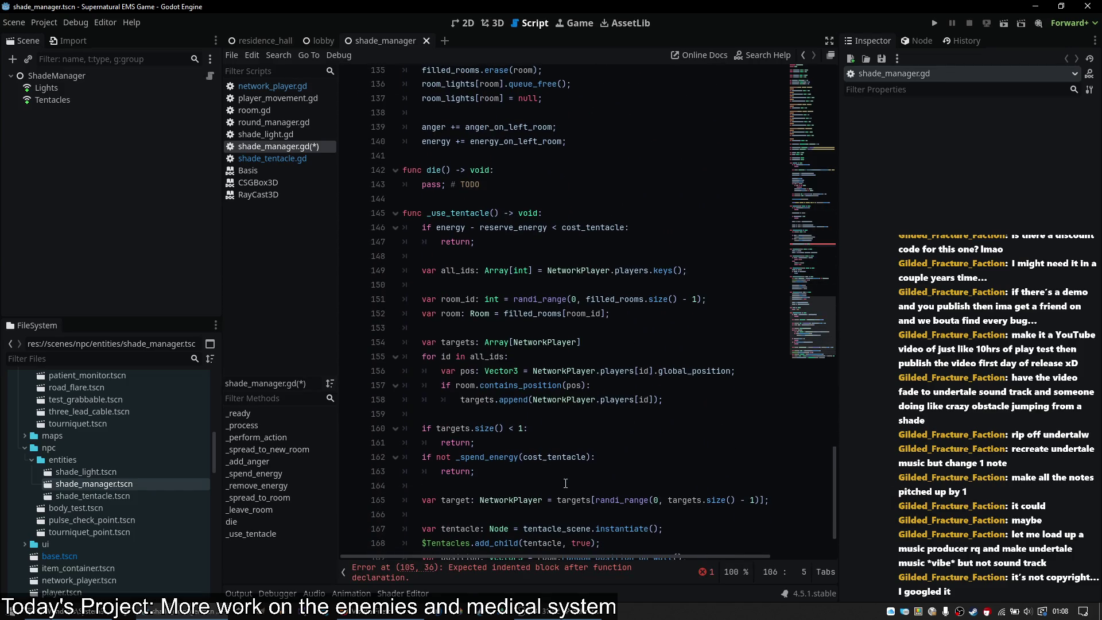
double_click(529, 213)
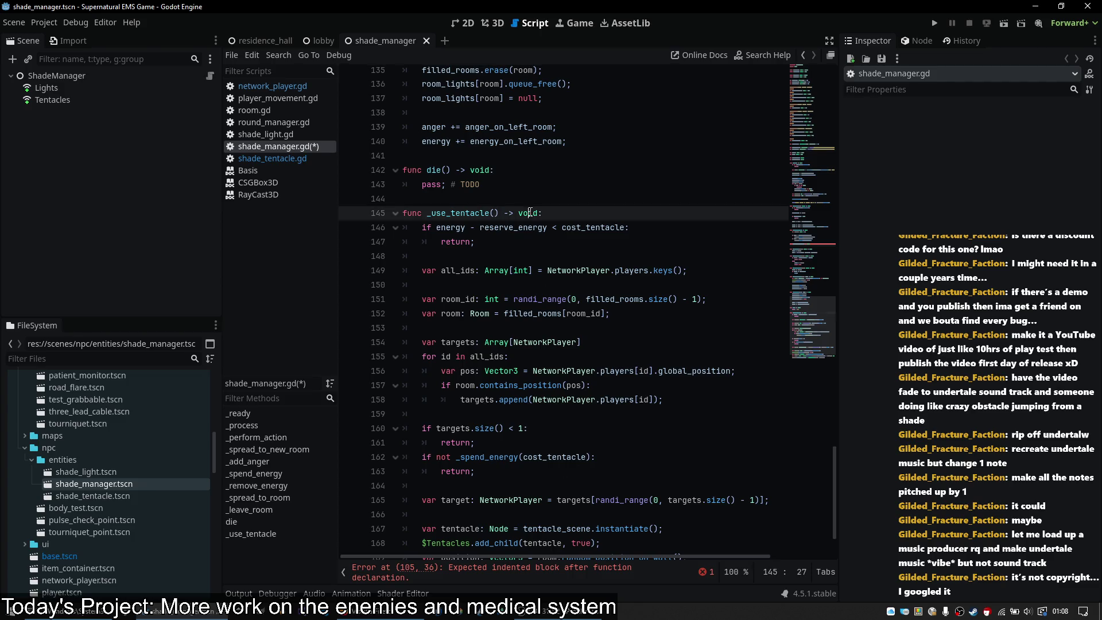
text(bool)
key(End)
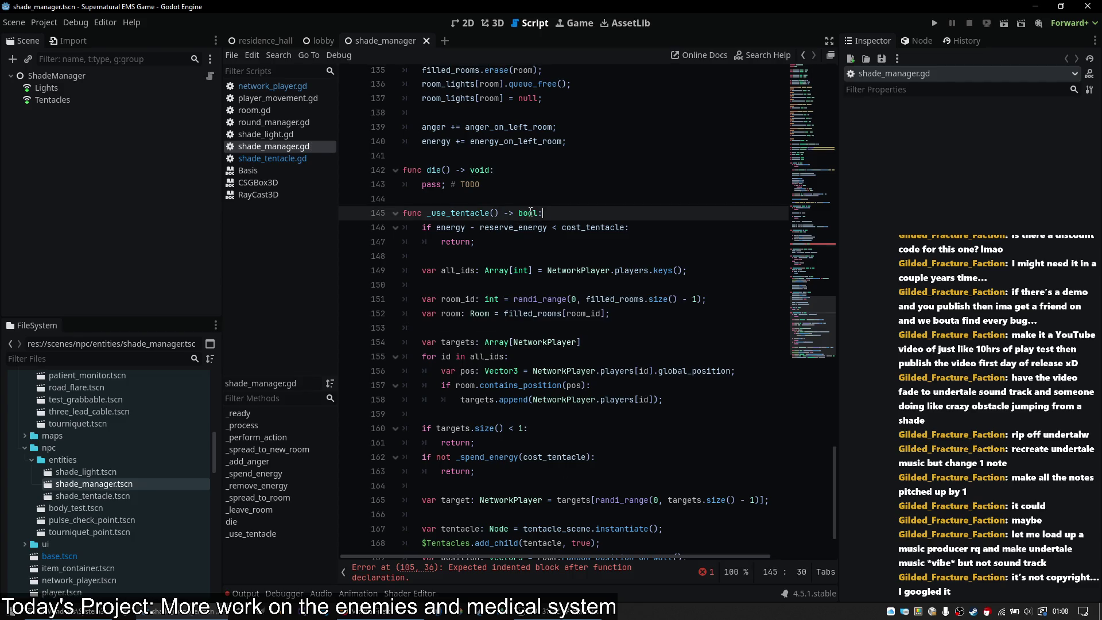
key(ctrl+z)
- Place the cursor inside _spread_to_new_room's empty body
click(697, 228)
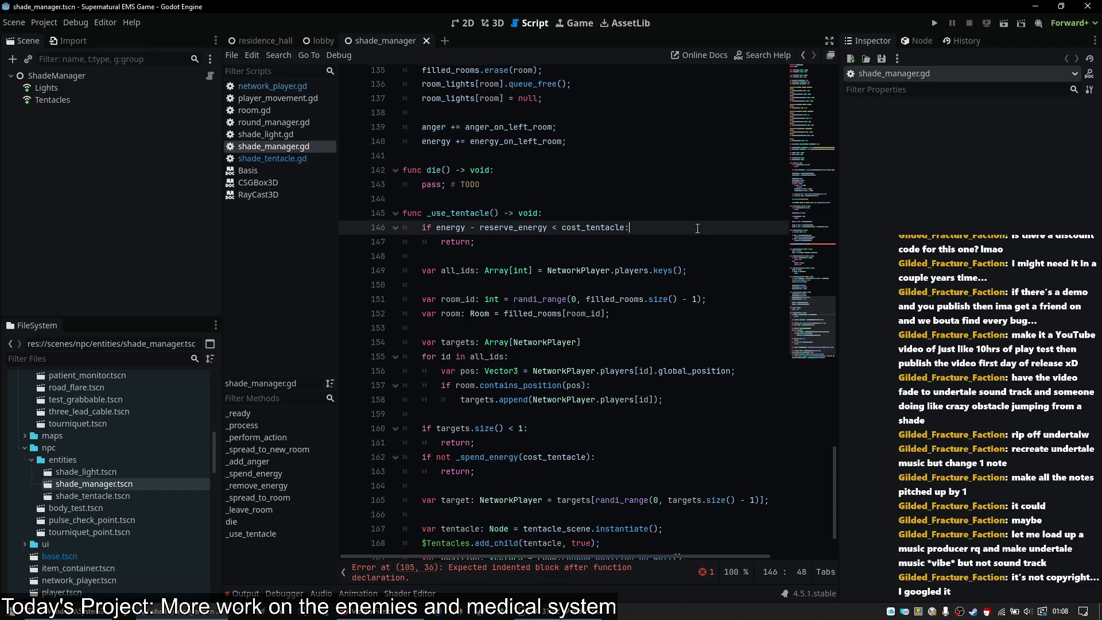
scroll(631, 218, up, 12)
click(578, 205)
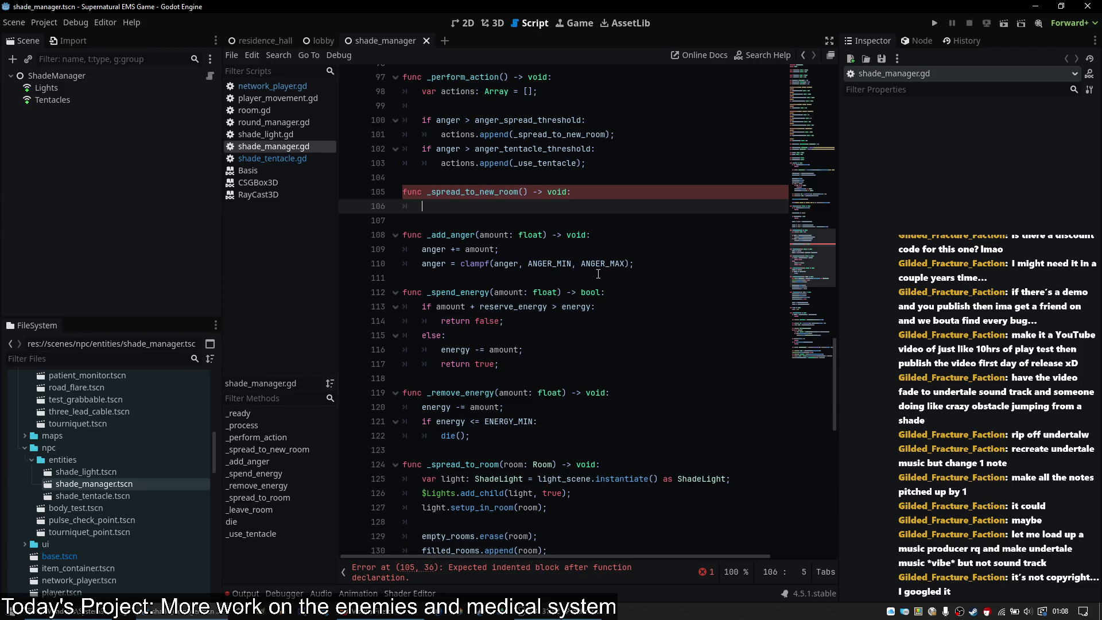
scroll(597, 274, up, 2)
- Give _spread_to_new_room a pass body and add var idx: int = randi_range(0, actions.size() - 1)
text(pass;)
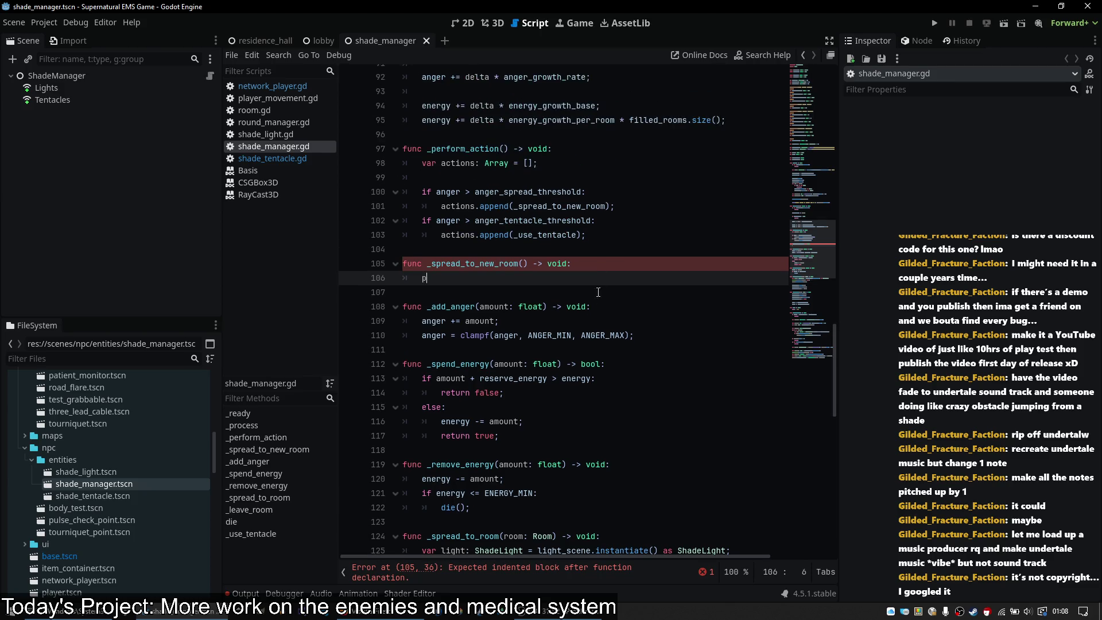
scroll(587, 341, up, 2)
click(606, 320)
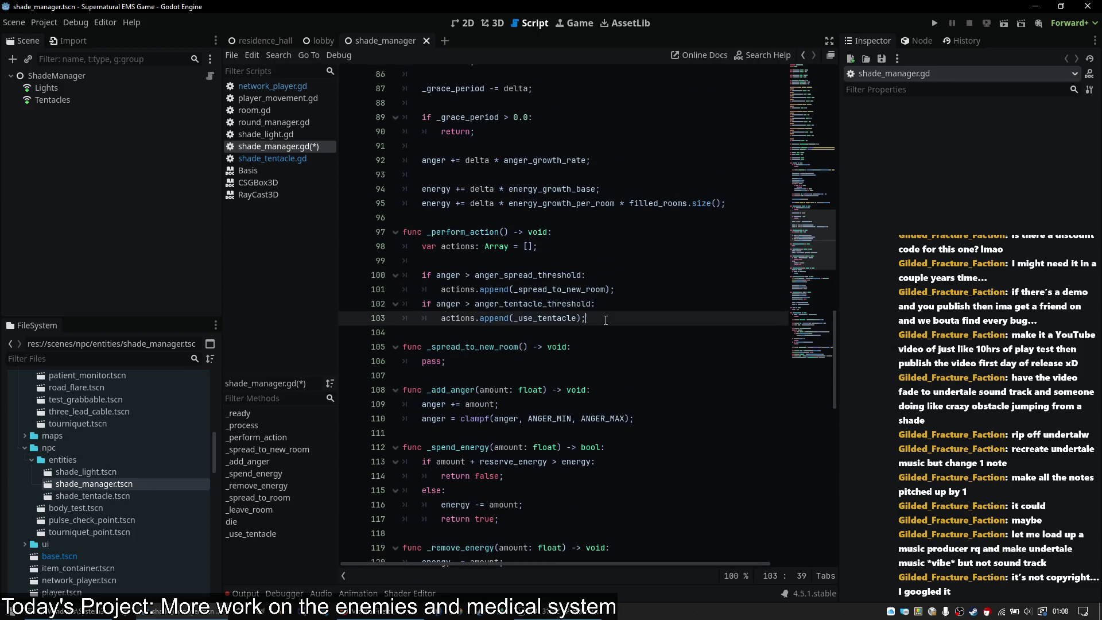
key(Return)
key(Return)
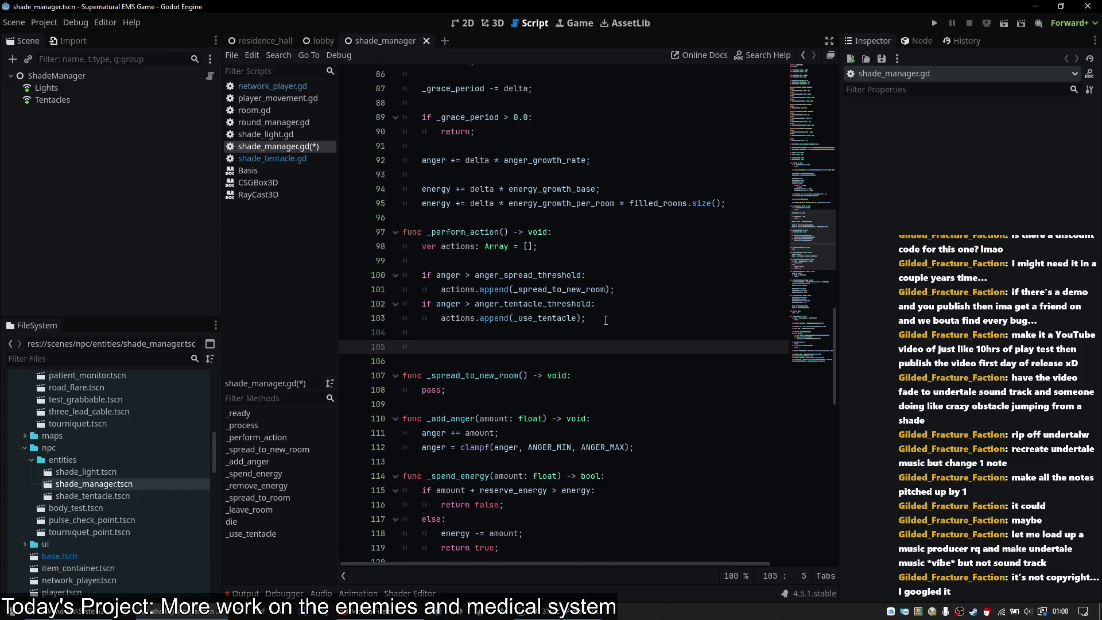
text(var idx)
text(: int = randi)
text(_ran)
key(Return)
text(0, )
text(actions.zis)
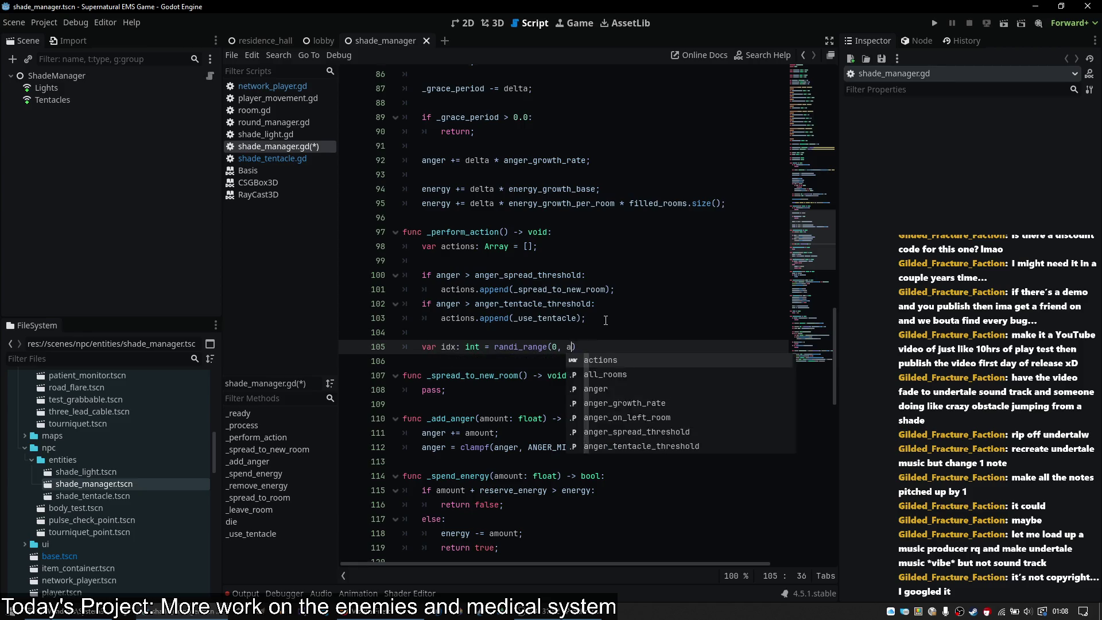
key(BackSpace)
key(BackSpace)
key(BackSpace)
text(size)
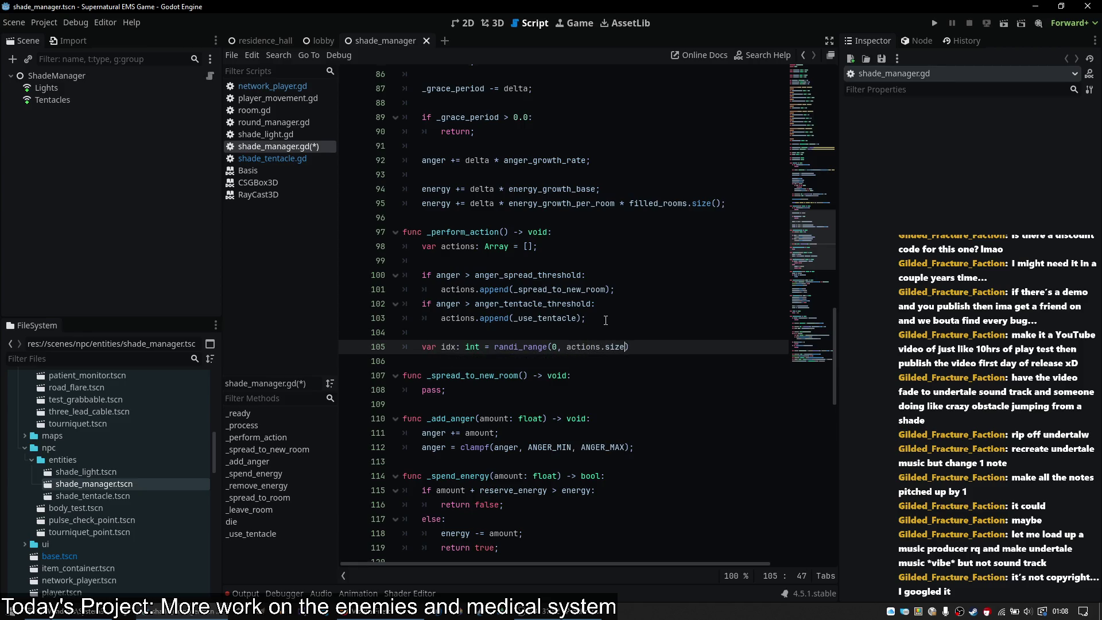
text(() - 1))
text(;)
key(Return)
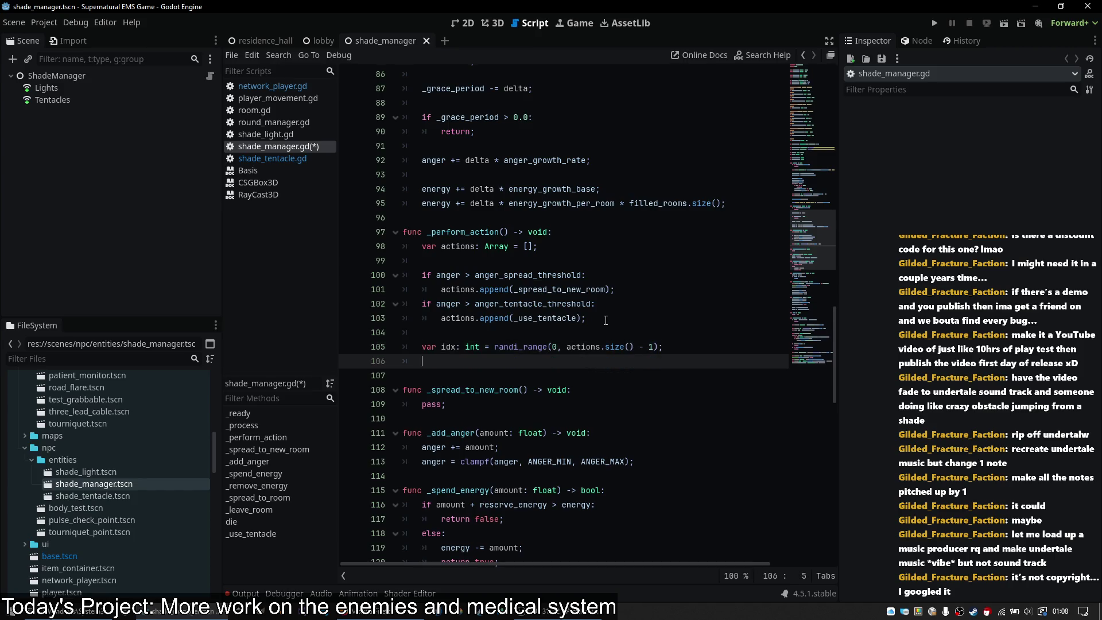
- Run the chosen action with actions[idx].call(), save, and select the pass placeholder
text(actions[idx]()
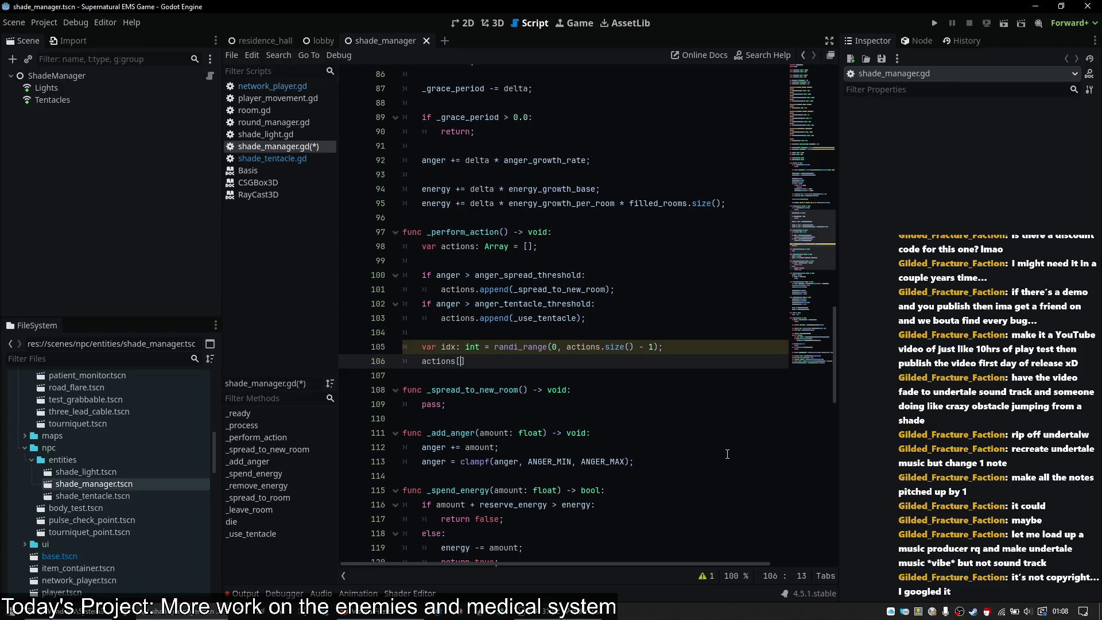
text();)
key(ctrl+s)
key(BackSpace)
key(BackSpace)
key(BackSpace)
text(.call();)
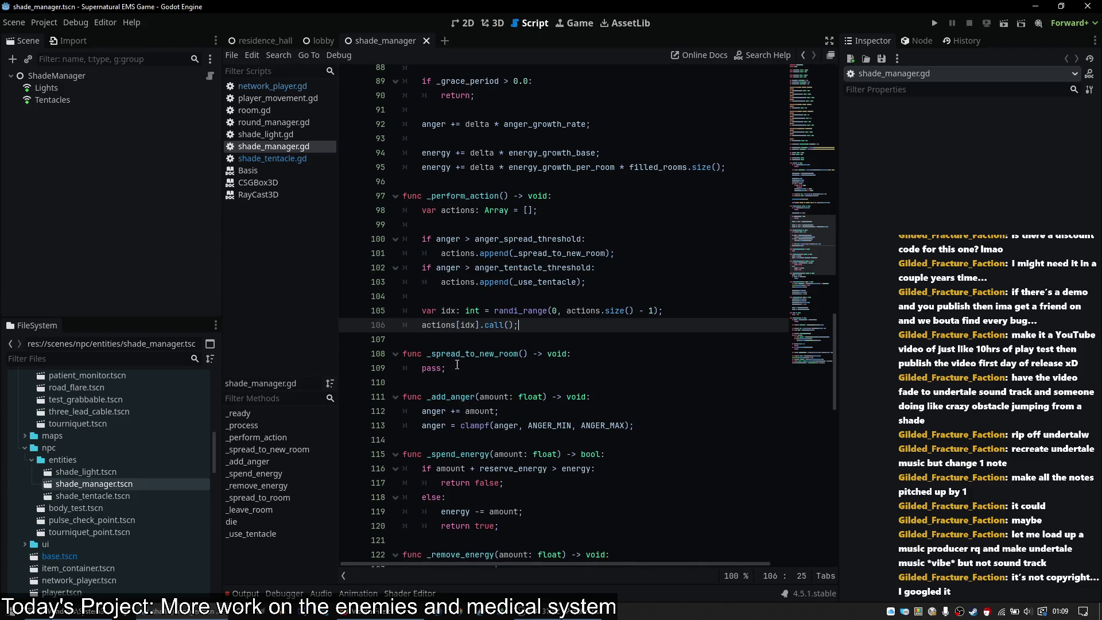
click(457, 365)
key(shift+Home)
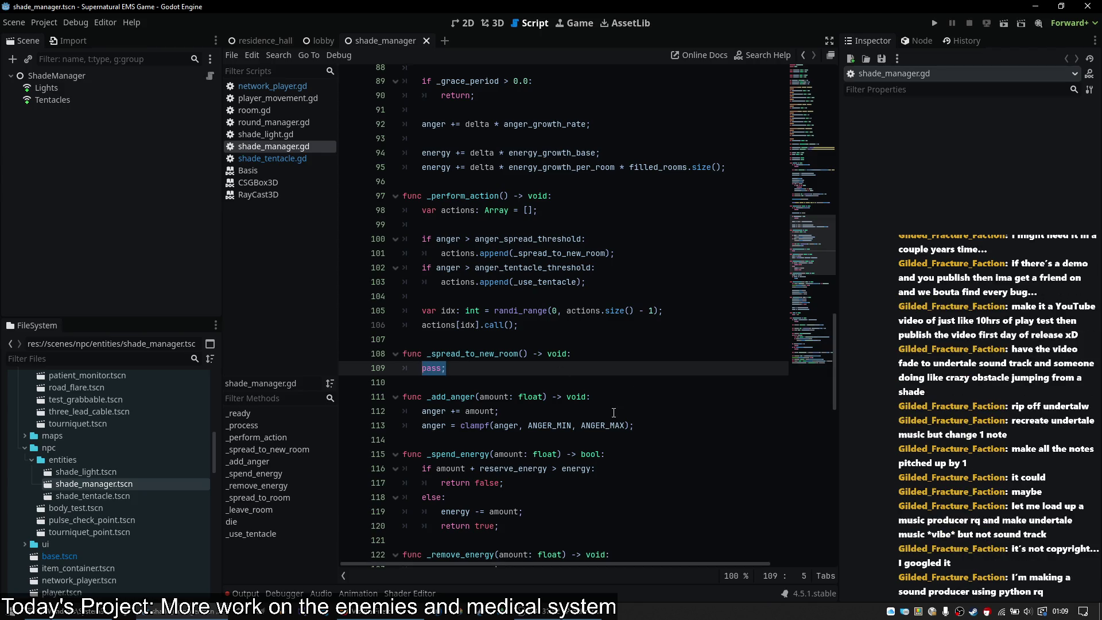
- Begin the spread function with the check: if energy - reserve_energy < abs(energy_on_spread_to_room)
text(if a)
key(BackSpace)
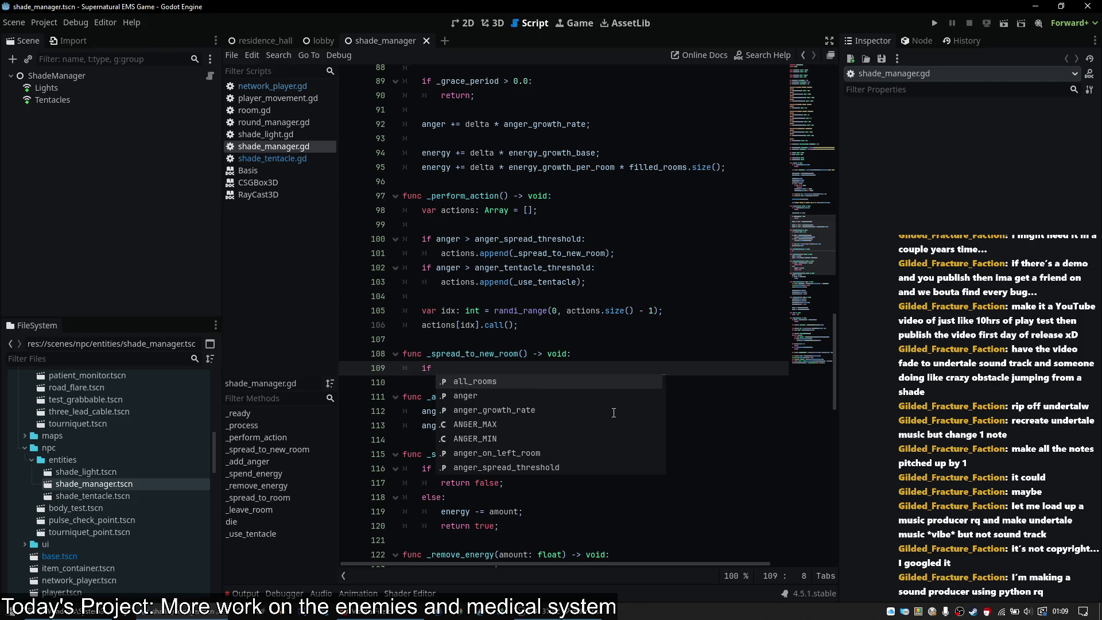
text(energy - )
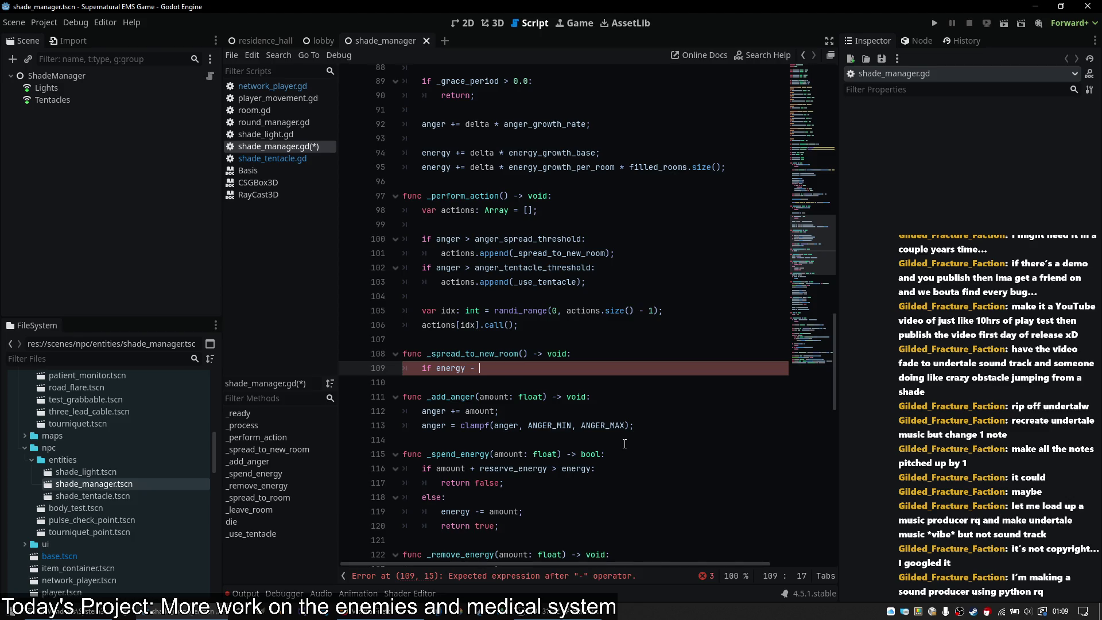
text(reserve)
key(Return)
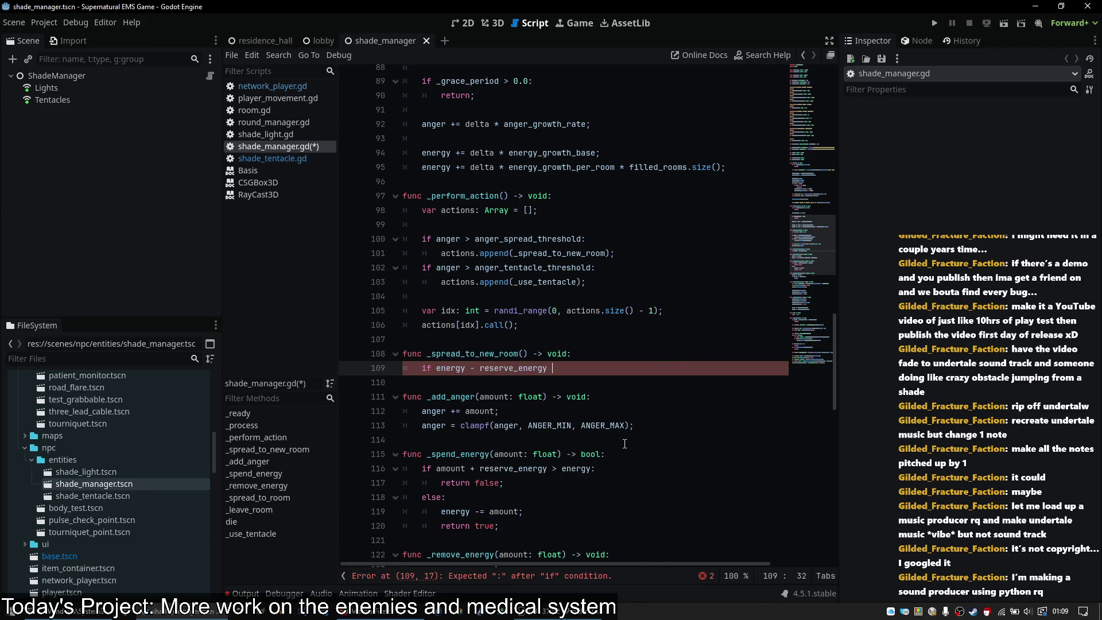
text(< )
text(energy_)
key(Down)
key(Return)
key(BackSpace)
key(BackSpace)
key(BackSpace)
text(spread)
key(Return)
text(;)
double_click(599, 368)
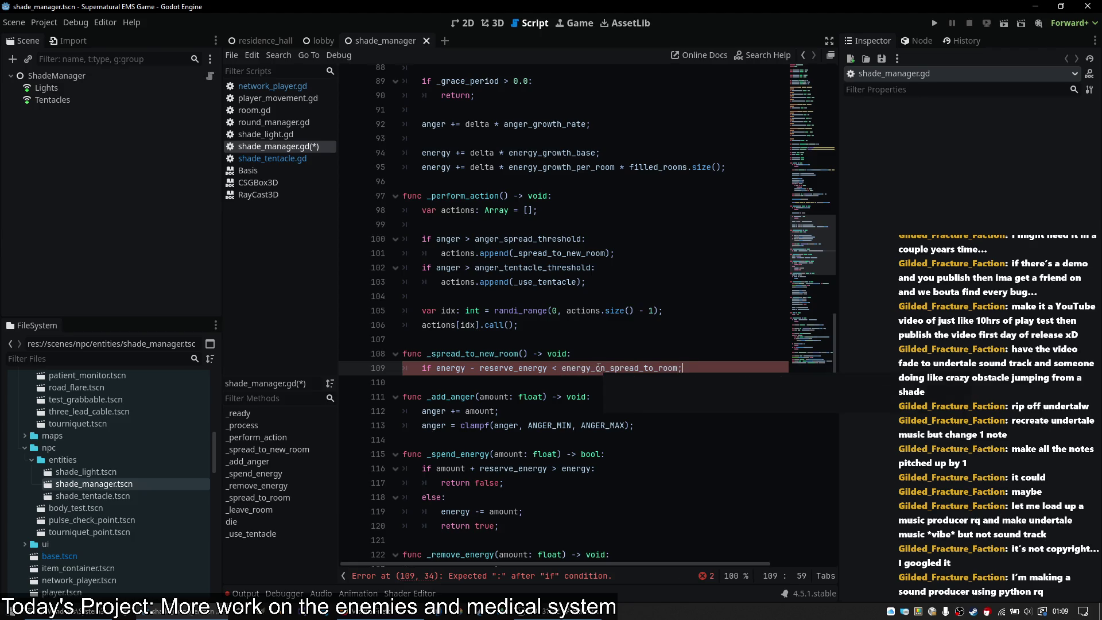
text(()
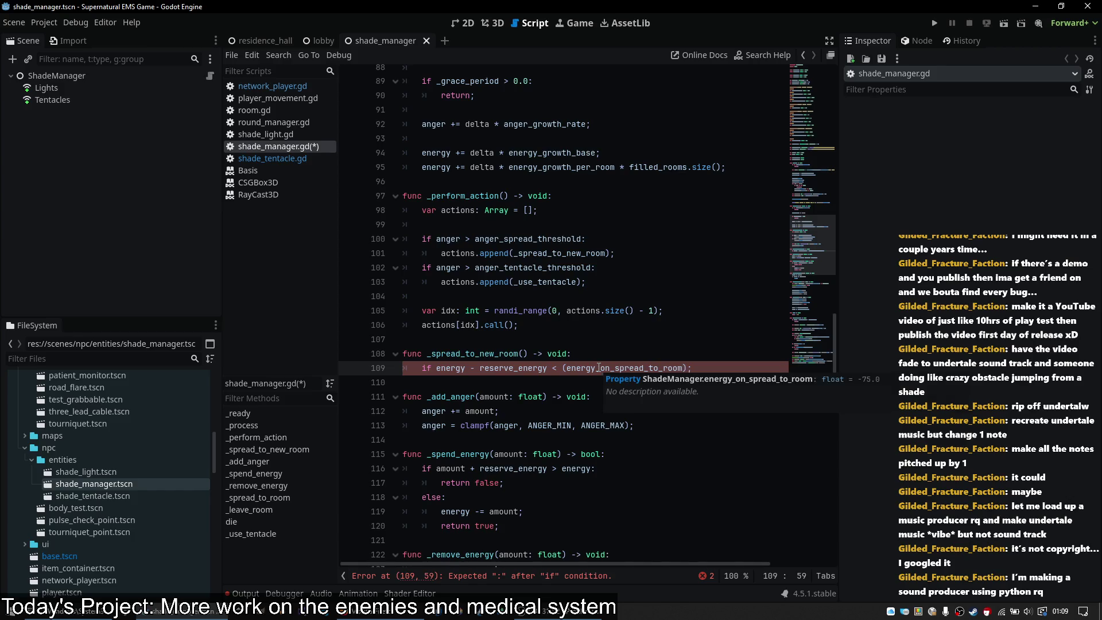
click(563, 368)
text(abs)
key(End)
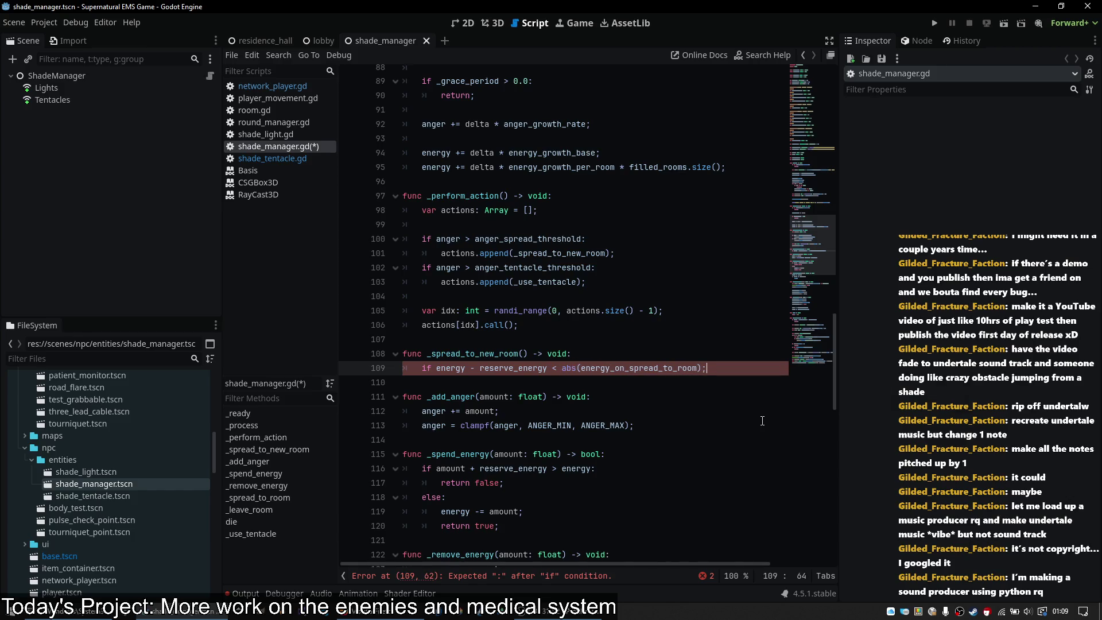
text(:)
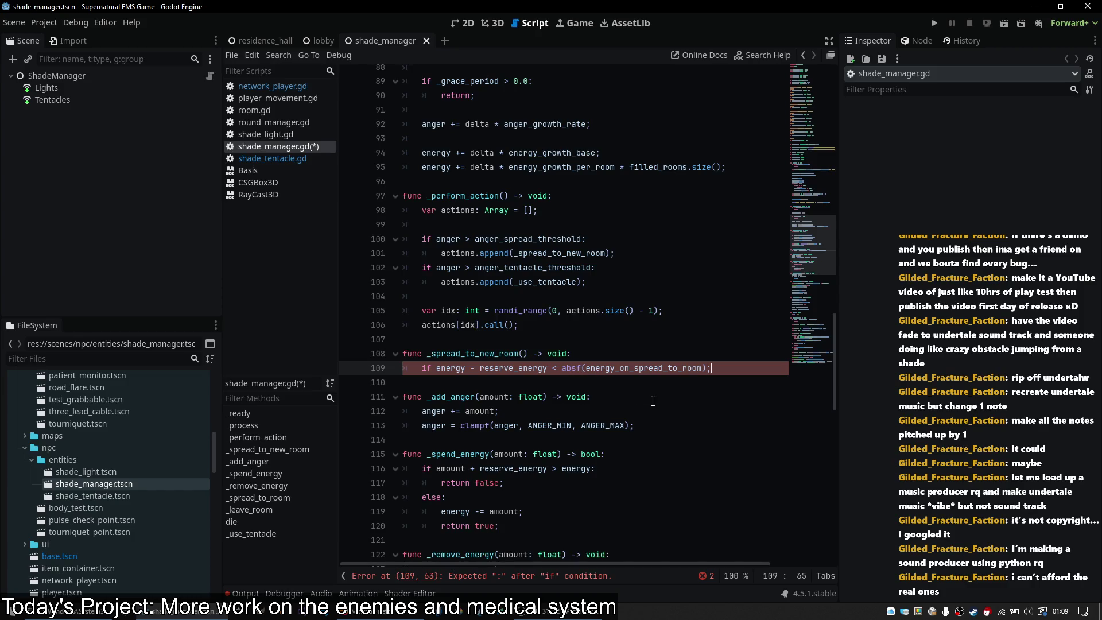
- Make the energy check return early, leaving blank lines for further code
scroll(652, 401, down, 5)
scroll(653, 401, up, 3)
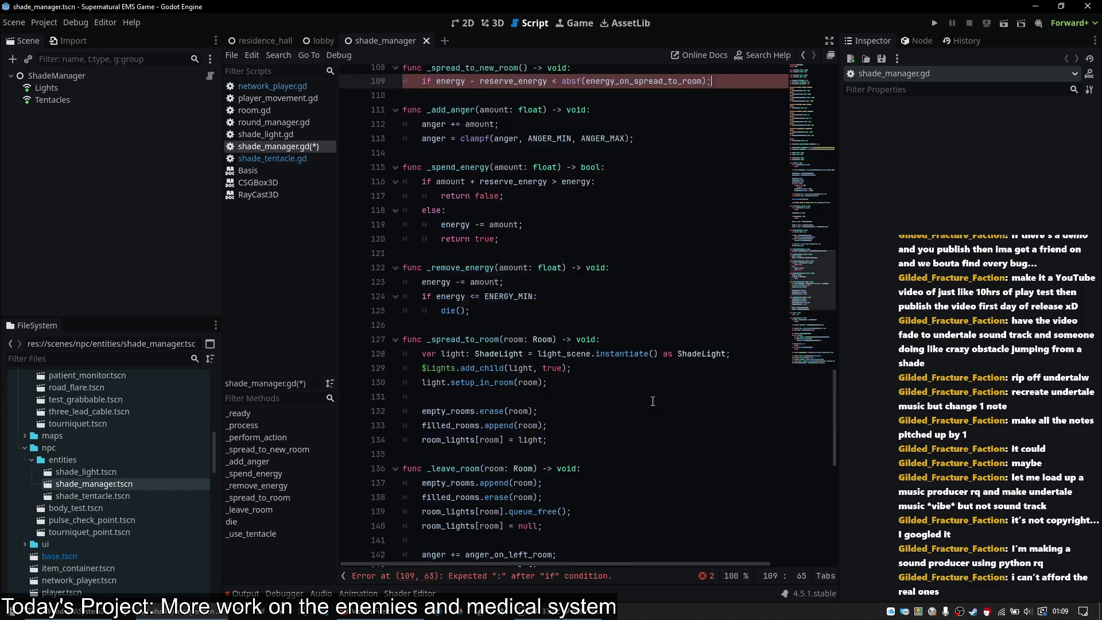
key(BackSpace)
text(:)
key(Return)
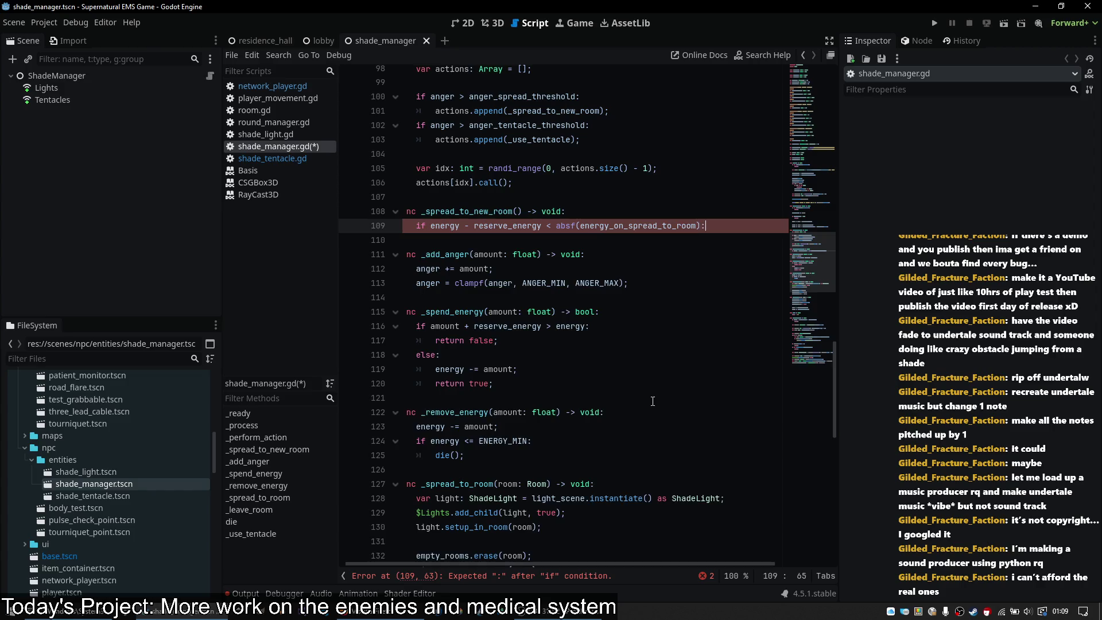
text(return;)
key(Return)
scroll(652, 401, up, 1)
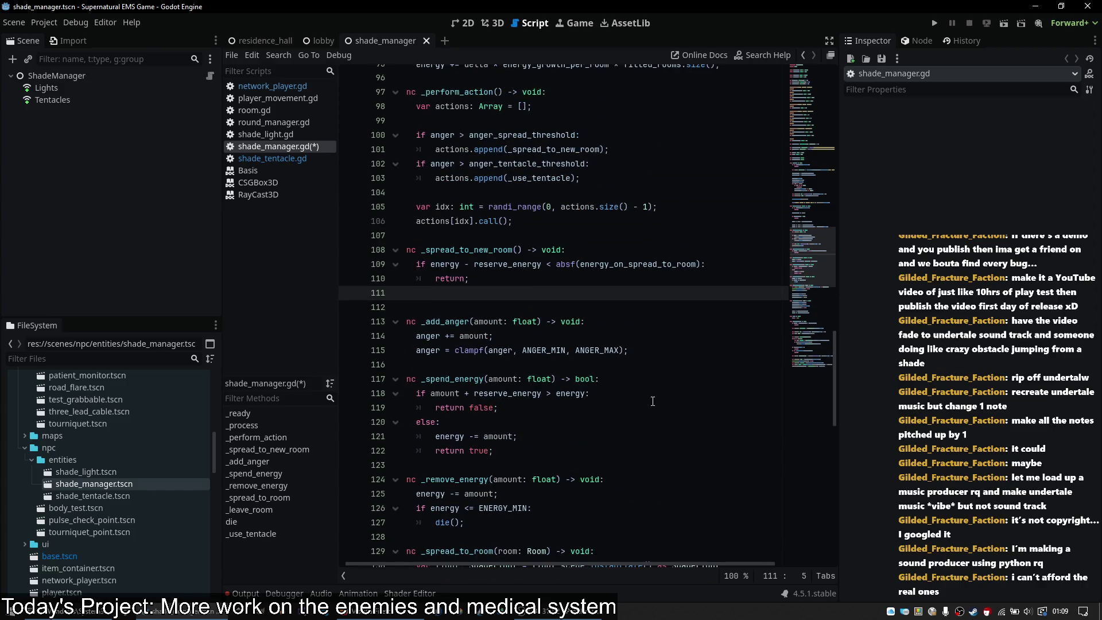
key(Return)
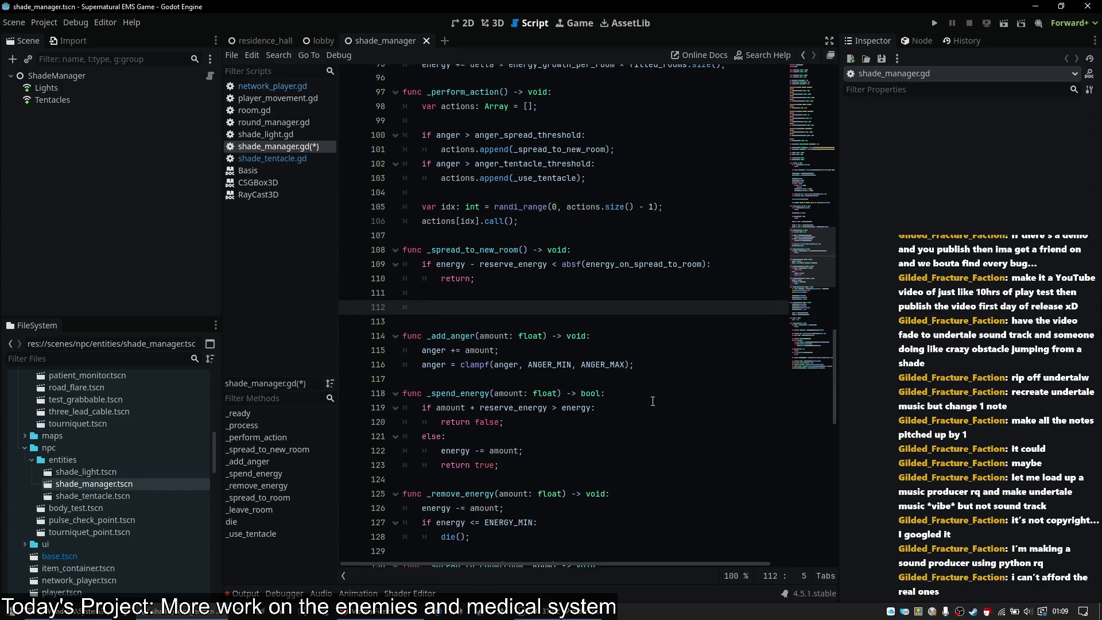
- Add var idx: int = randi_range(0, empty_rooms.size() - 1); to pick a random room
text(var idx: int = )
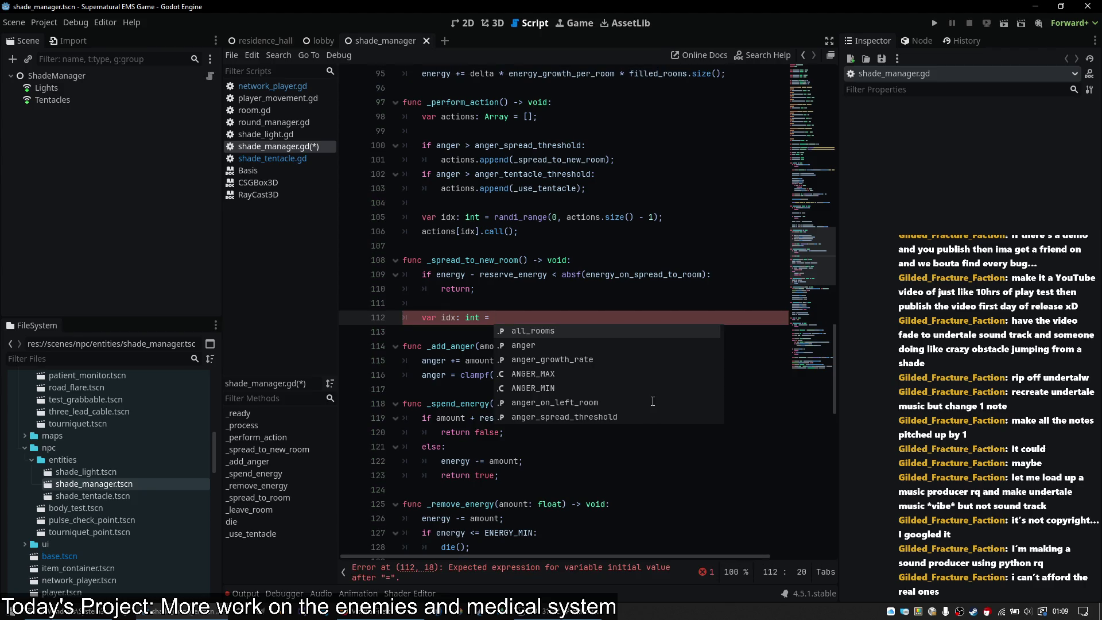
text(empty)
key(Return)
key(ctrl+BackSpace)
text(randi_range)
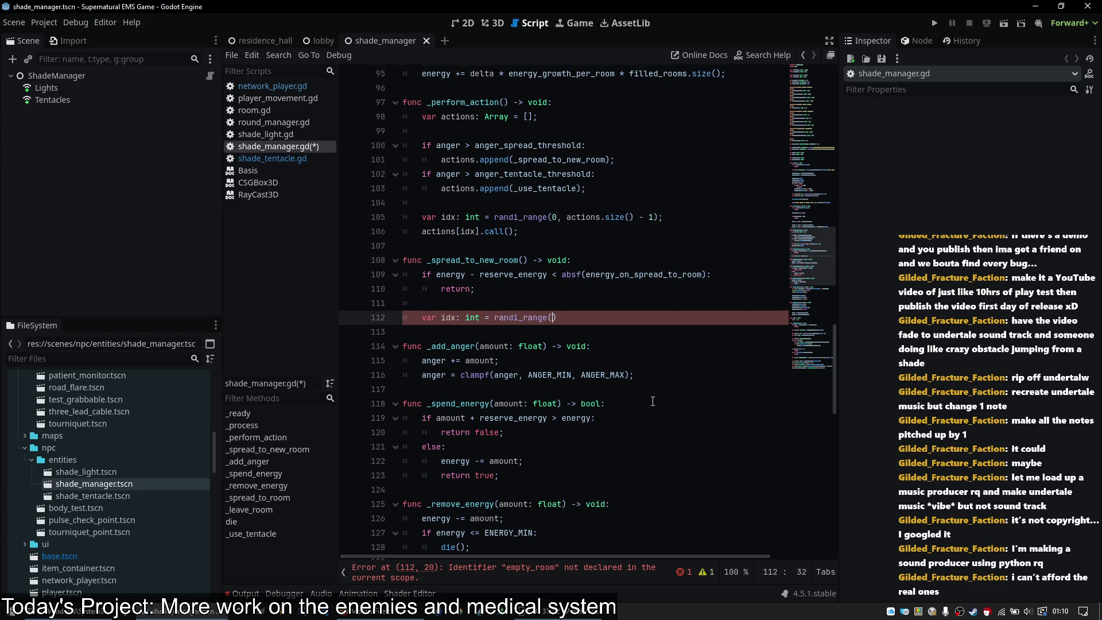
text(()
text(emp)
key(Return)
text(.si)
key(Return)
text(- 1)
click(554, 317)
text(0,)
key(End)
text(;)
key(Return)
- Return early when empty_rooms.size() < 1, then save
click(479, 284)
key(Return)
key(Return)
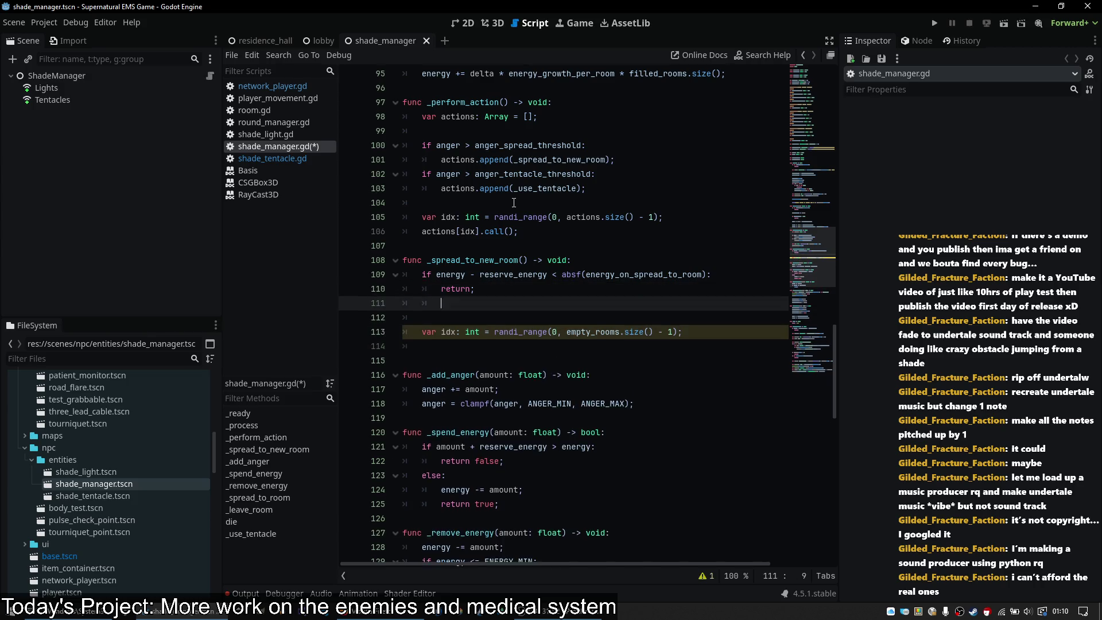
text(if empty_rooms.size)
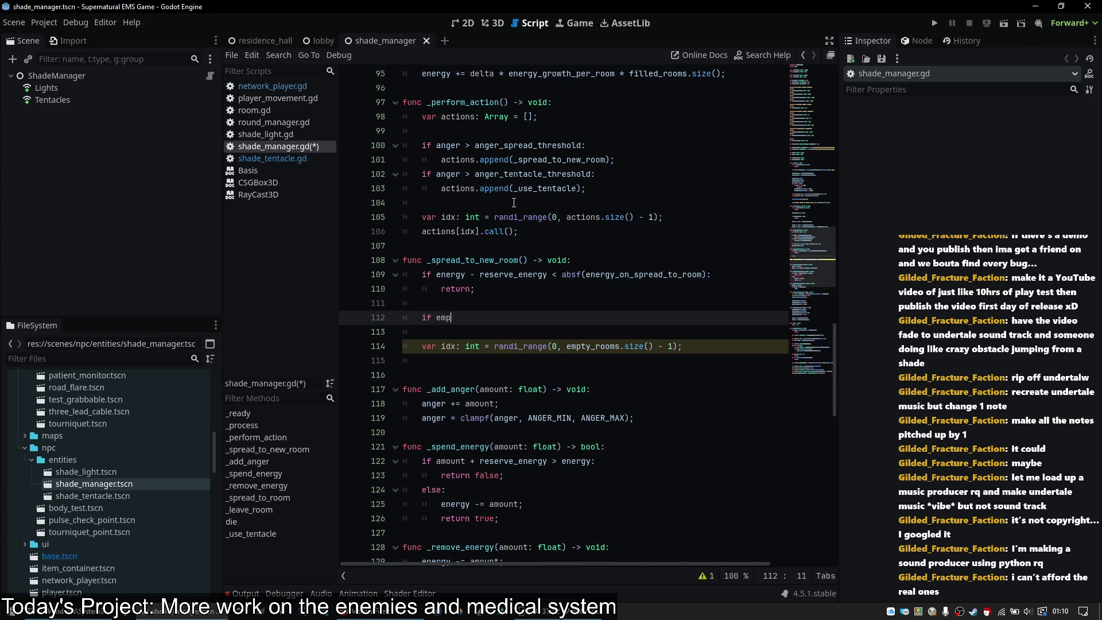
text(())
text( < 1:)
key(Return)
text(return)
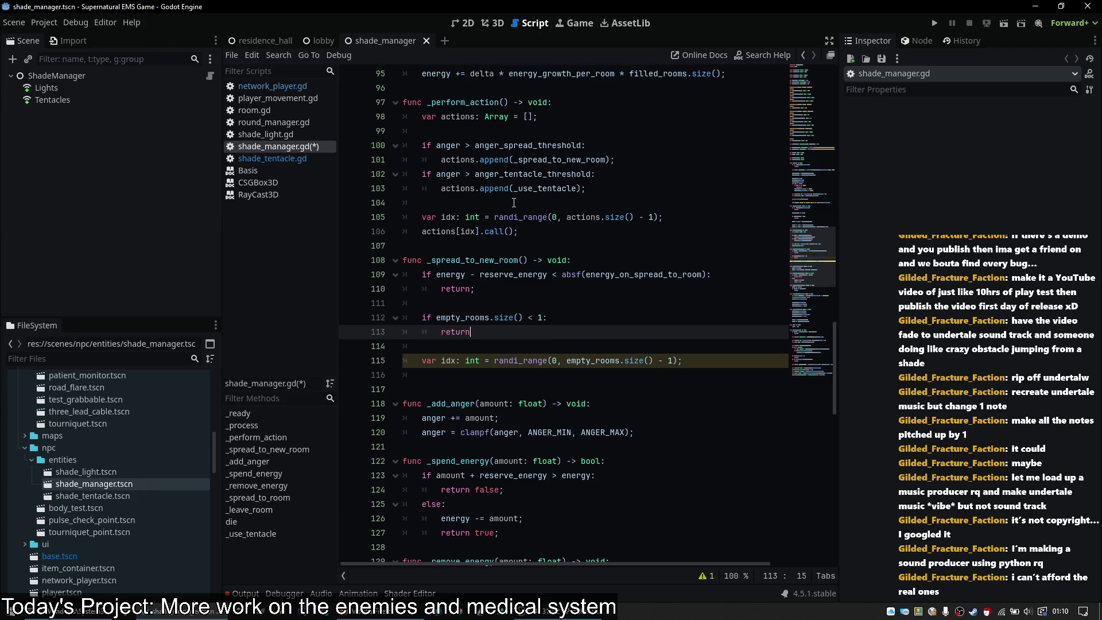
text(;)
key(ctrl+s)
- Rename _spread_to_new_room to _spread_to_random_room in its definition and in the append call
key(Down)
key(Down)
key(End)
key(Return)
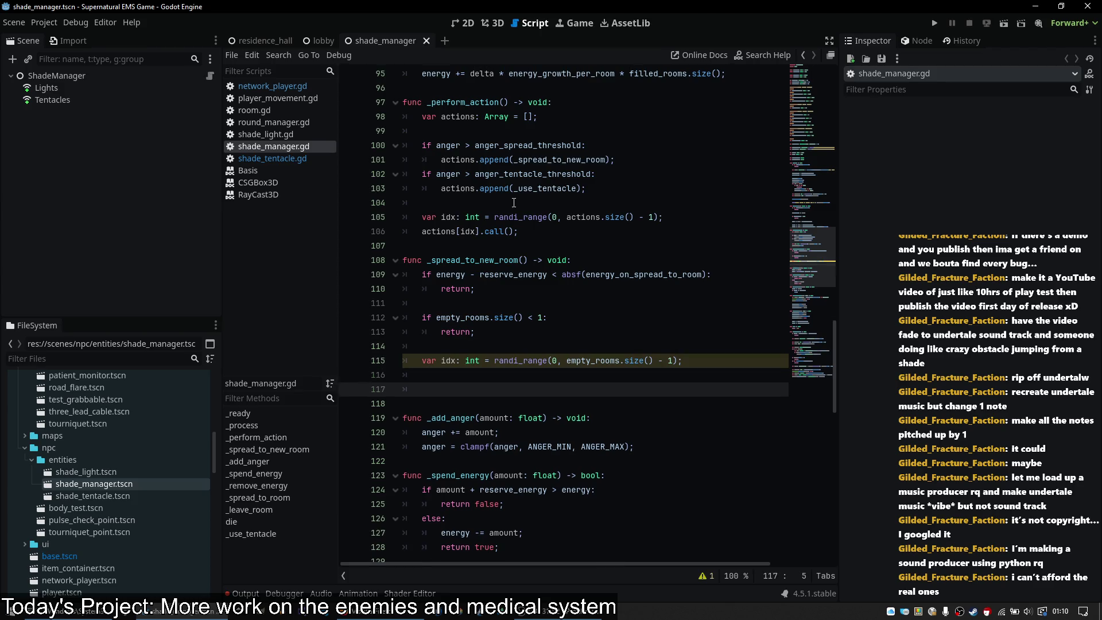
text(_spread)
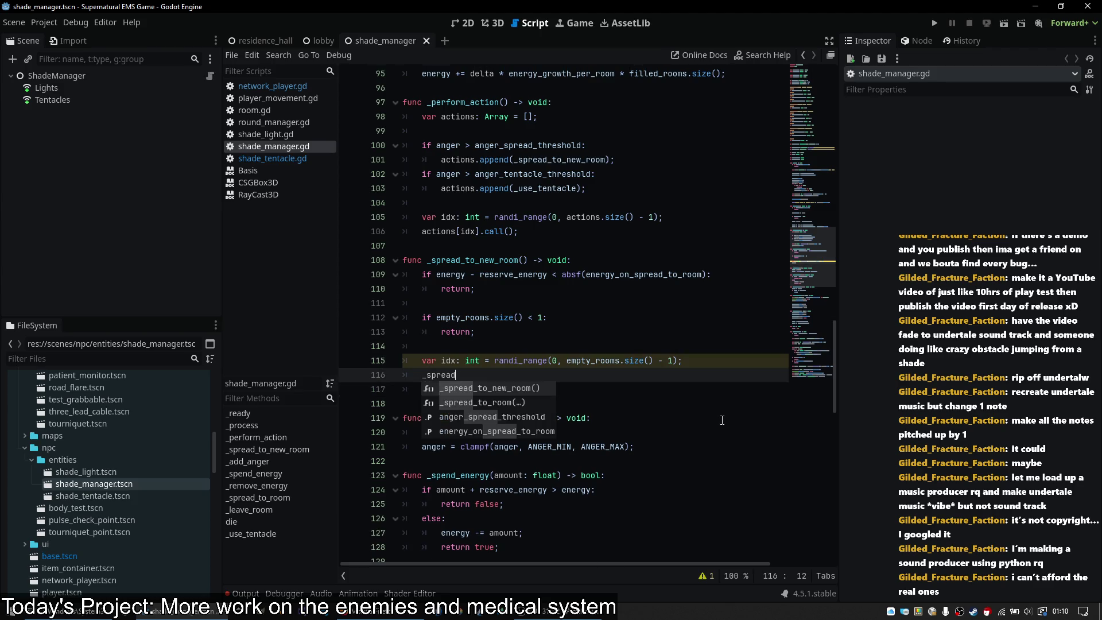
key(Return)
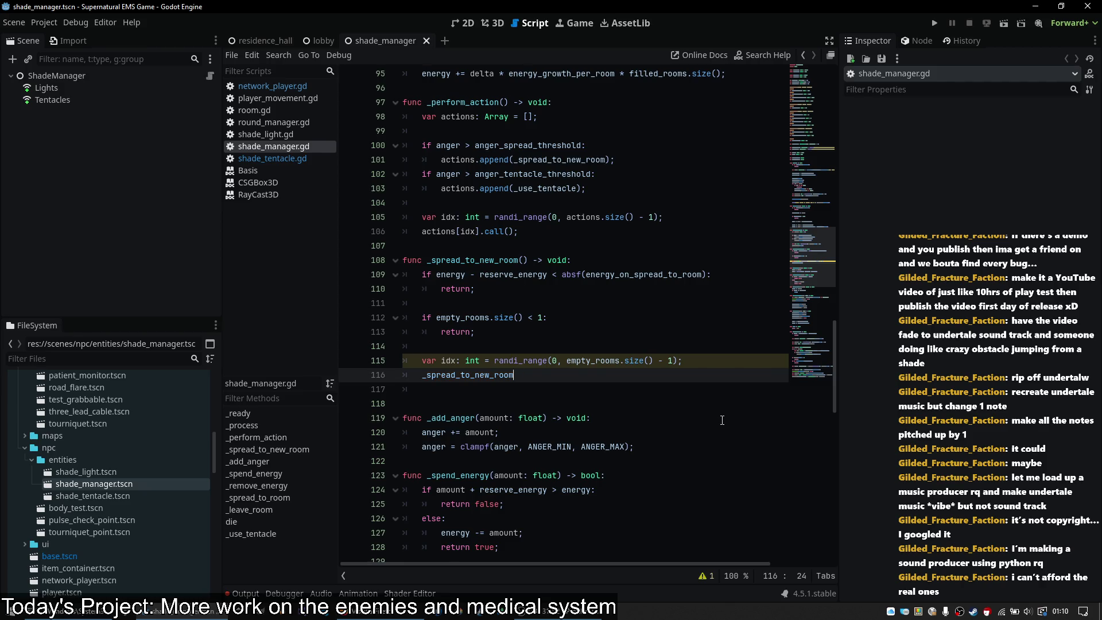
key(ctrl+z)
click(498, 260)
key(BackSpace)
key(BackSpace)
key(BackSpace)
text(random)
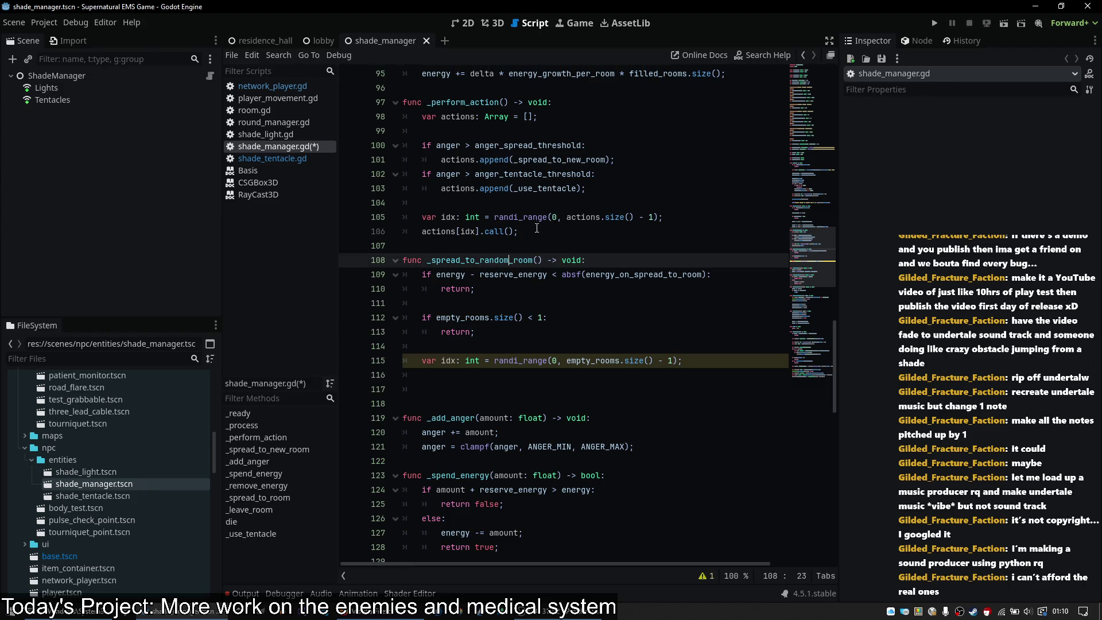
click(578, 163)
key(BackSpace)
key(BackSpace)
key(BackSpace)
text(random)
- End the function with _spread_to_room(empty_rooms[idx]);
click(450, 375)
text(_spread_to)
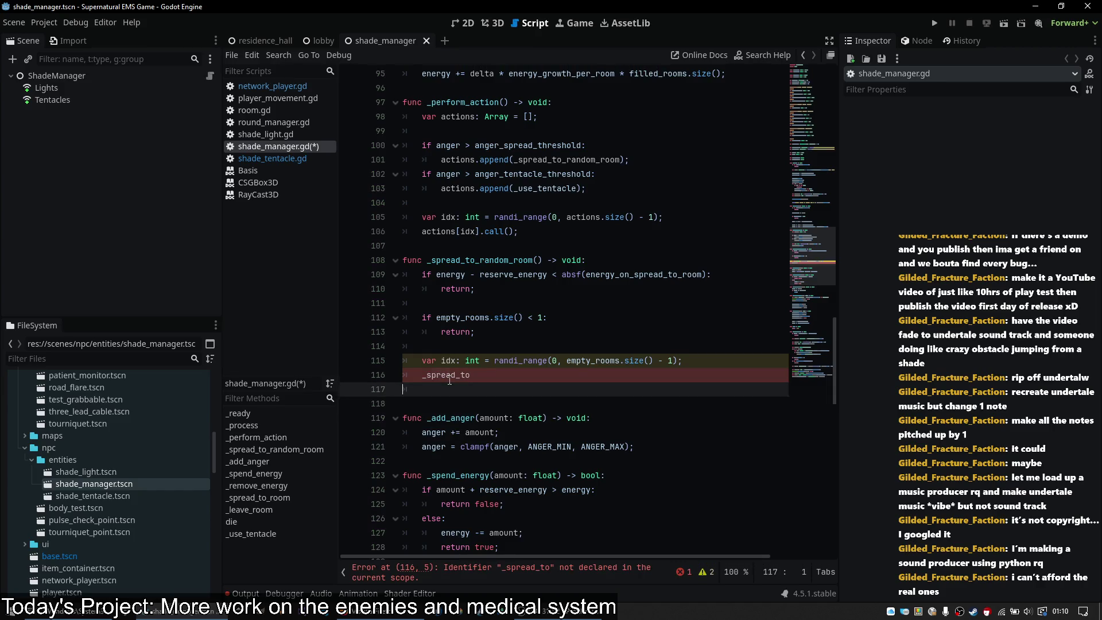
text(_r)
key(Down)
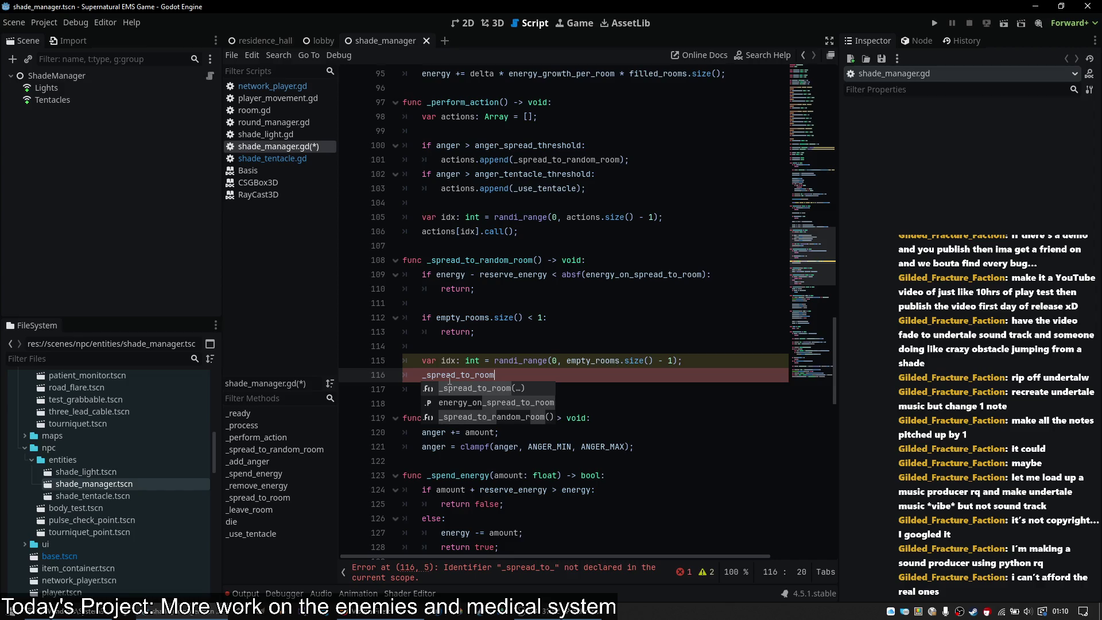
key(Return)
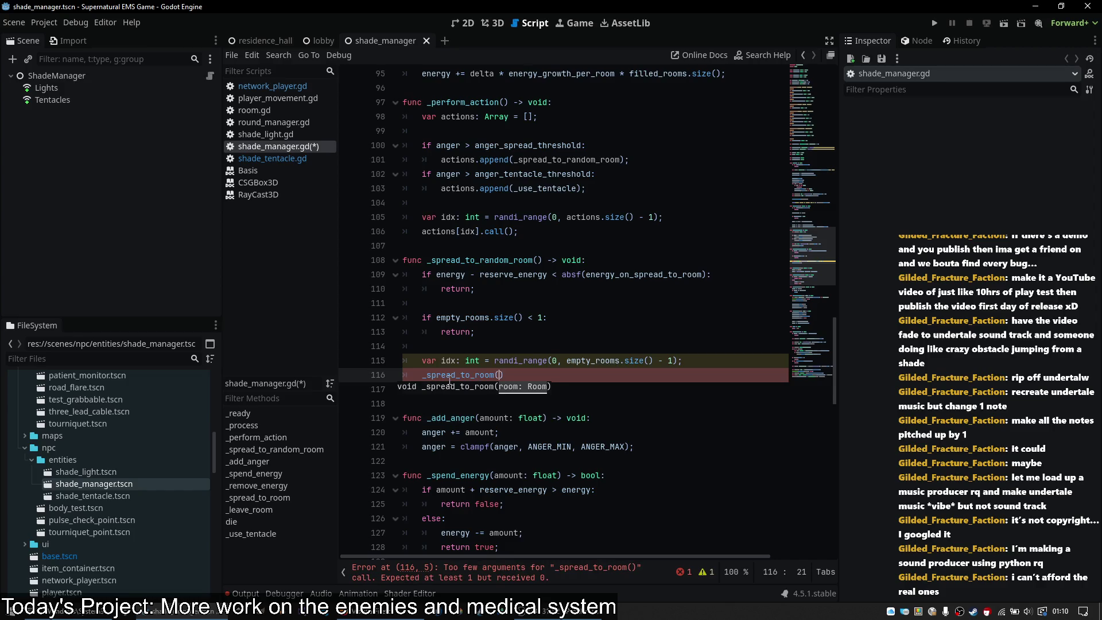
text(empty_roomspi)
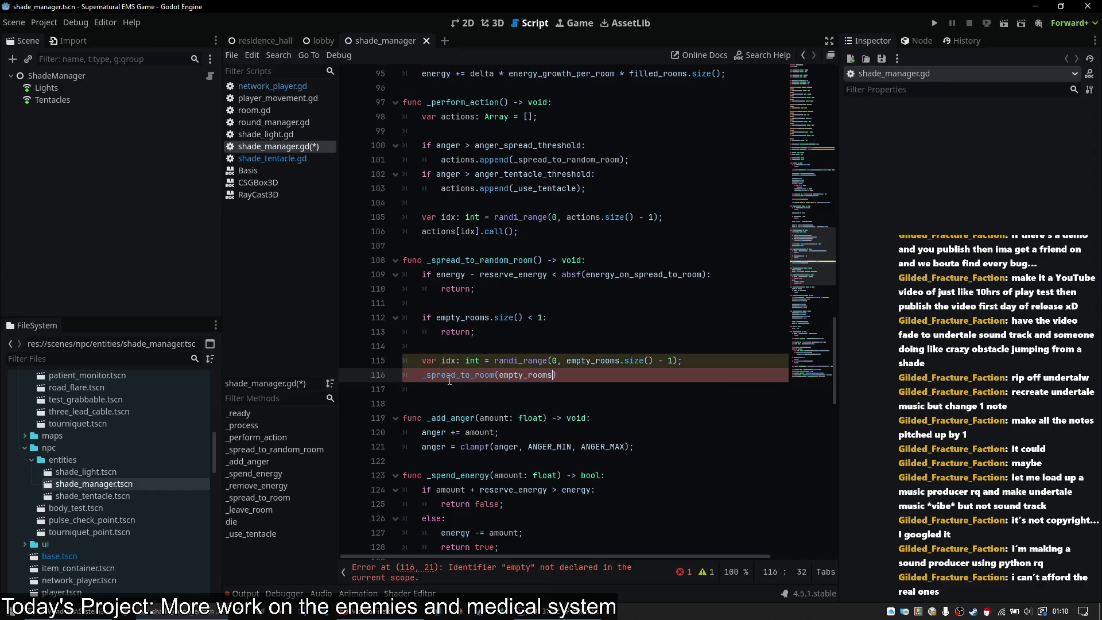
key(BackSpace)
key(BackSpace)
text([idx]);)
key(Return)
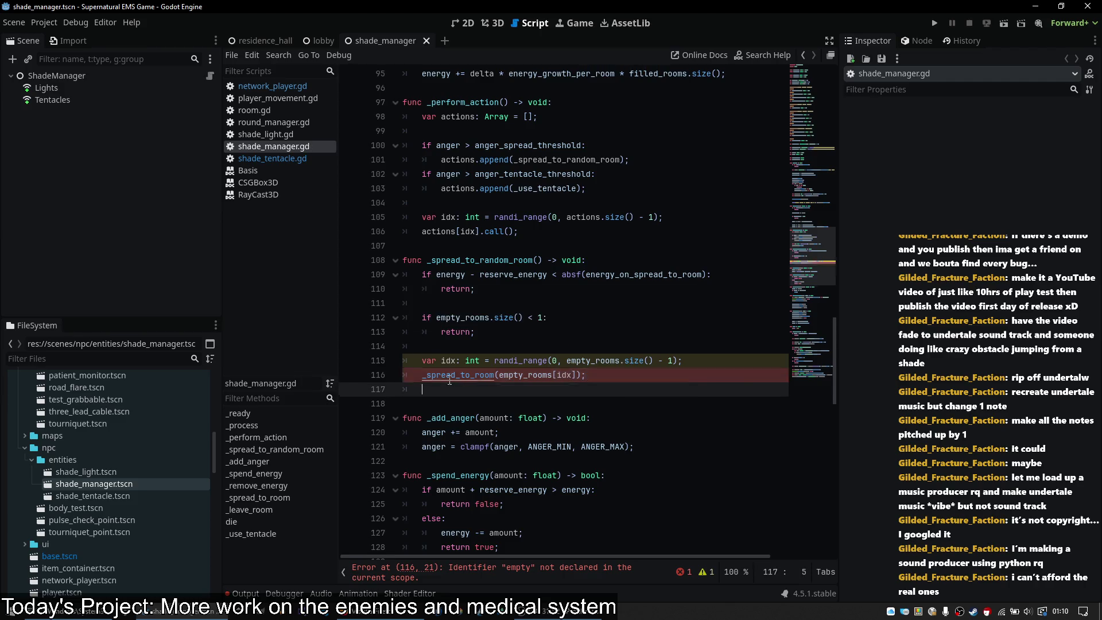
key(BackSpace)
scroll(523, 348, up, 1)
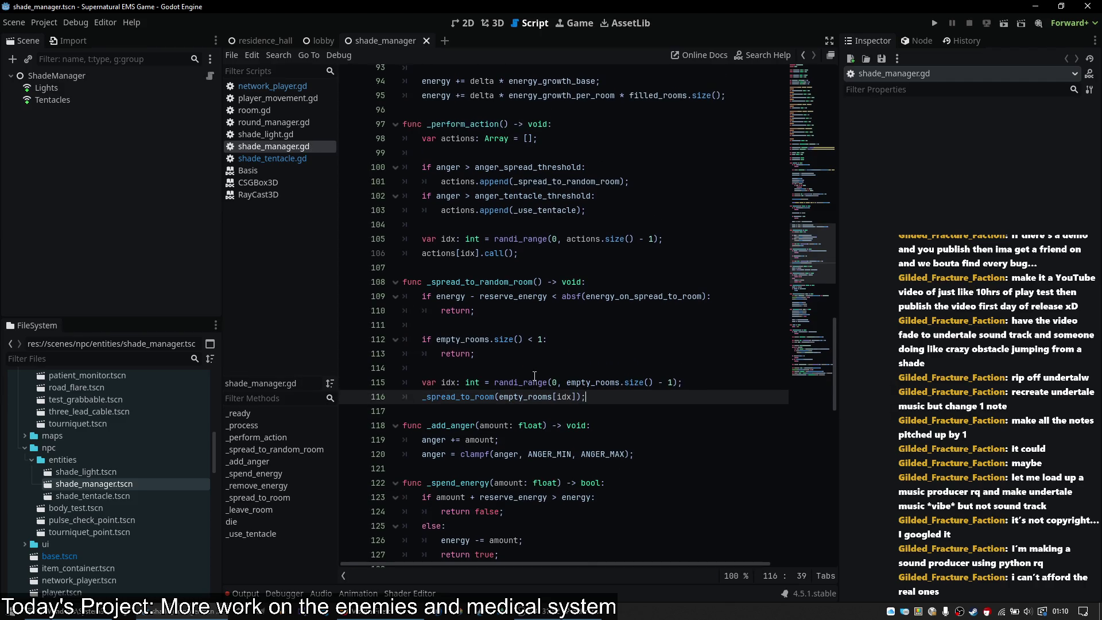
scroll(523, 349, down, 15)
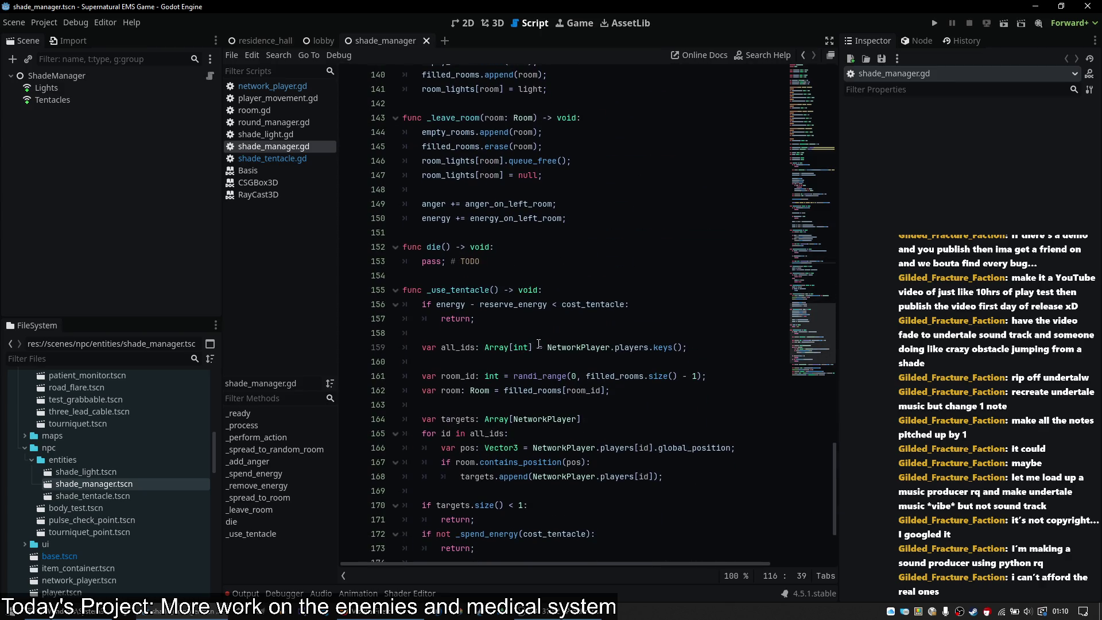
- Try wrapping cost_tentacle in absf() in the energy check, then revert it and save the script
click(573, 314)
double_click(584, 305)
text(()
key(Left)
key(Left)
key(Left)
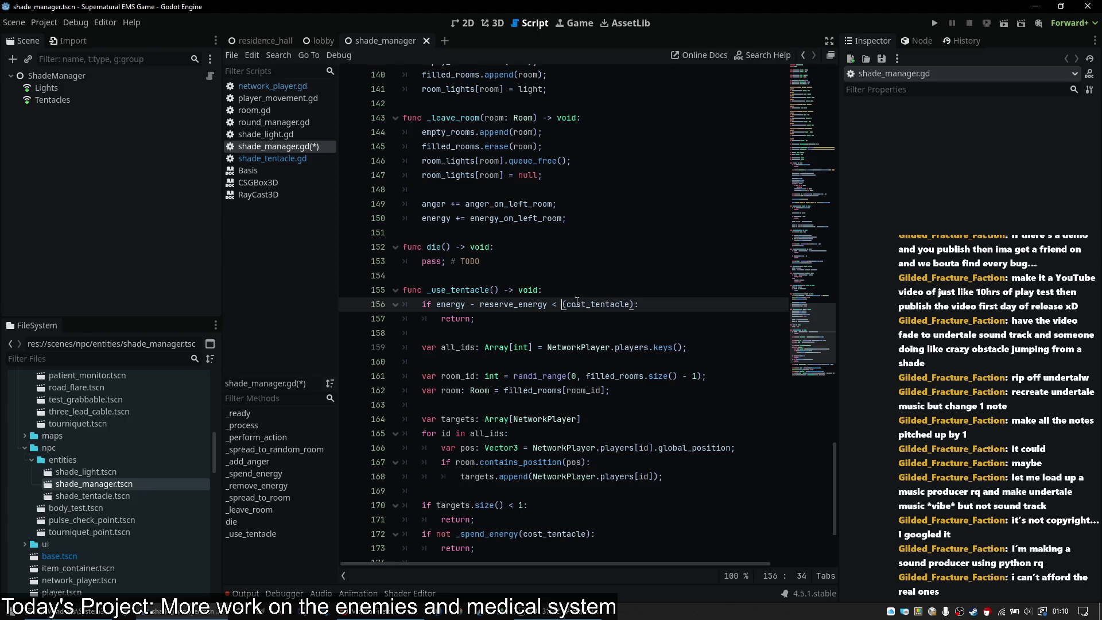
text(abf)
key(BackSpace)
text(sf)
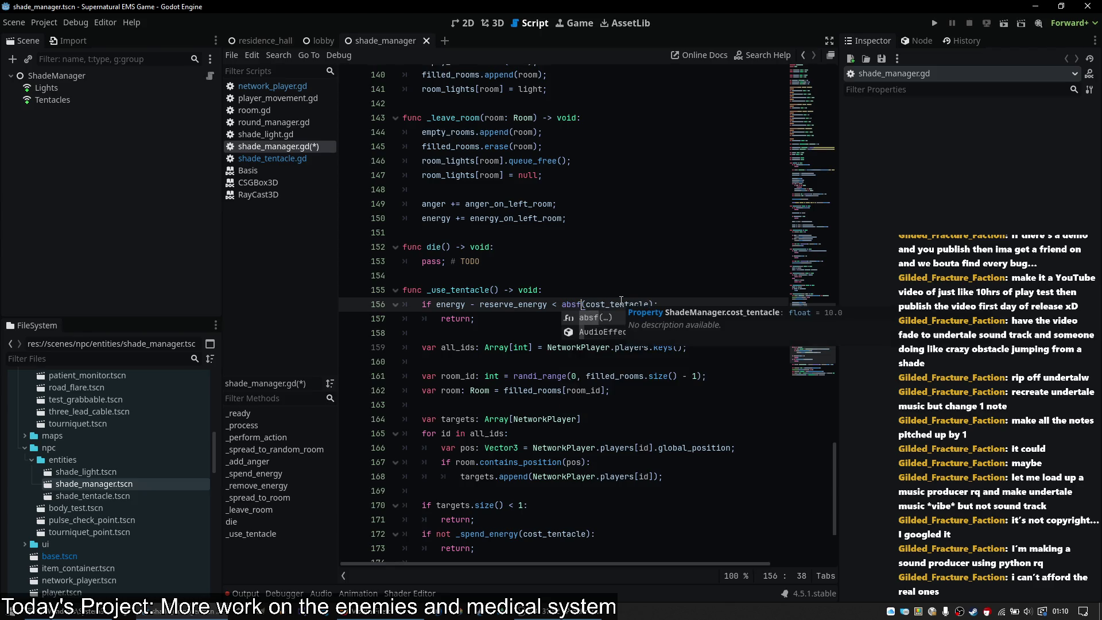
key(BackSpace)
key(BackSpace)
key(BackSpace)
key(Delete)
key(ctrl+Right)
key(Delete)
key(ctrl+Left)
key(ctrl+shift+Right)
key(ctrl+s)
scroll(702, 225, up, 20)
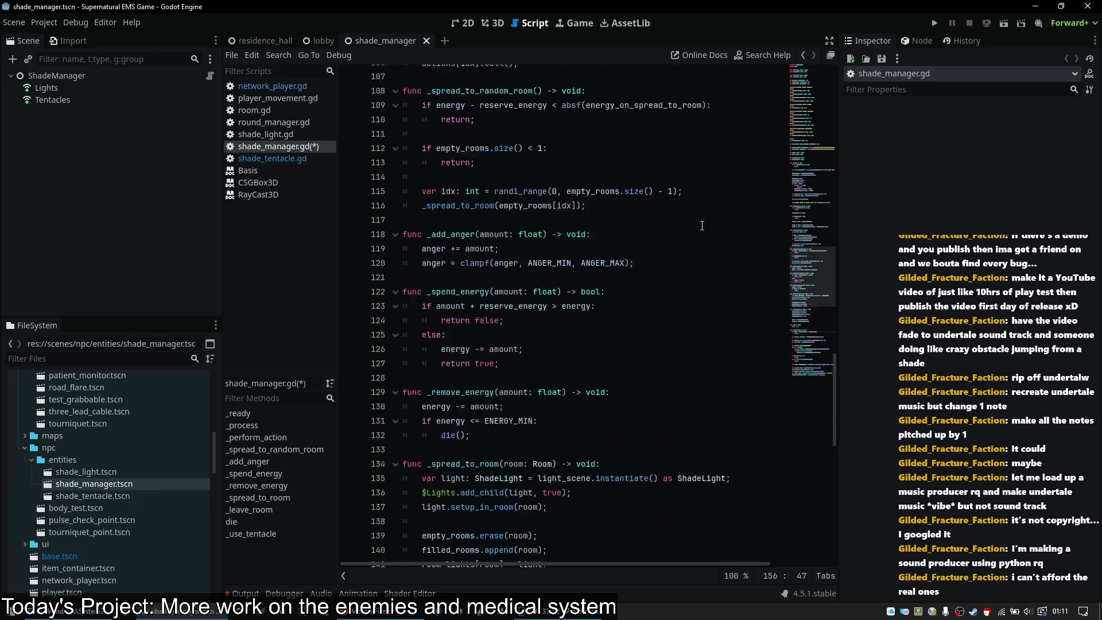
scroll(701, 226, down, 4)
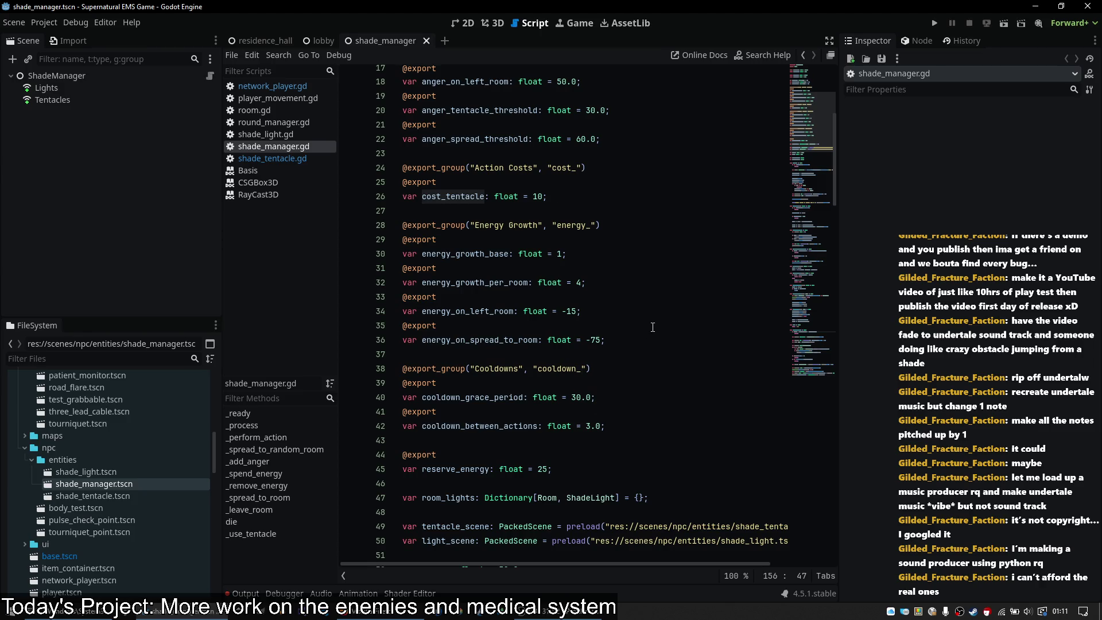
scroll(638, 327, up, 1)
click(584, 262)
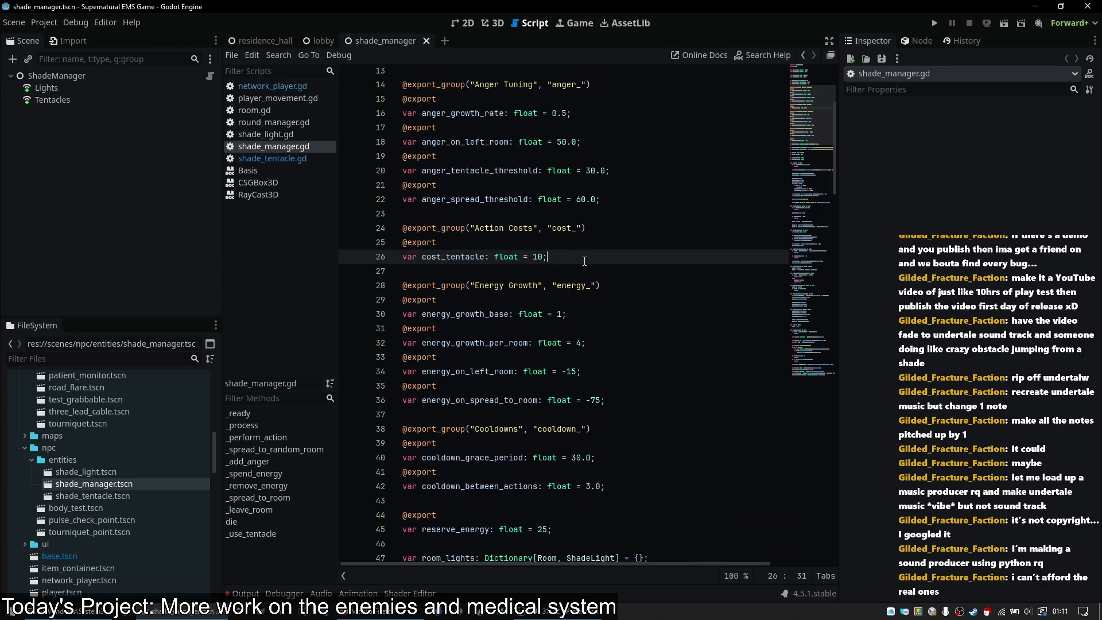
key(Return)
text(@export)
key(Return)
text(var energy)
key(BackSpace)
key(BackSpace)
key(BackSpace)
text(cost_te)
key(BackSpace)
key(BackSpace)
text(pread_to_room: float = 75;)
- Delete the energy_on_spread_to_room export lines and select the old energy guard on line 109
drag(615, 428, 617, 400)
key(BackSpace)
scroll(631, 406, down, 5)
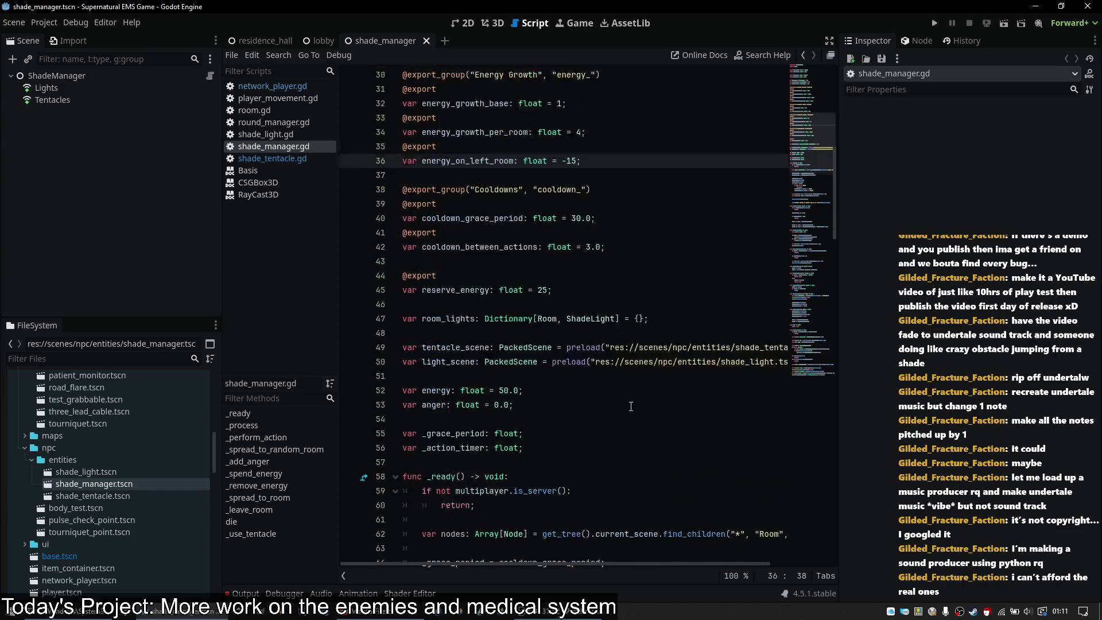
scroll(630, 406, down, 20)
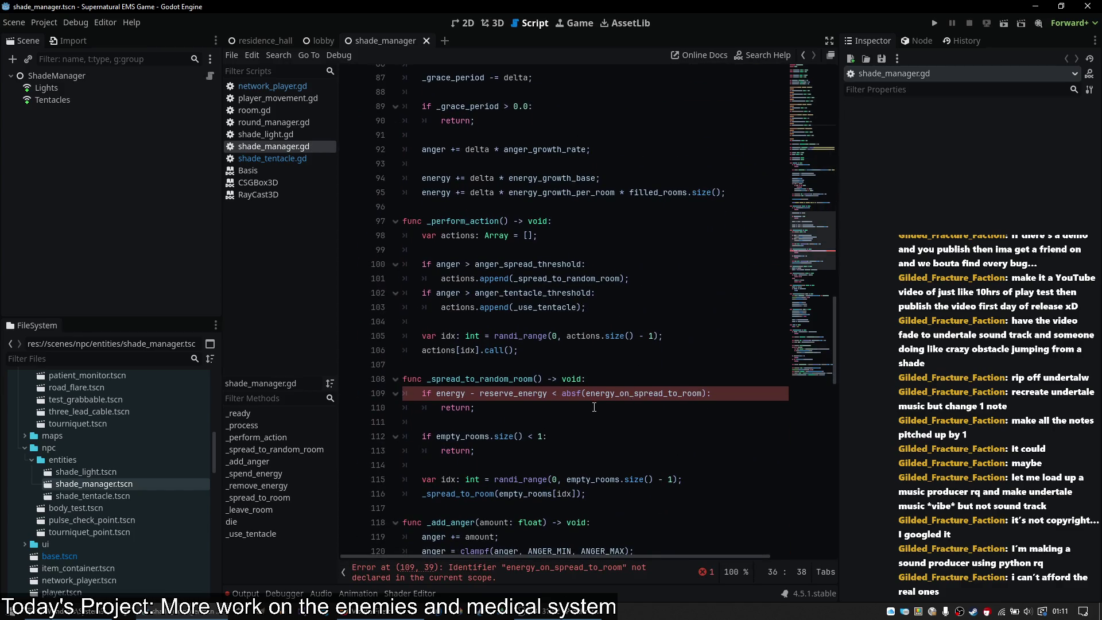
drag(594, 407, 436, 394)
- Replace line 109's check with 'if not _spend_energy(cost_spread_to_room): return;'
text(not _)
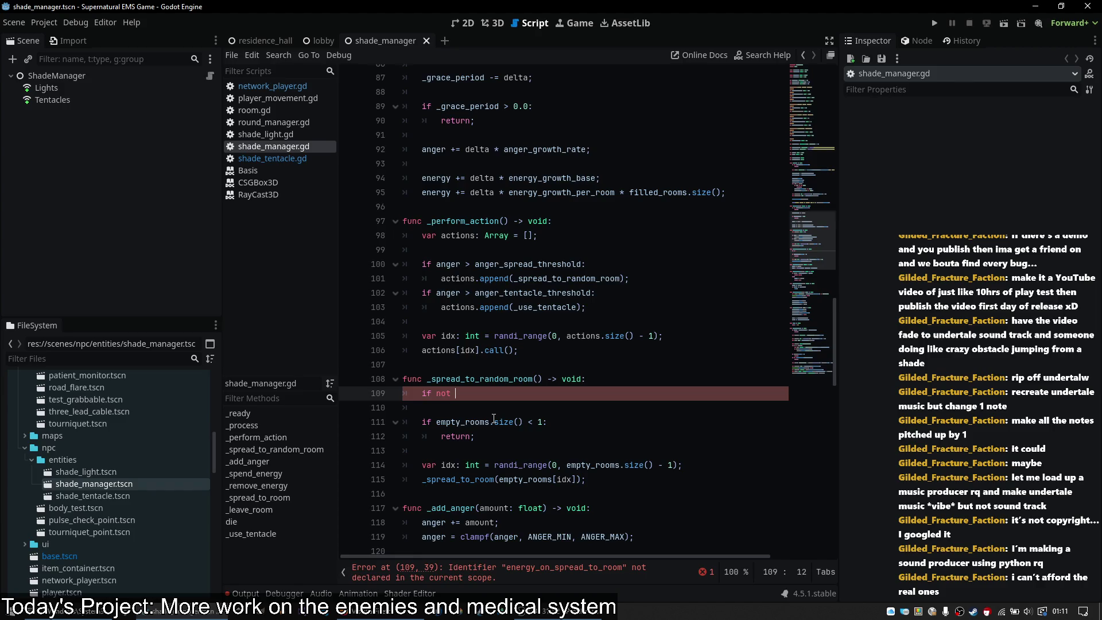
text(sp)
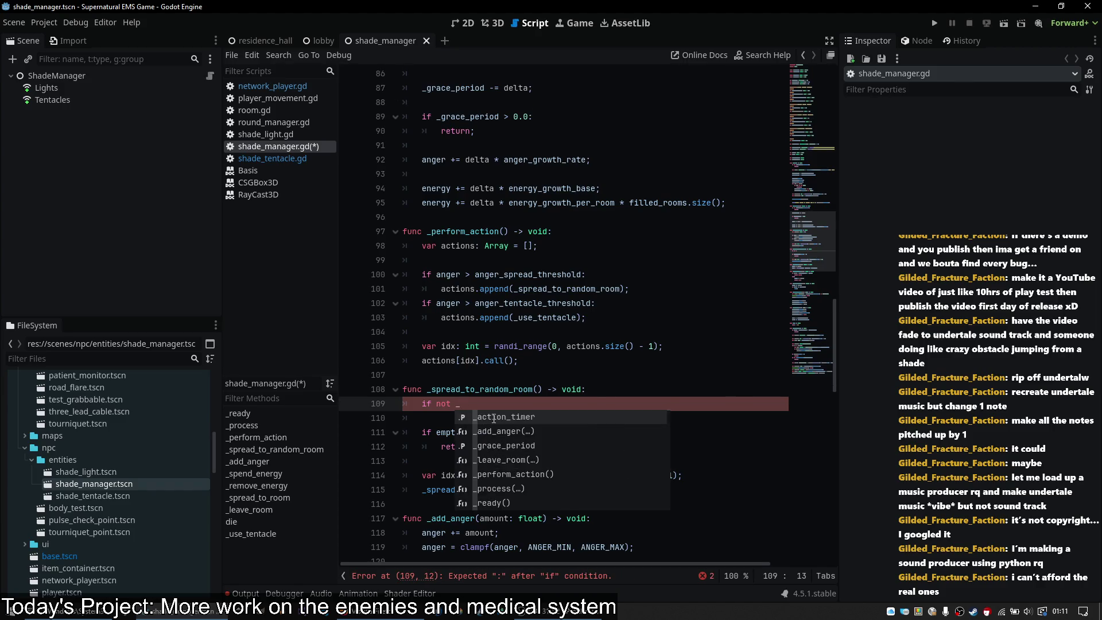
key(Return)
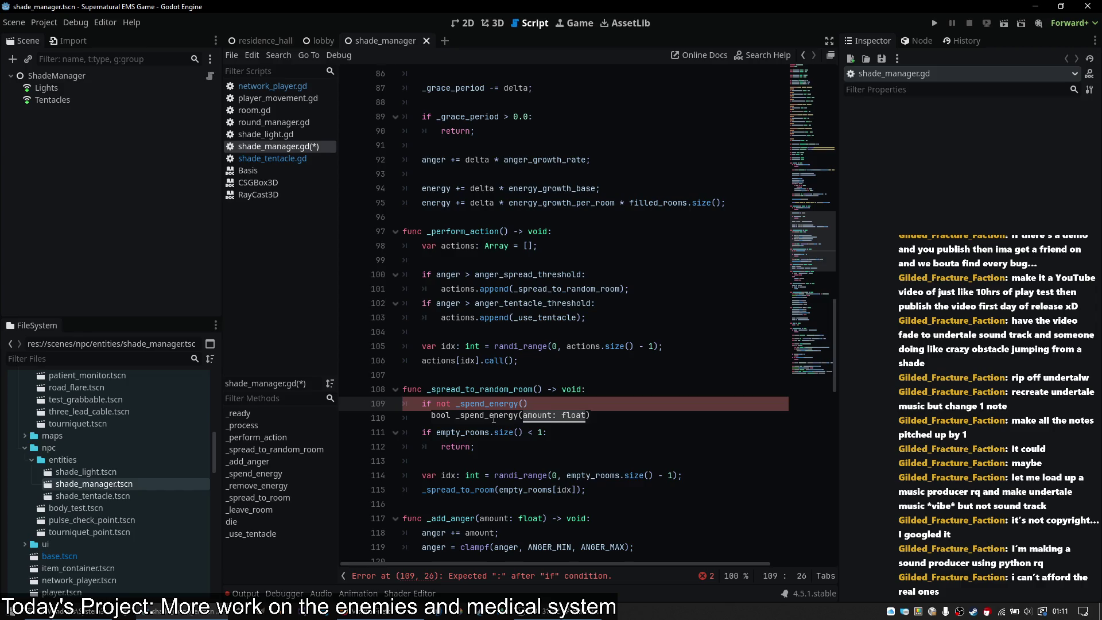
text(spread_)
key(Down)
key(Down)
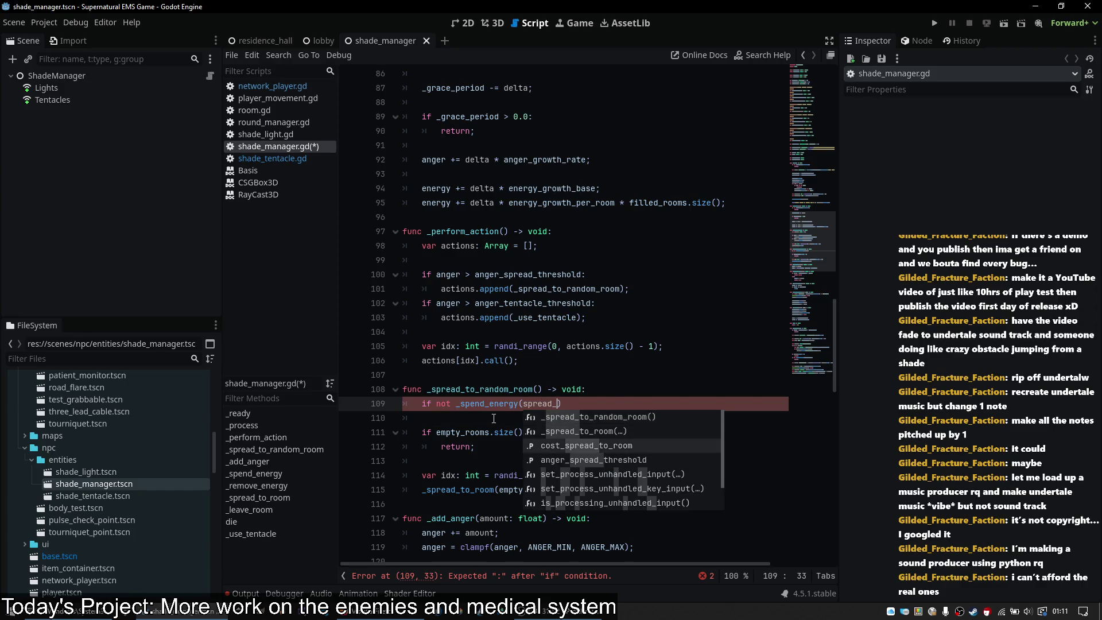
key(Return)
text():)
key(Return)
text(return;)
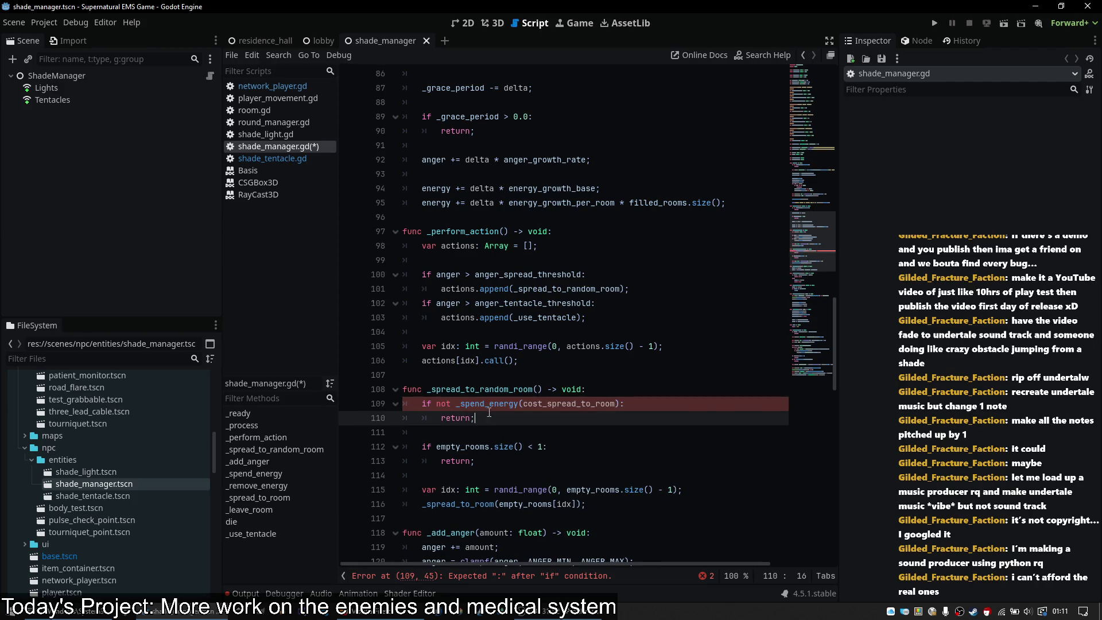
- Look up the _spend_energy definition, then return to the new guard on line 109
ctrl+click(488, 403)
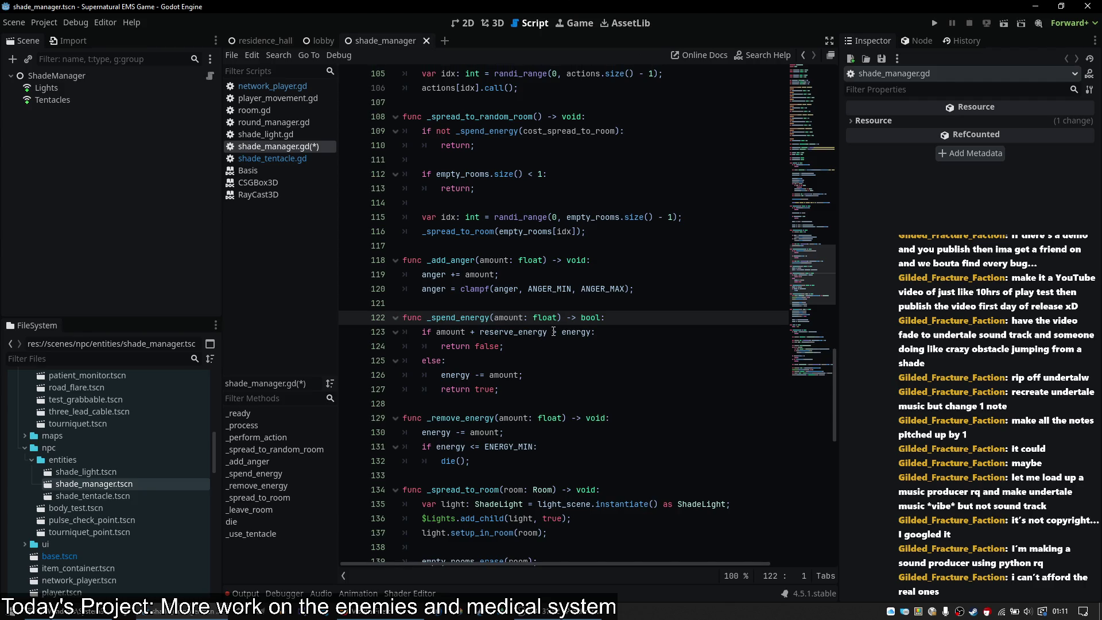
key(alt+Left)
scroll(639, 348, down, 17)
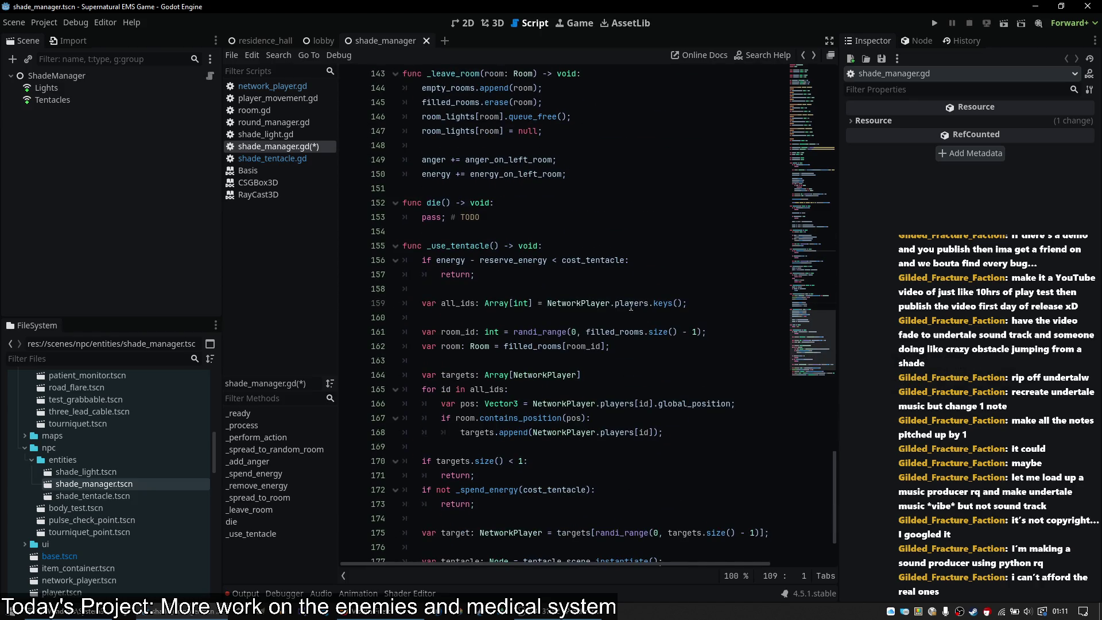
mouse_move(510, 273)
mouse_down()
mouse_move(441, 274)
mouse_move(422, 260)
mouse_up()
scroll(500, 447, down, 2)
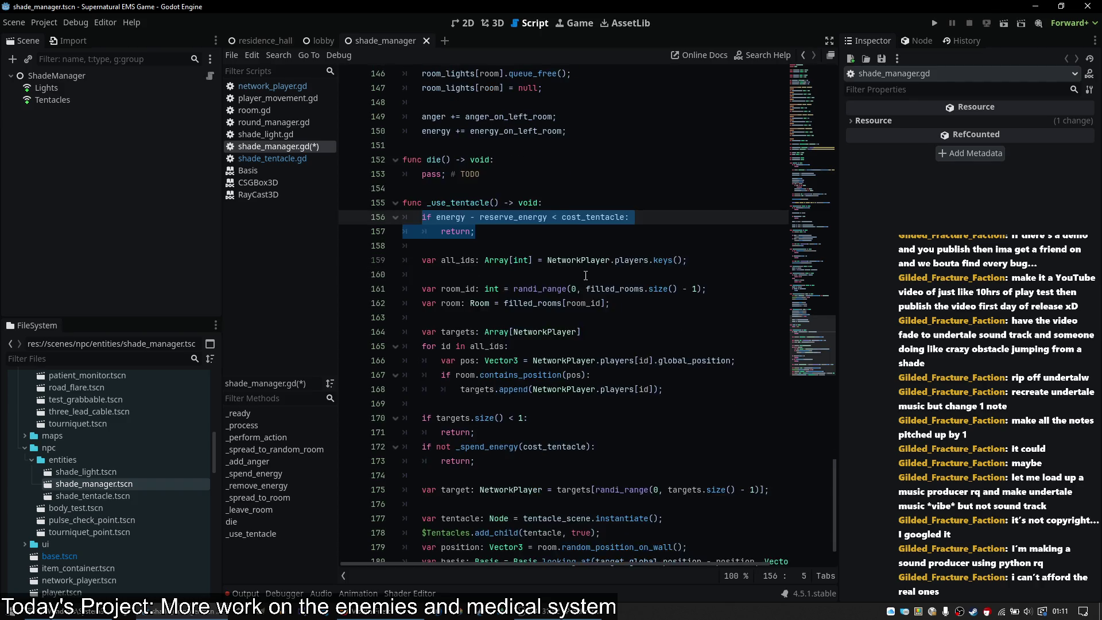
- Move the spend-energy check in _use_tentacle to just after the targets check
drag(509, 420, 515, 395)
key(ctrl+x)
drag(505, 189, 554, 162)
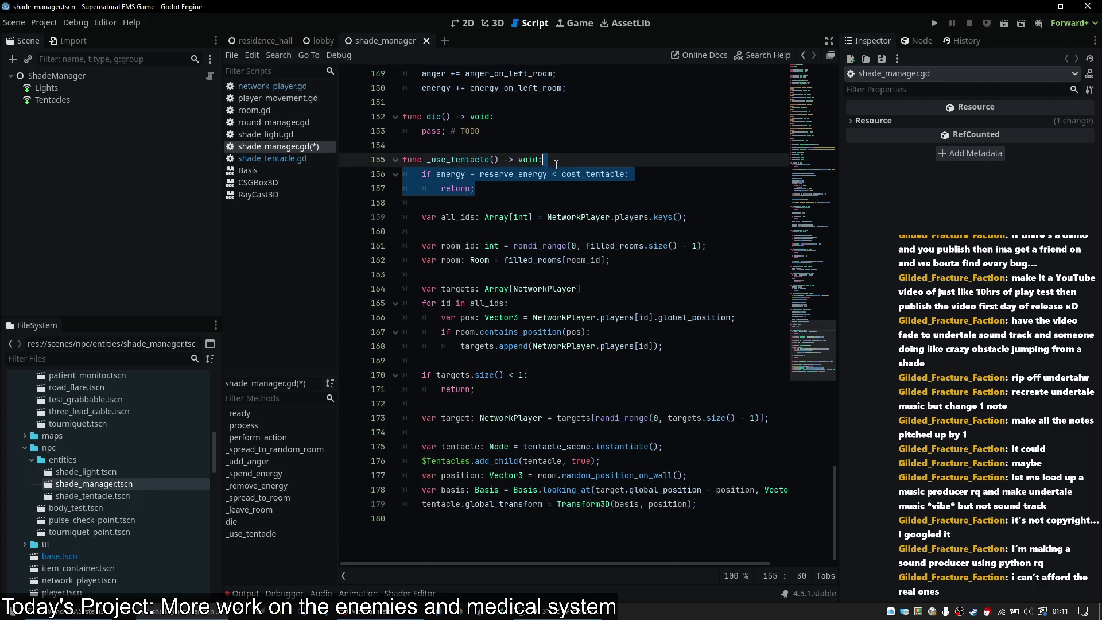
click(655, 389)
key(ctrl+v)
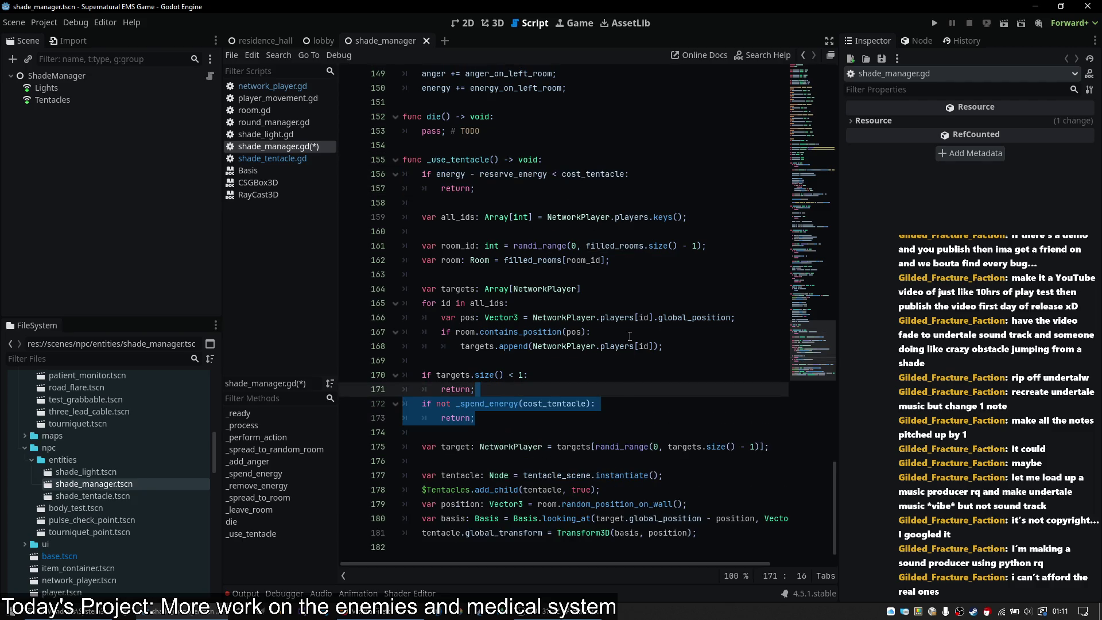
click(655, 376)
click(685, 218)
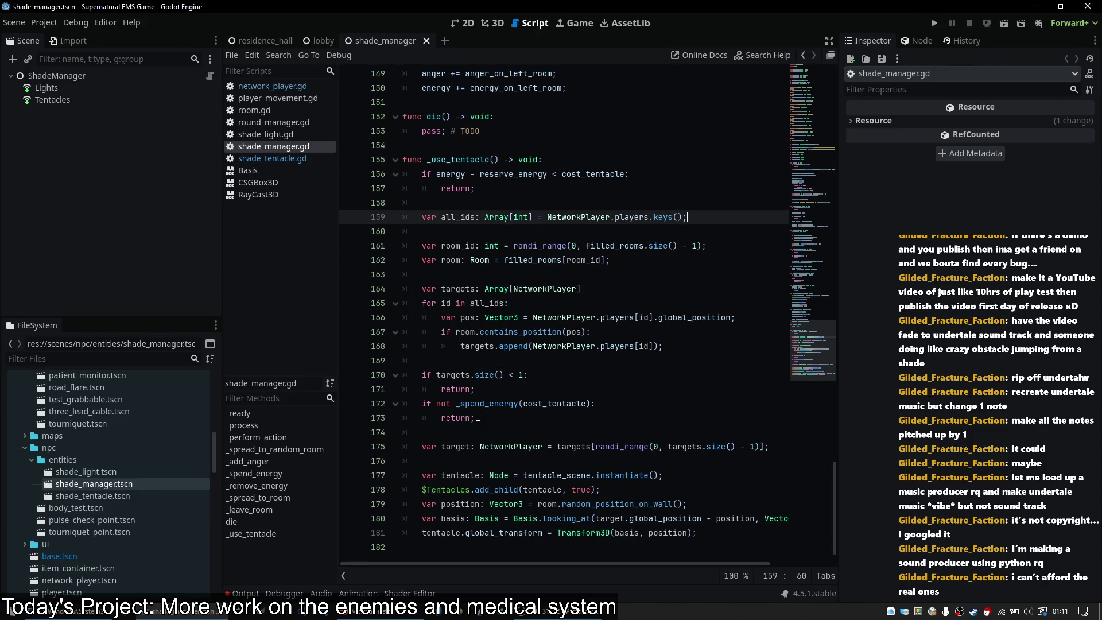
click(576, 313)
scroll(681, 272, up, 20)
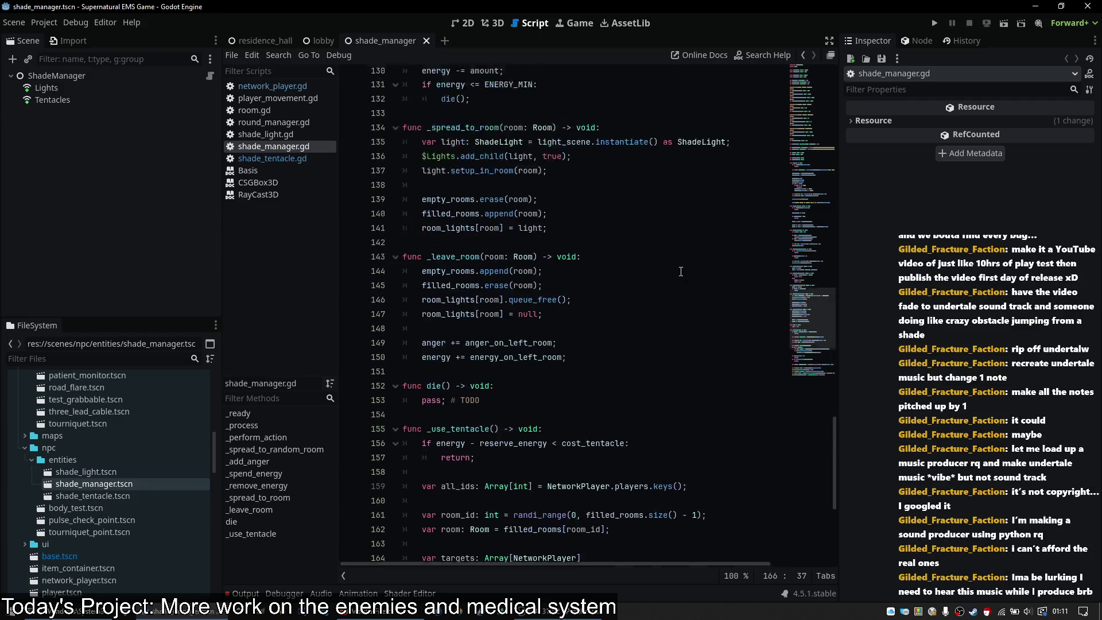
scroll(681, 271, up, 7)
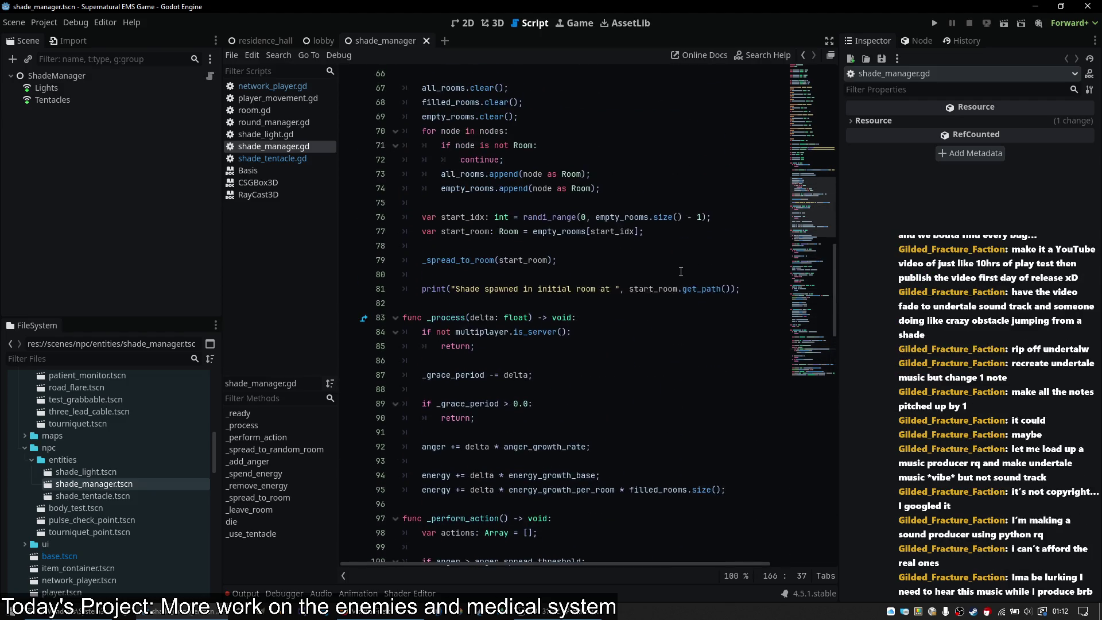
scroll(680, 271, up, 9)
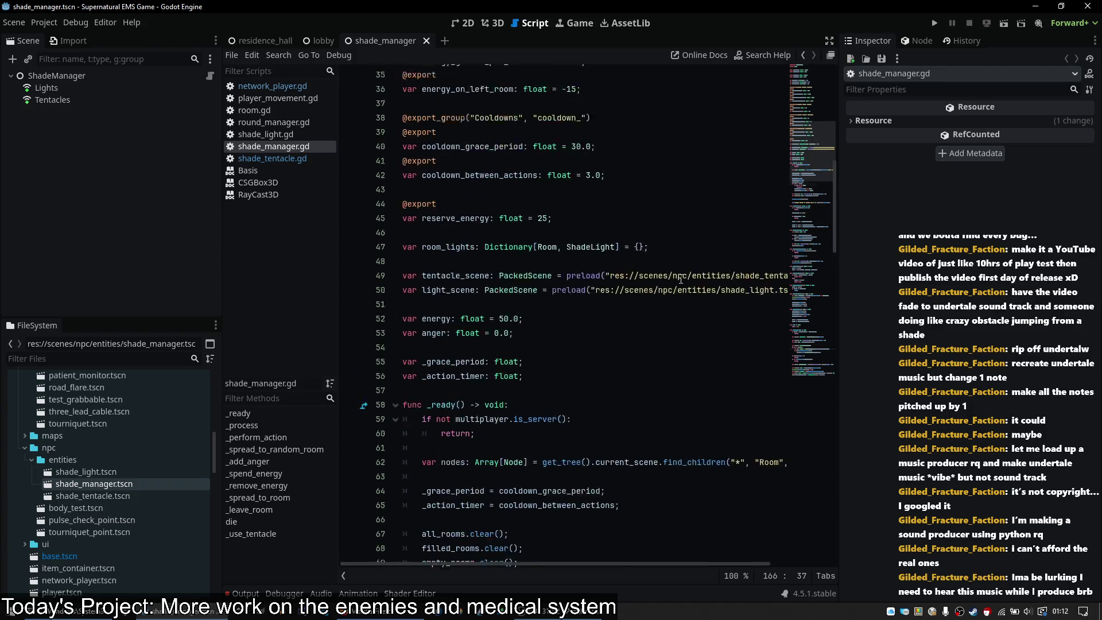
scroll(681, 279, down, 2)
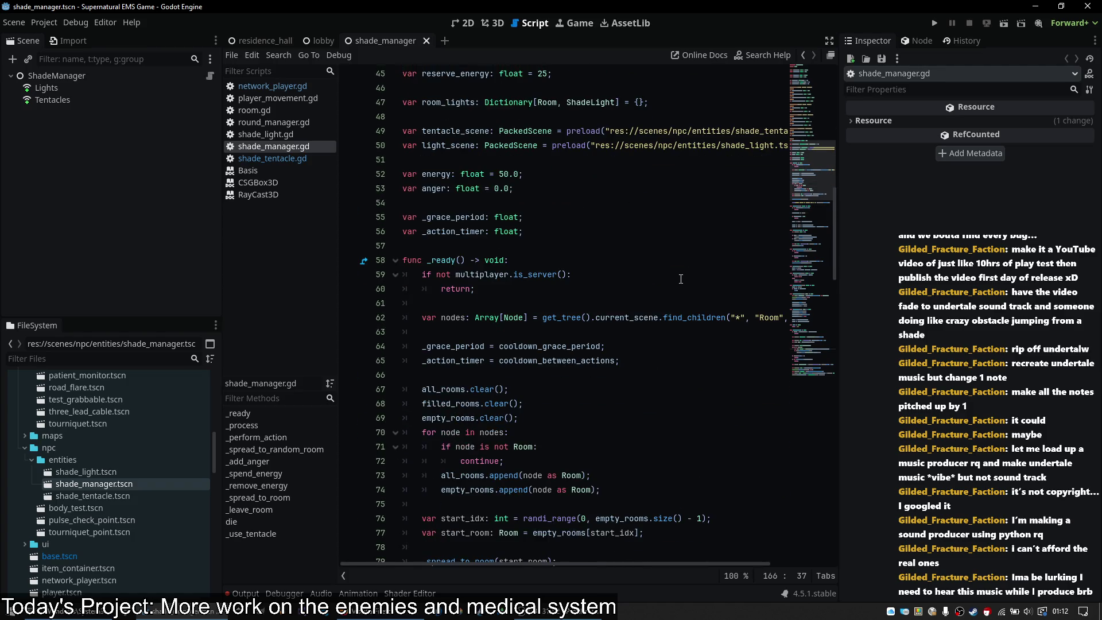
scroll(681, 279, down, 2)
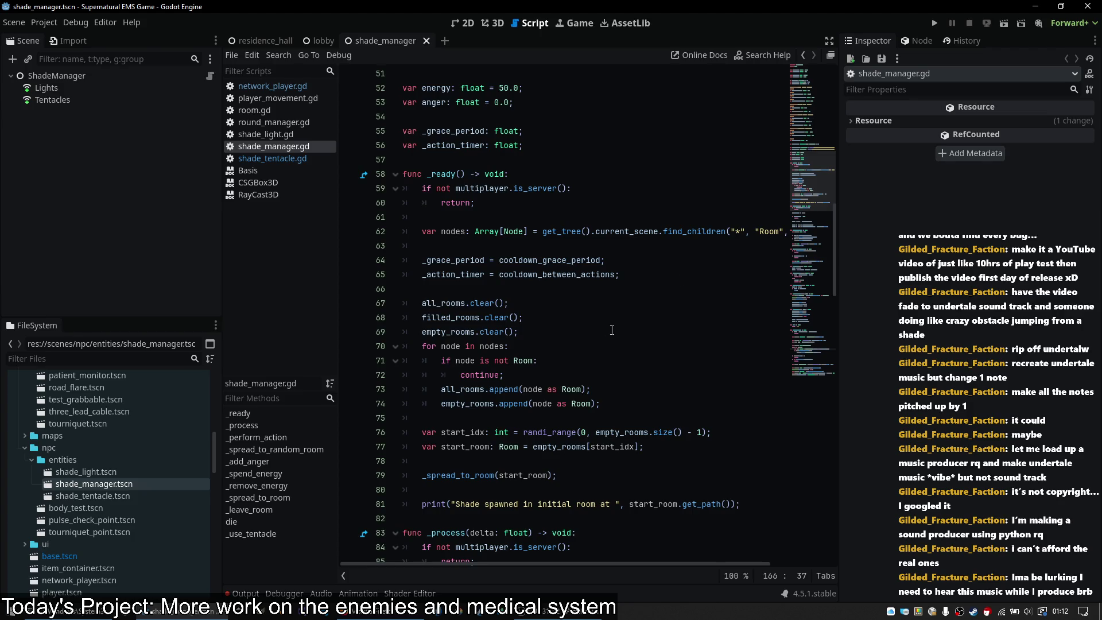
scroll(618, 324, down, 1)
click(643, 300)
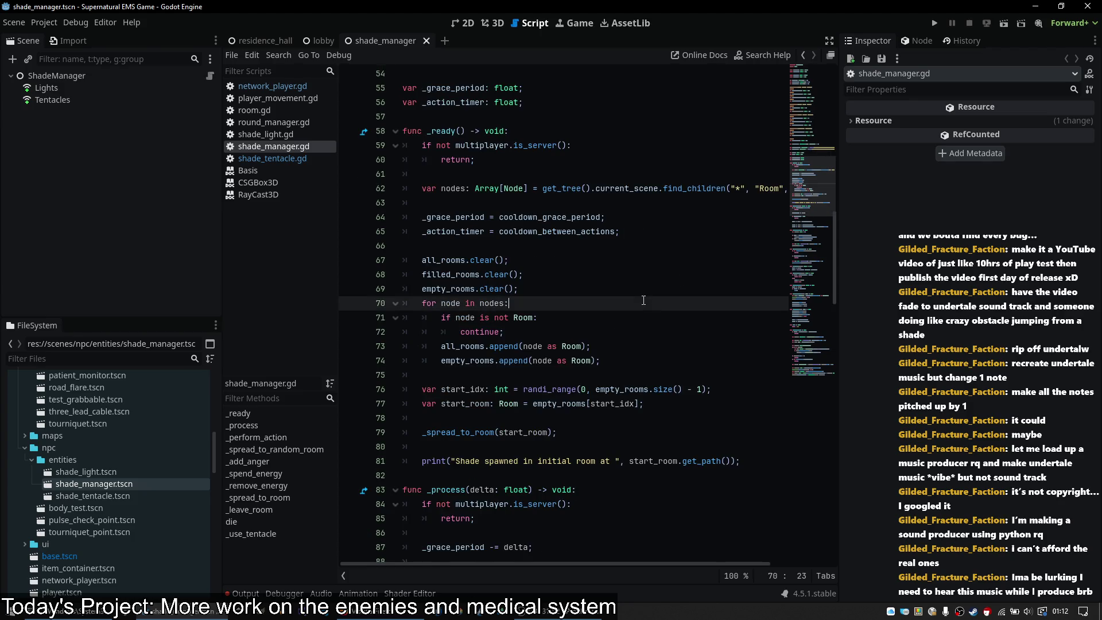
scroll(643, 424, up, 1)
scroll(689, 361, down, 3)
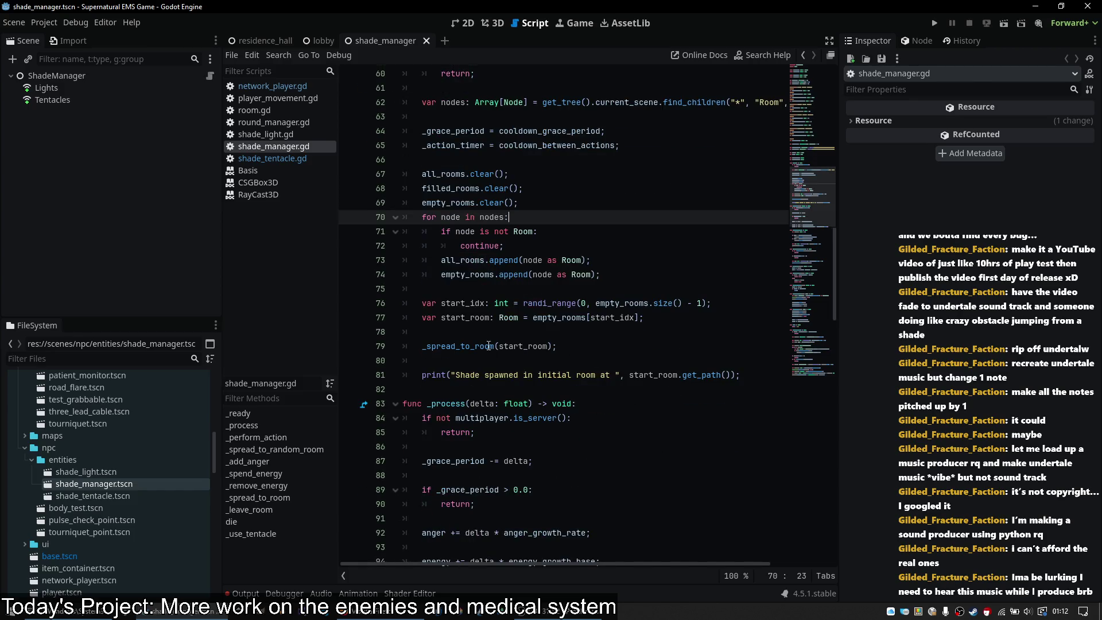
scroll(510, 363, up, 2)
scroll(612, 425, down, 2)
scroll(617, 421, down, 2)
scroll(623, 412, up, 5)
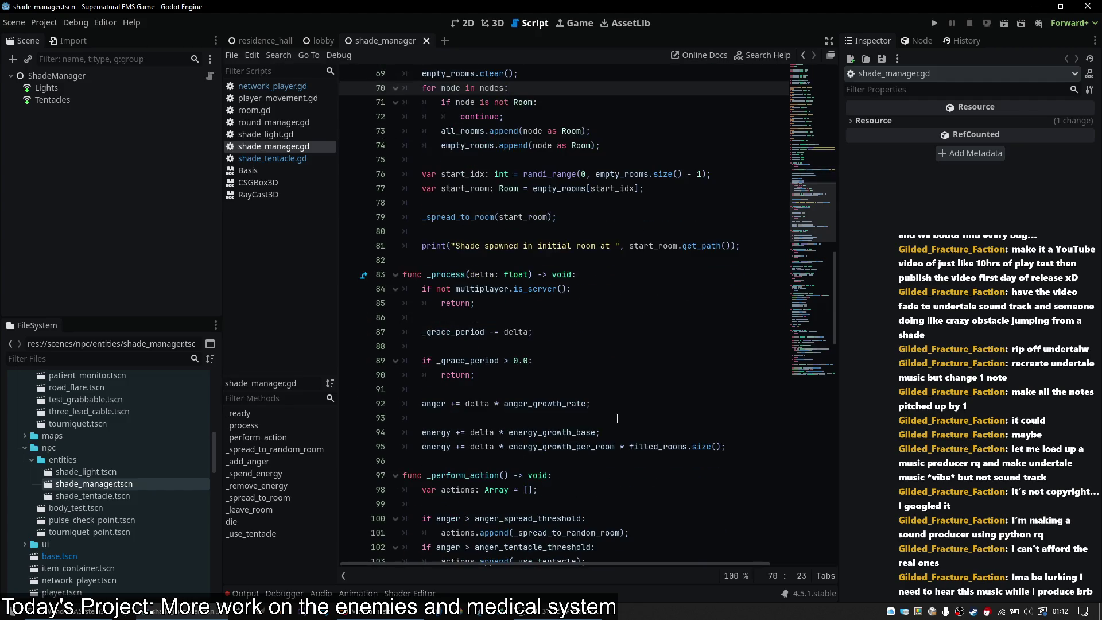
scroll(629, 405, down, 8)
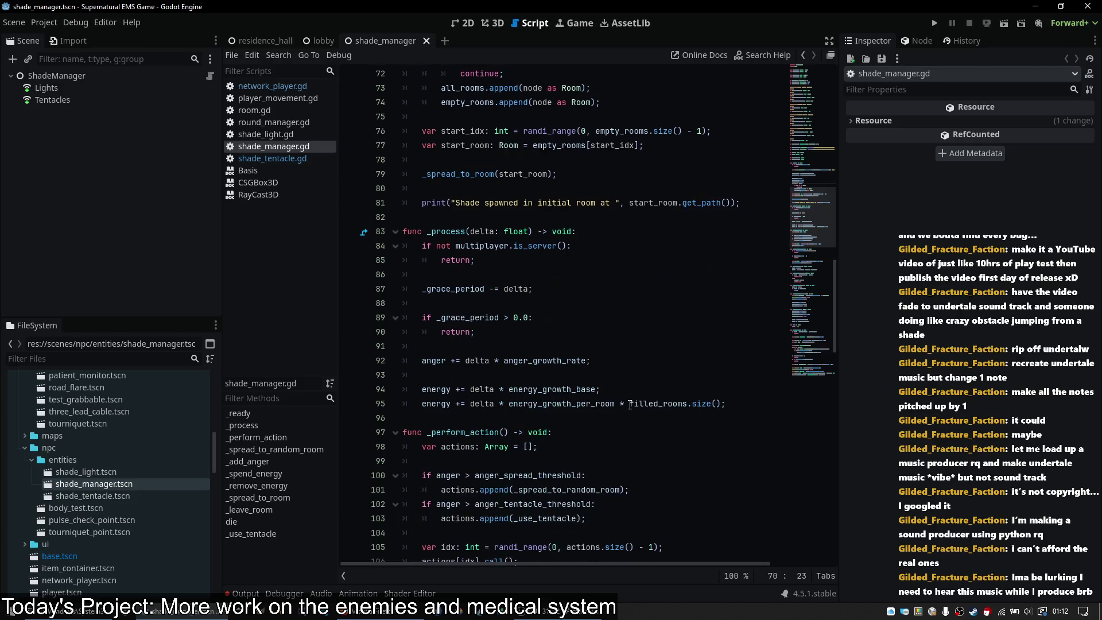
click(746, 355)
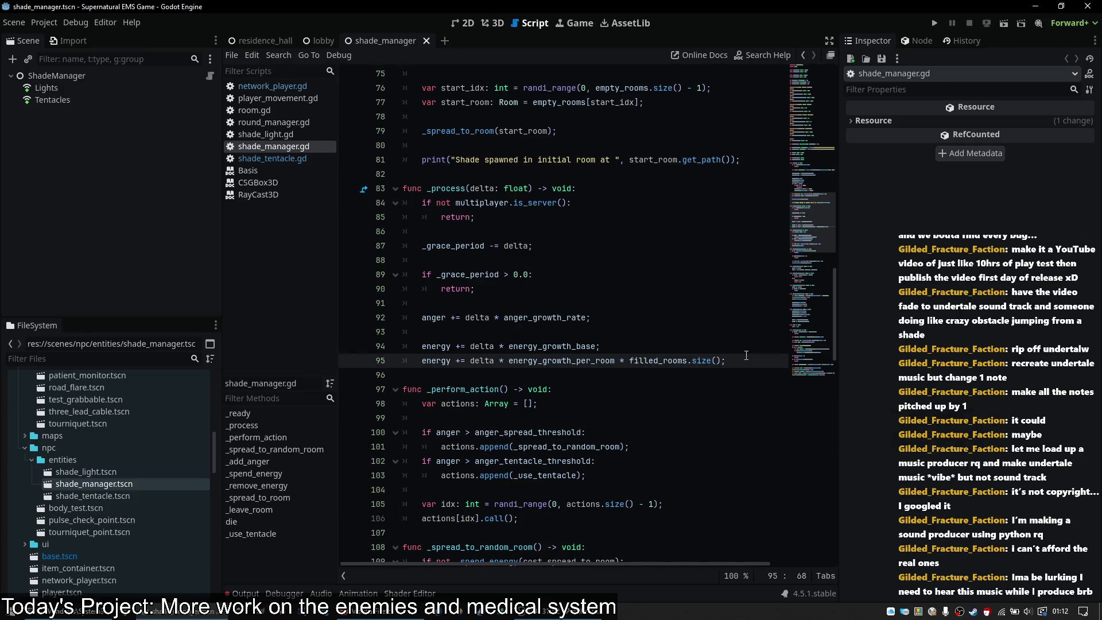
key(Up)
key(Up)
key(Up)
key(Up)
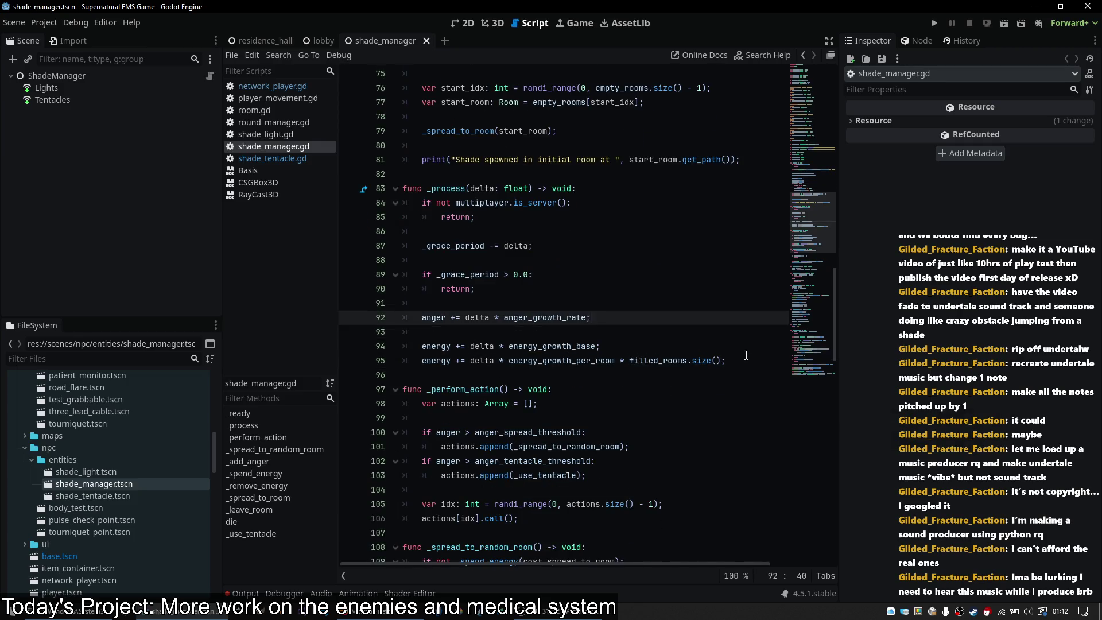
key(Return)
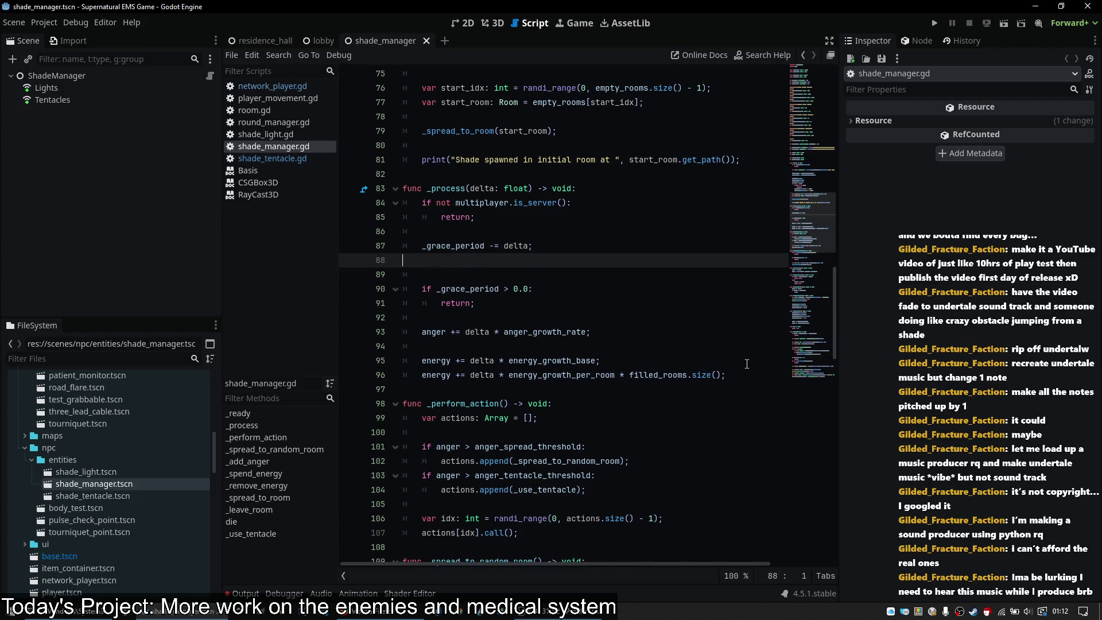
- Remove the extra blank line and add '_action_timer -= delta;' after the energy updates in _process
key(BackSpace)
key(Down)
key(Down)
key(Down)
click(747, 364)
key(Return)
key(Return)
text(_tim)
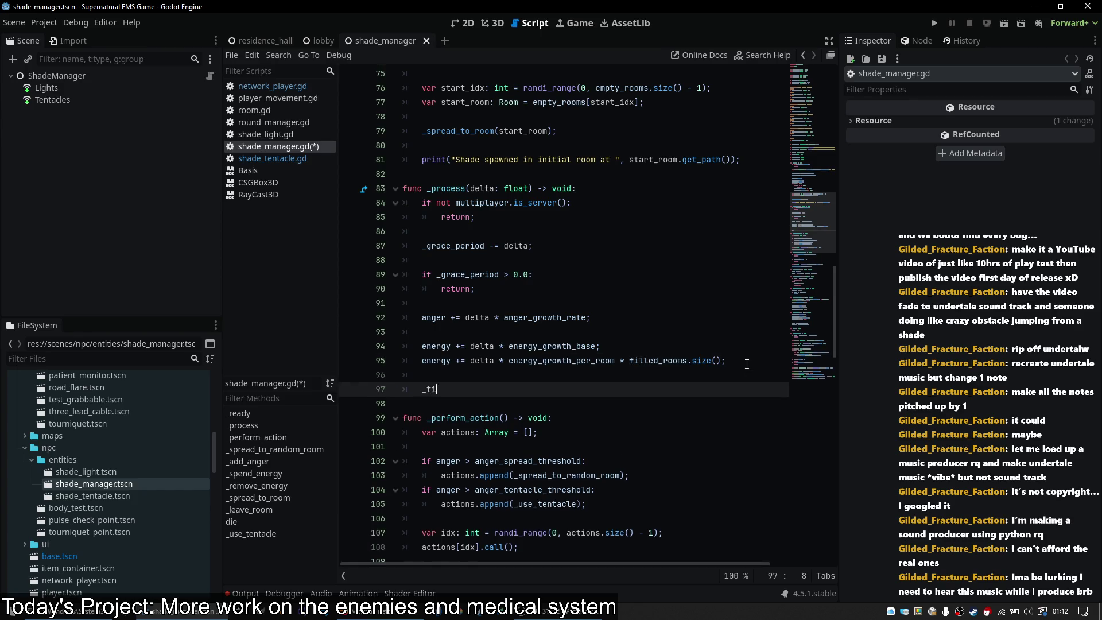
key(Return)
text(= delta;)
key(Return)
- Add 'if _action_timer >= 0: return;' below the timer countdown
text(if)
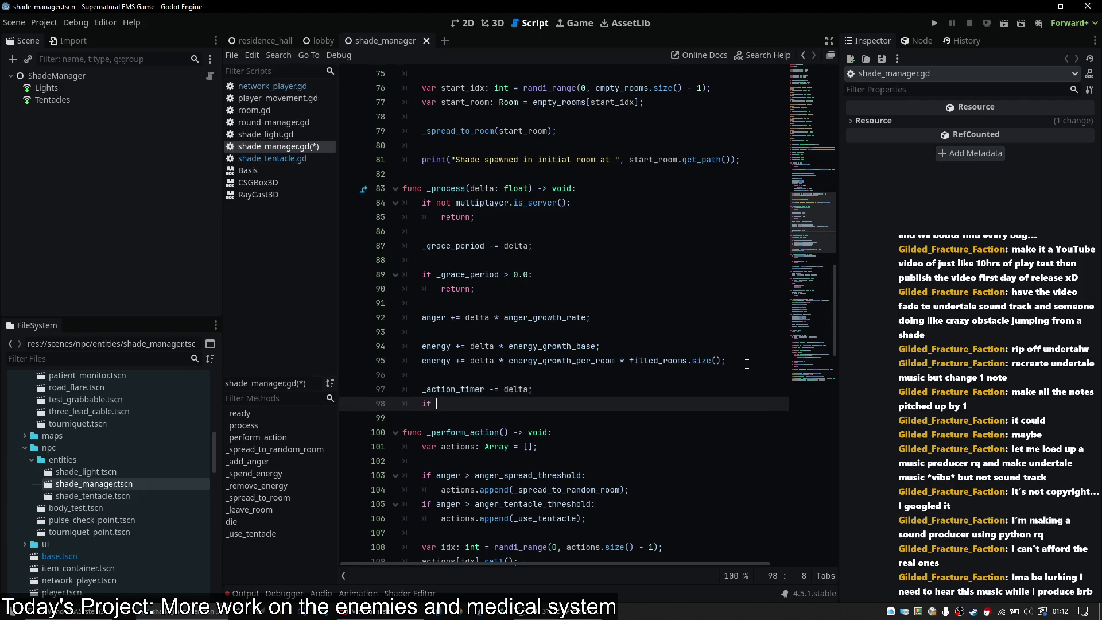
key(Return)
text(>= )
text( 0:)
key(Return)
text(return;)
key(Return)
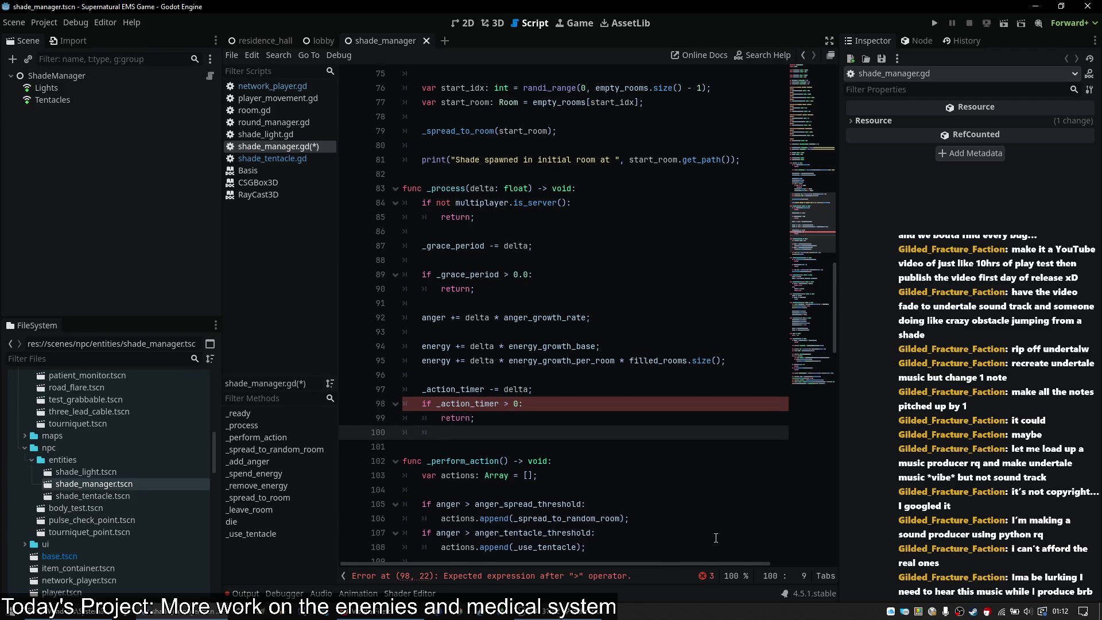
key(BackSpace)
key(Return)
- Reset _action_timer to cooldown_between_actions / (anger * 0.5) and save the script
text(action_timer = )
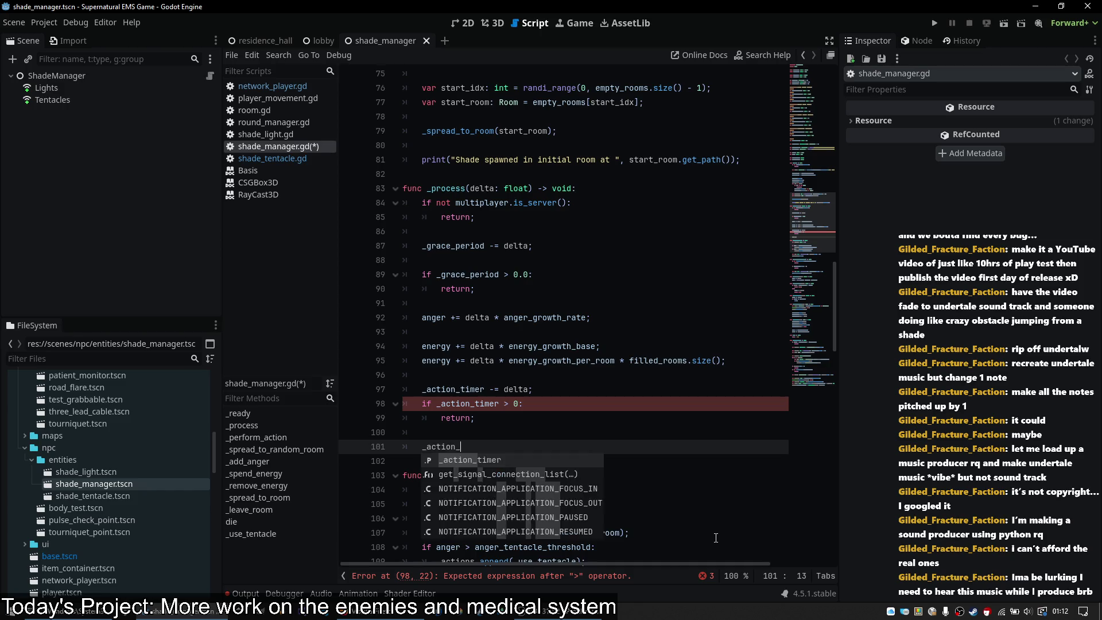
text(_timer = t)
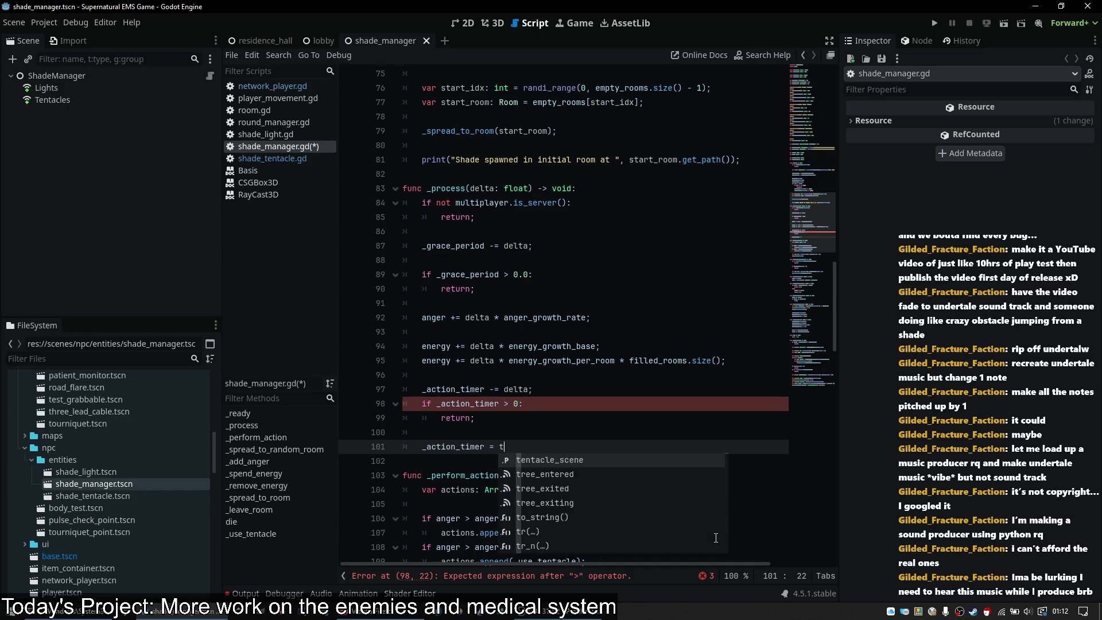
key(BackSpace)
key(BackSpace)
key(BackSpace)
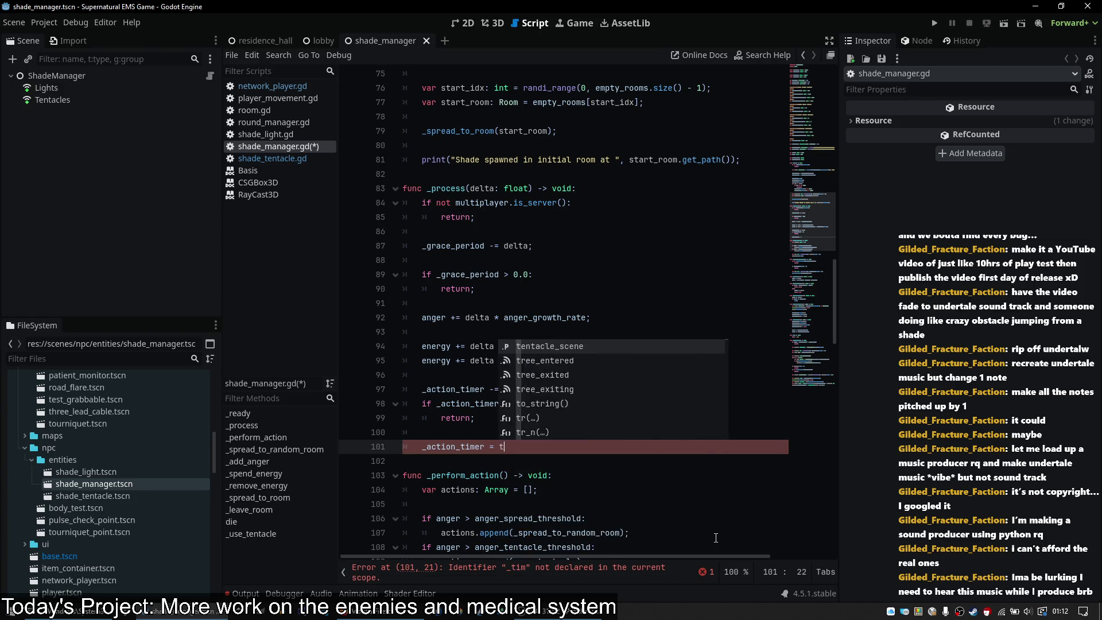
text(tim)
key(BackSpace)
key(BackSpace)
key(BackSpace)
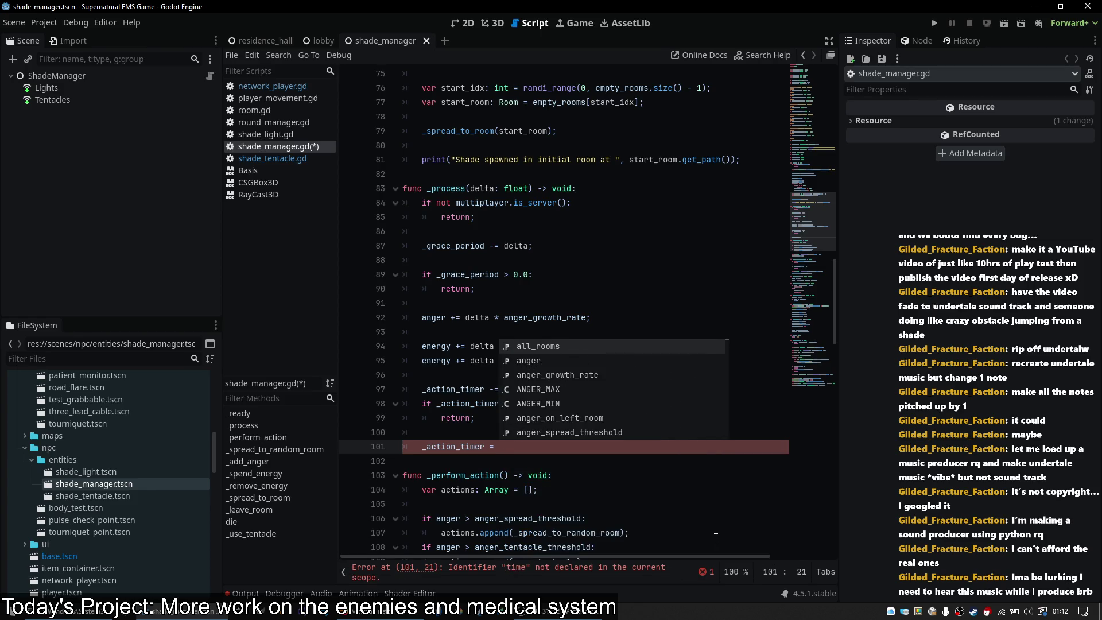
text(coold)
key(Return)
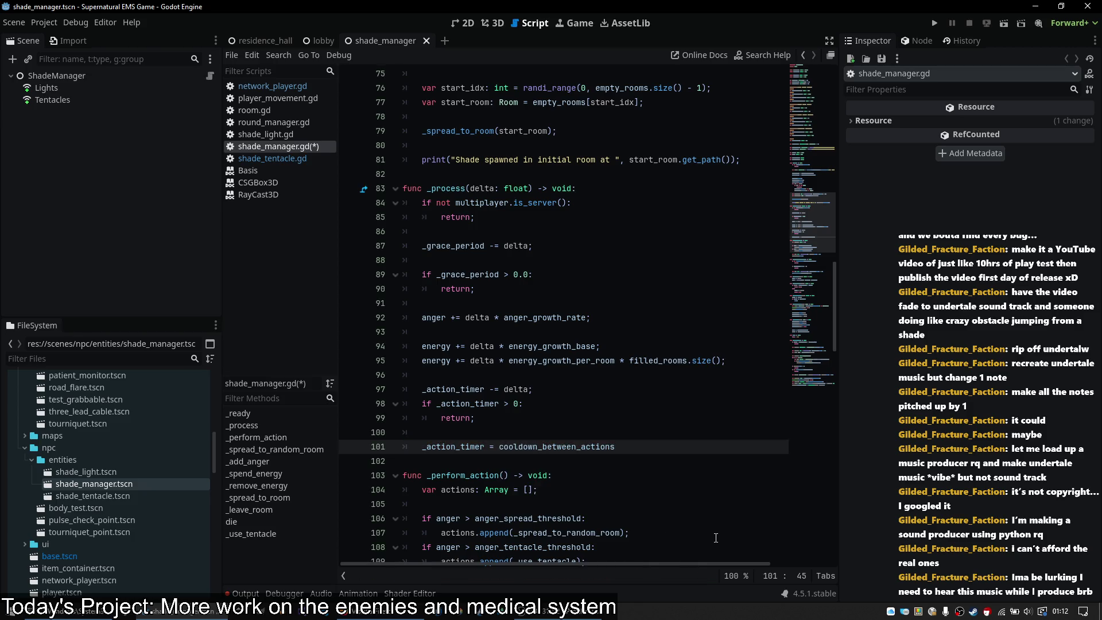
text(anger)
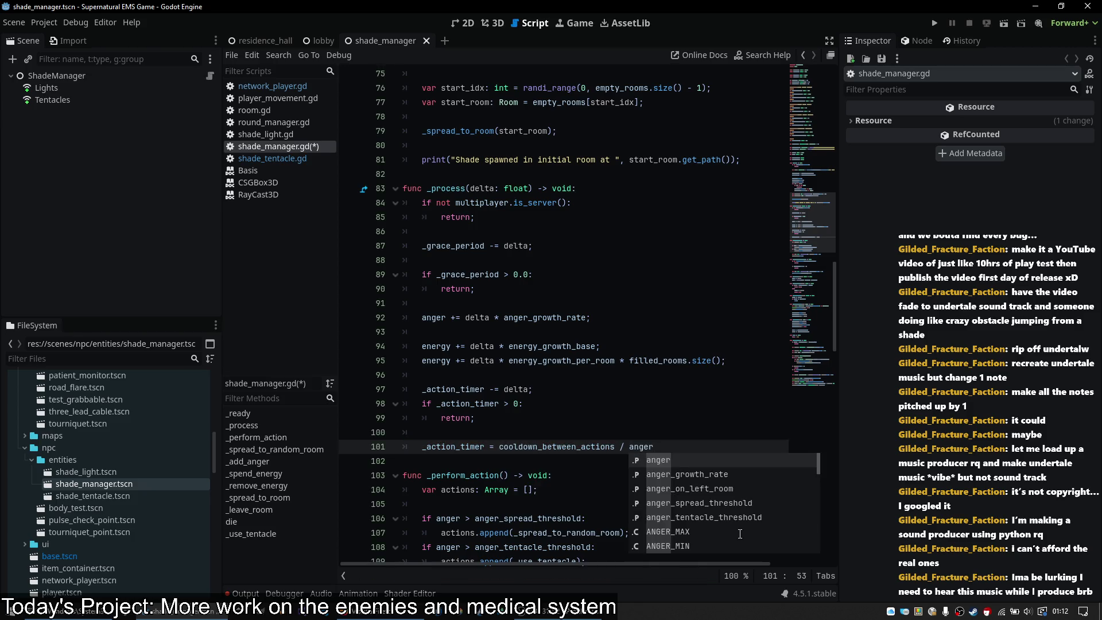
text( * 0.)
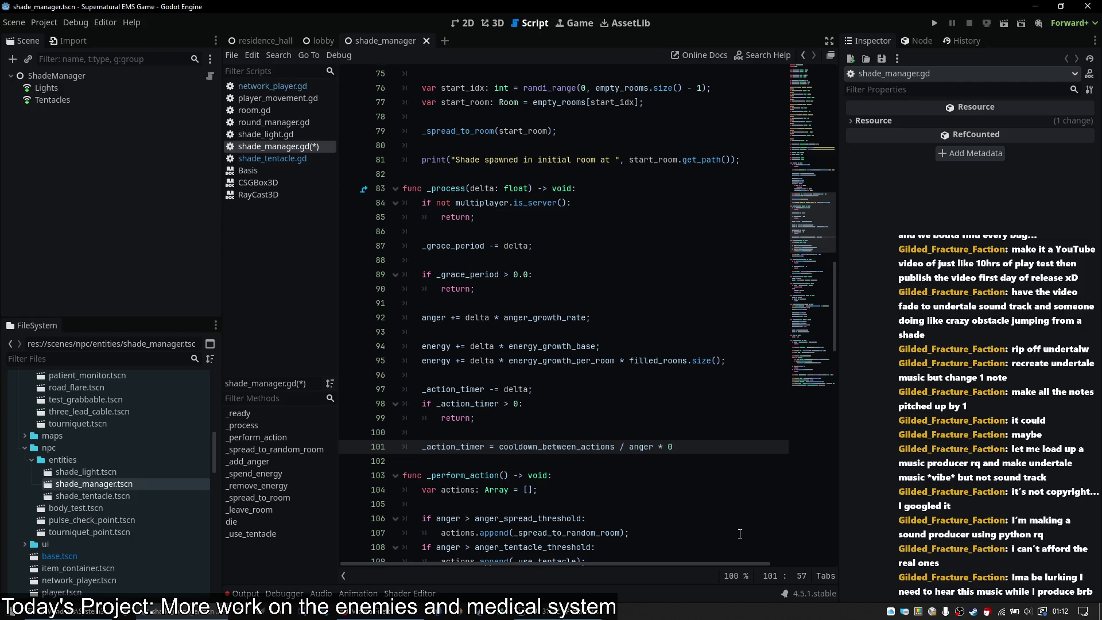
text(5)
key(shift+Left)
key(shift+Left)
key(shift+Left)
text((;)
key(ctrl+s)
- Change the anger multiplier in the timer reset to 0.001 and run the game
key(BackSpace)
text(01)
key(Left)
text(0)
key(End)
click(935, 23)
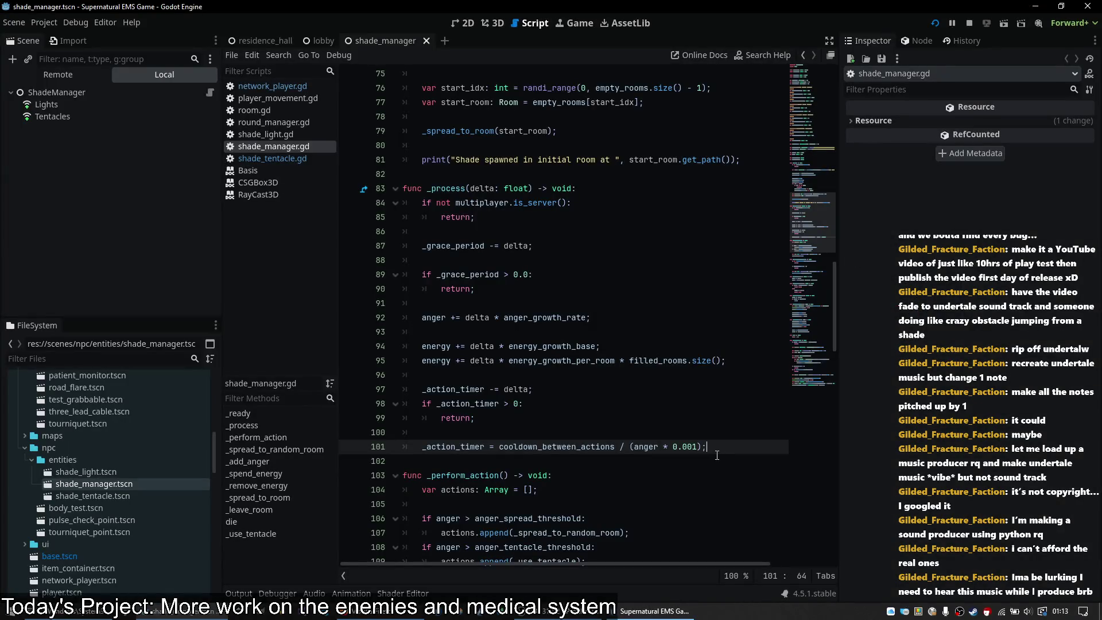
- Call _perform_action() after the timer reset and launch the game again
key(Return)
text(_perform)
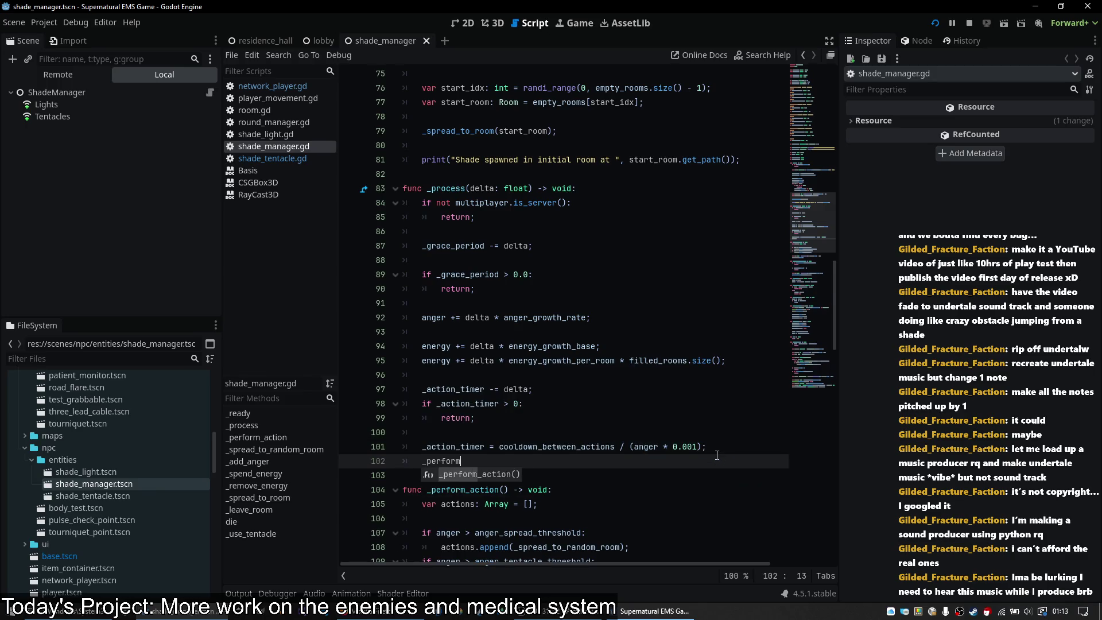
key(Return)
text(;)
click(933, 23)
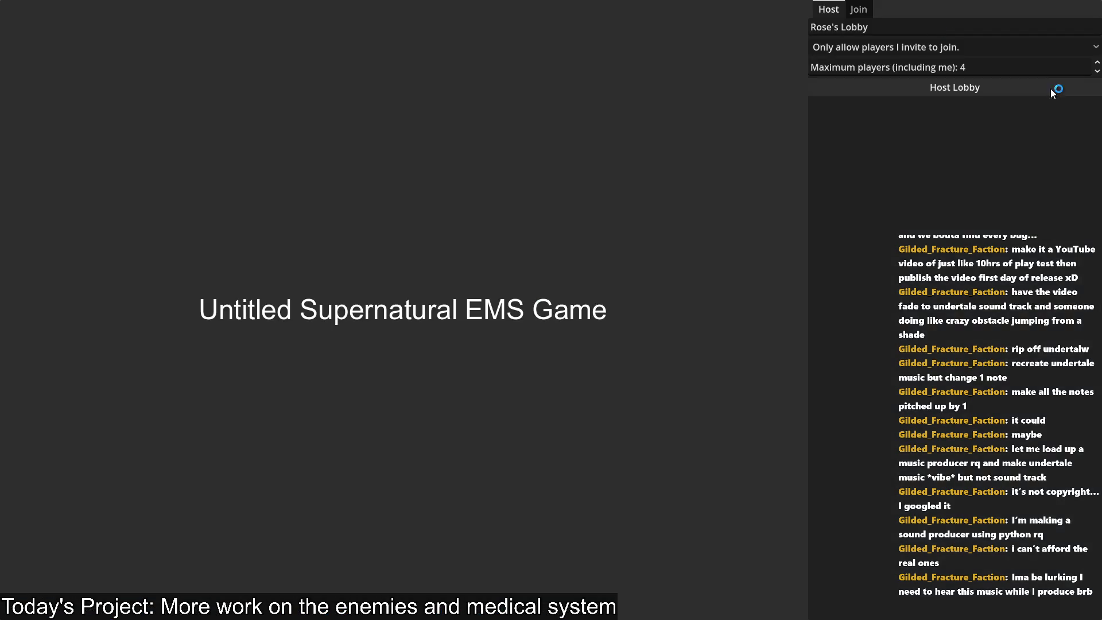
- Host a new lobby, ready up to start the match and pick up the road flares
click(991, 91)
key(w)
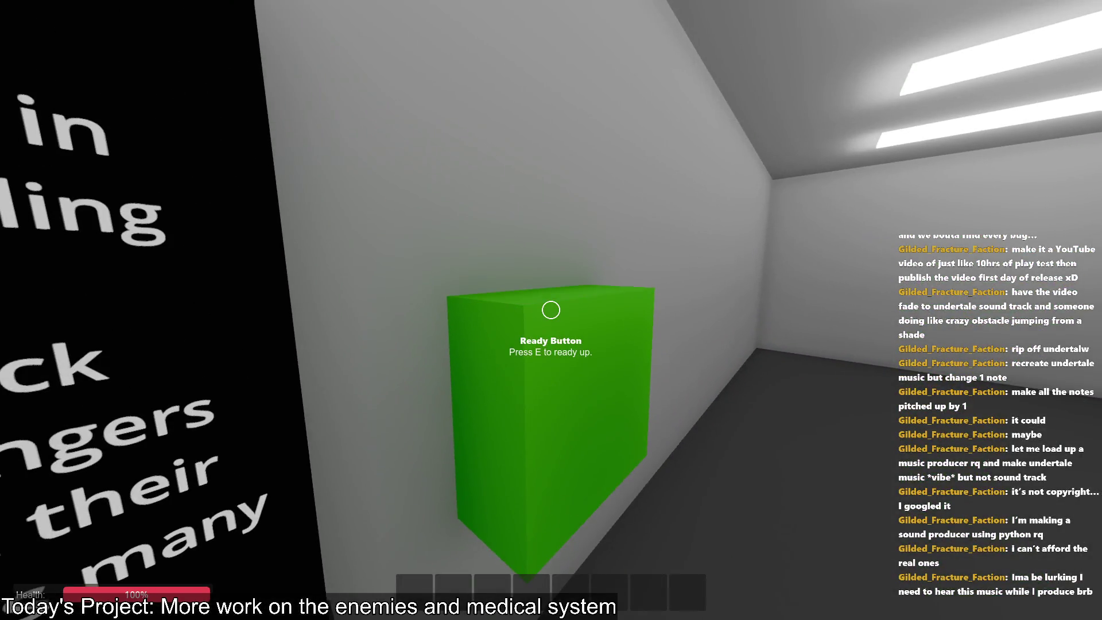
key(e)
key(w)
key(w)
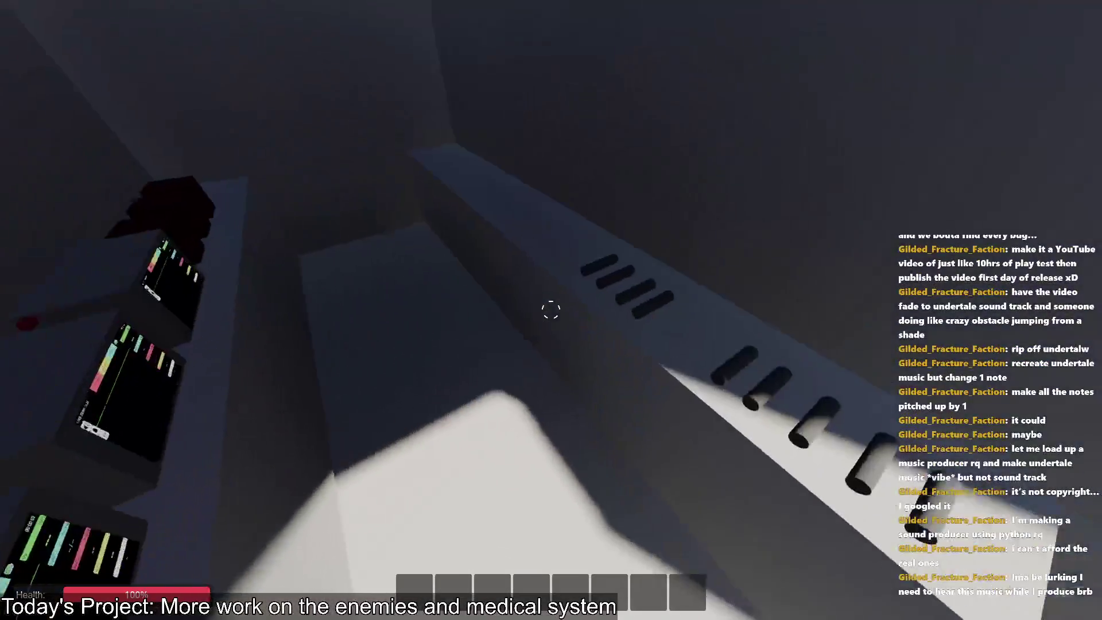
key(e)
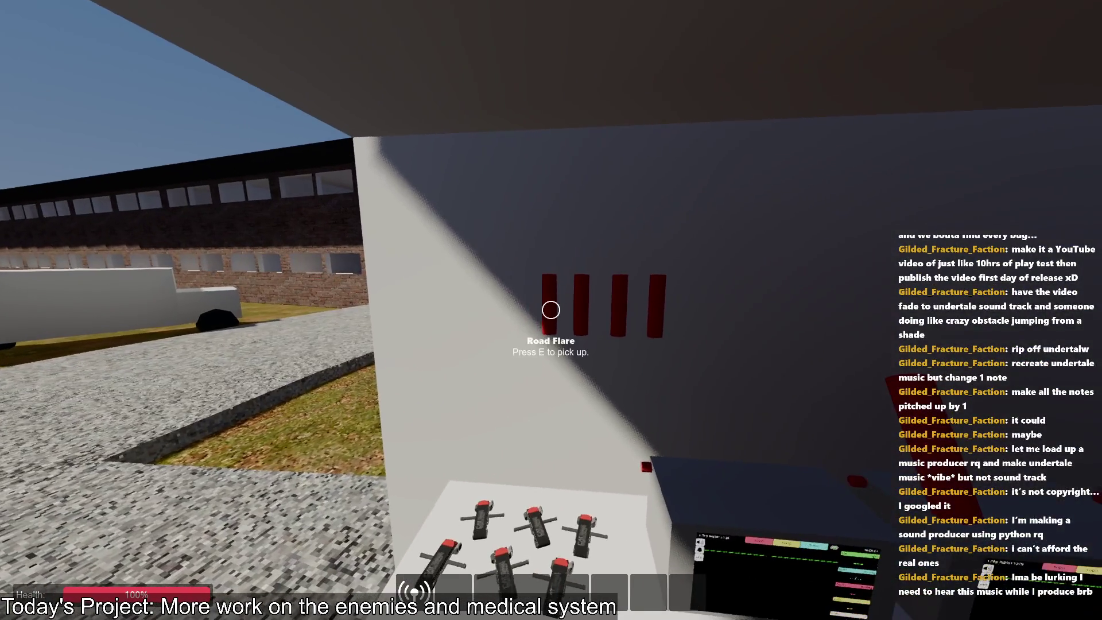
key(e)
key(e)
key(e)
key(e)
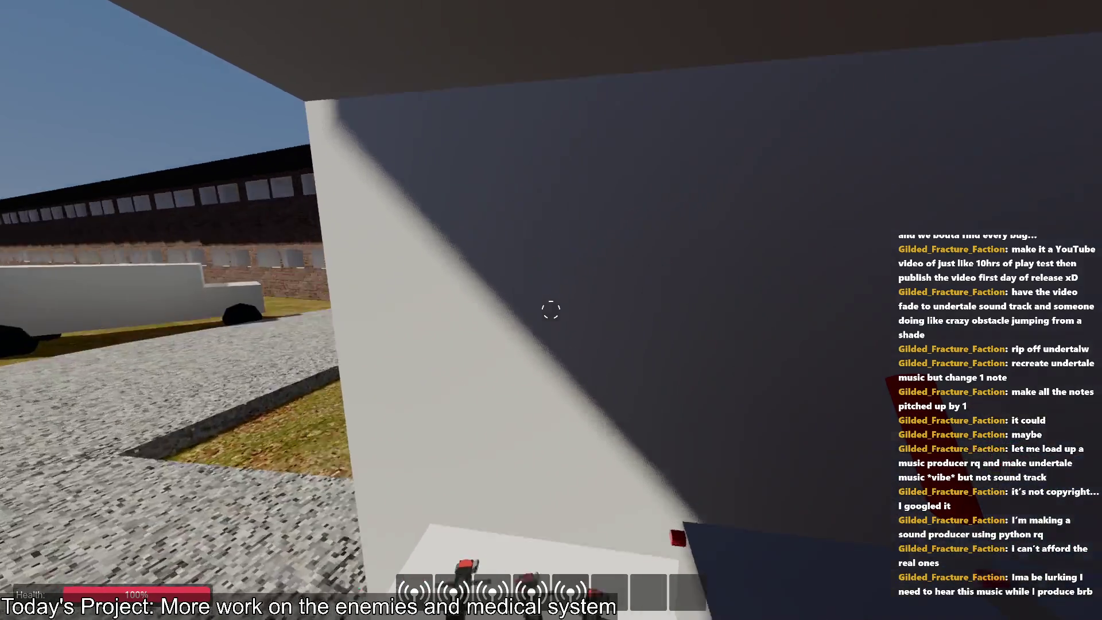
- Walk through the brick building and across the courtyard to the far building's door
key(w)
key(w)
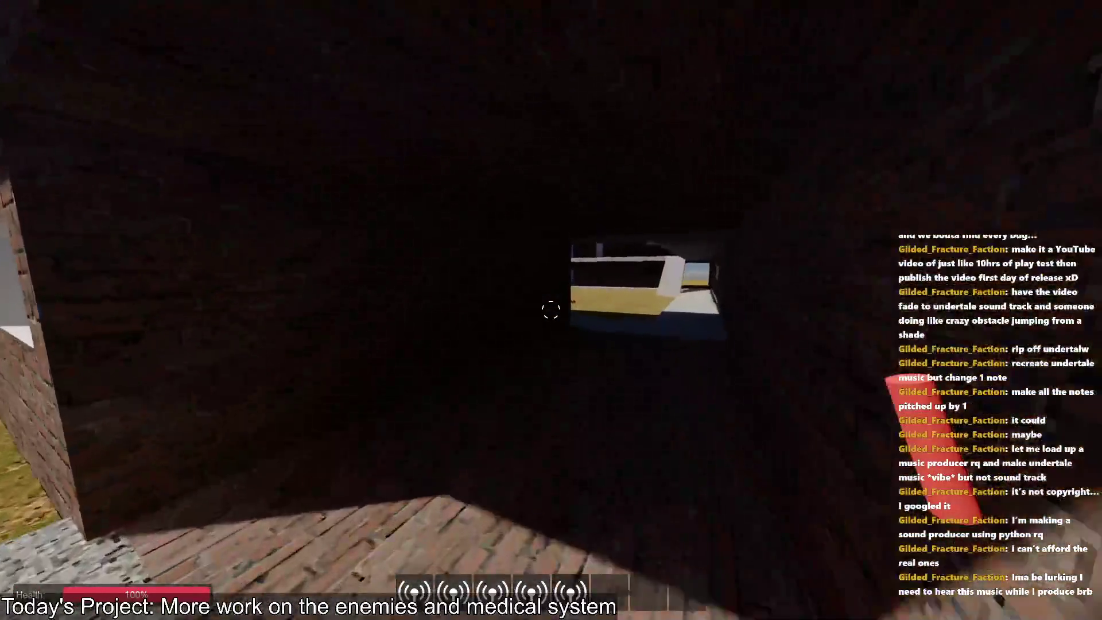
key(w)
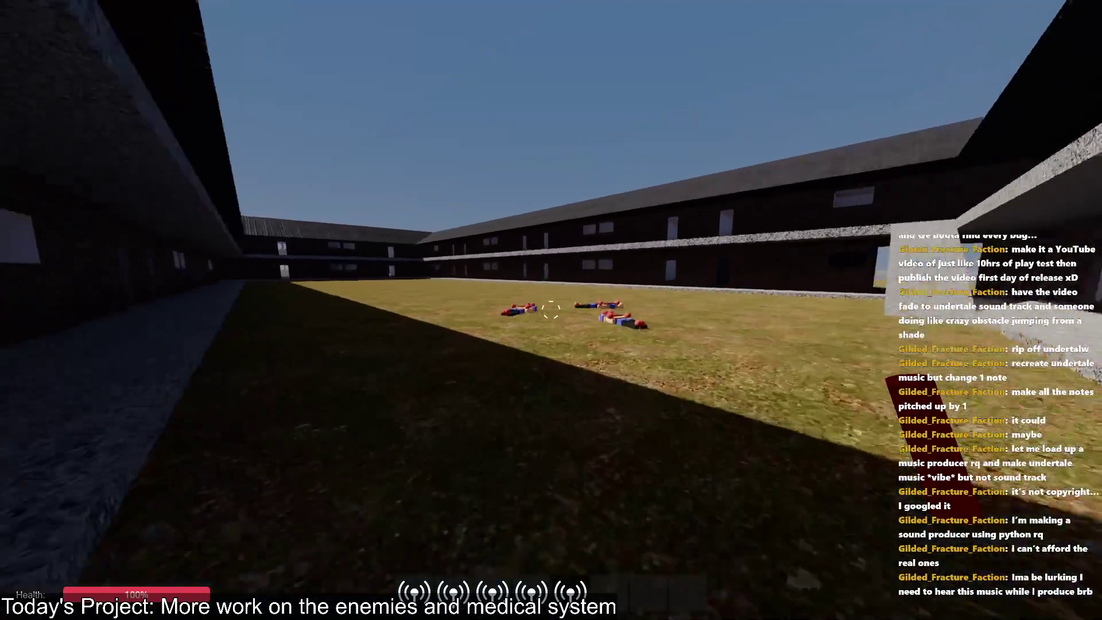
key(w)
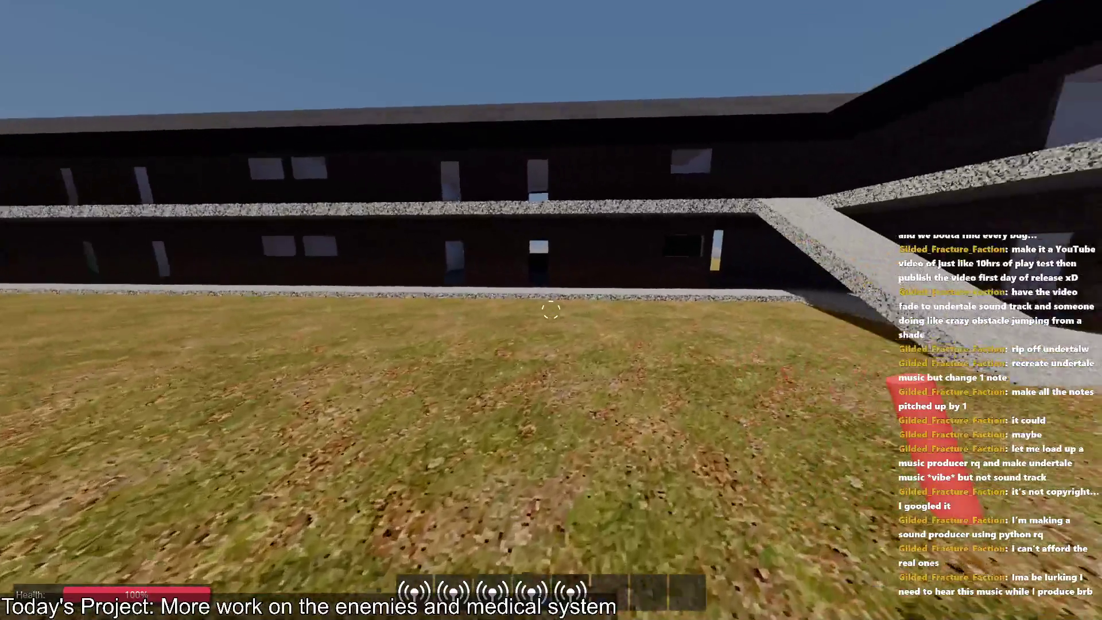
key(w)
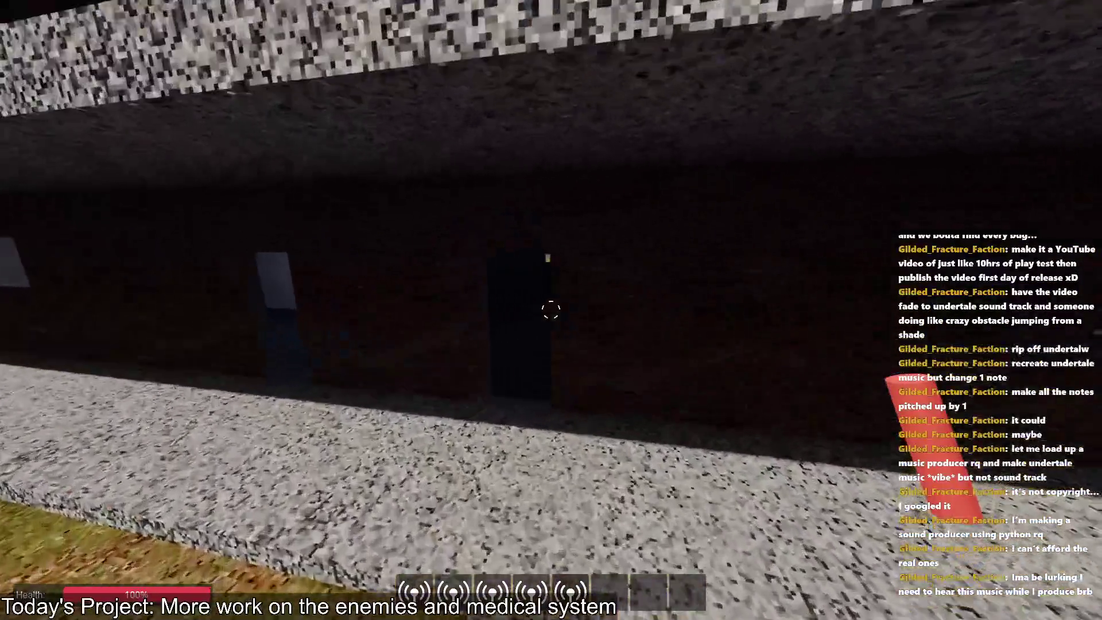
key(w)
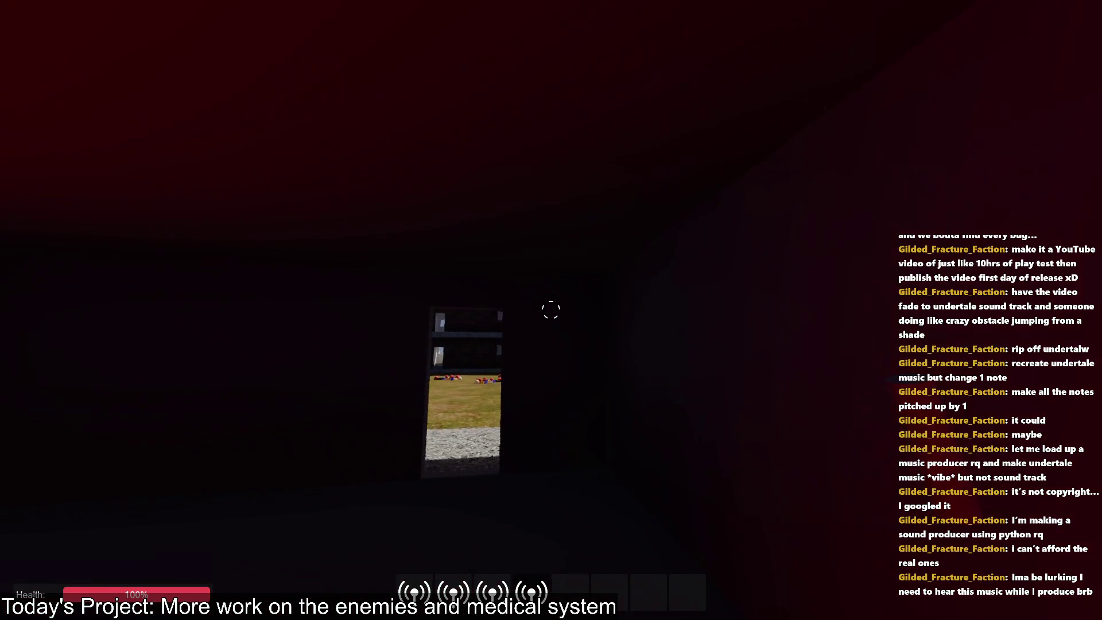
- Place four road flares in the room, drop the held flare and pick it back up
click(551, 310)
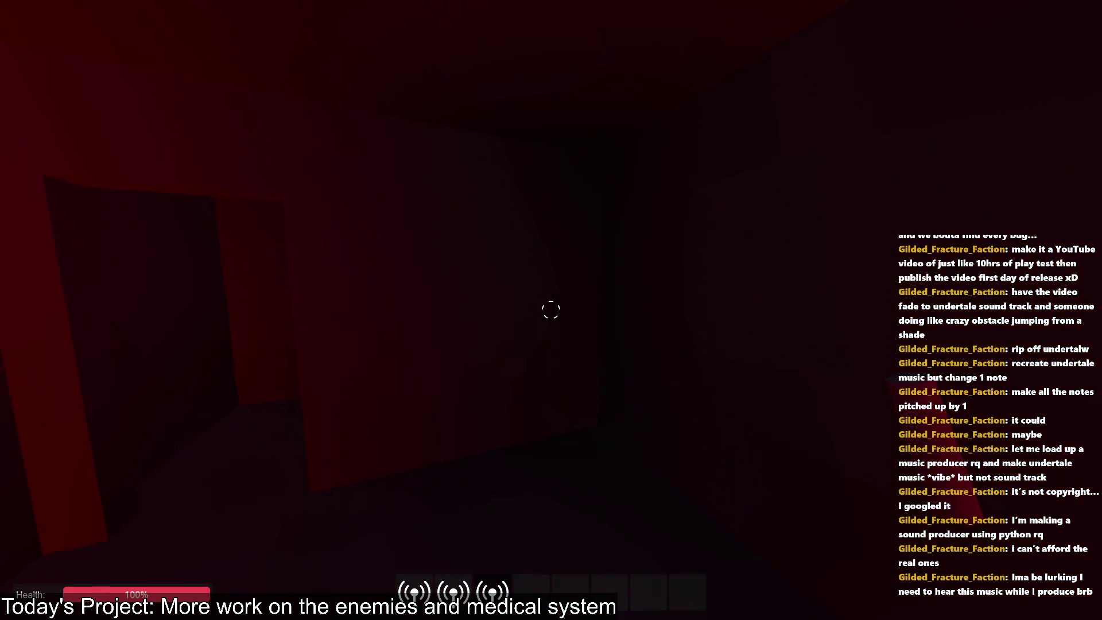
click(551, 310)
click(551, 310)
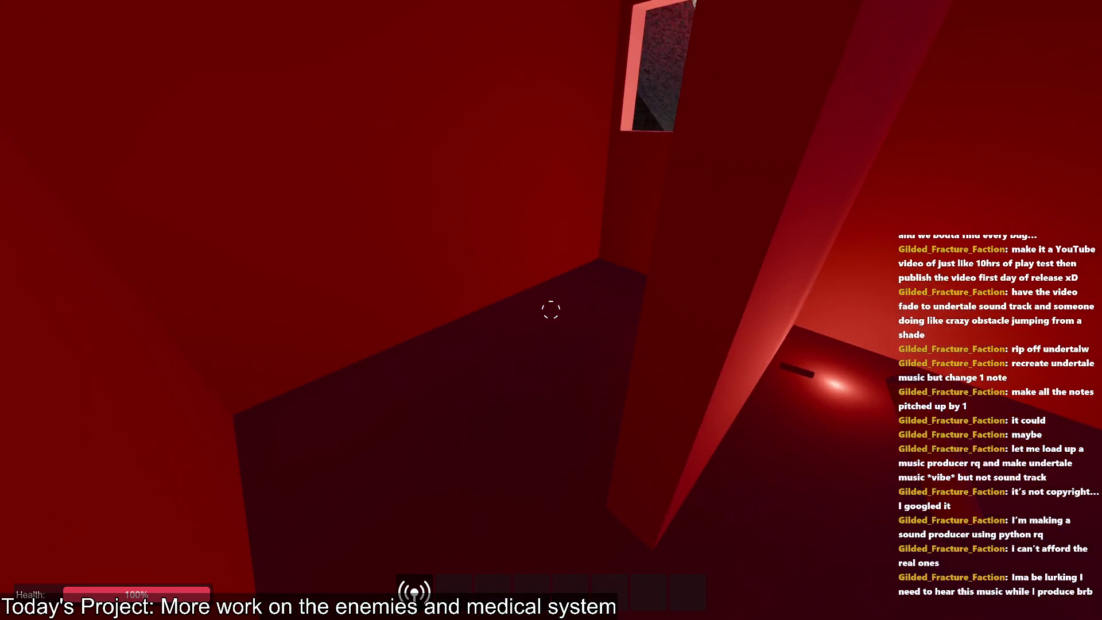
click(551, 309)
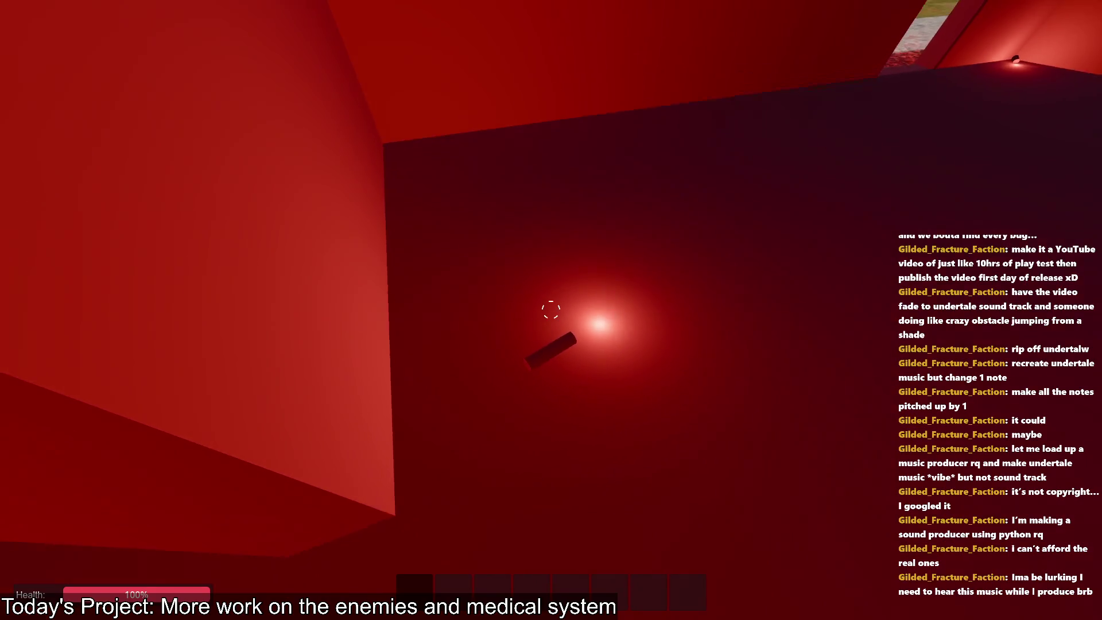
key(e)
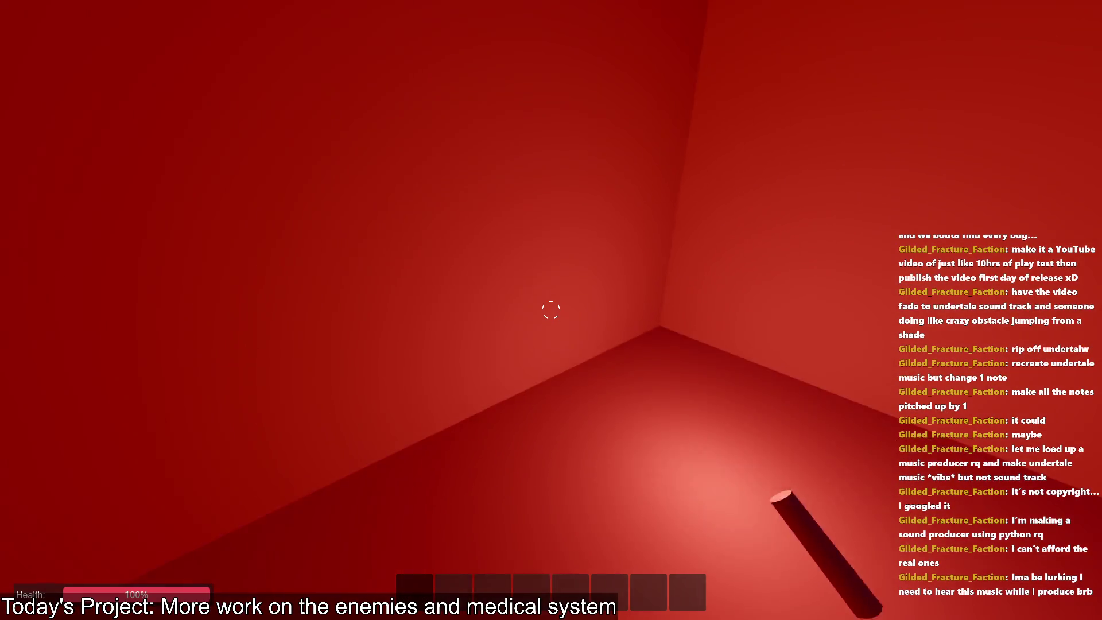
click(551, 310)
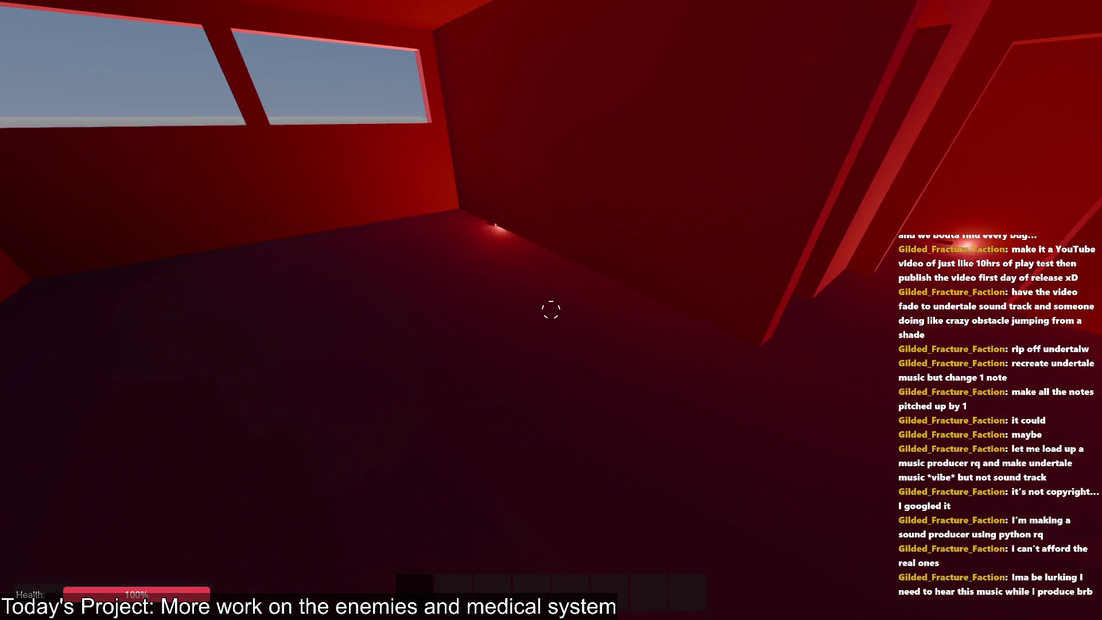
key(w)
key(e)
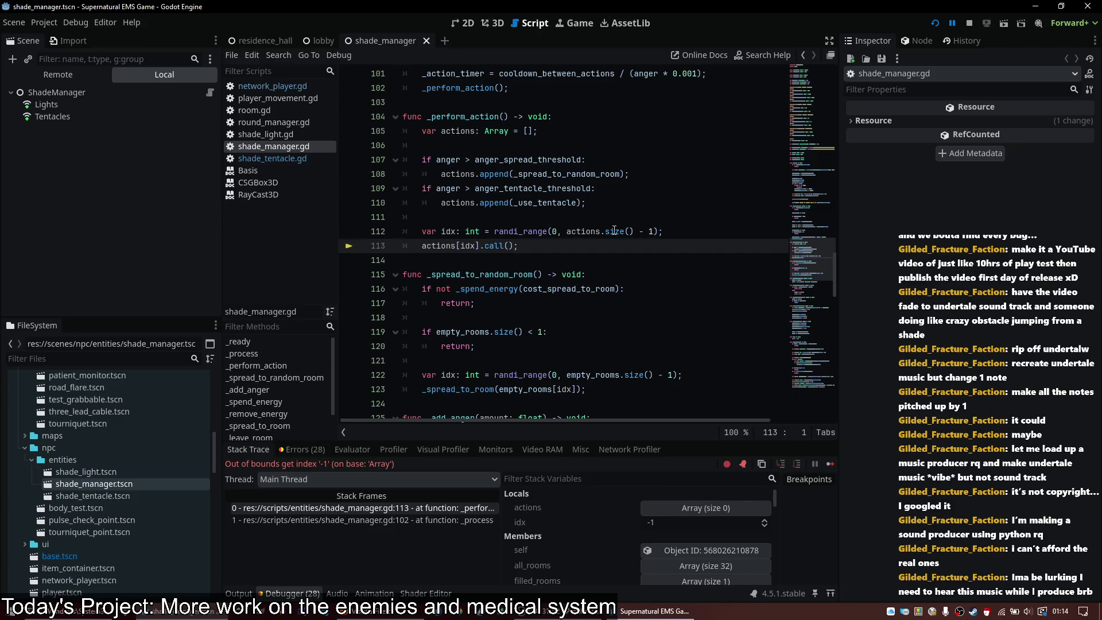
- Add 'if actions.size() < 1: return;' above the randi_range line, then continue the paused game
click(660, 202)
key(Return)
key(Return)
key(BackSpace)
key(BackSpace)
key(BackSpace)
key(Return)
text(if )
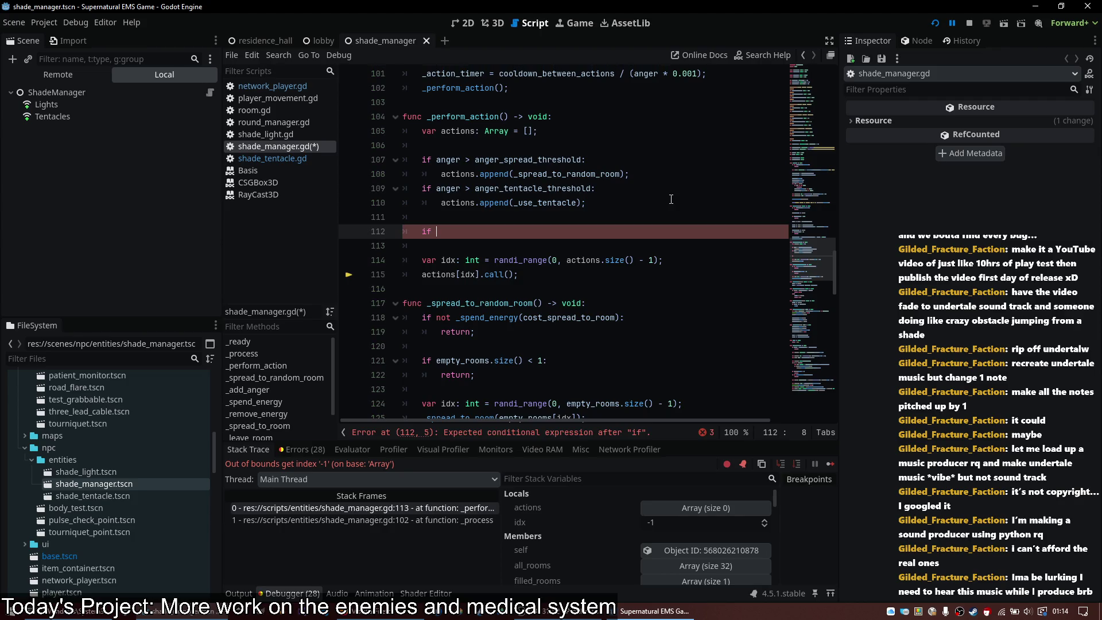
text(actions.sizse)
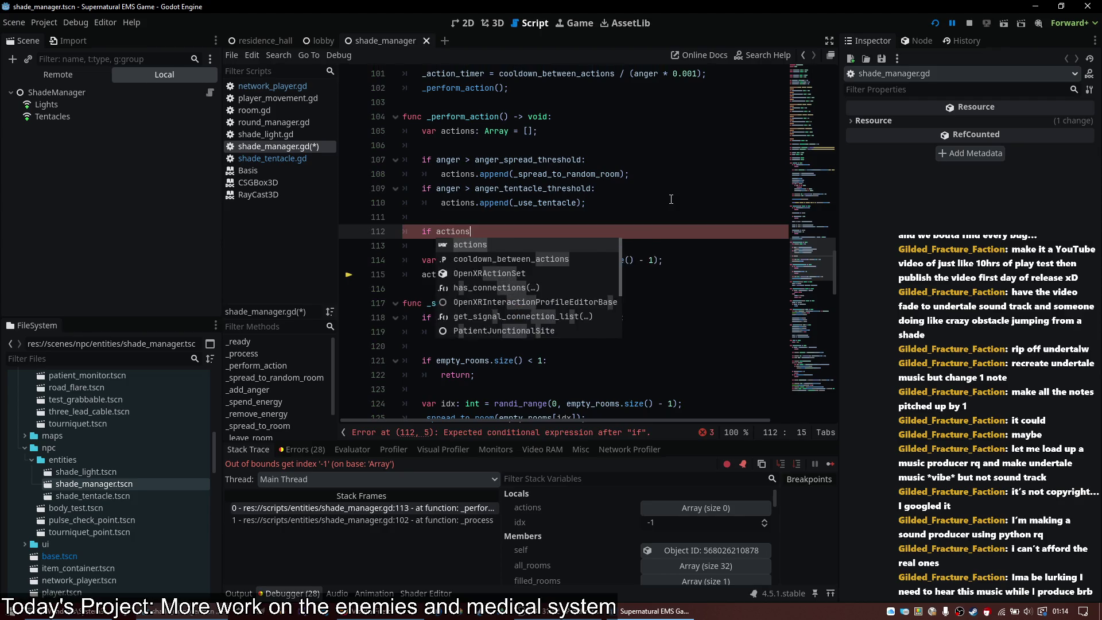
key(BackSpace)
key(BackSpace)
text(e < 1:)
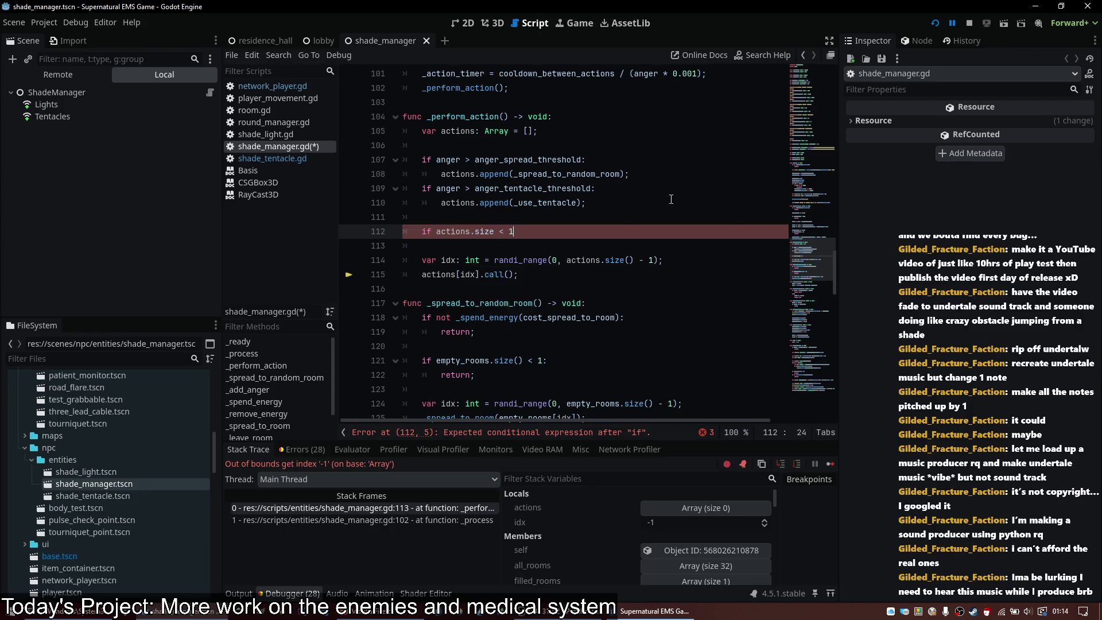
key(Return)
text(return;)
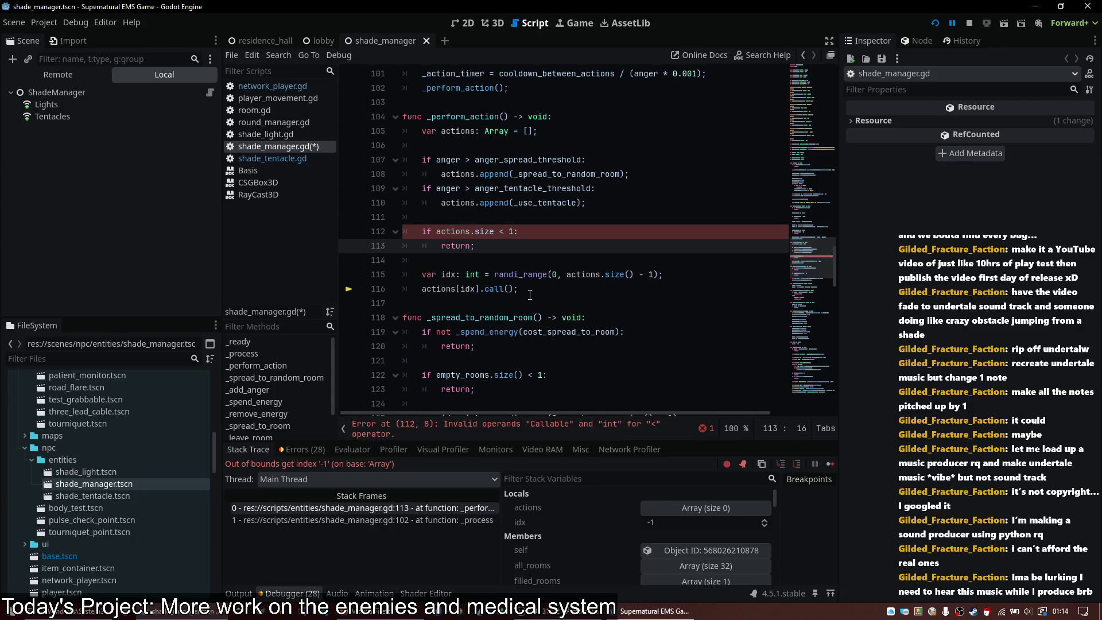
click(494, 236)
text(()
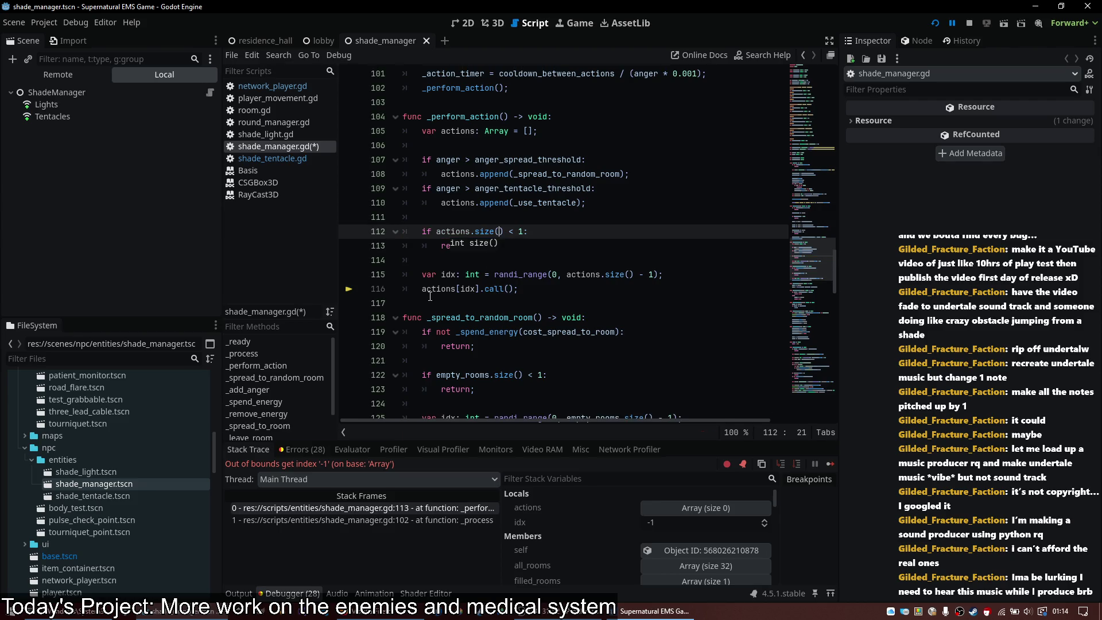
click(829, 465)
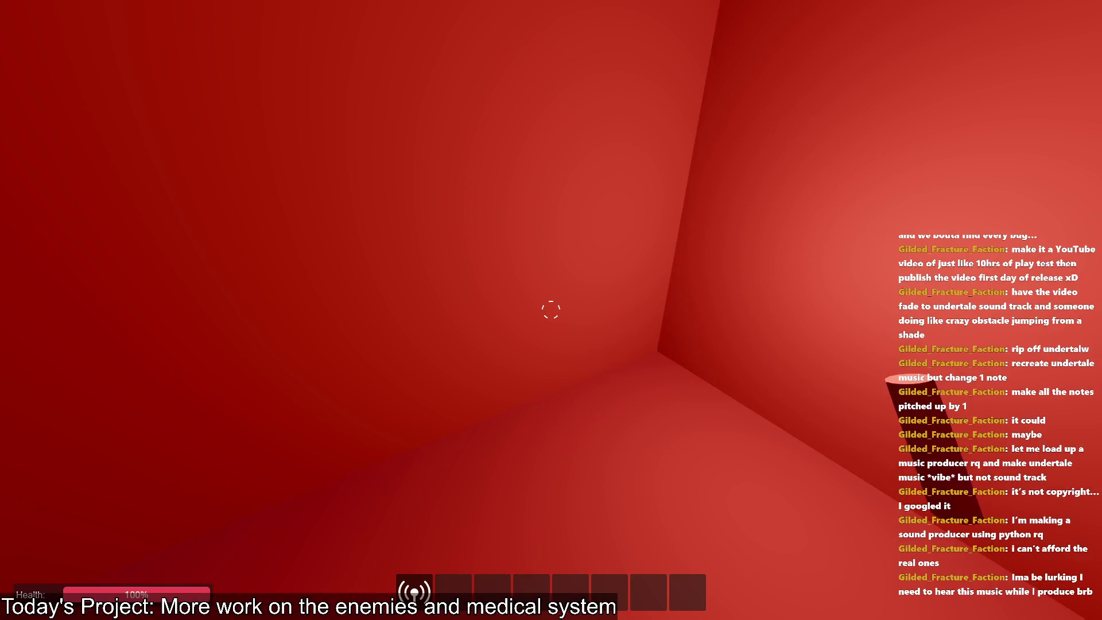
- Walk through the red room to its doorway, then show the Remote scene tree in the editor
key(w)
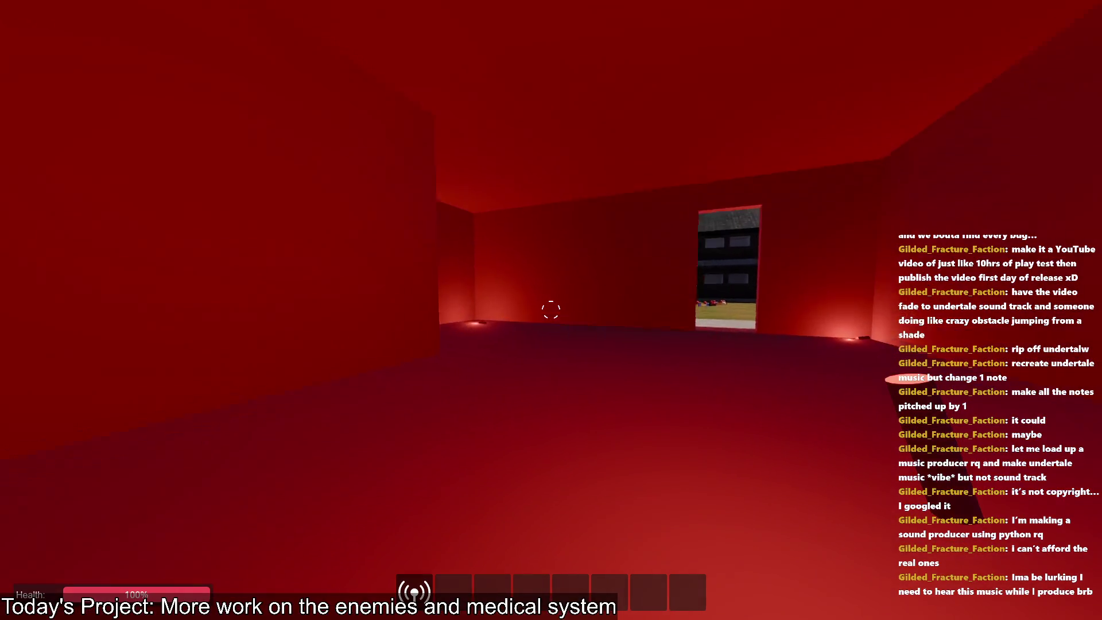
key(w)
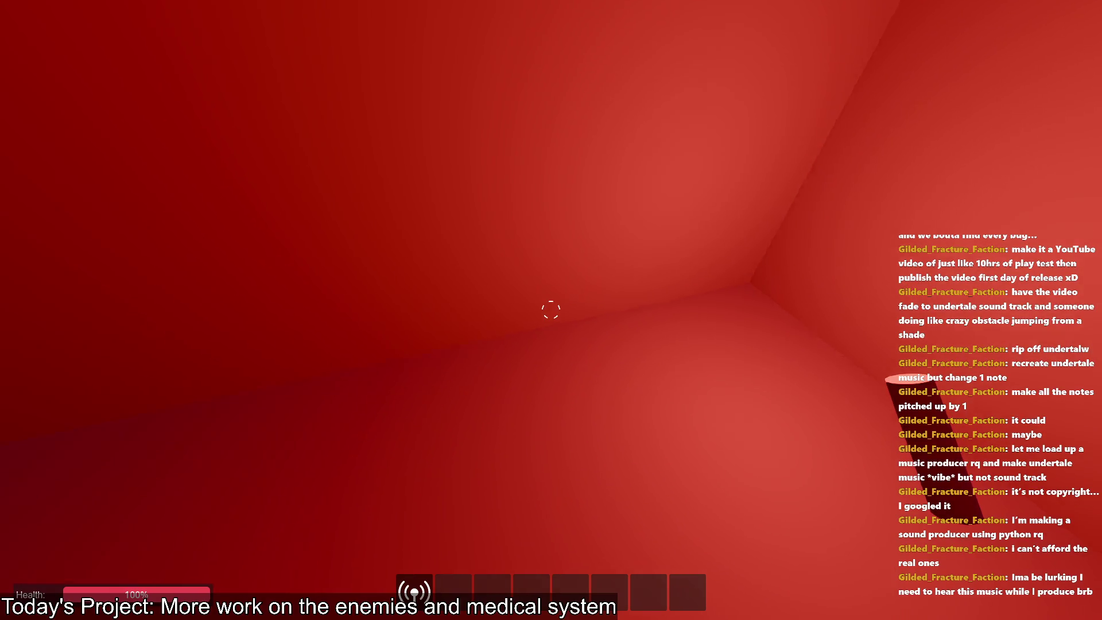
key(w)
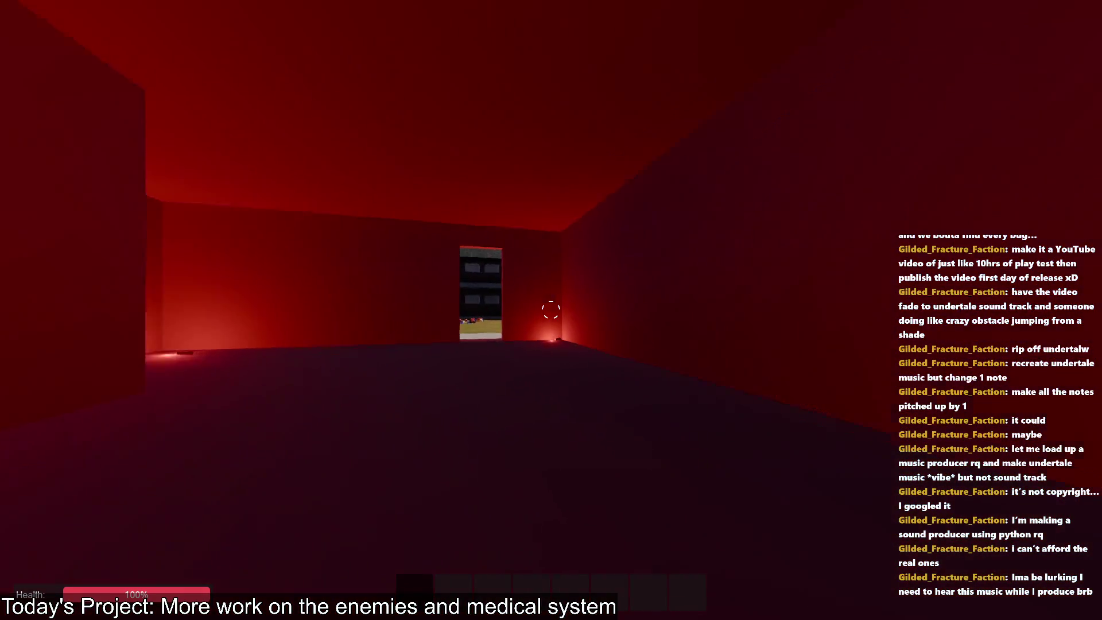
key(w)
key(w)
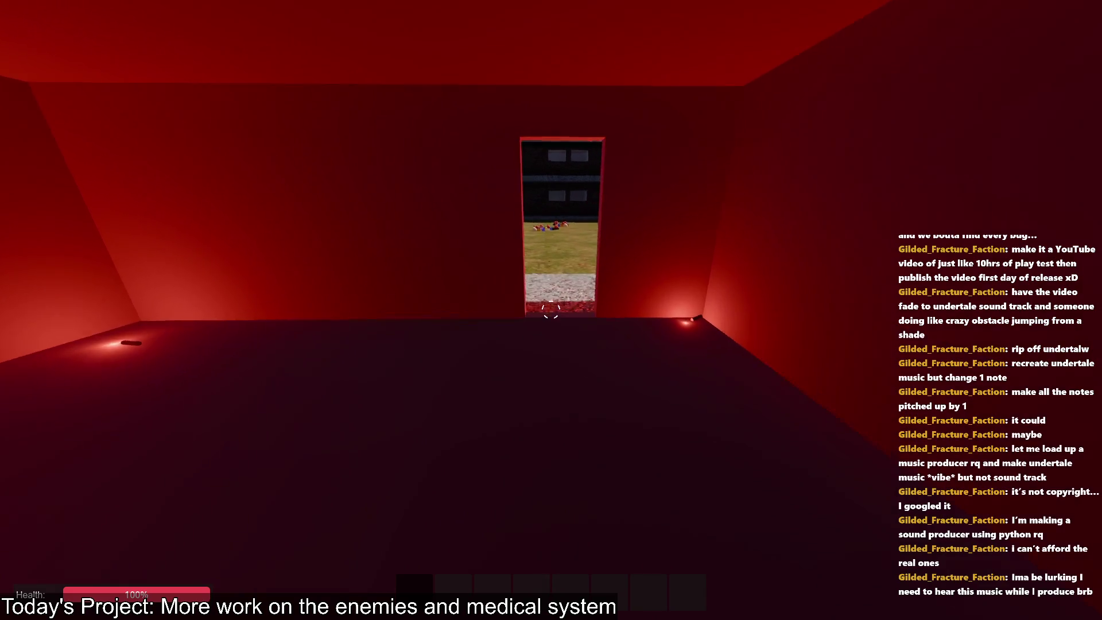
key(w)
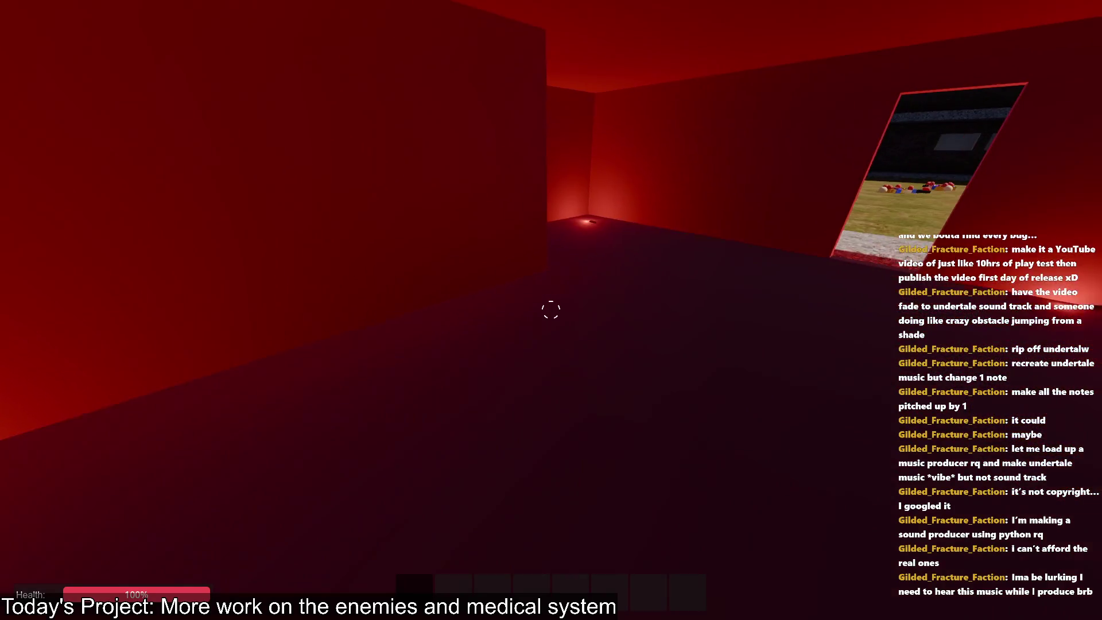
key(alt+Tab)
click(87, 75)
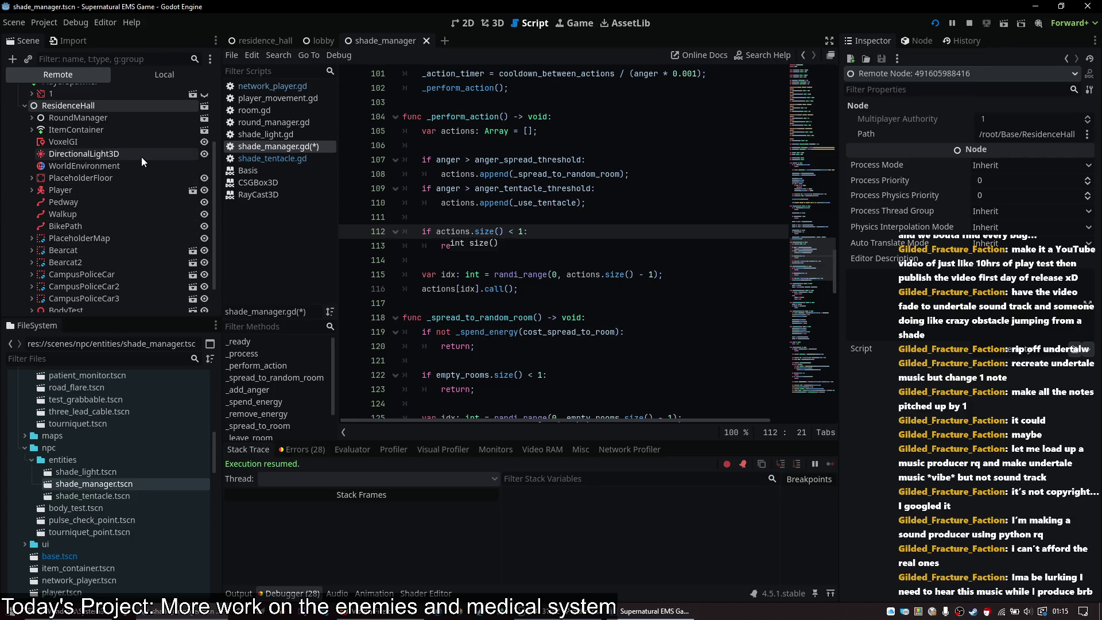
- Collapse MainMenu, expand RoundManager and MultiplayerSpawner, and inspect ShadeManager's Energy, Anger and Action Timer
scroll(141, 161, up, 3)
scroll(141, 156, up, 2)
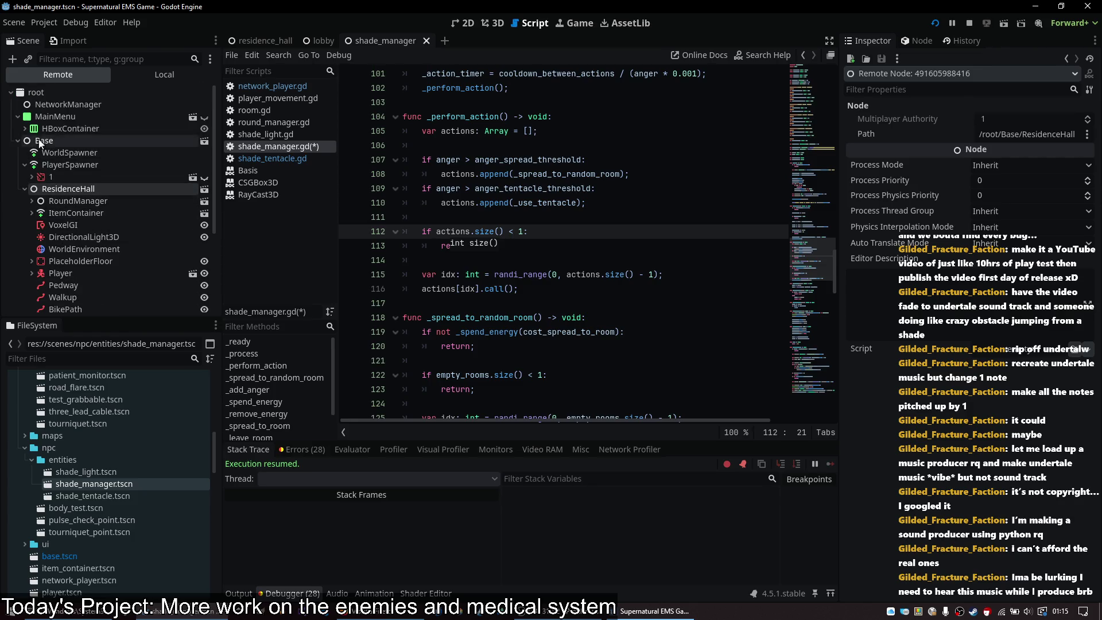
click(15, 118)
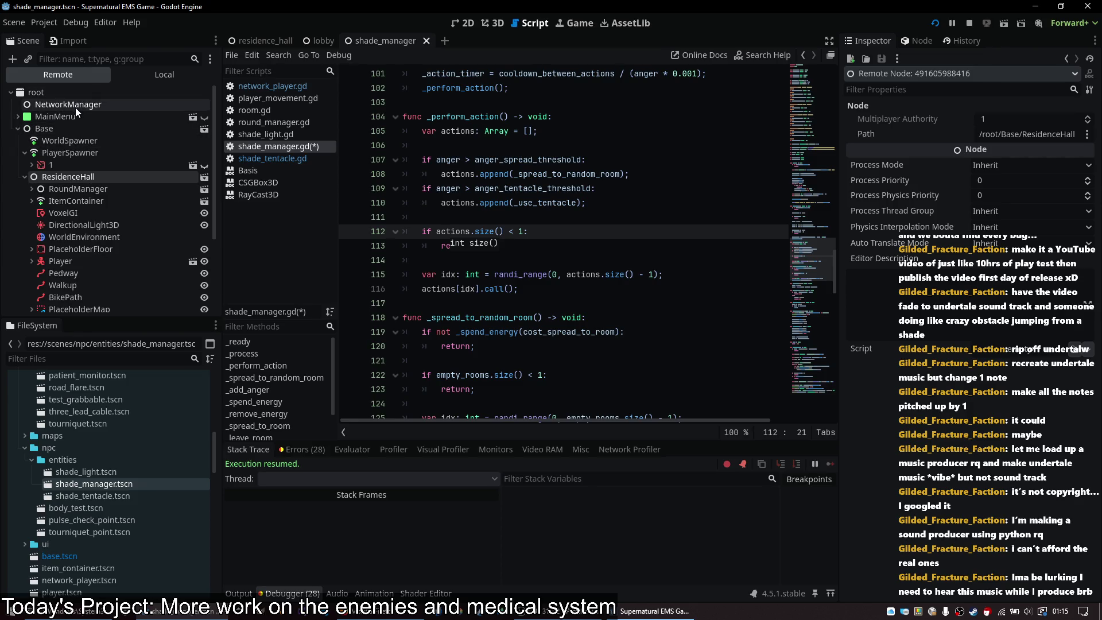
click(105, 189)
click(101, 198)
click(99, 212)
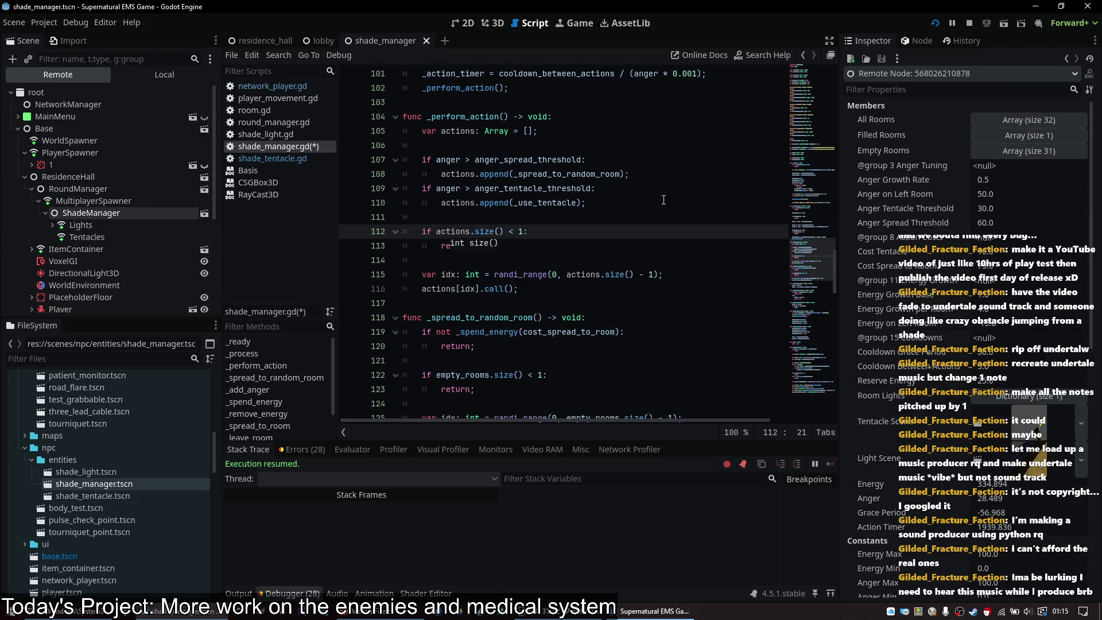
scroll(900, 218, down, 5)
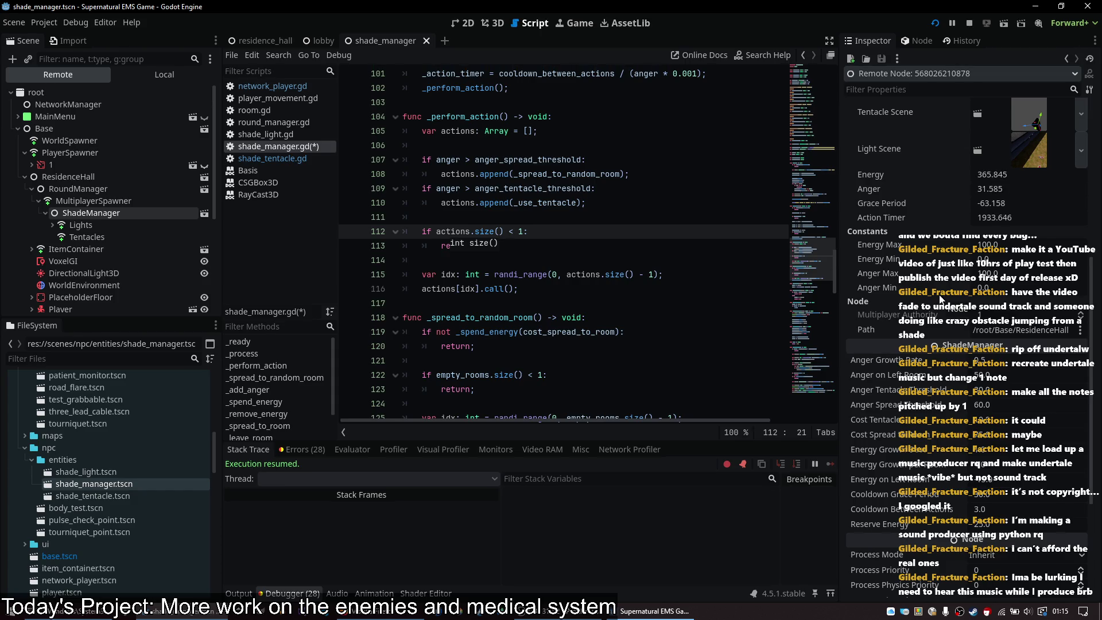
- Review shade_manager.gd, briefly check shade_tentacle.gd, then return to shade_manager.gd
scroll(688, 293, down, 5)
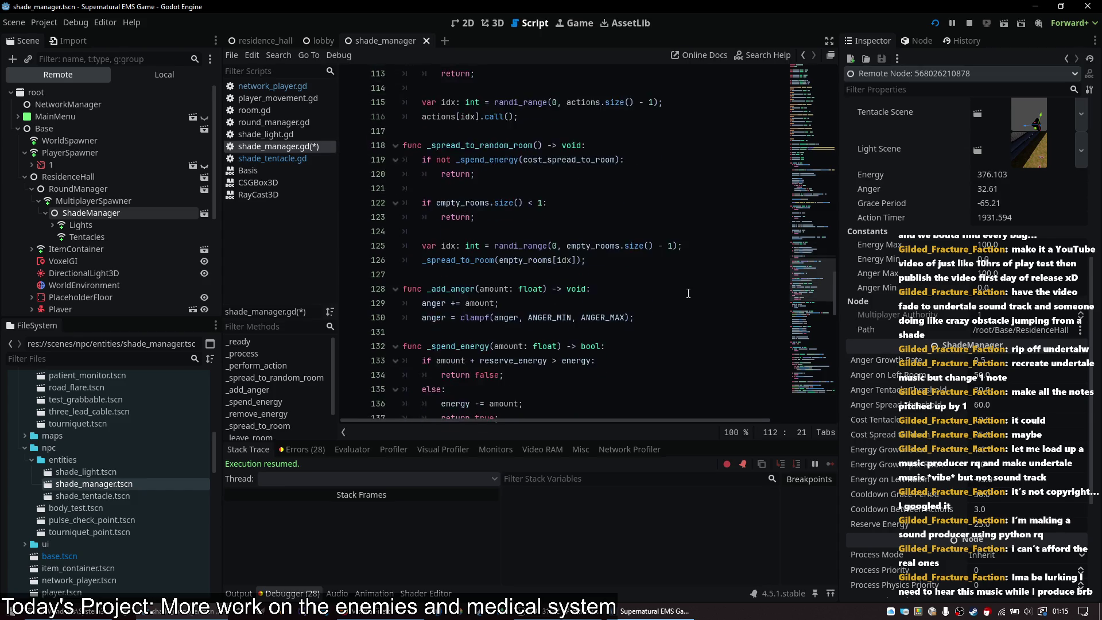
scroll(688, 293, up, 10)
scroll(688, 294, up, 1)
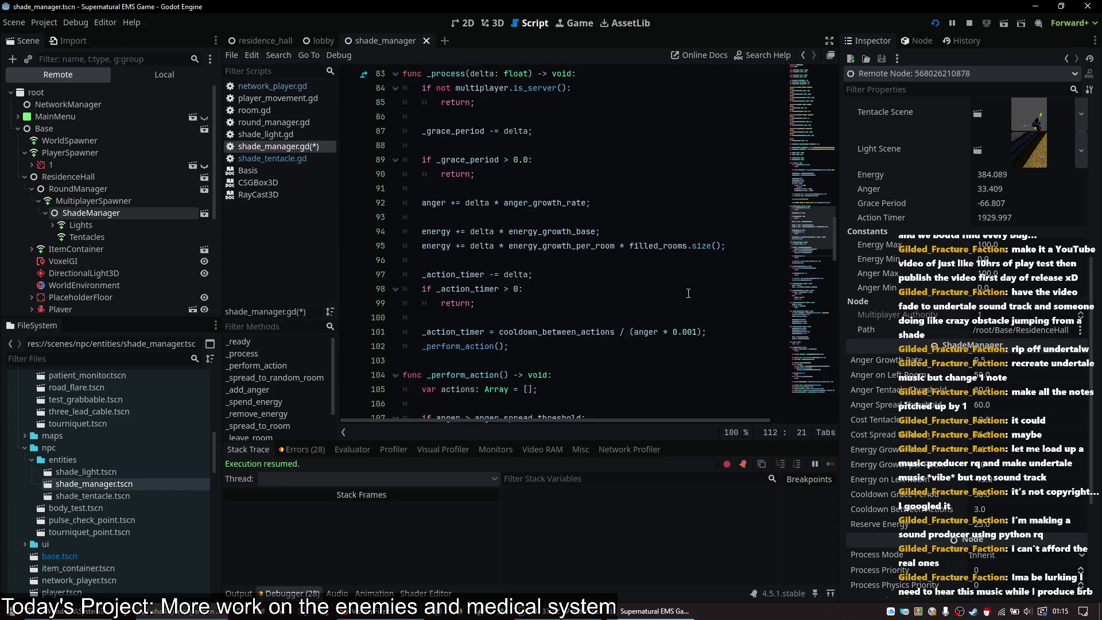
scroll(688, 293, up, 6)
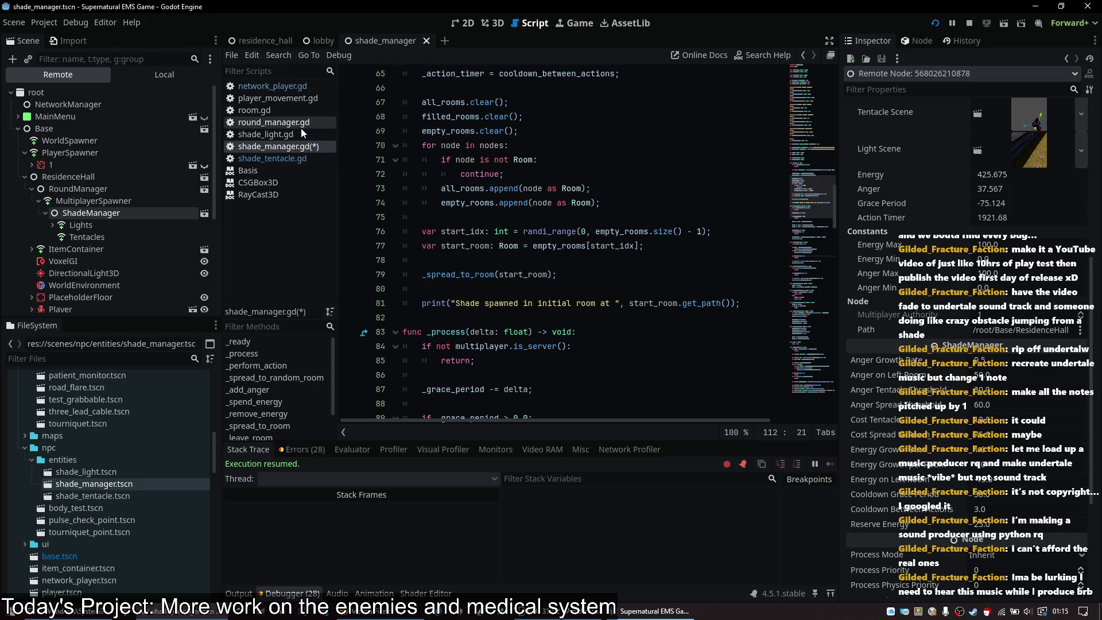
click(295, 158)
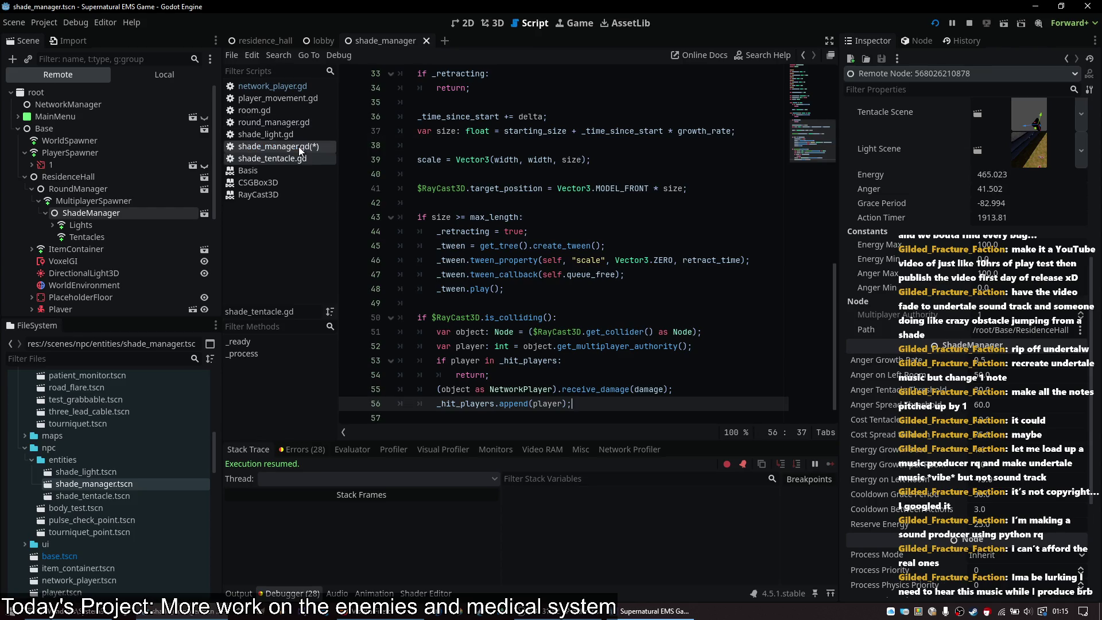
click(298, 146)
scroll(786, 249, down, 8)
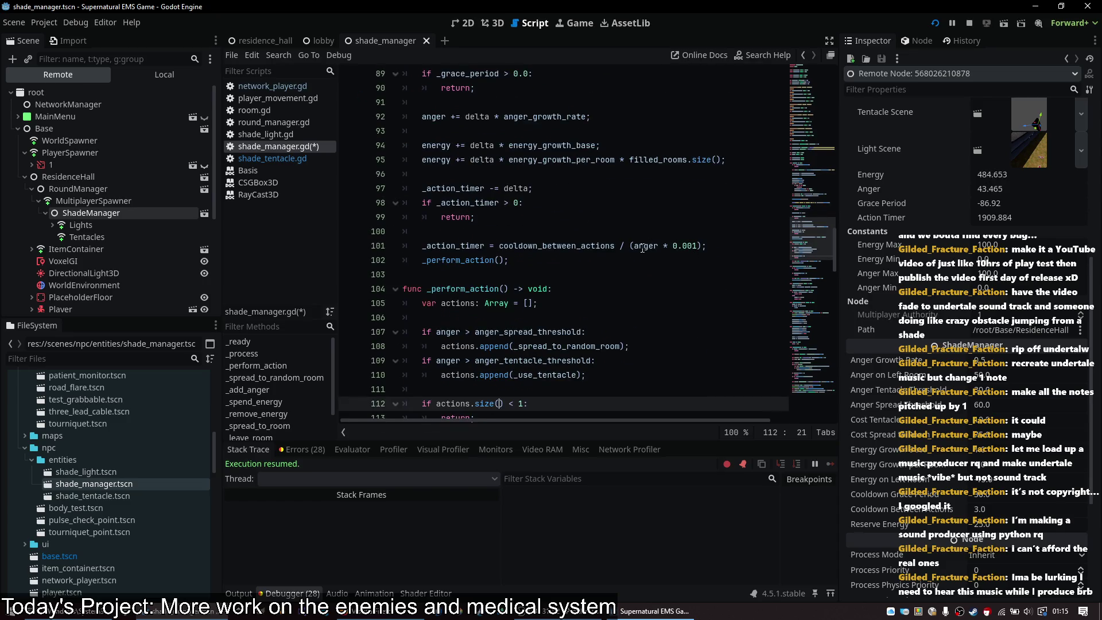
- Make line 101 '_action_timer = cooldown_between_actions;', save, set Action Timer to 0, and return to the game
click(632, 246)
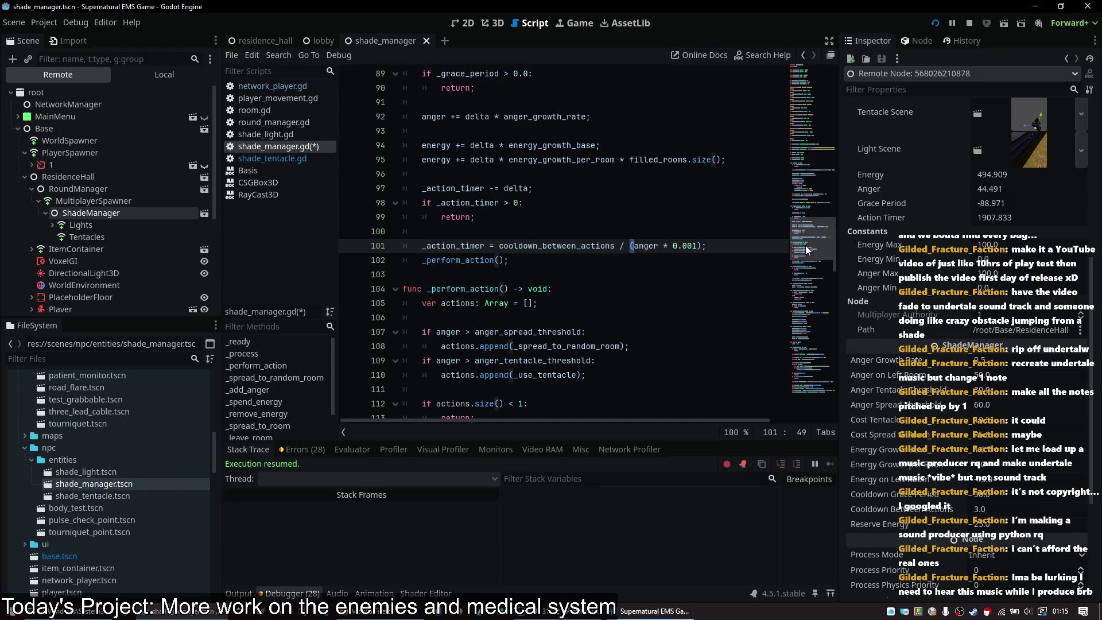
key(BackSpace)
key(End)
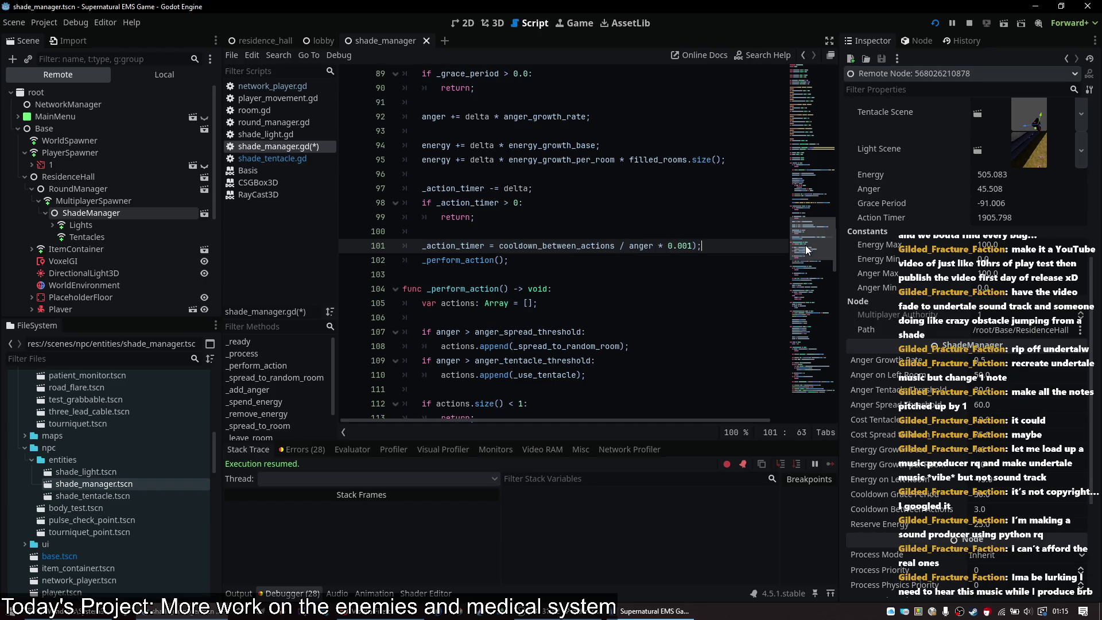
key(Left)
key(BackSpace)
key(BackSpace)
key(BackSpace)
key(BackSpace)
key(BackSpace)
key(BackSpace)
key(ctrl+s)
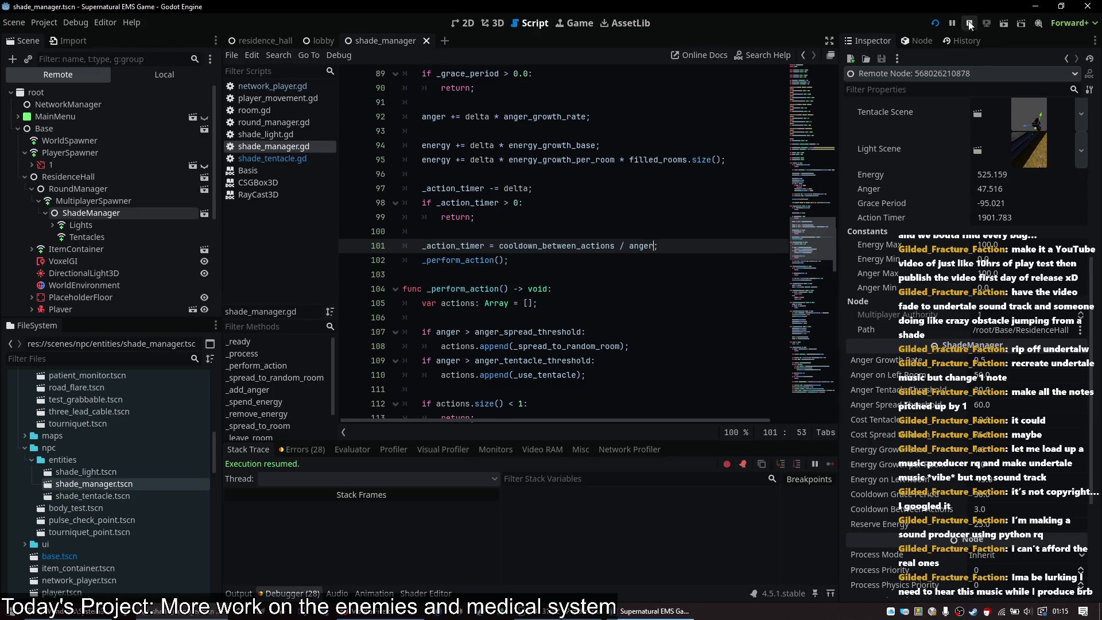
key(BackSpace)
key(BackSpace)
key(BackSpace)
key(BackSpace)
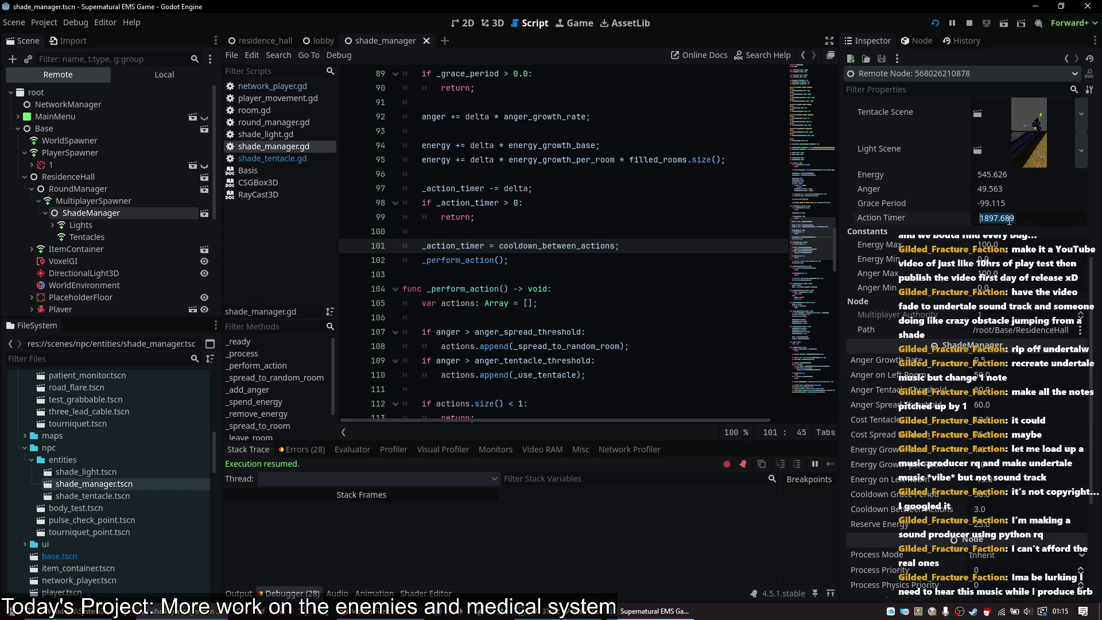
text(0)
key(alt+Tab)
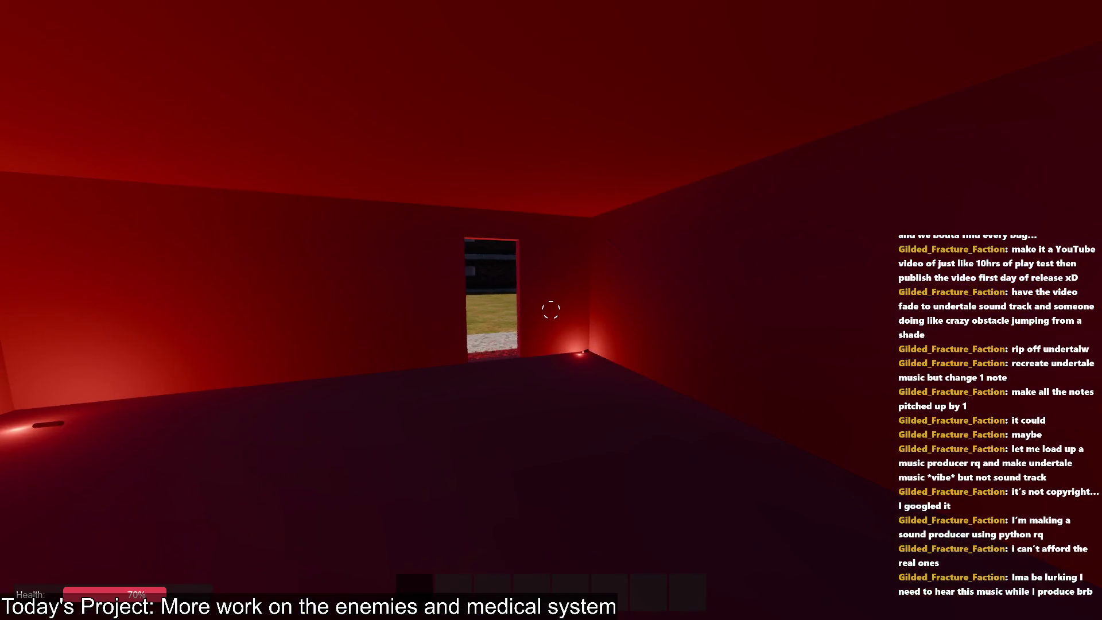